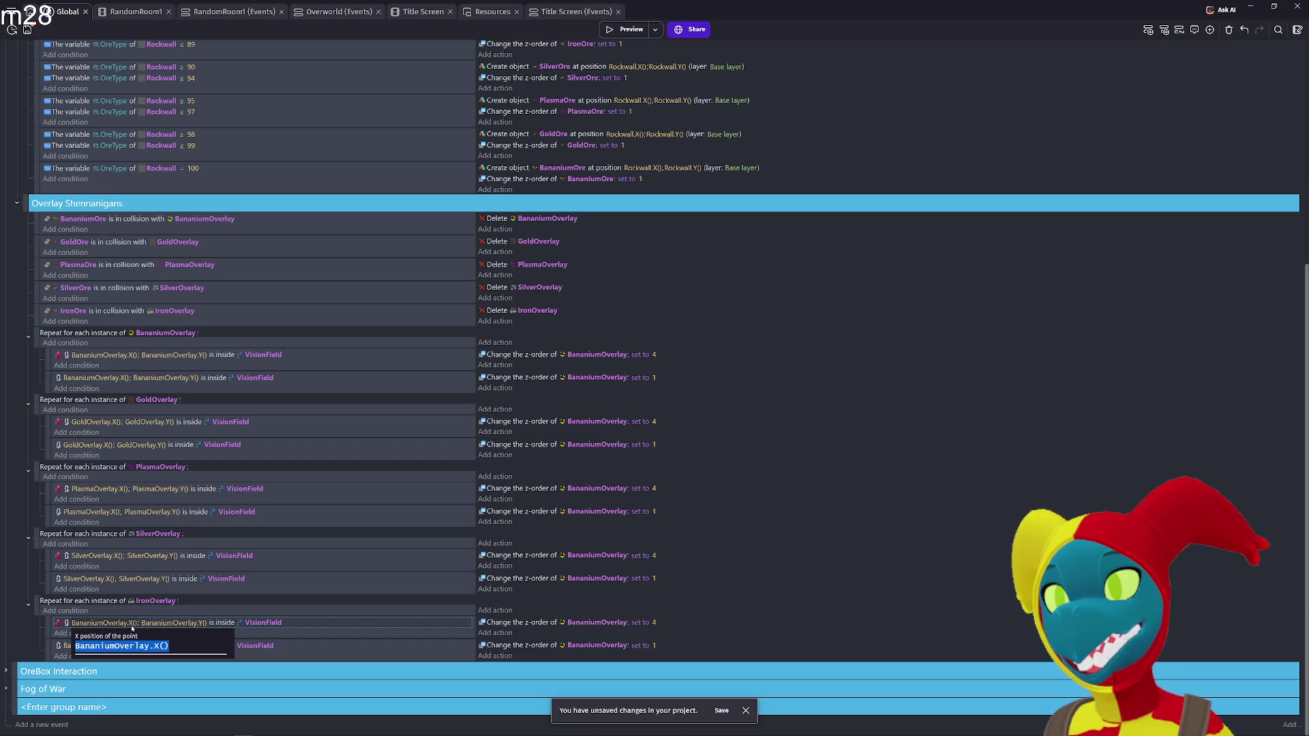
# Change the first VisionField condition to test IronOverlay.X() and IronOverlay.Y() instead of BananiumOverlay
pyautogui.click(114, 646)
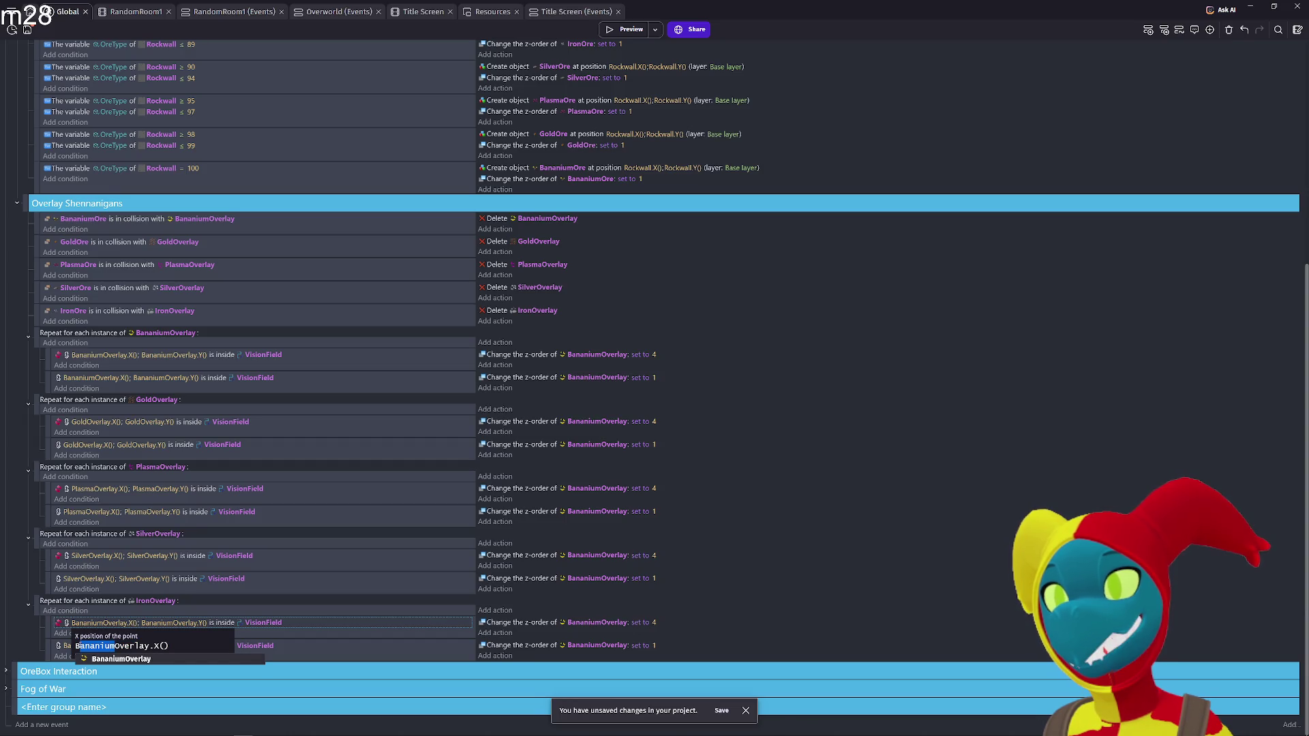
pyautogui.write('Iron')
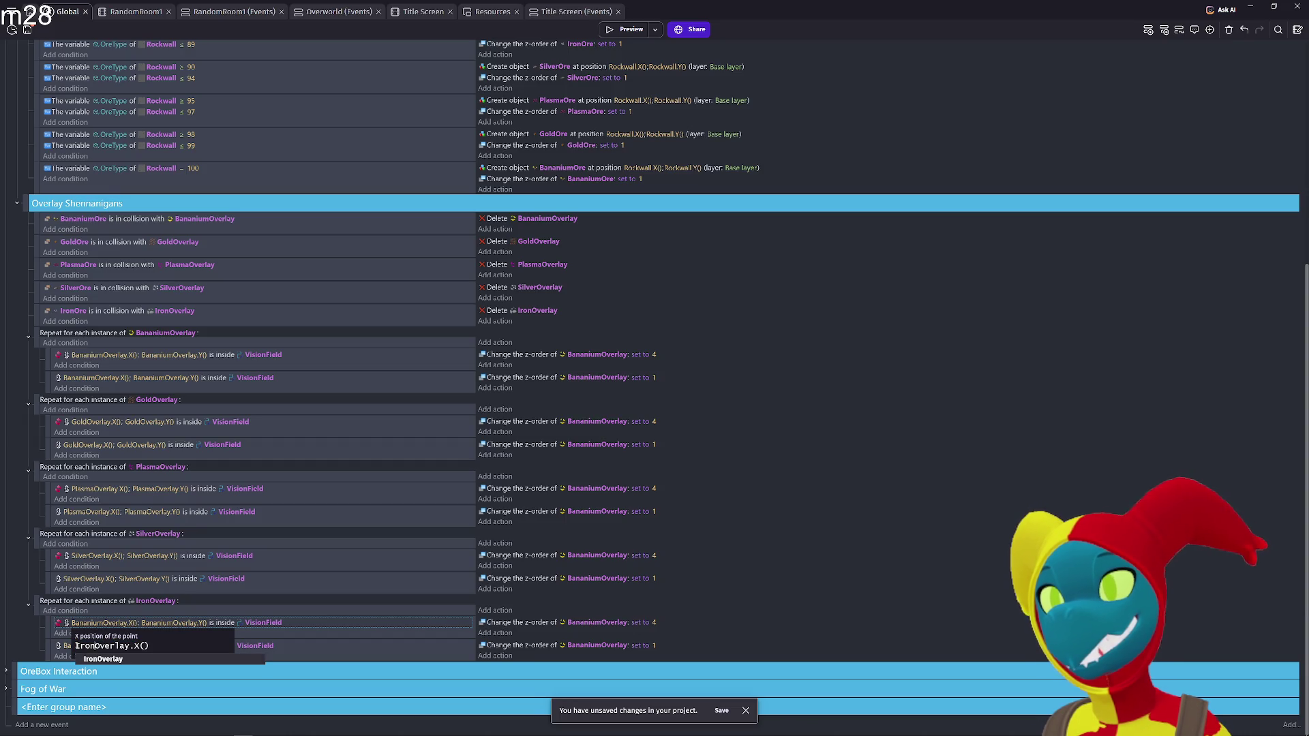
pyautogui.click(167, 623)
pyautogui.click(163, 646)
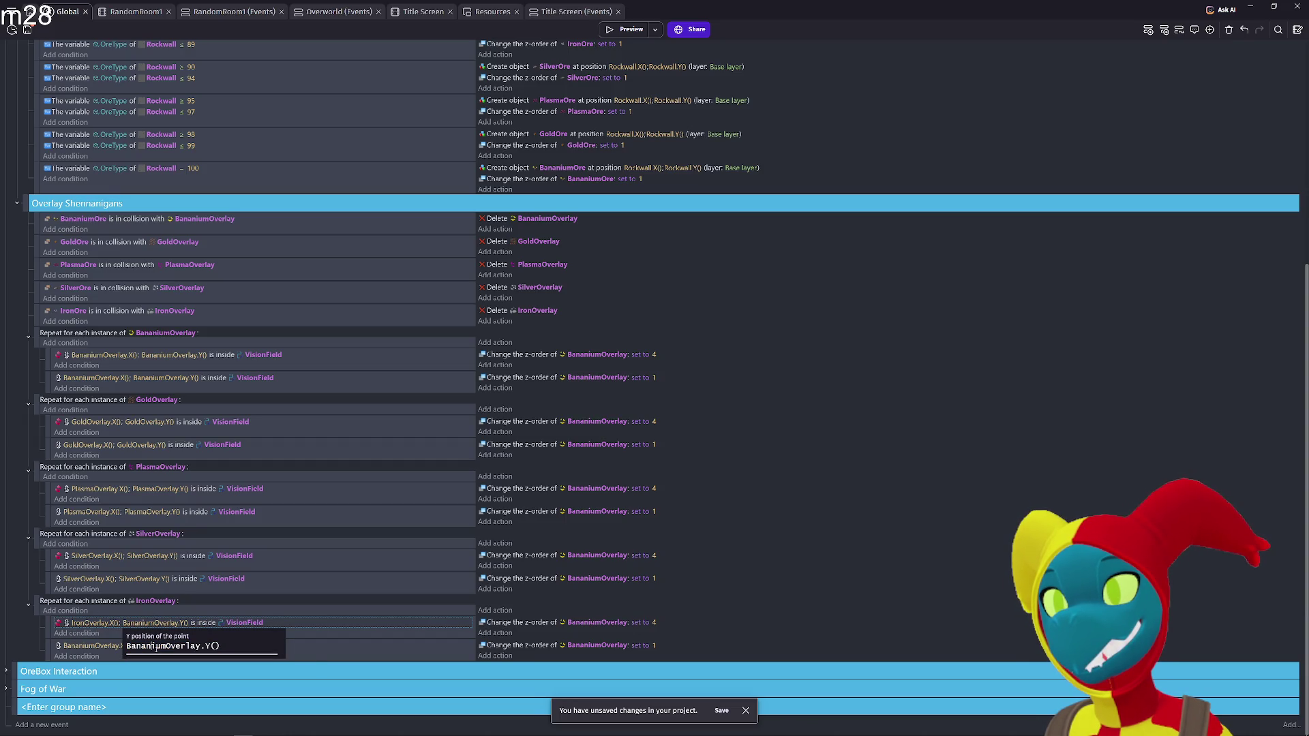
pyautogui.write('Iron')
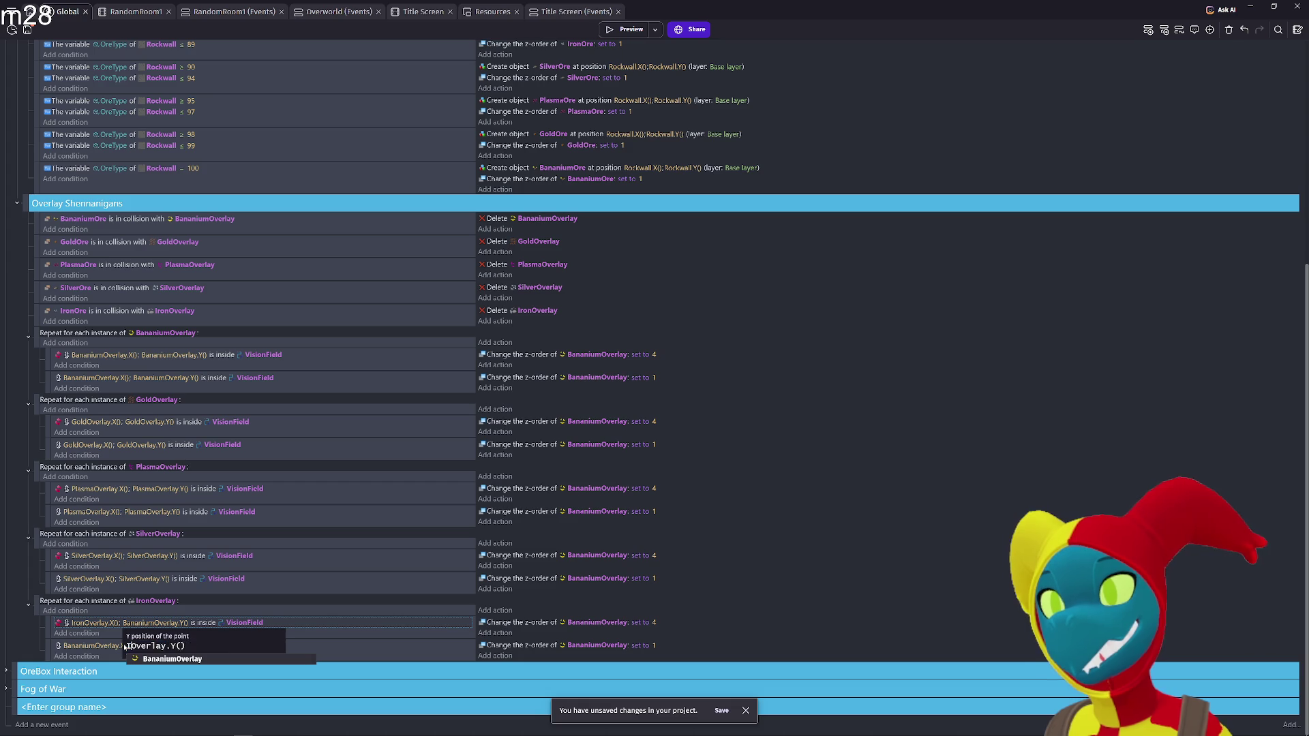
pyautogui.click(106, 647)
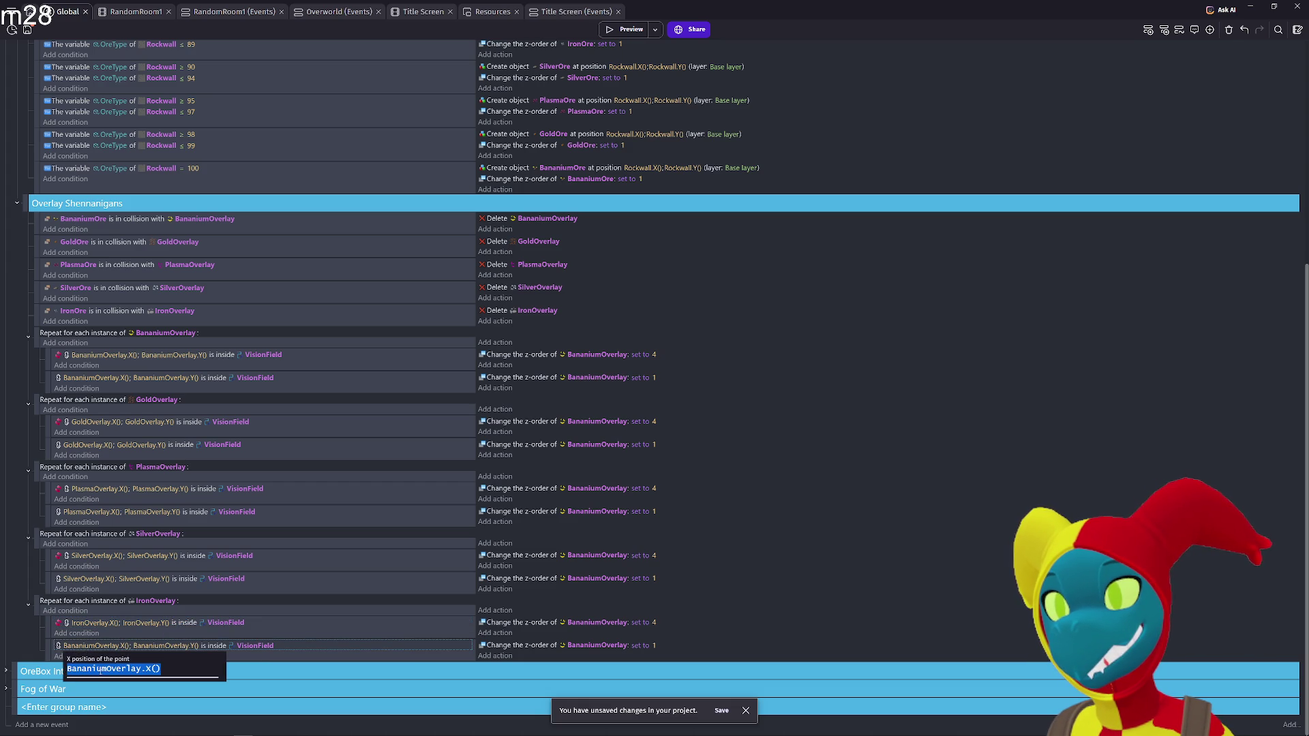
# Switch the second condition's position to IronOverlay.X() and IronOverlay.Y(), then launch a preview
pyautogui.click(102, 669)
pyautogui.write('Iro')
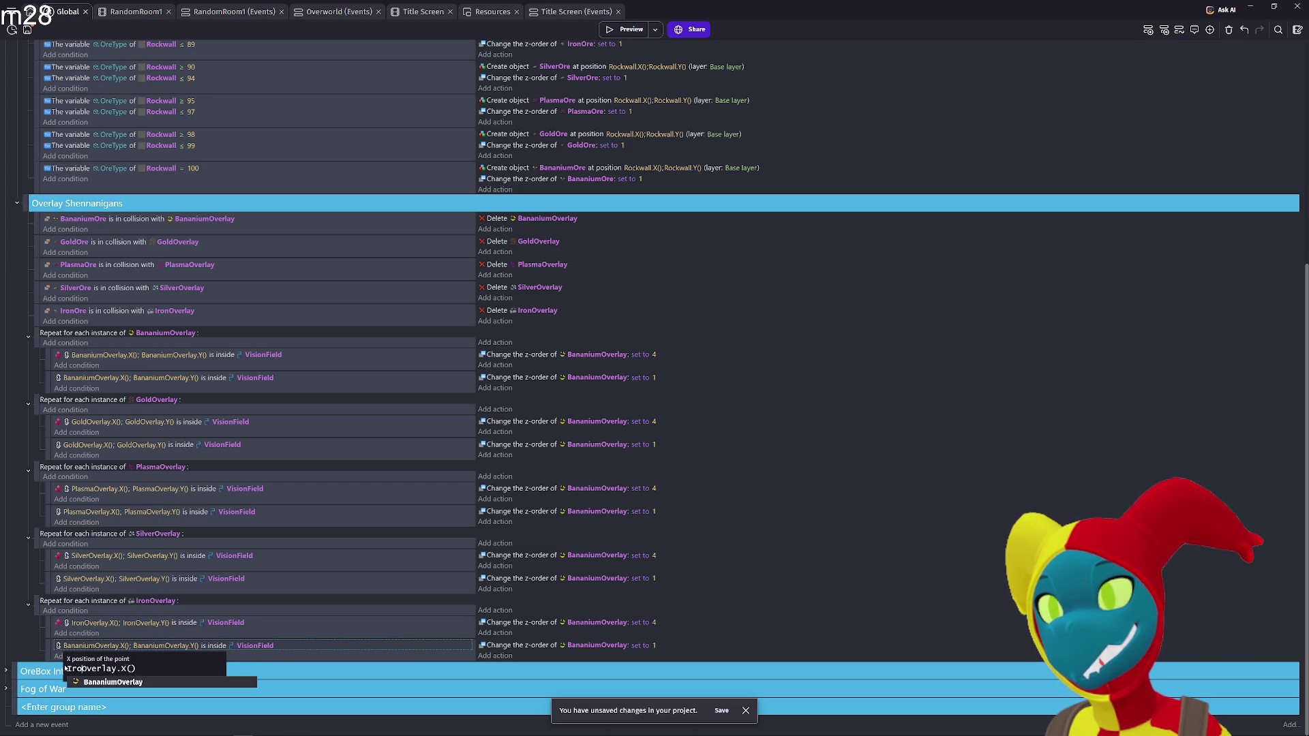
pyautogui.click(149, 646)
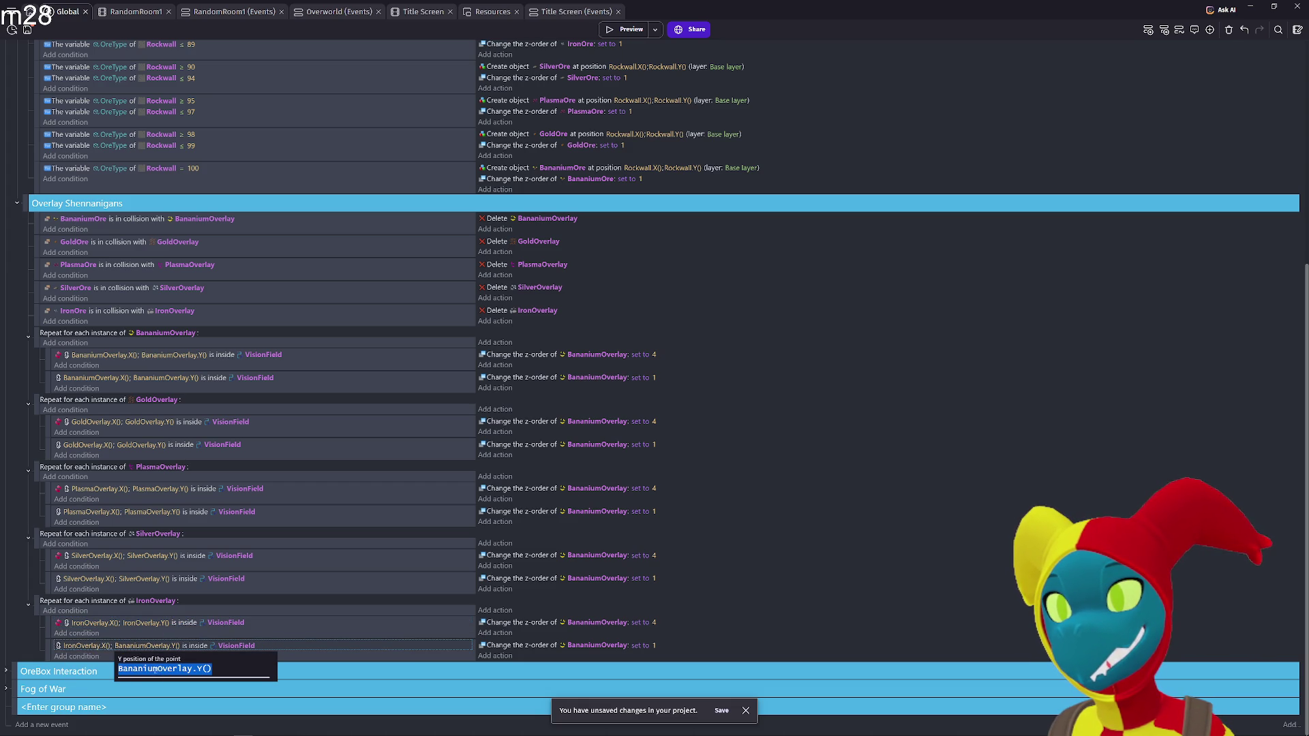
pyautogui.click(157, 670)
pyautogui.click(106, 669)
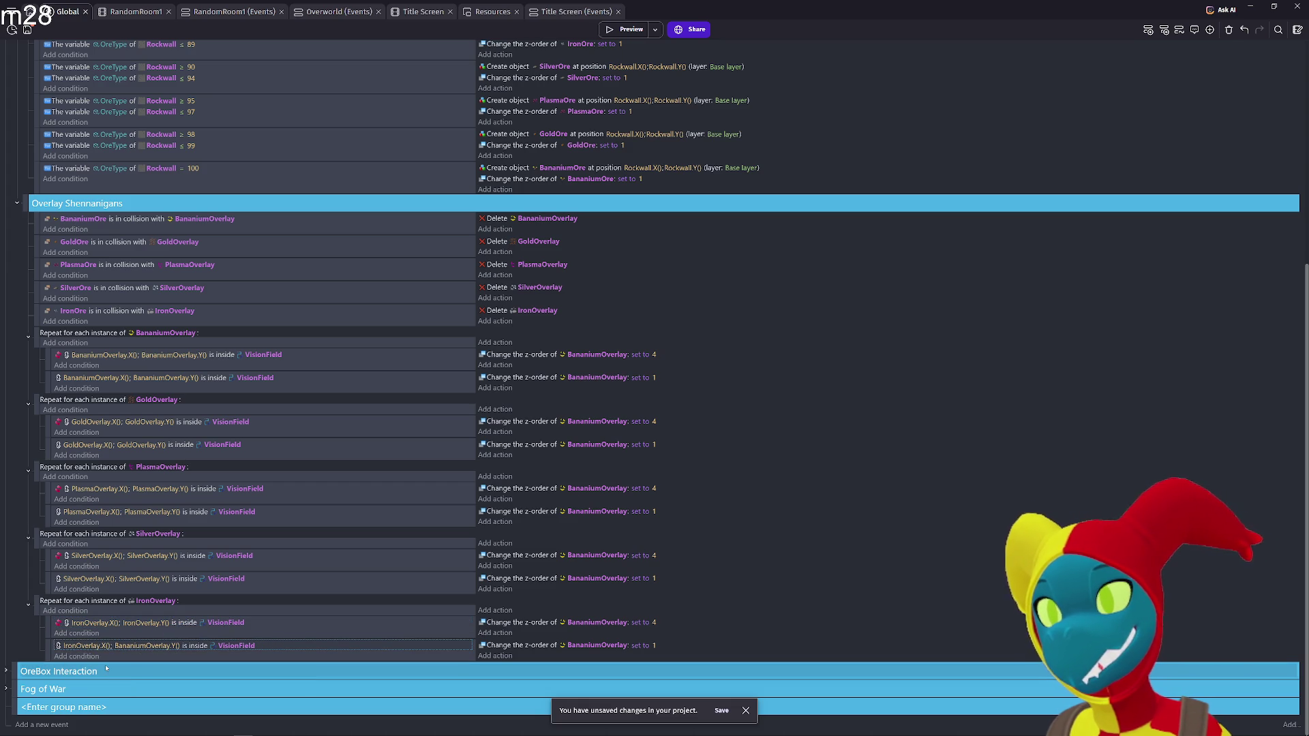
pyautogui.click(141, 648)
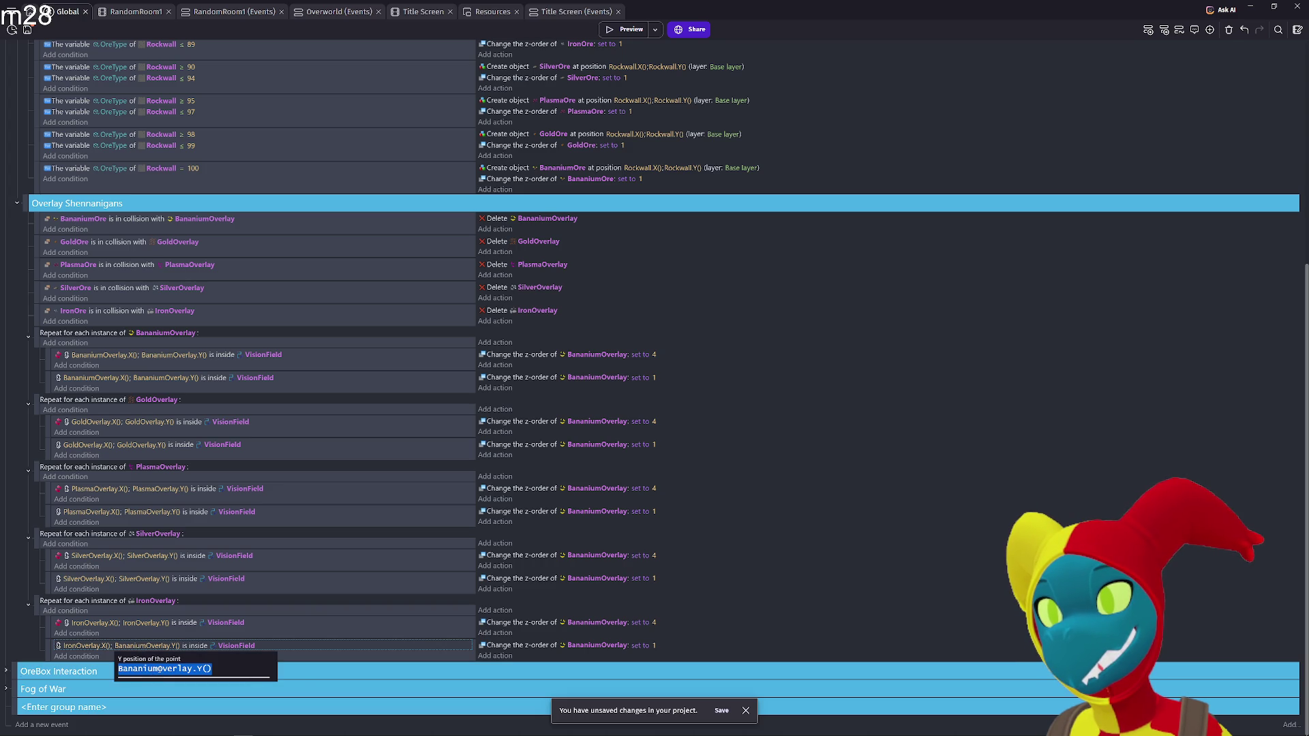
pyautogui.click(157, 668)
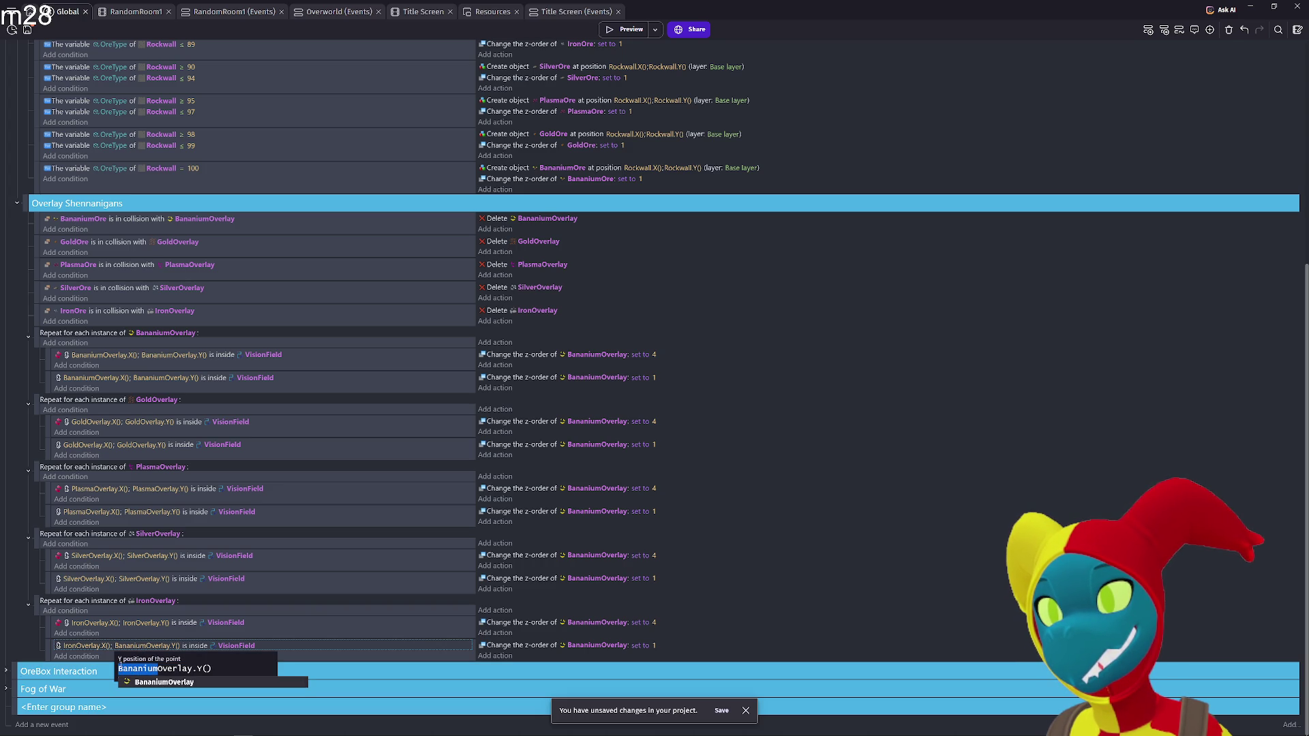
pyautogui.write('Iron')
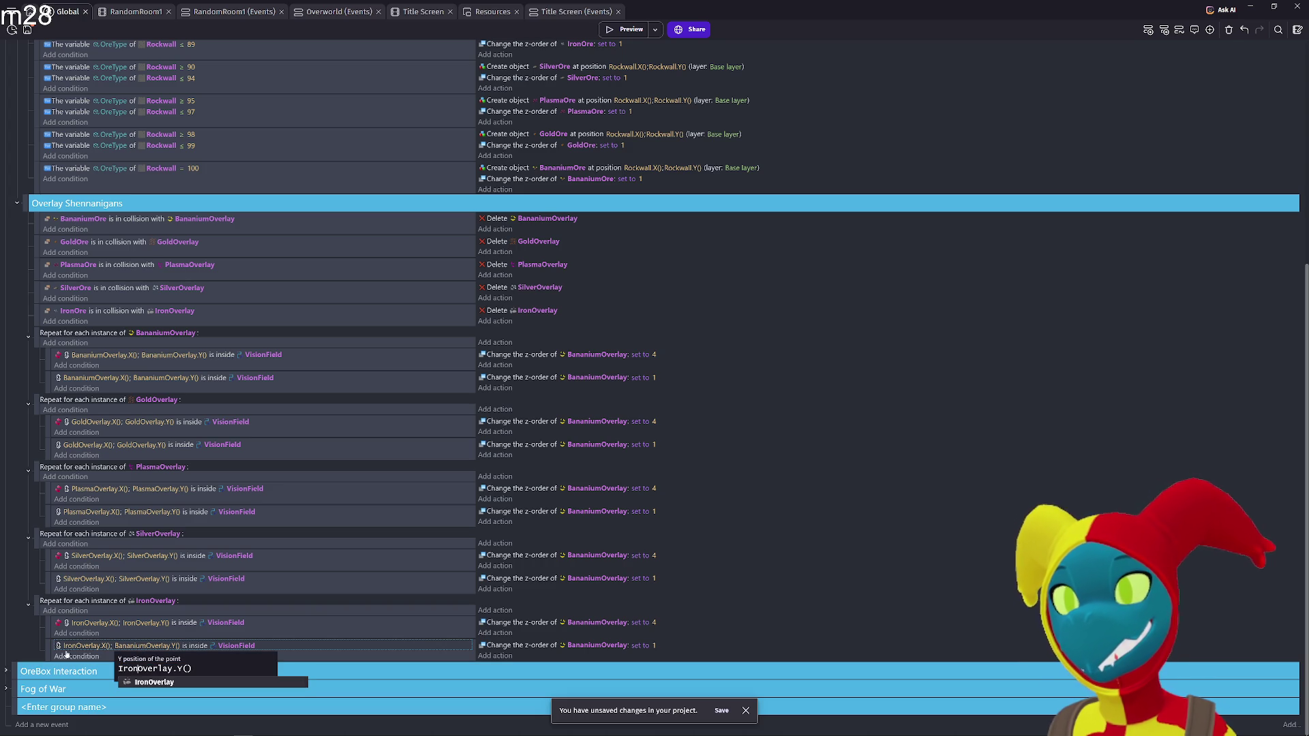
pyautogui.press('Return')
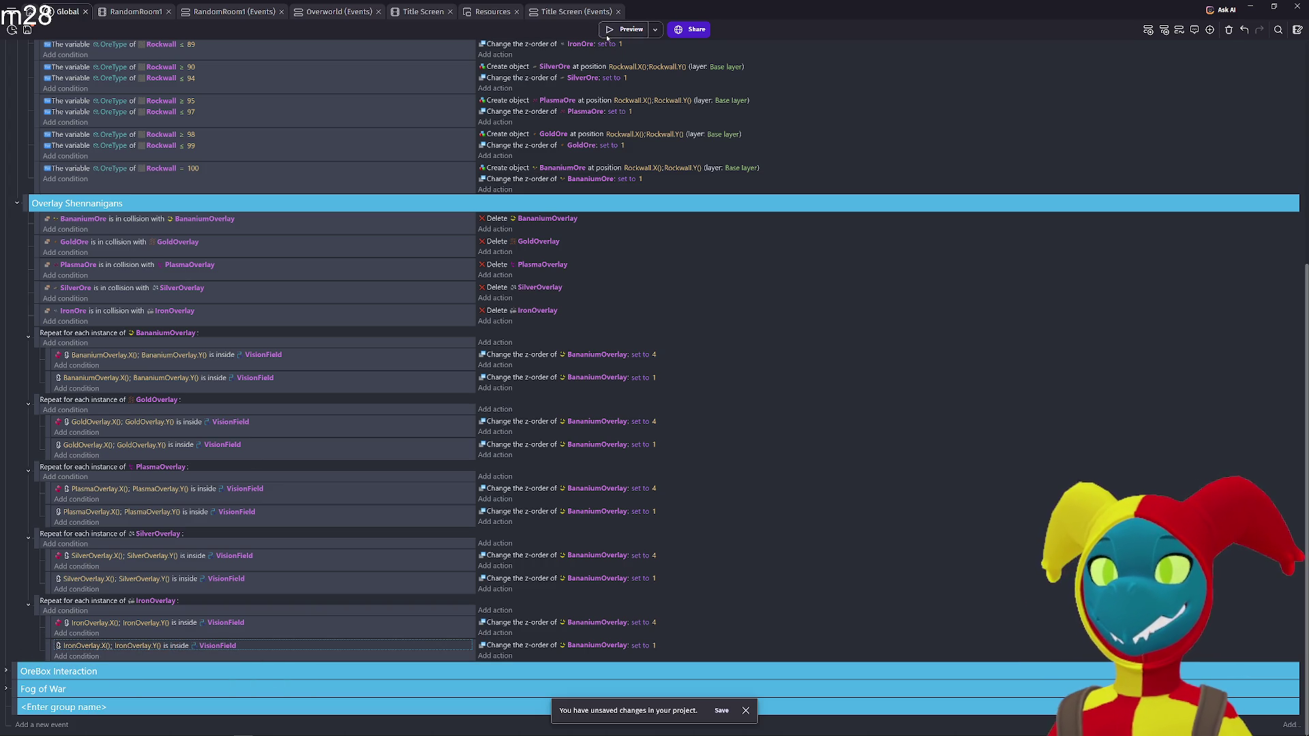
pyautogui.click(610, 31)
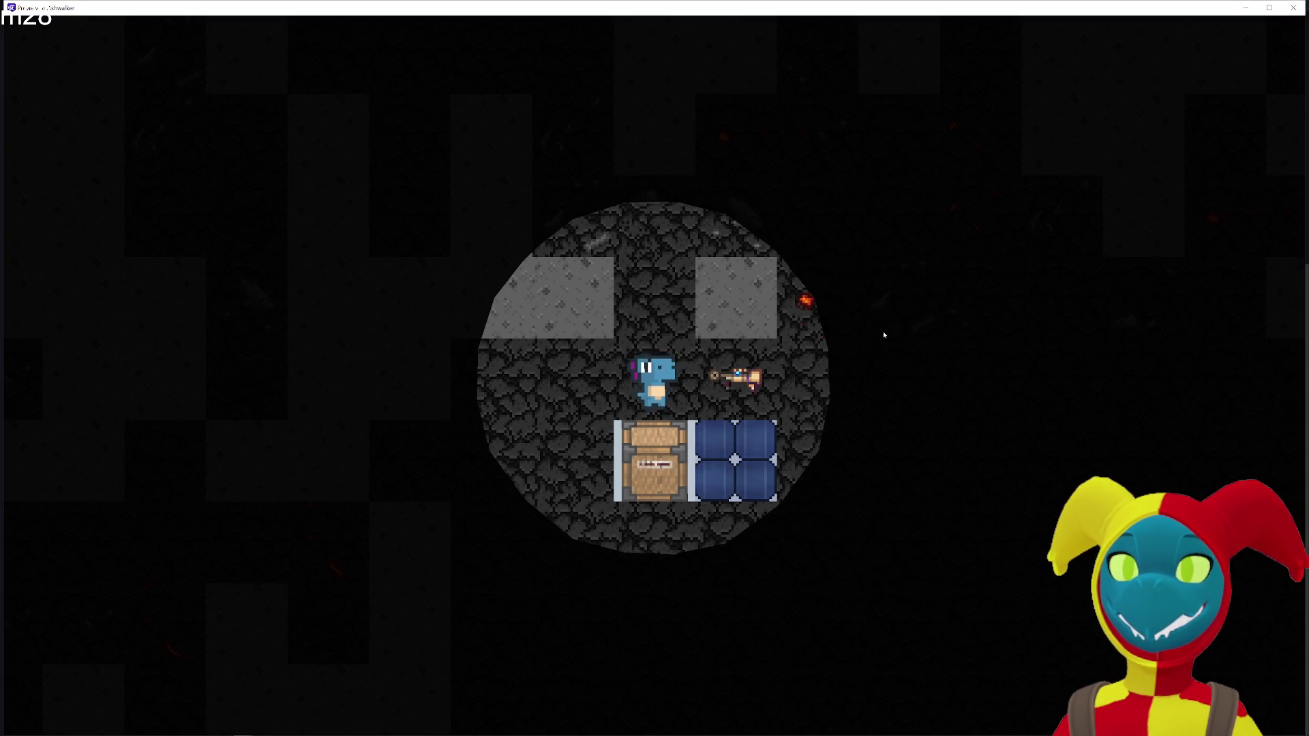
# Walk the character right and down through the cave, up to the top wall and back left, then close the preview
pyautogui.press('d')
pyautogui.press('d')
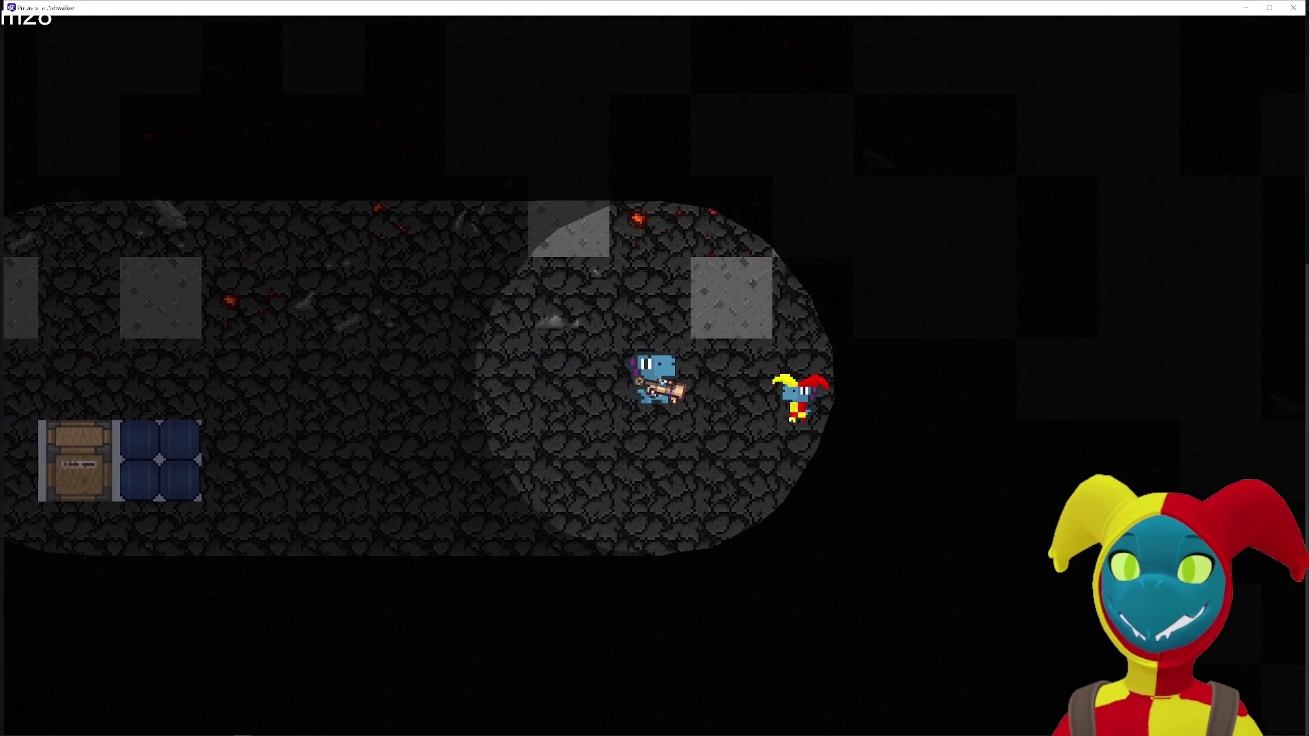
pyautogui.press('s')
pyautogui.press('d')
pyautogui.press('s')
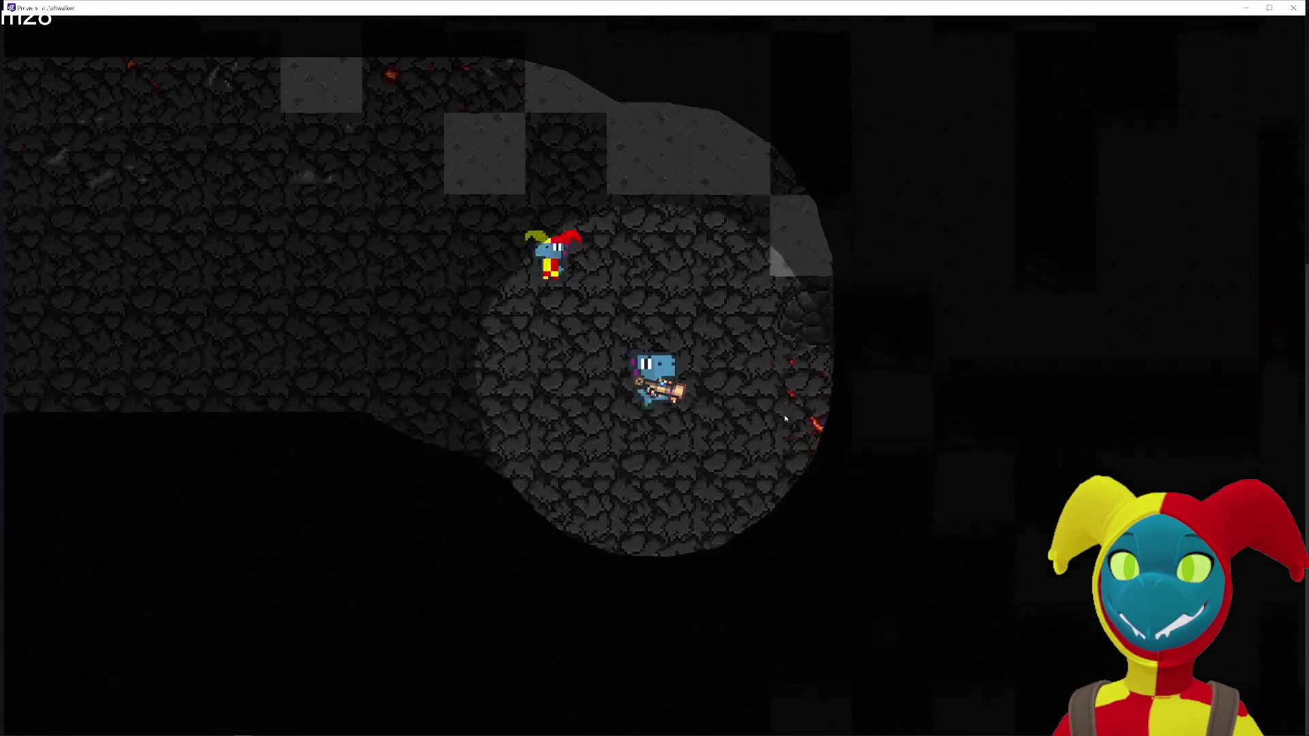
pyautogui.press('d')
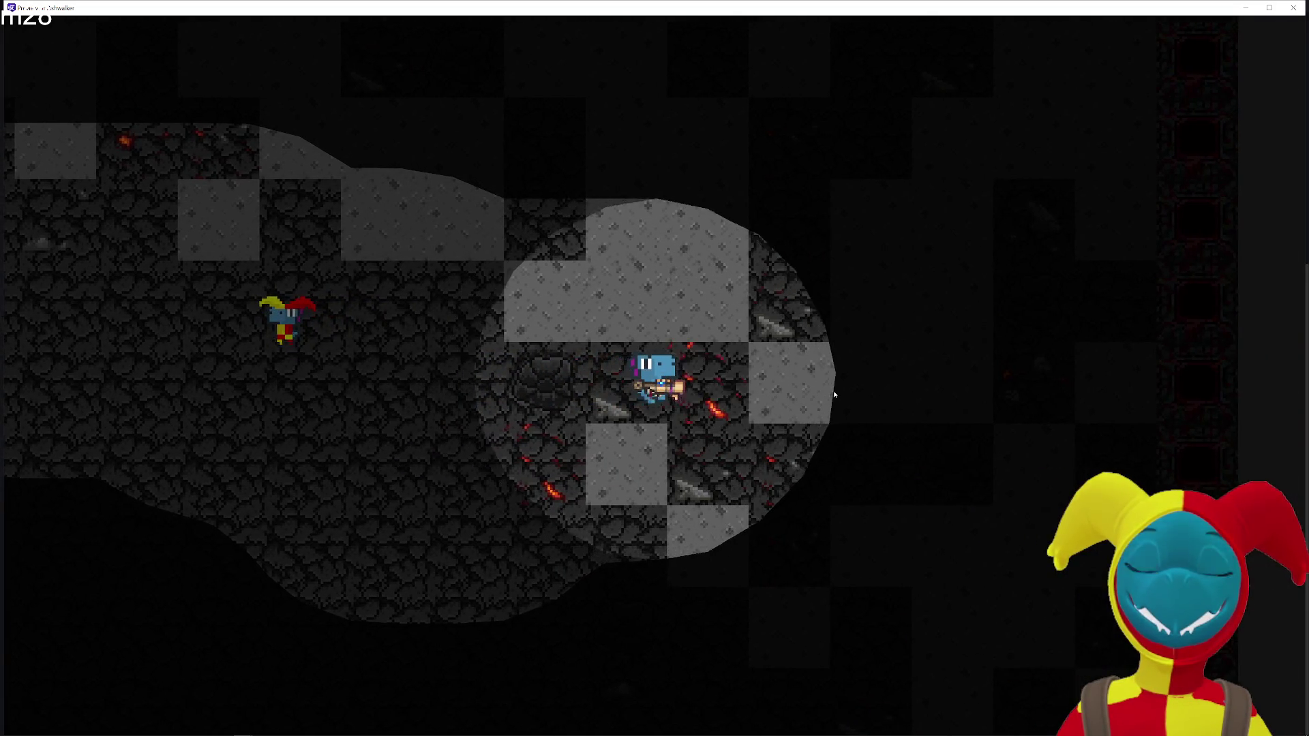
pyautogui.press('d')
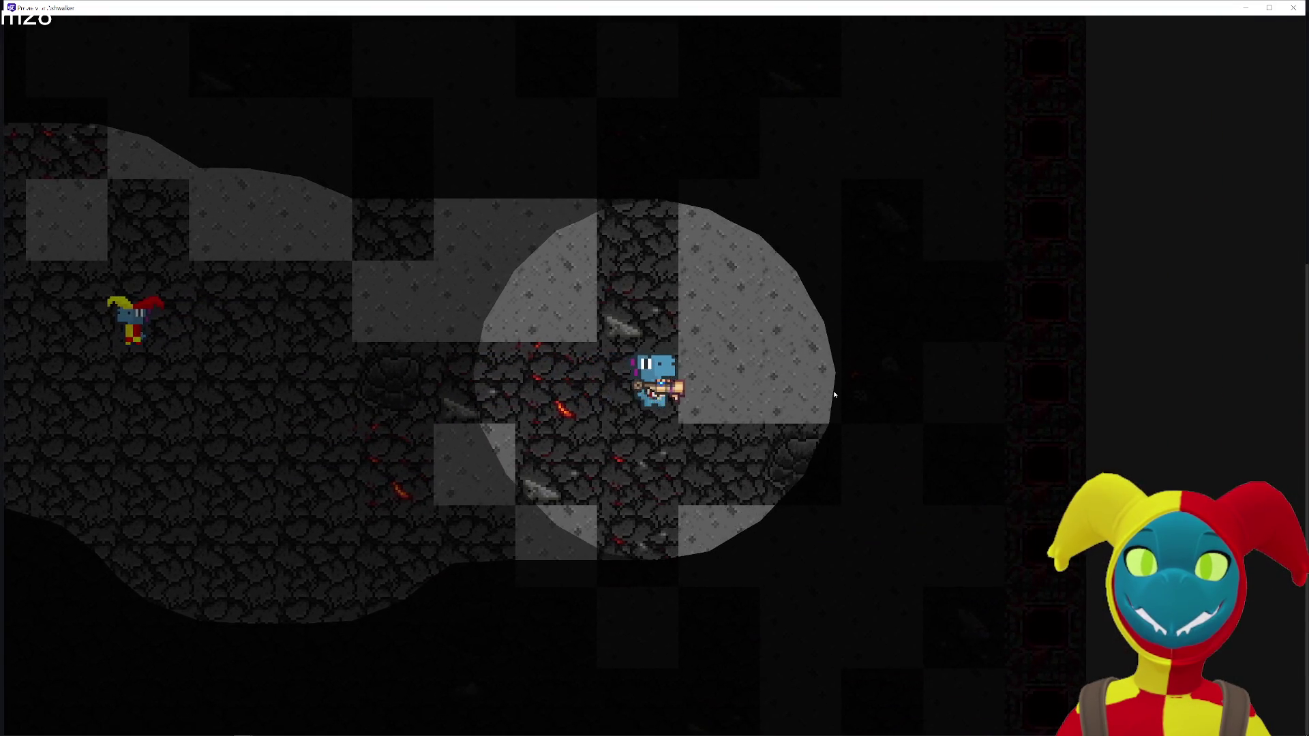
pyautogui.press('w')
pyautogui.press('a')
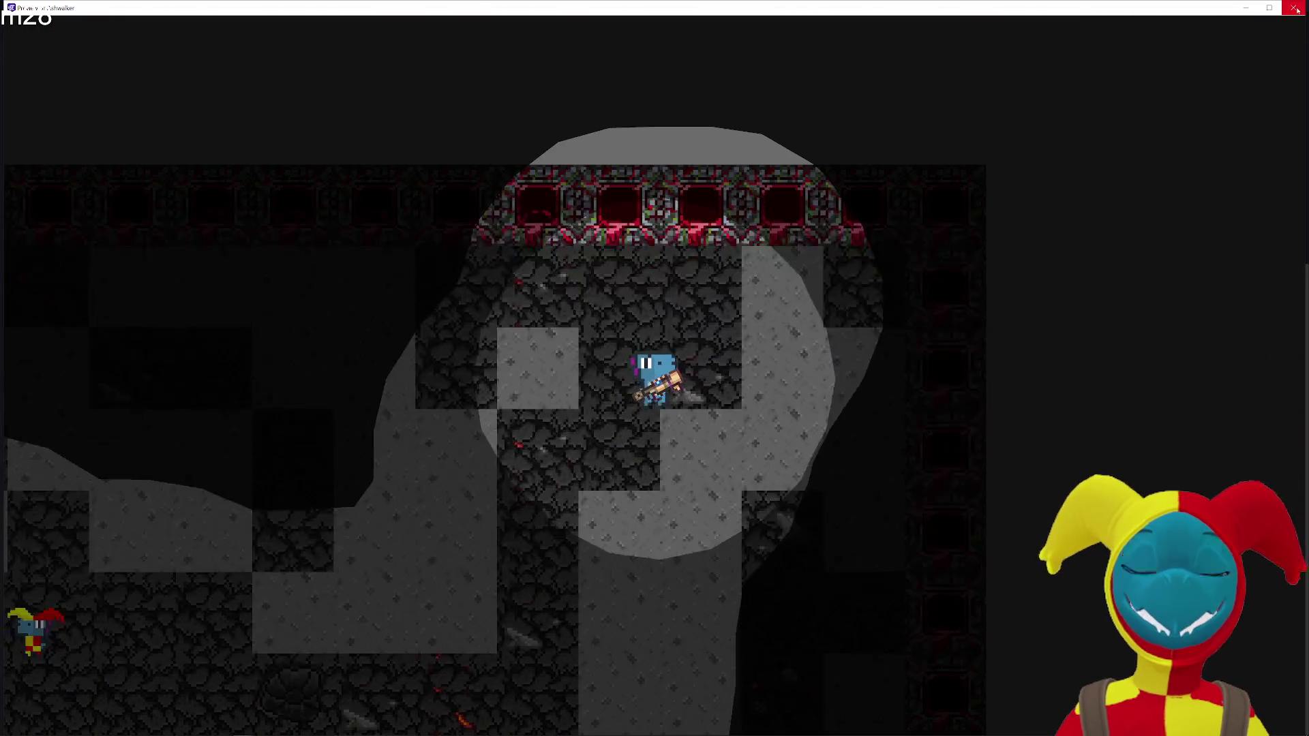
pyautogui.hotkey('alt', 'F4')
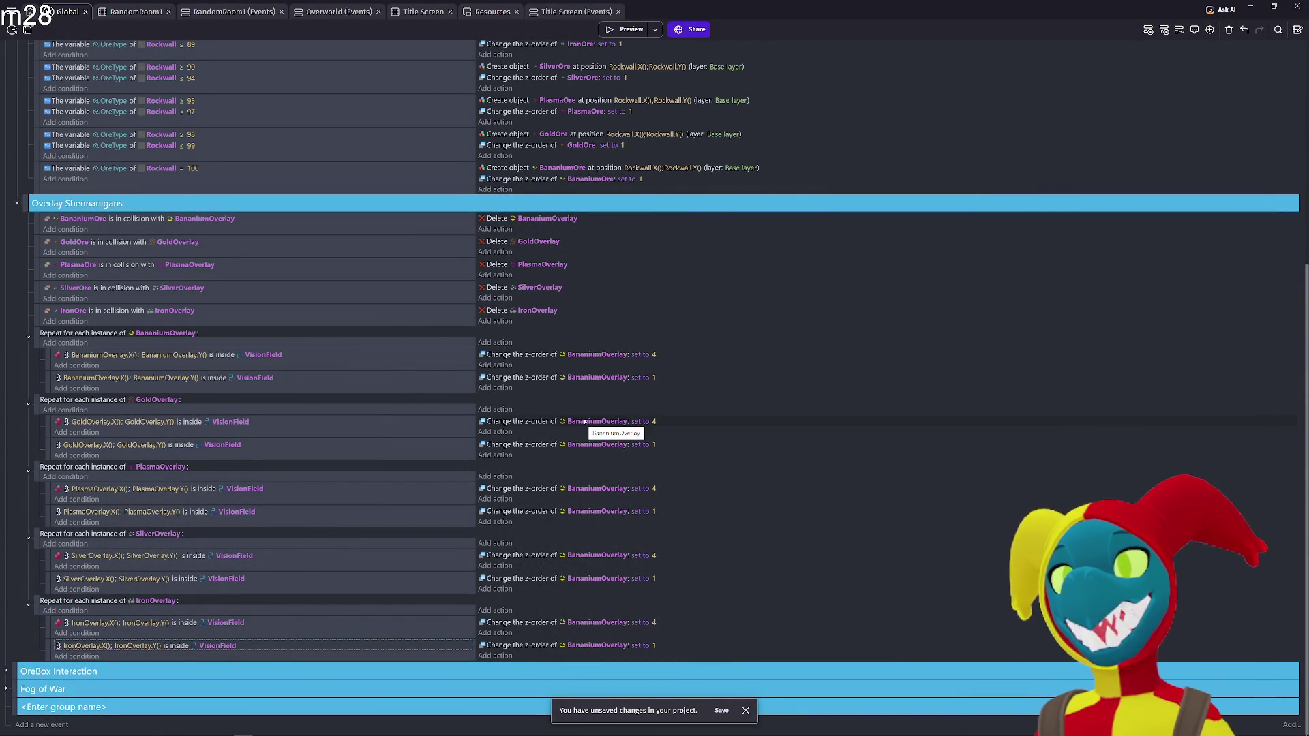
# Set both Gold z-order actions to GoldOverlay and both Plasma z-order actions to PlasmaOverlay
pyautogui.click(584, 422)
pyautogui.write('GoldOver')
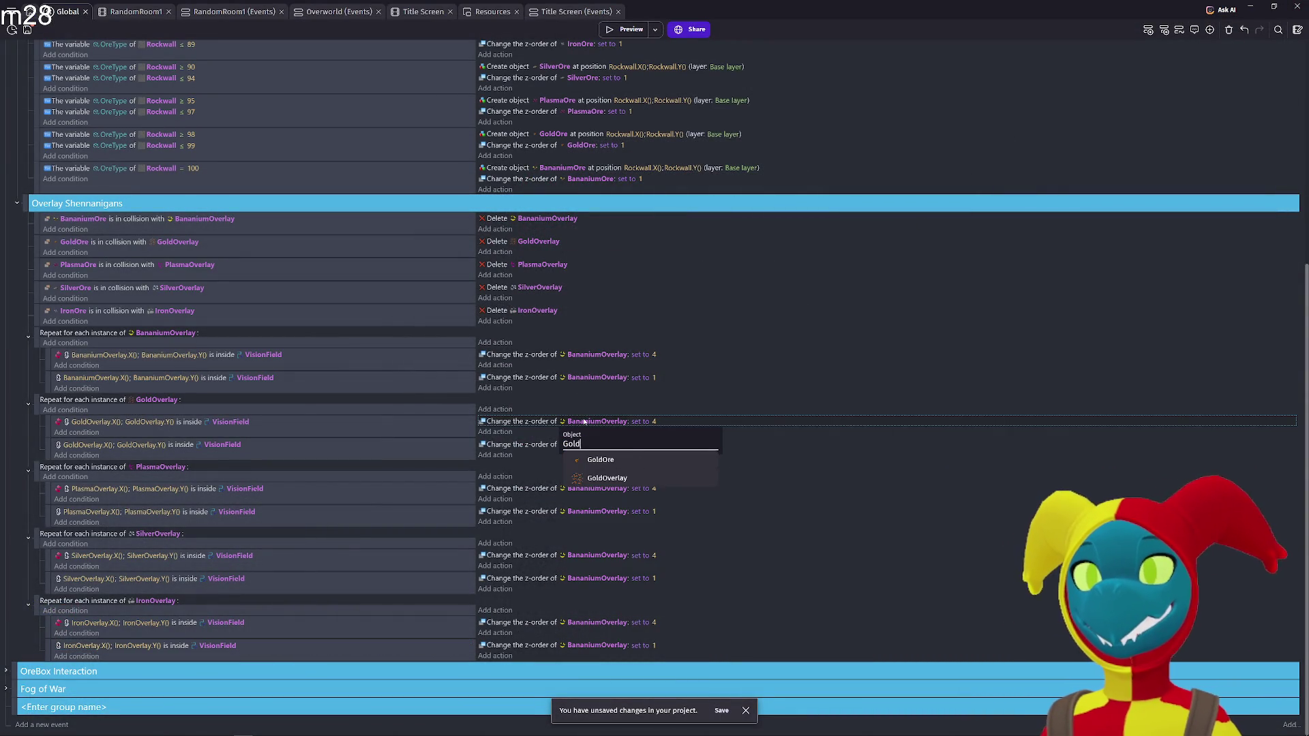
pyautogui.press('Return')
pyautogui.click(588, 444)
pyautogui.write('Gold')
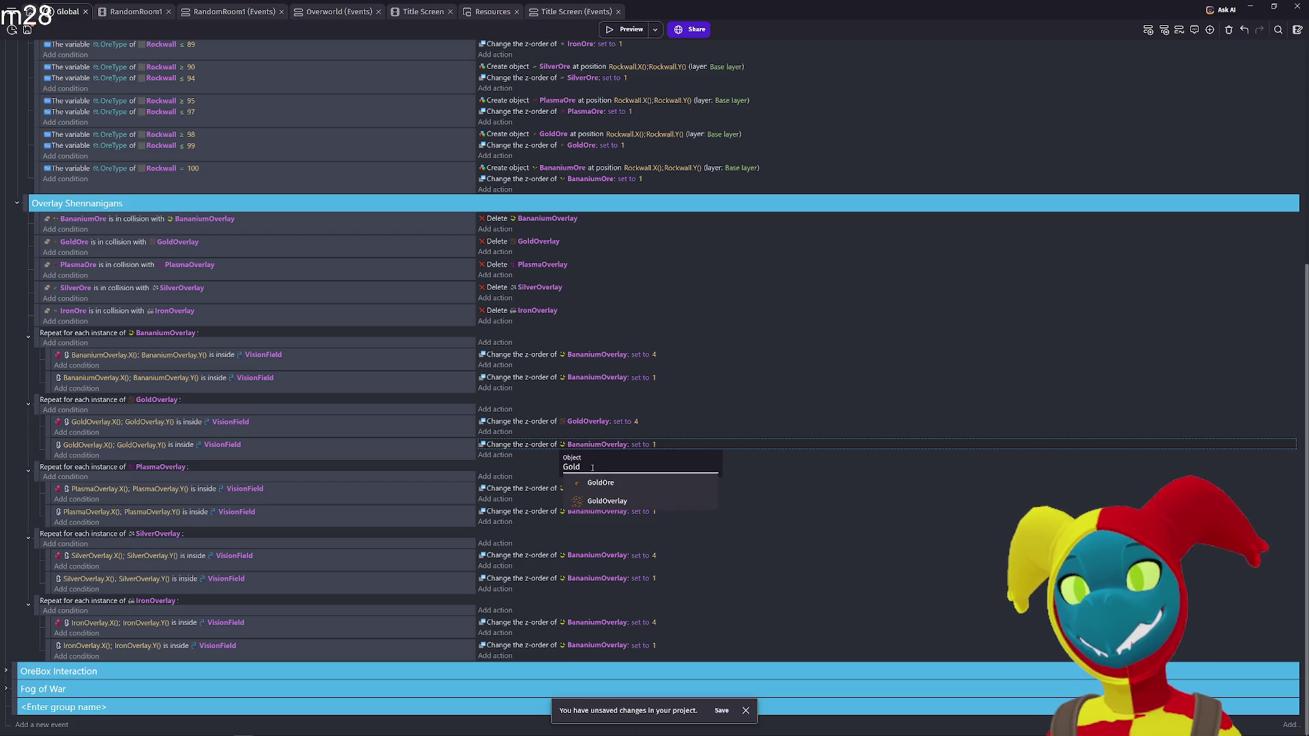
pyautogui.press('Down')
pyautogui.press('Down')
pyautogui.press('Return')
pyautogui.click(590, 487)
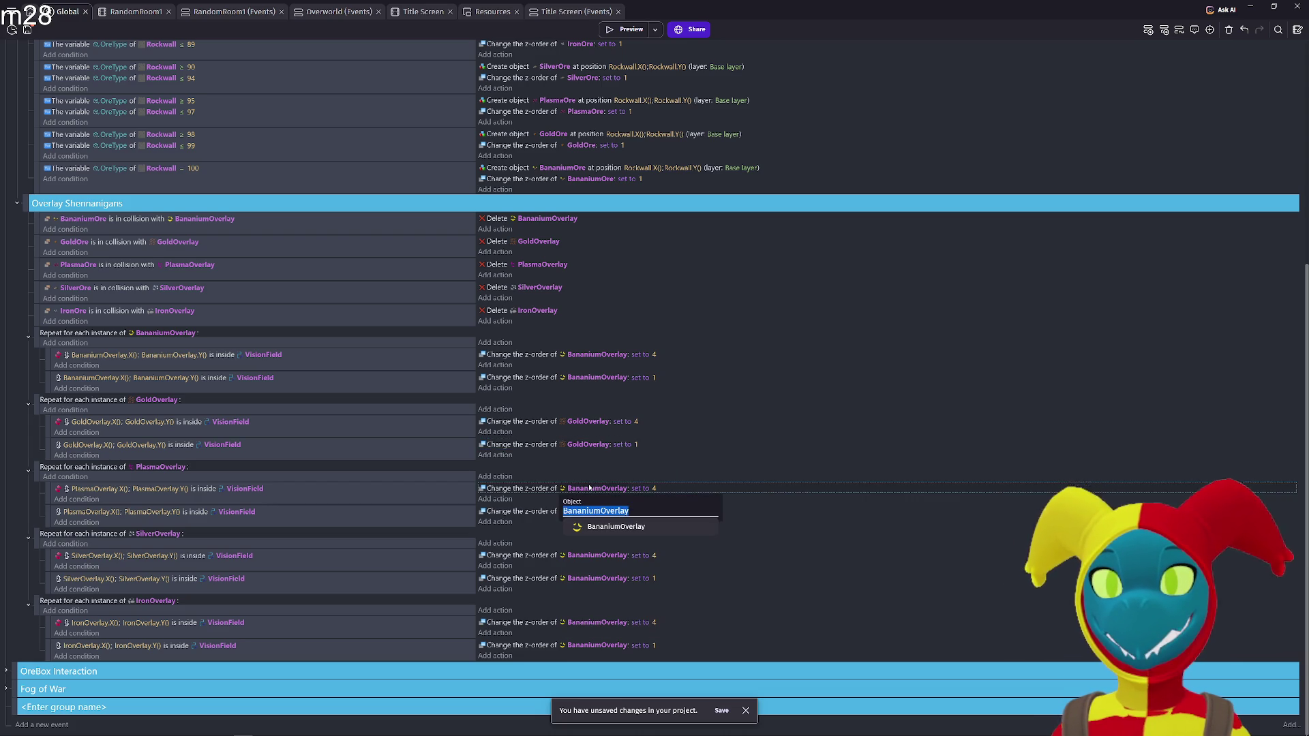
pyautogui.write('Plasma')
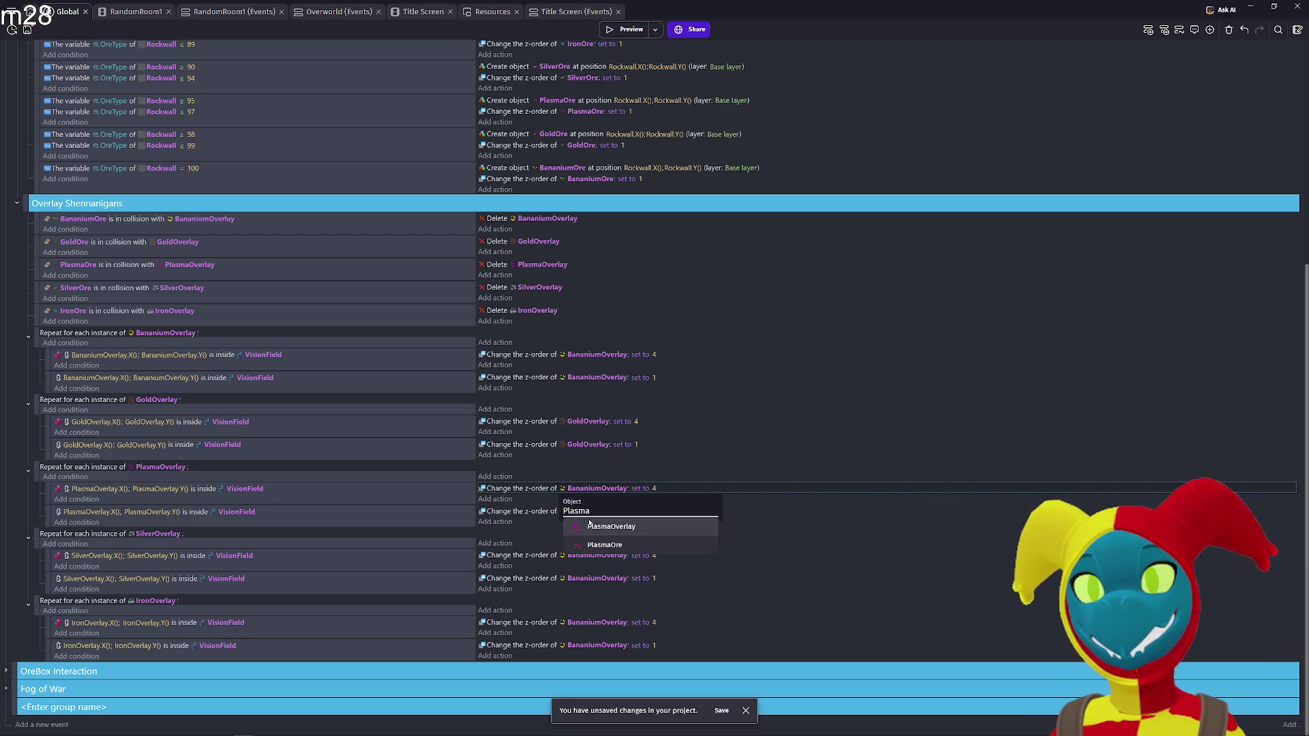
pyautogui.press('Return')
pyautogui.click(584, 512)
pyautogui.write('Plasma')
pyautogui.click(587, 550)
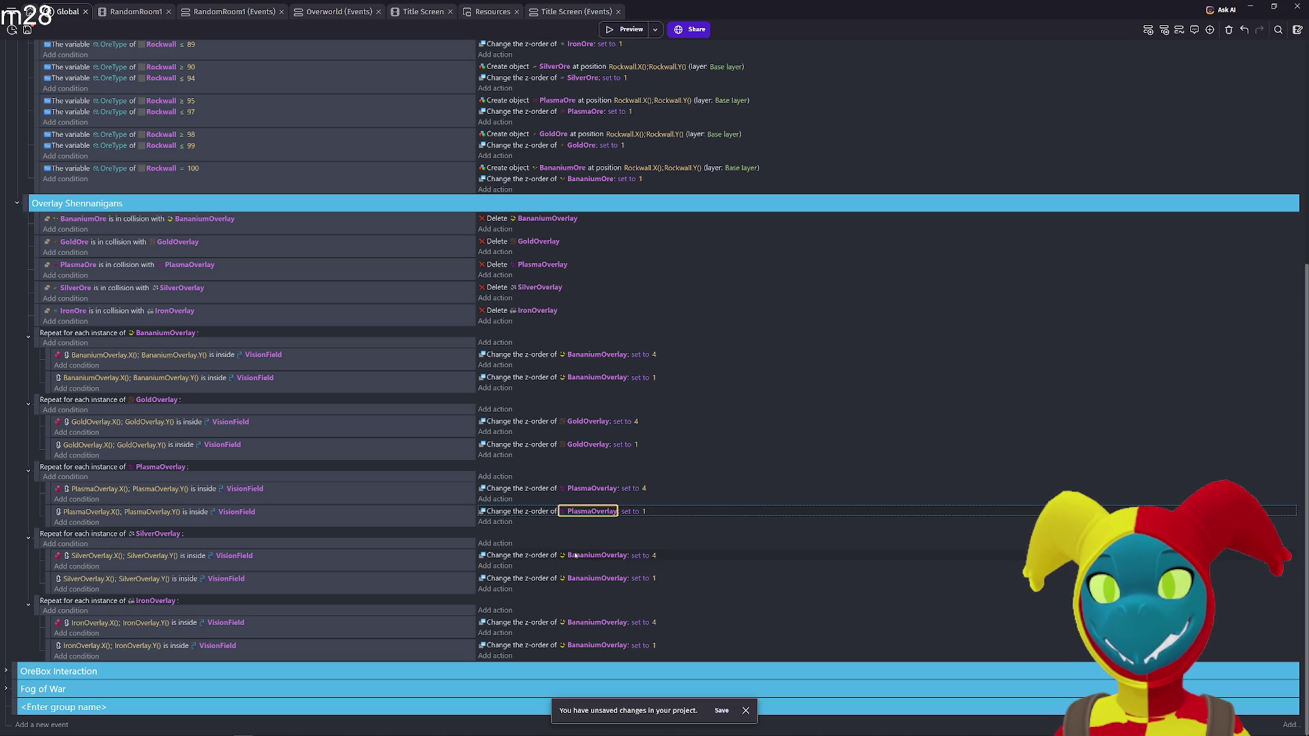
# Point both Silver z-order actions at SilverOverlay and both Iron ones at IronOverlay, then preview
pyautogui.click(575, 556)
pyautogui.write('Silver')
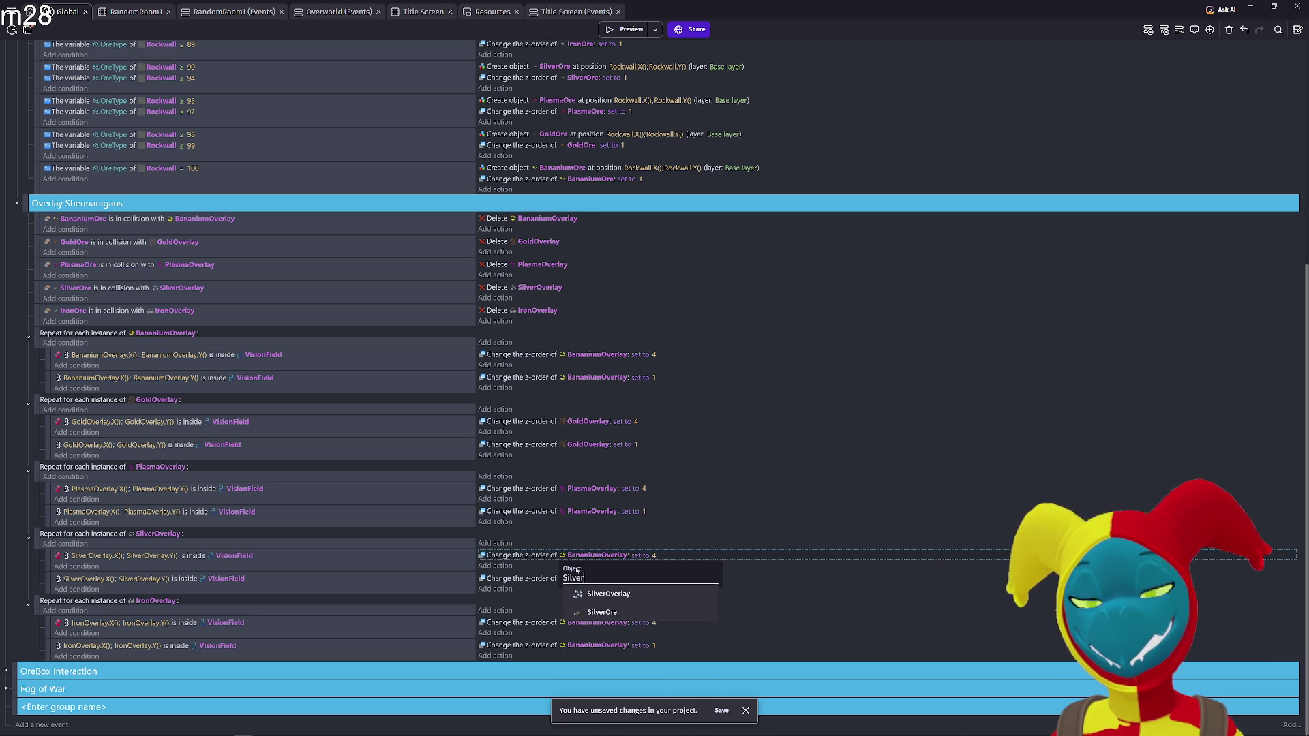
pyautogui.click(607, 594)
pyautogui.click(584, 578)
pyautogui.write('Silver')
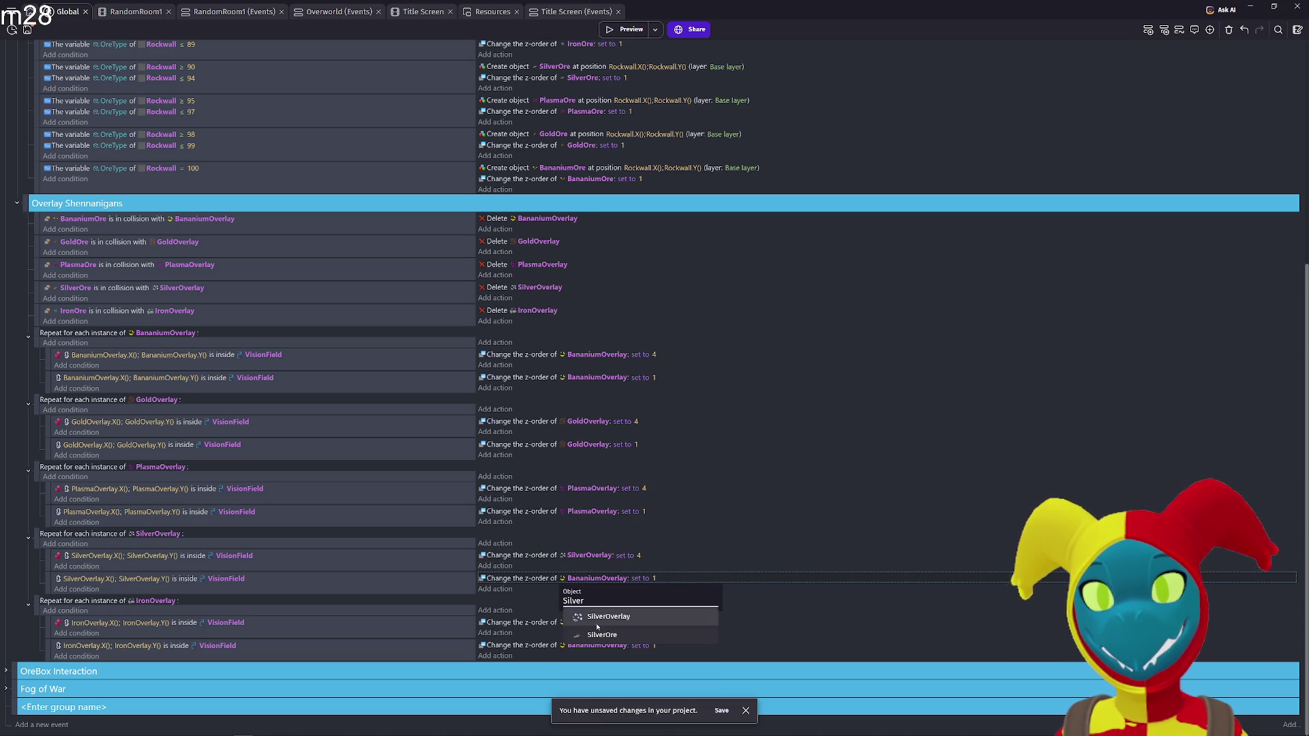
pyautogui.click(607, 617)
pyautogui.click(584, 622)
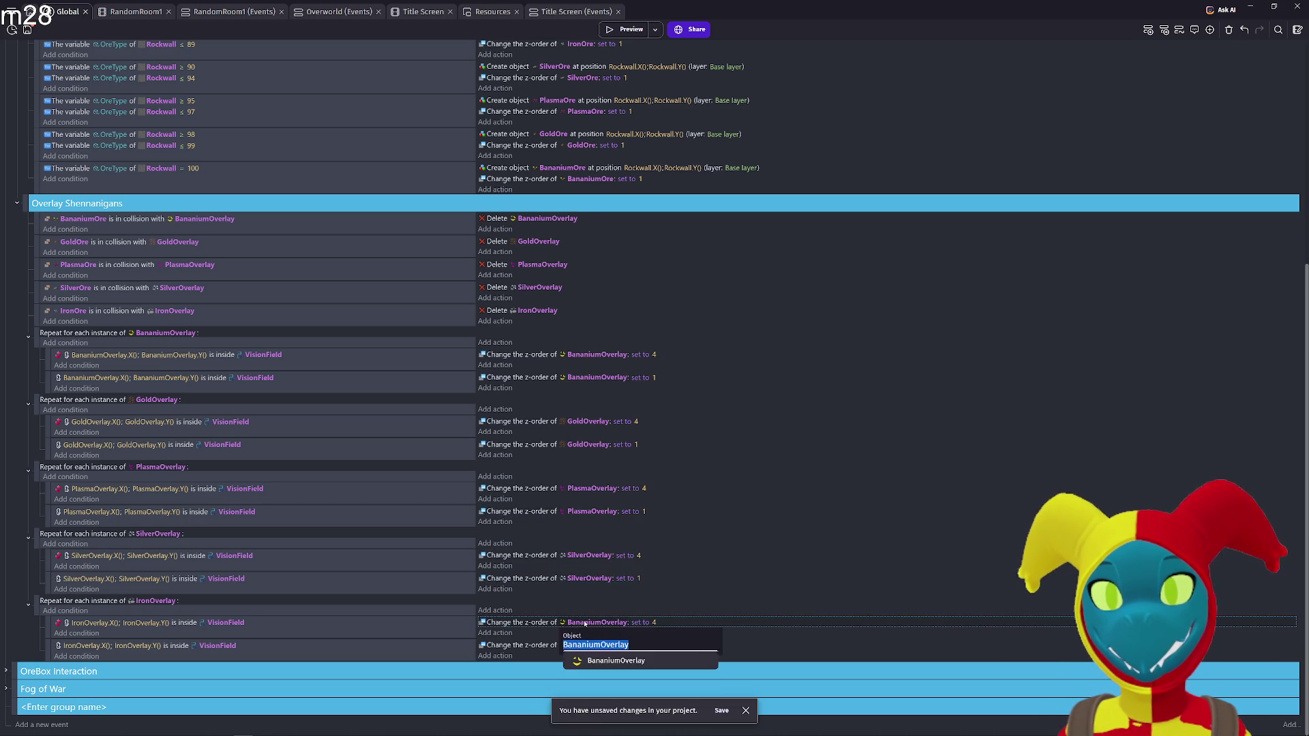
pyautogui.write('Iron')
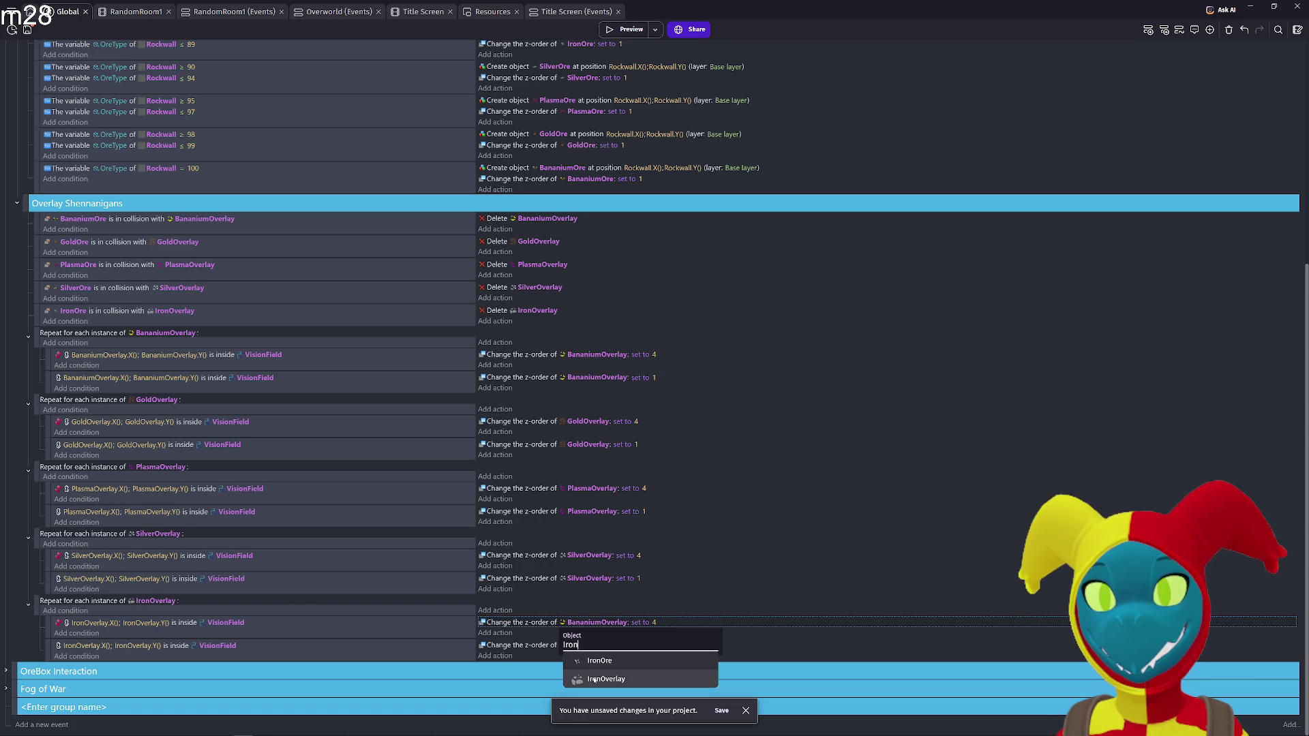
pyautogui.click(606, 679)
pyautogui.click(584, 645)
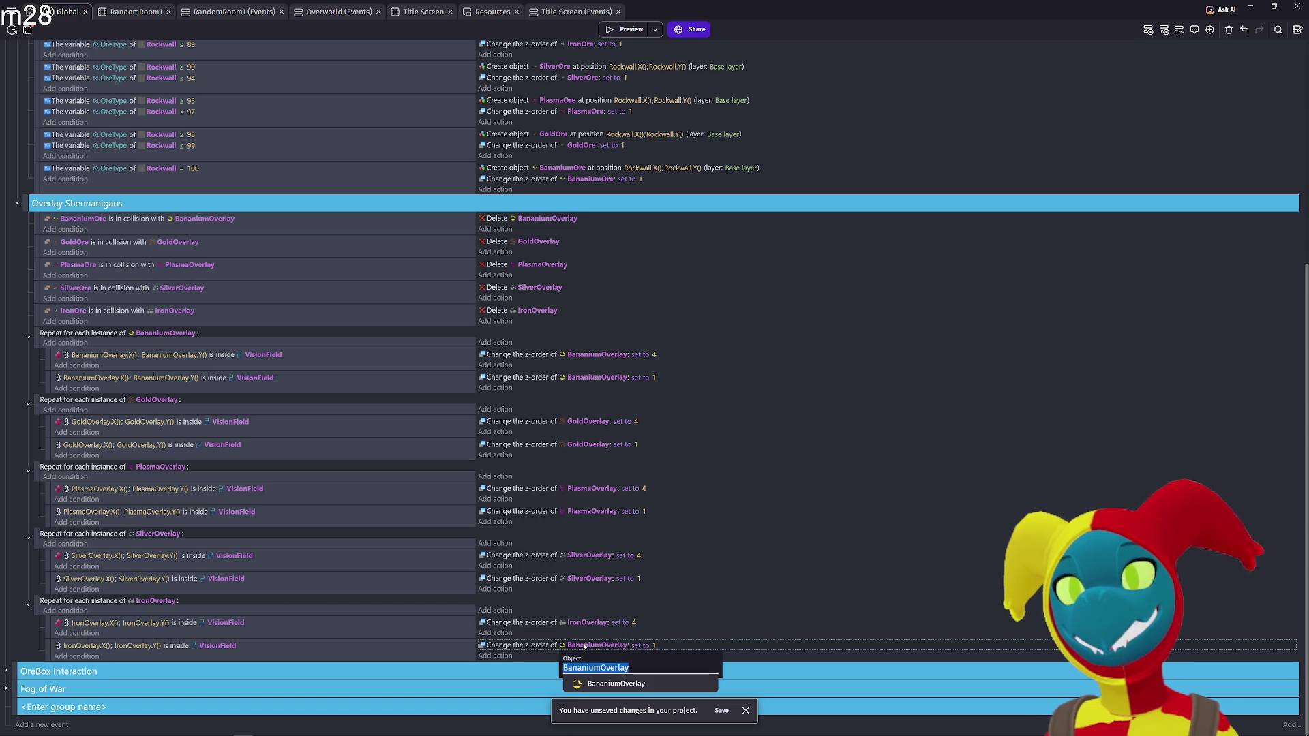
pyautogui.write('Iron')
pyautogui.click(604, 703)
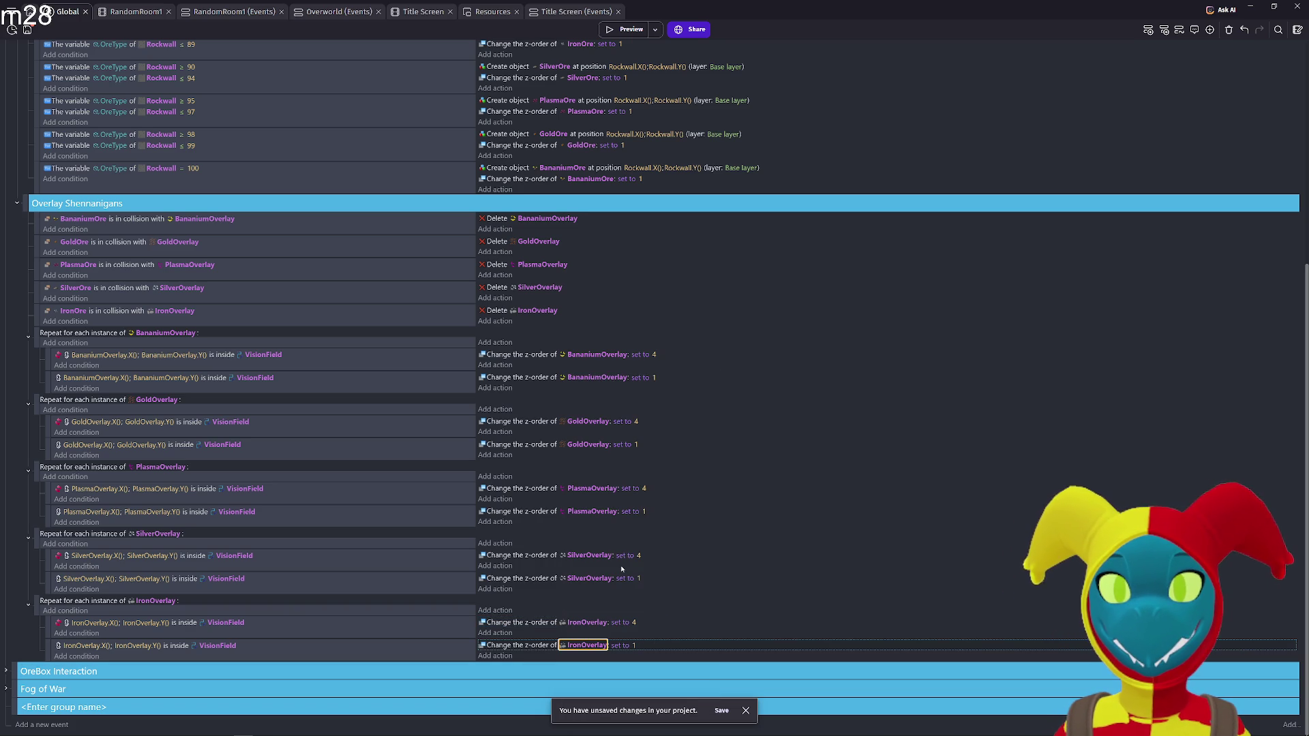
pyautogui.click(627, 29)
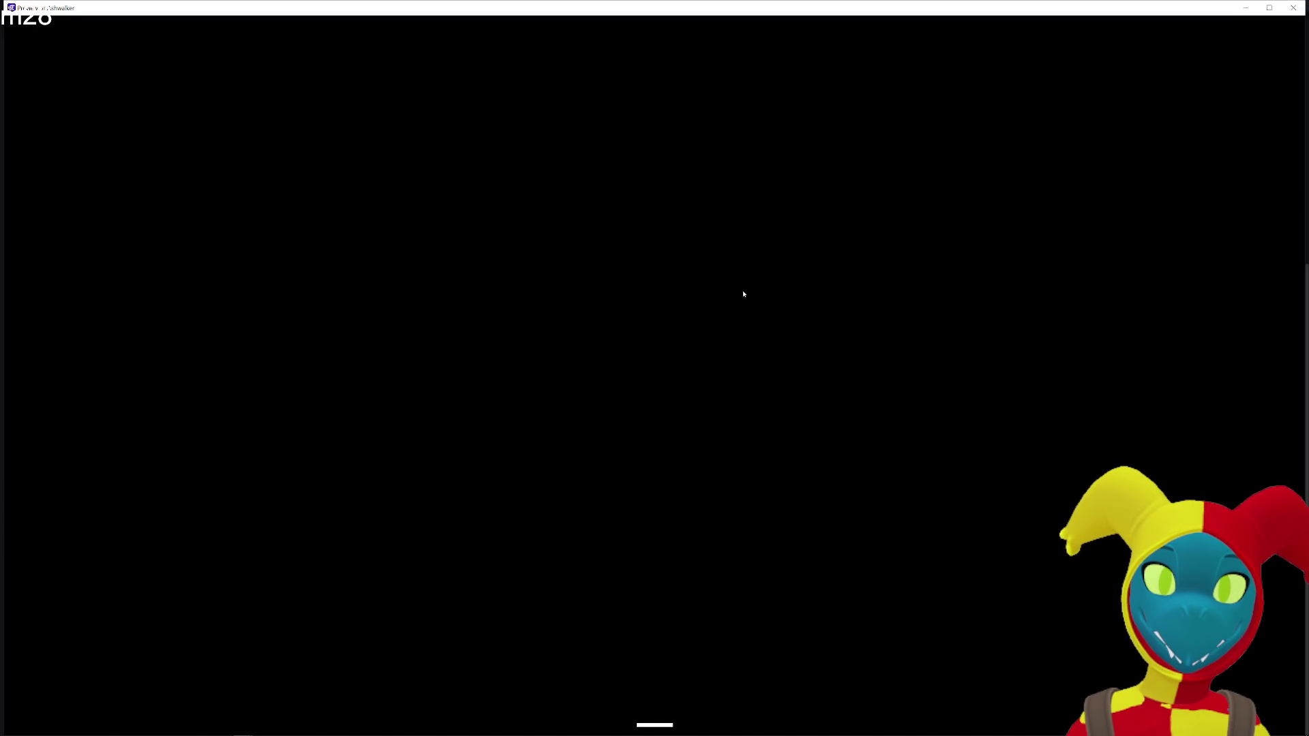
# Walk the player right, down and left around the cave toward the red brick band, then close the preview
pyautogui.press('d')
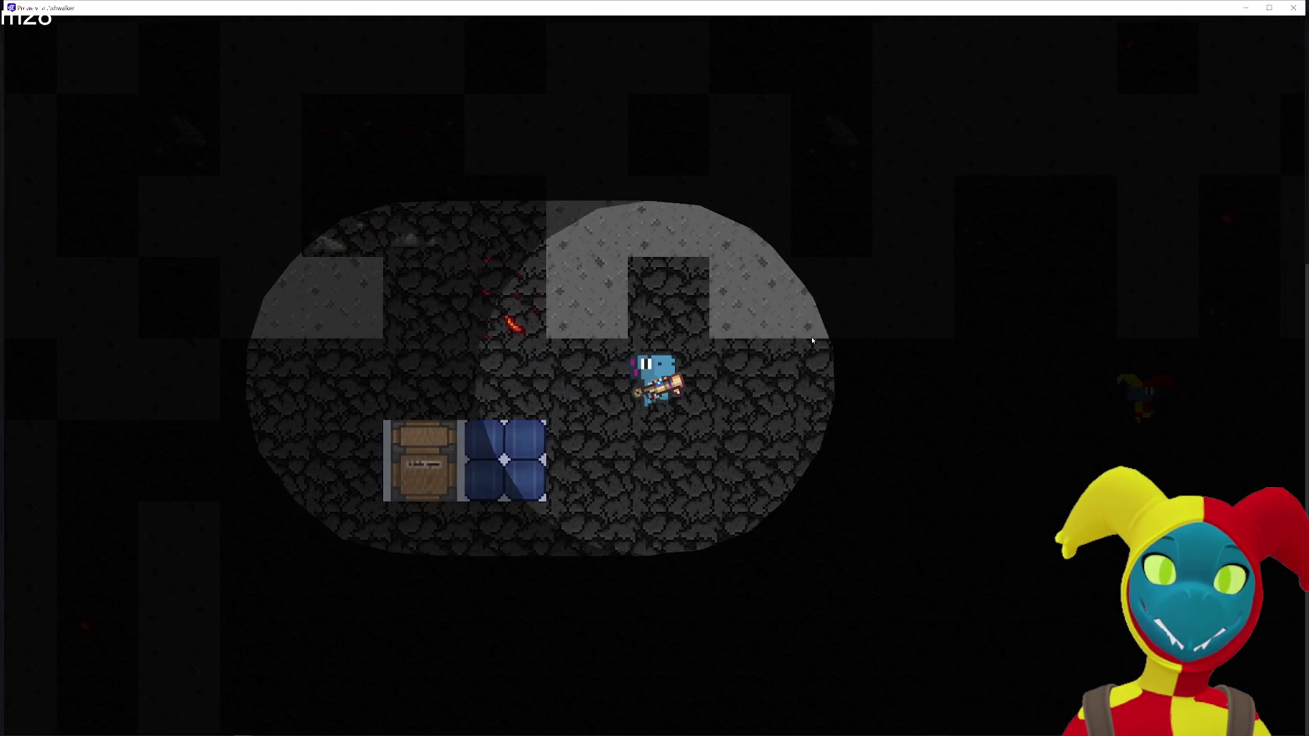
pyautogui.press('w')
pyautogui.press('s')
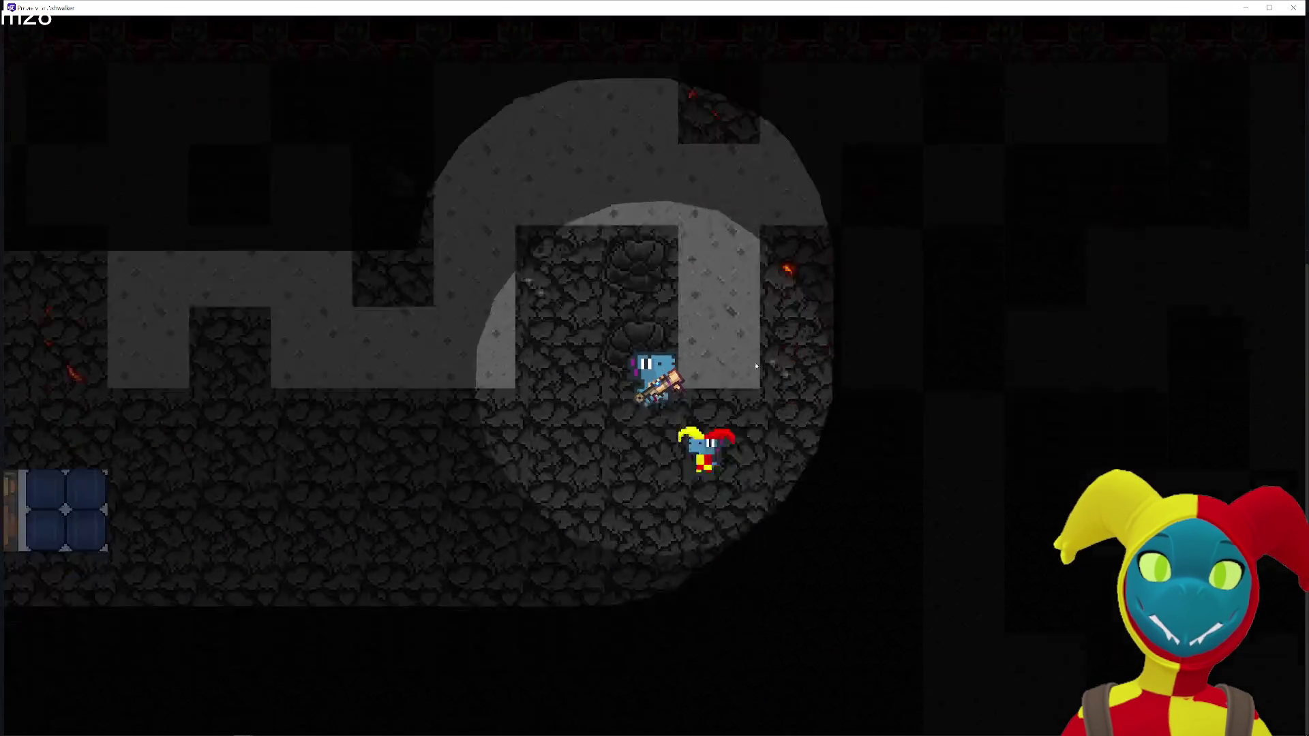
pyautogui.press('d')
pyautogui.press('s')
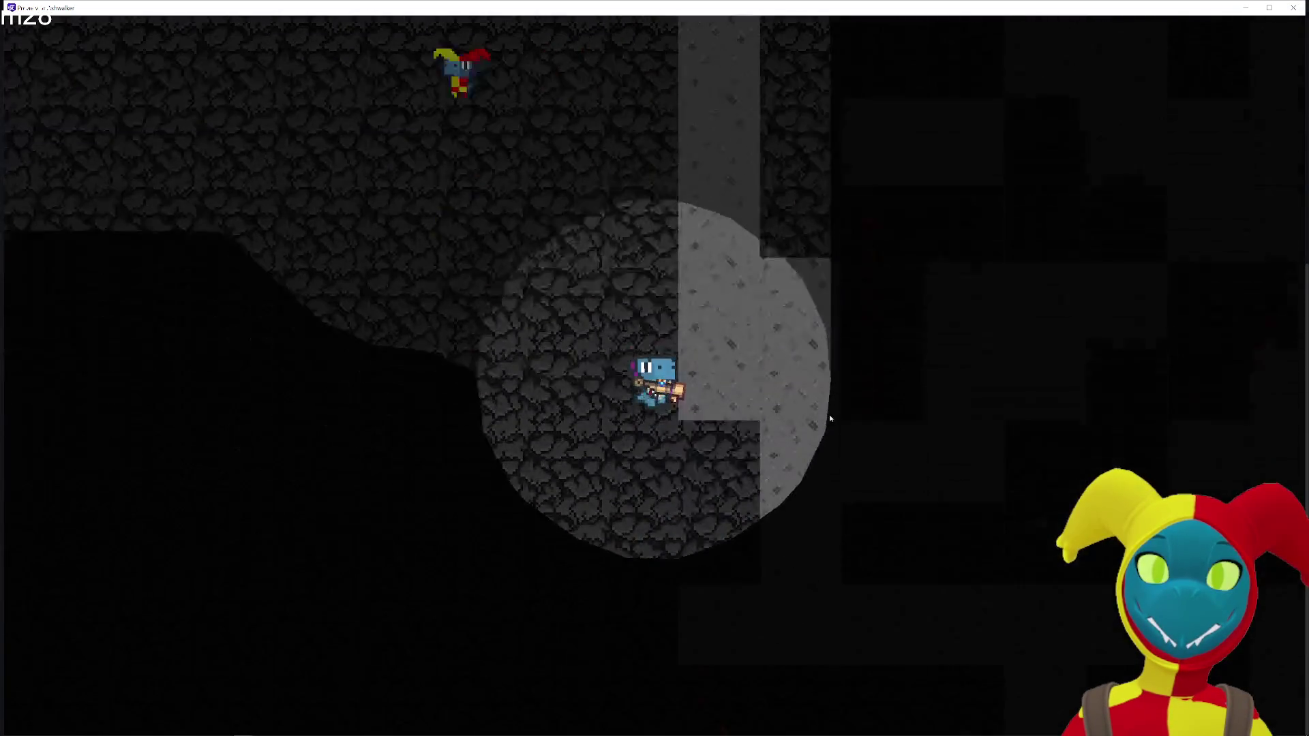
pyautogui.press('s')
pyautogui.press('a')
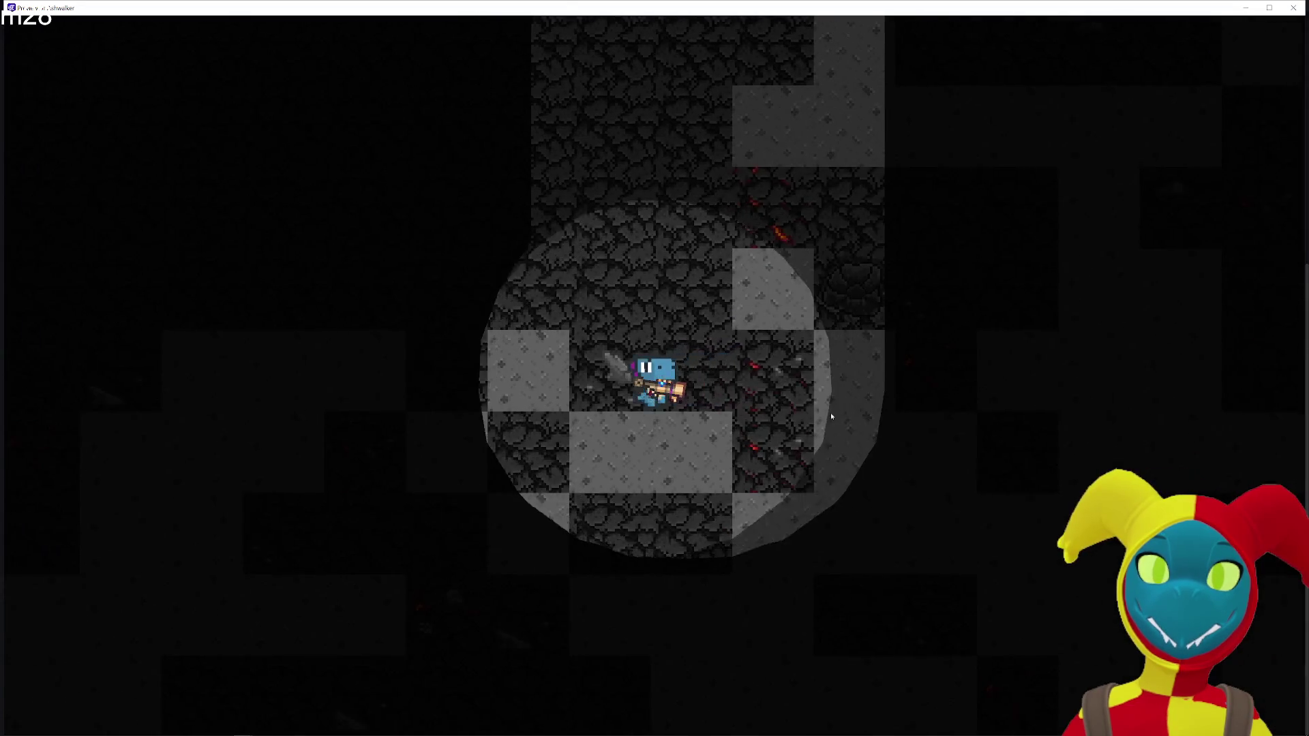
pyautogui.press('a')
pyautogui.press('w')
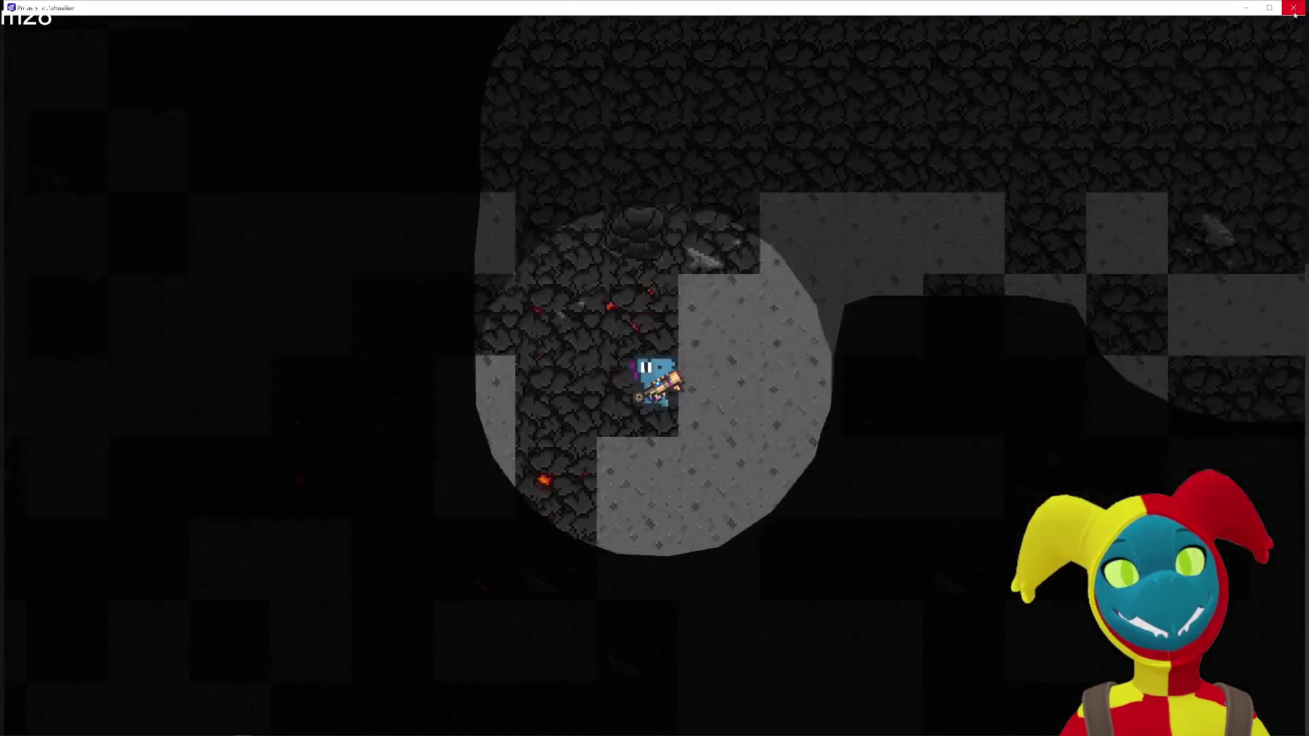
pyautogui.press('a')
pyautogui.press('s')
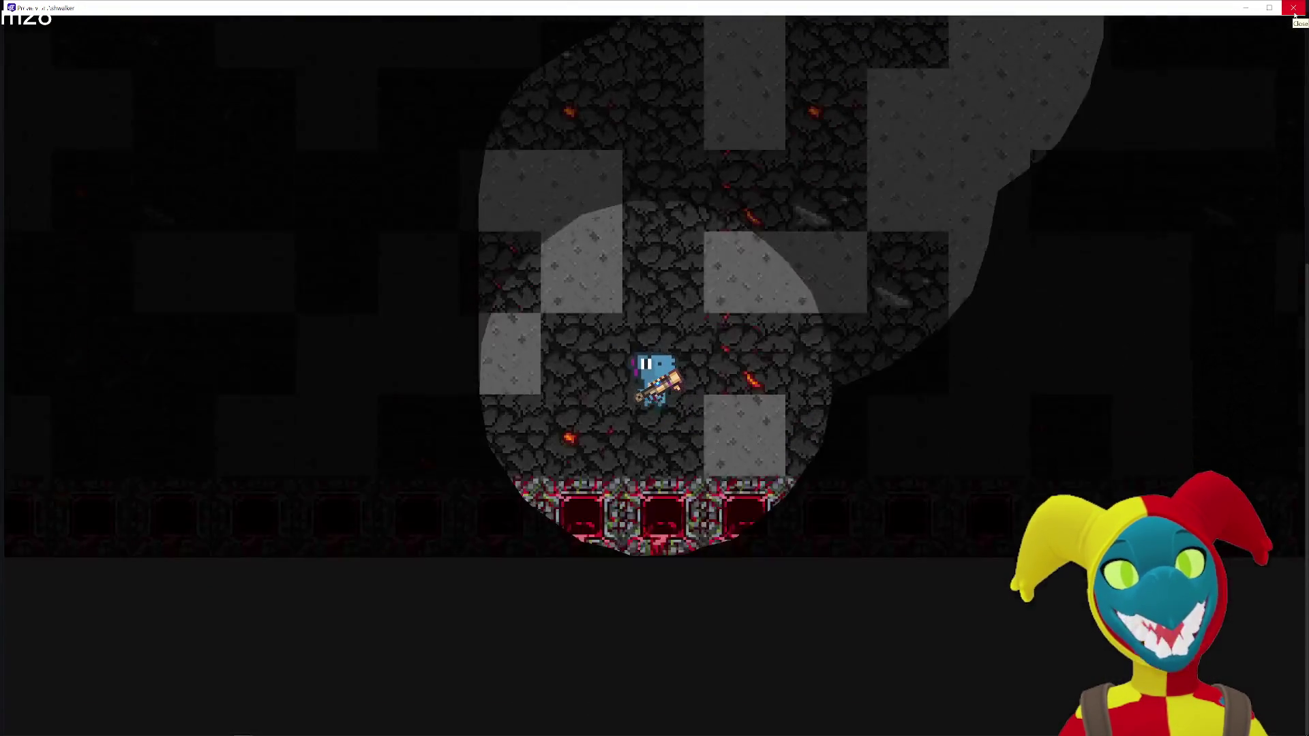
pyautogui.click(1294, 7)
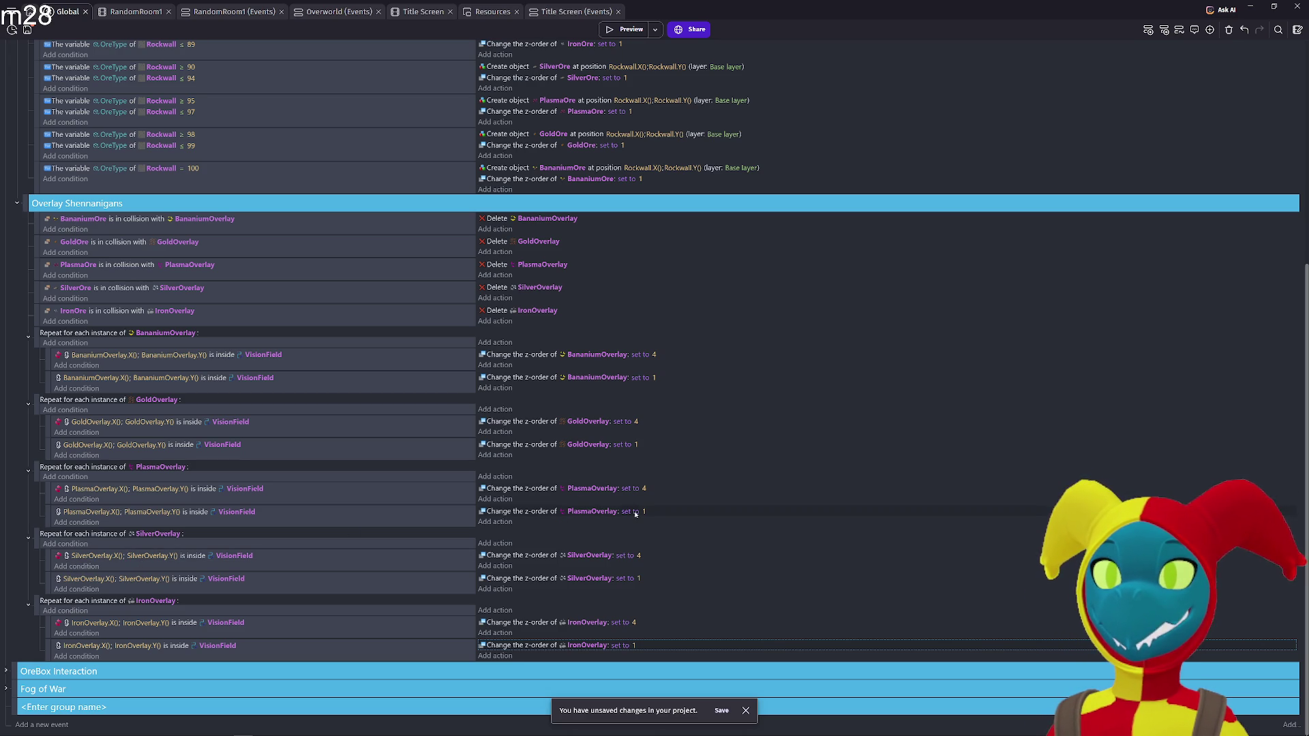
# Set the IronOverlay z-order values to 1 for the first action and 4 for the second, then preview
pyautogui.click(634, 646)
pyautogui.write('4')
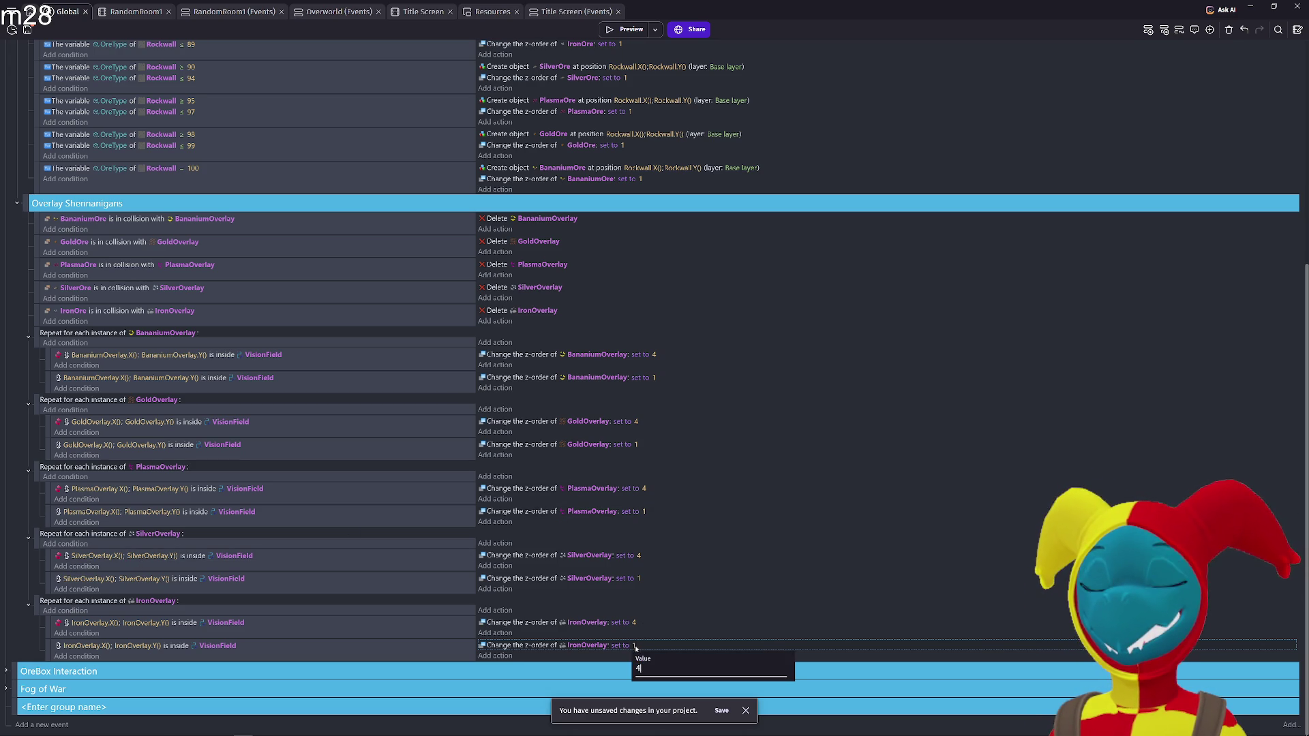
pyautogui.press('Return')
pyautogui.click(634, 623)
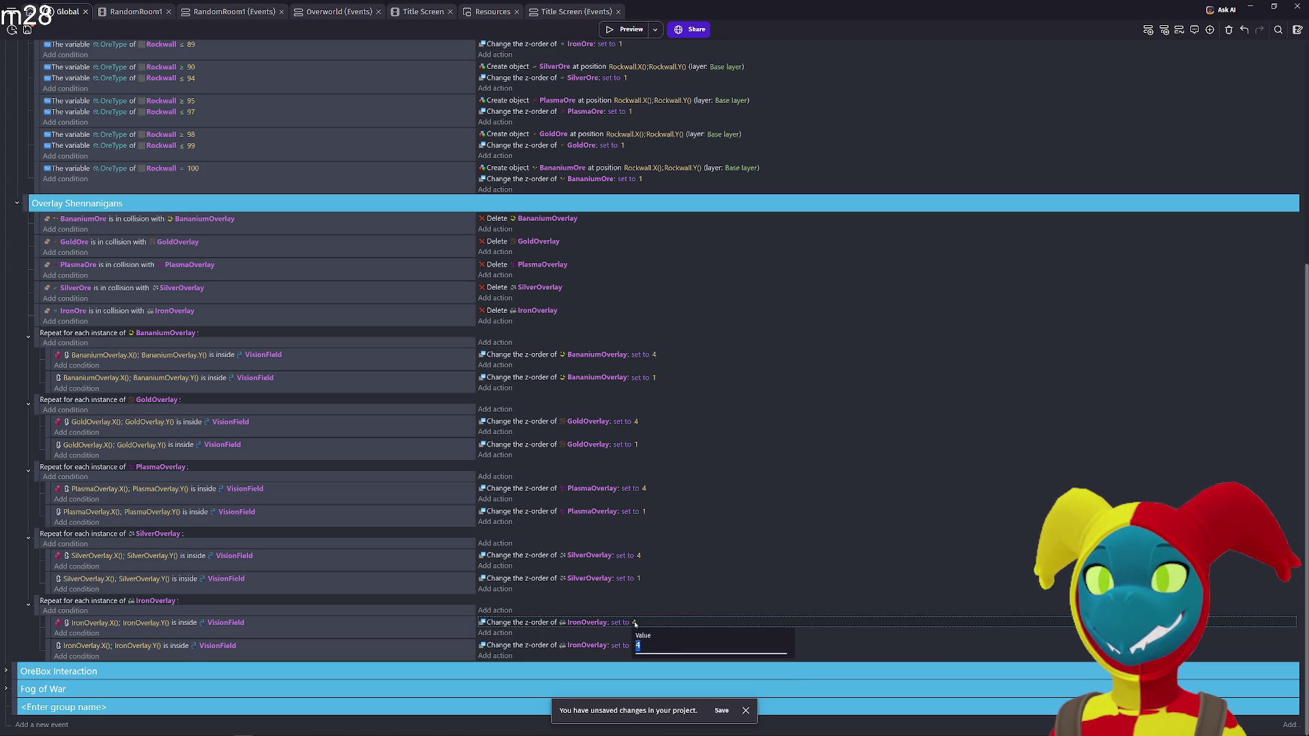
pyautogui.press('Return')
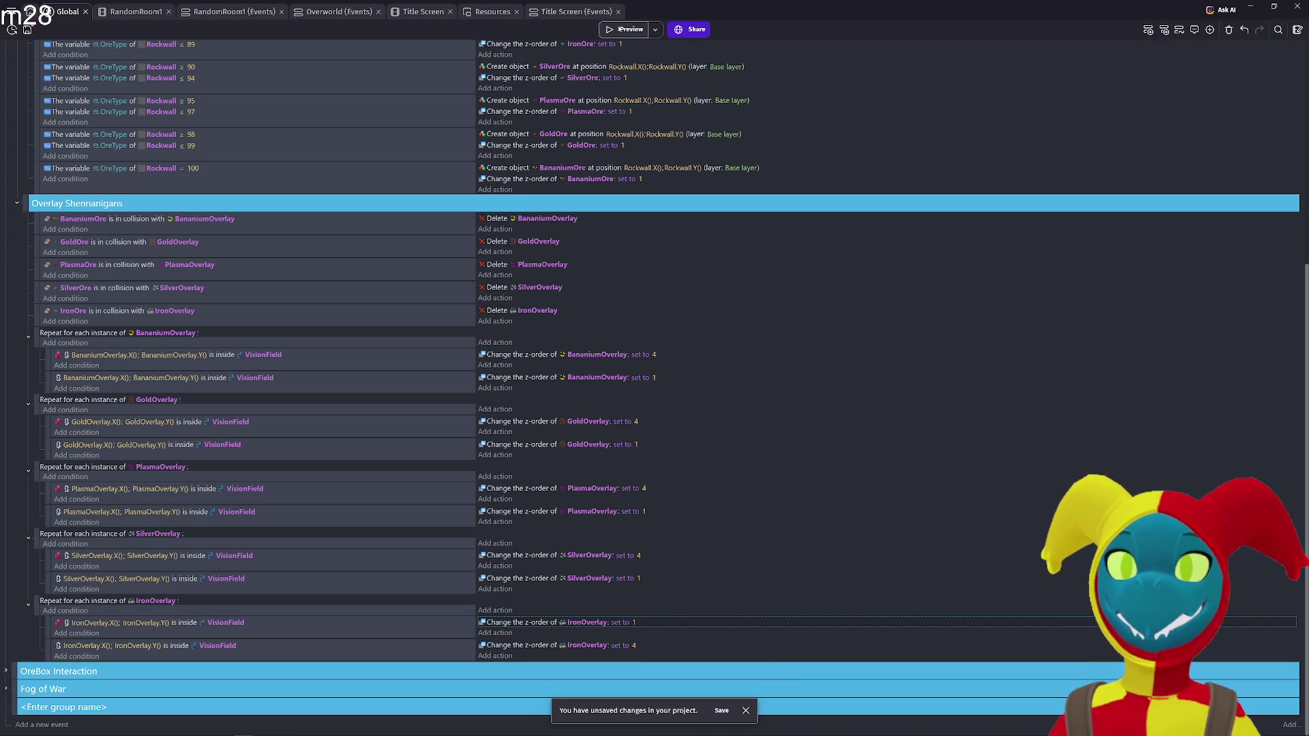
pyautogui.click(626, 29)
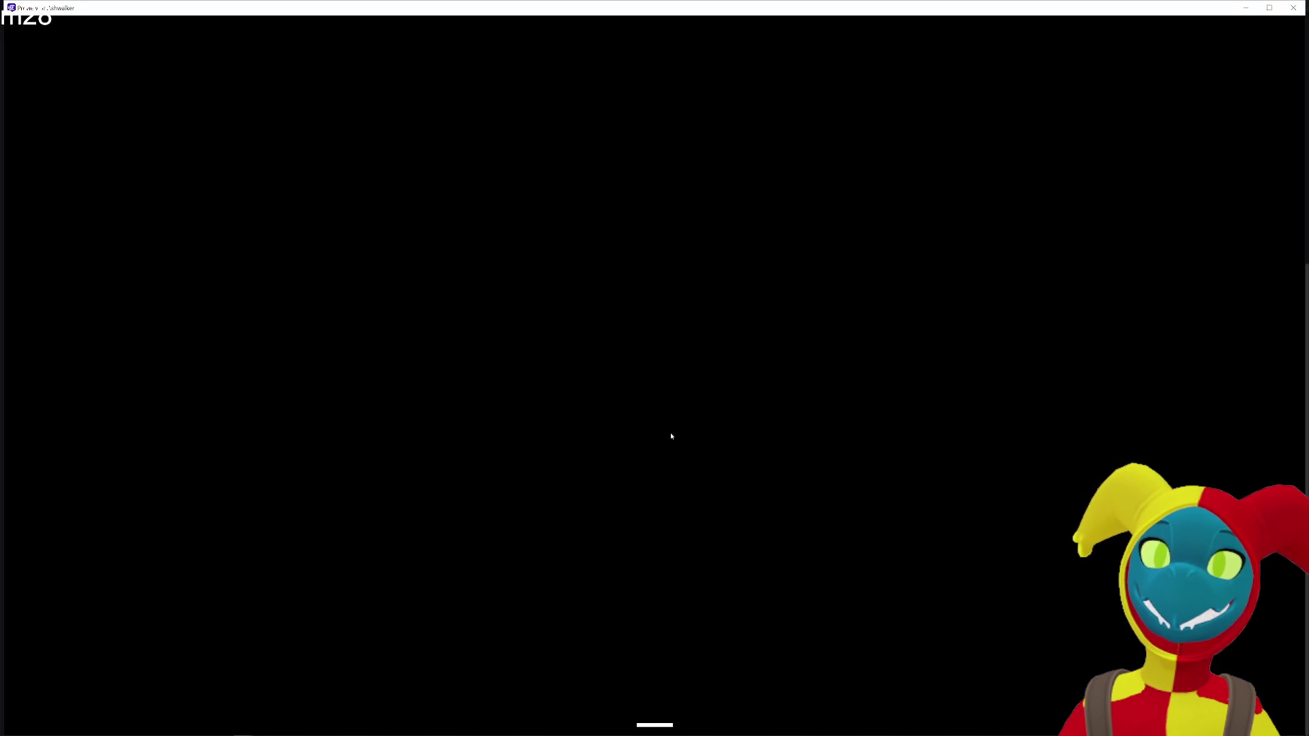
# Walk the player right, up toward the red wall, then down and left, and close the preview
pyautogui.press('d')
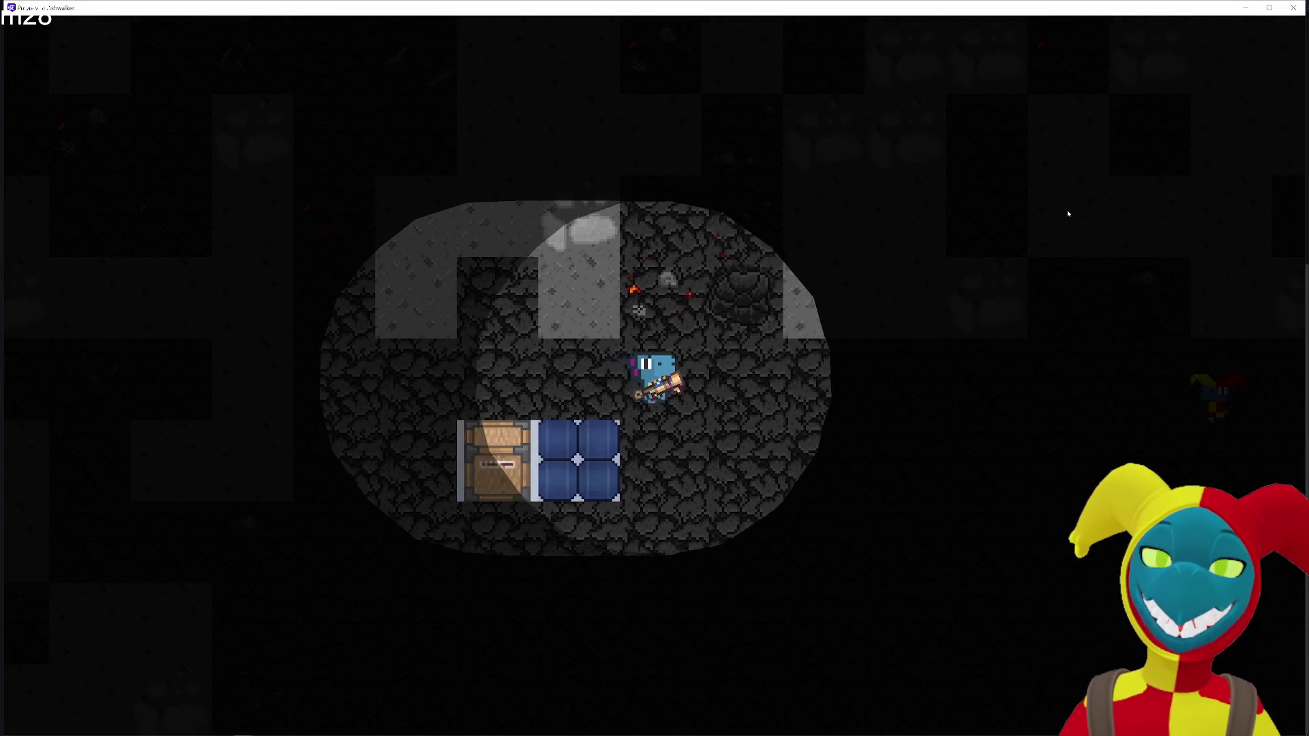
pyautogui.press('d')
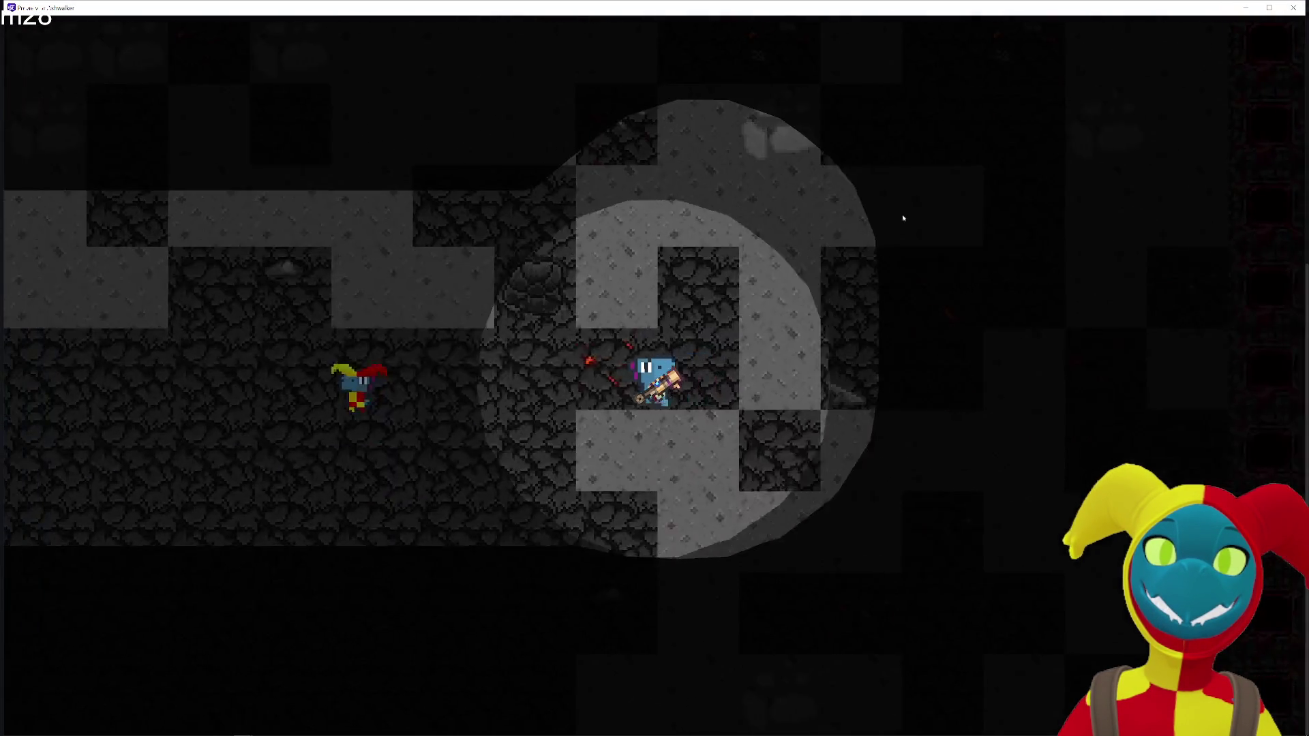
pyautogui.press('w')
pyautogui.press('s')
pyautogui.press('a')
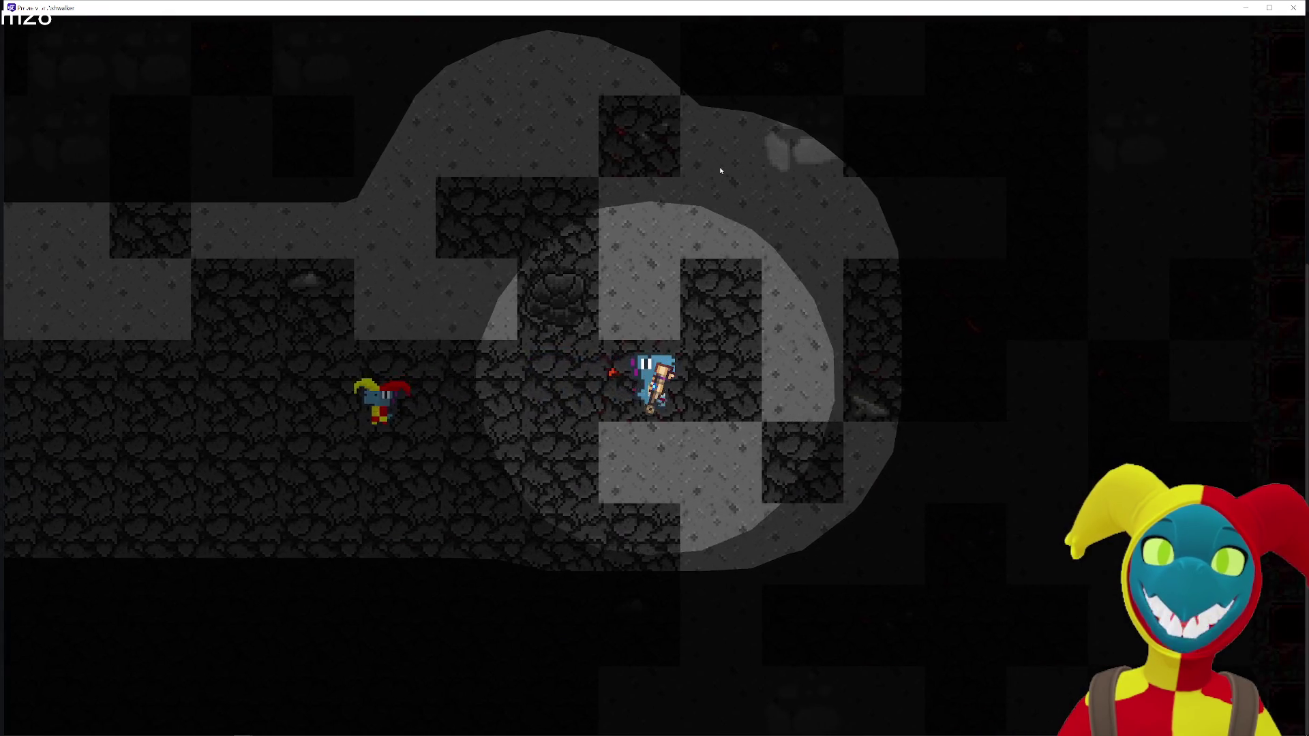
pyautogui.click(1295, 8)
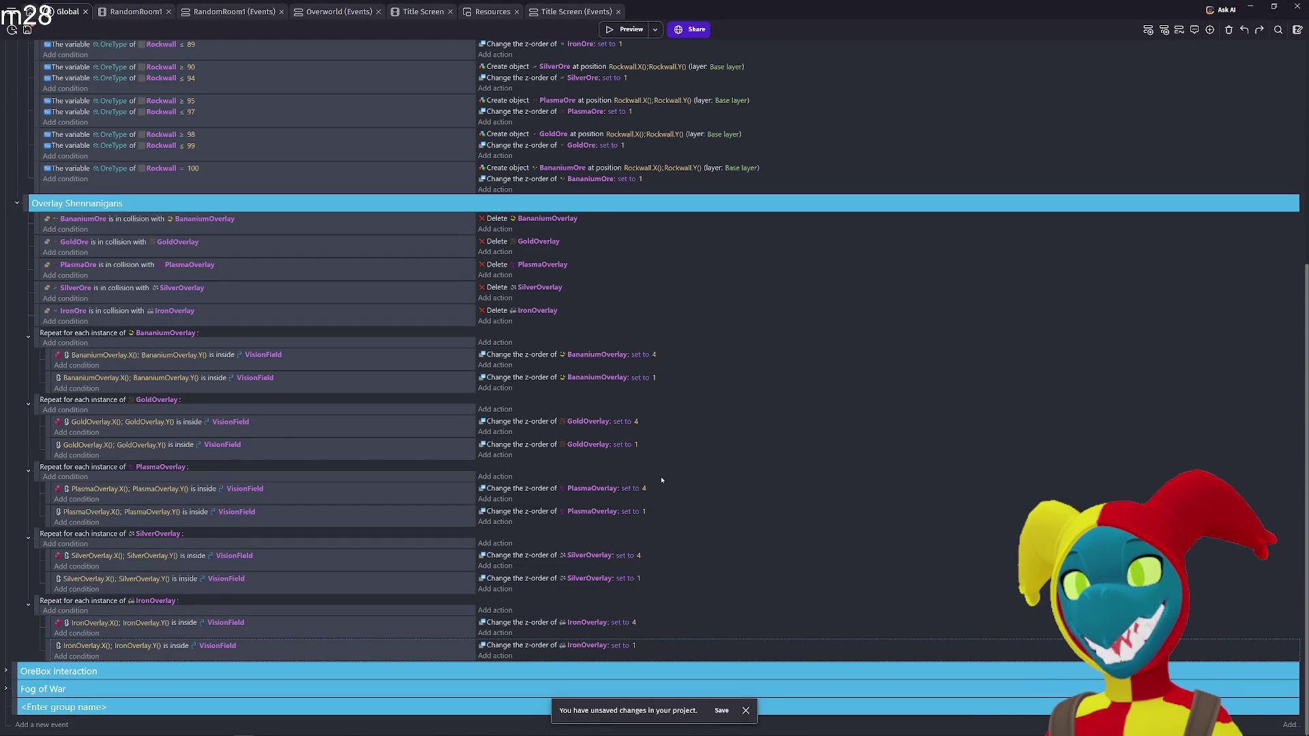
# Change both Bananium and both Gold overlay conditions to check inside ScoutedArea
pyautogui.click(270, 381)
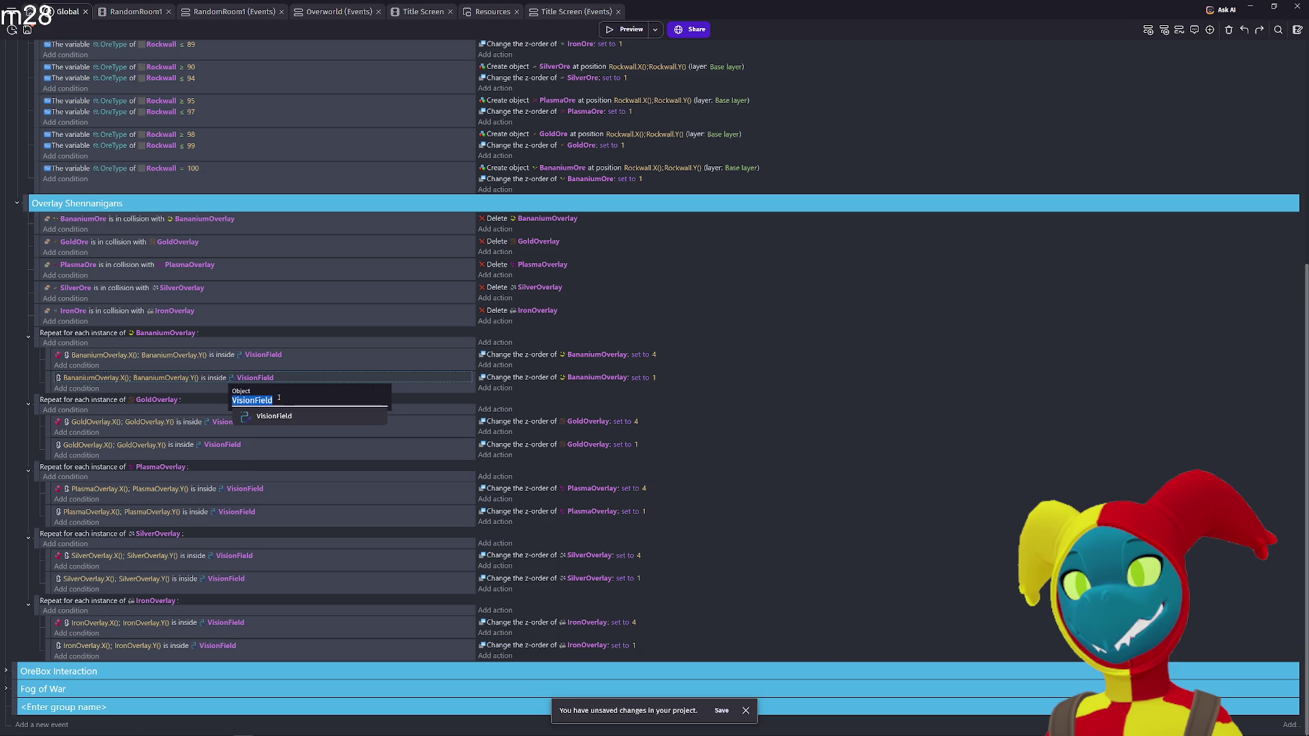
pyautogui.click(187, 395)
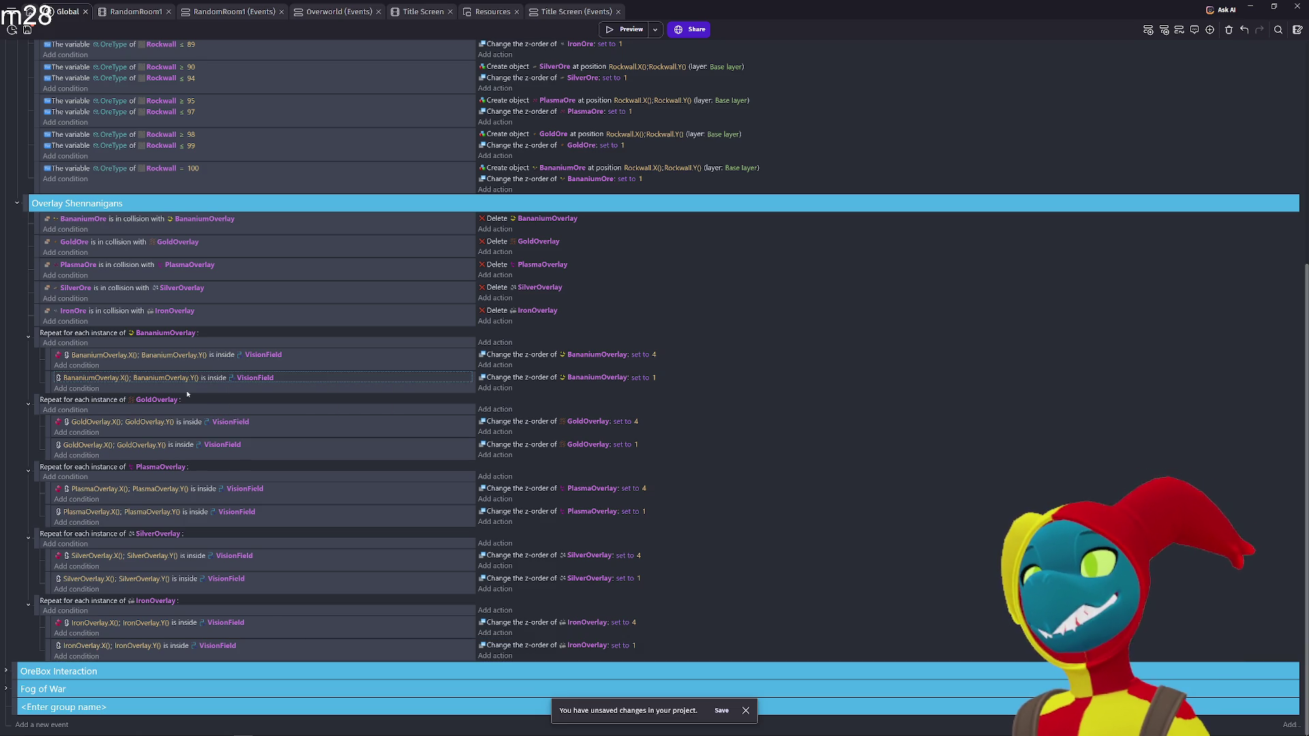
pyautogui.click(268, 377)
pyautogui.write('A')
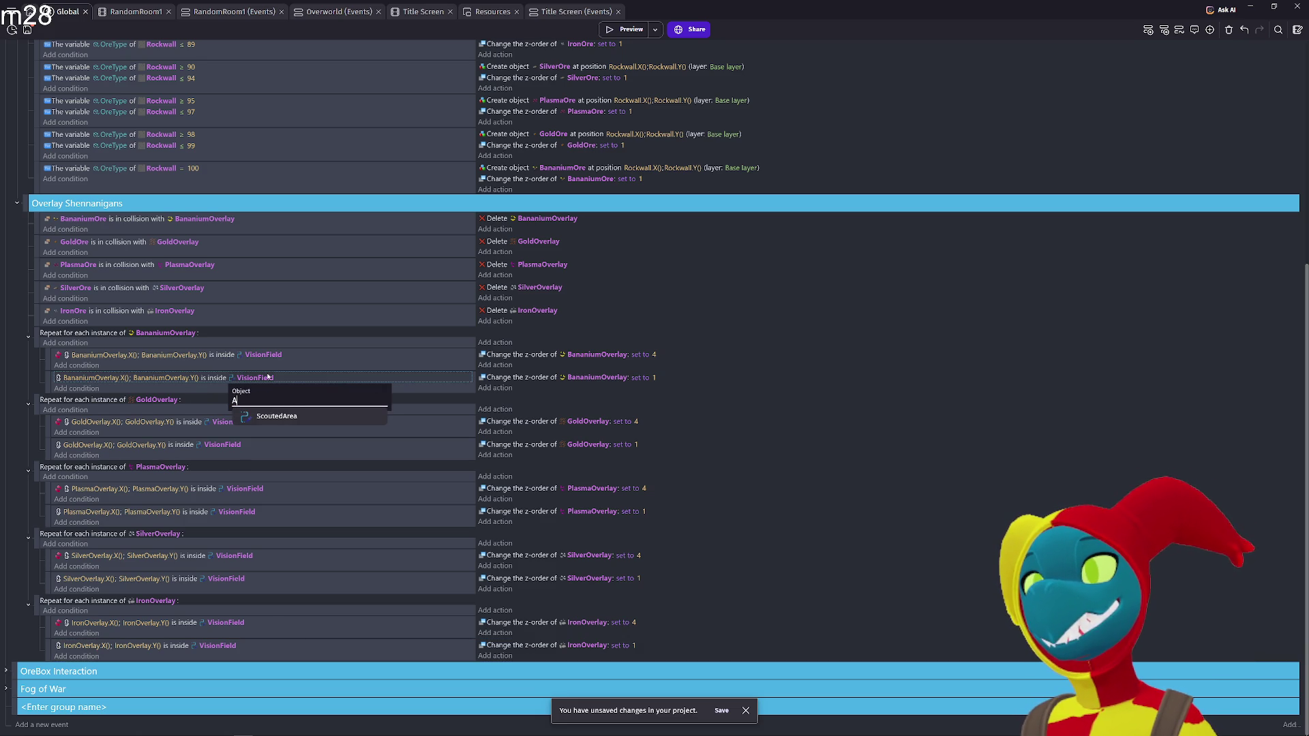
pyautogui.press('Return')
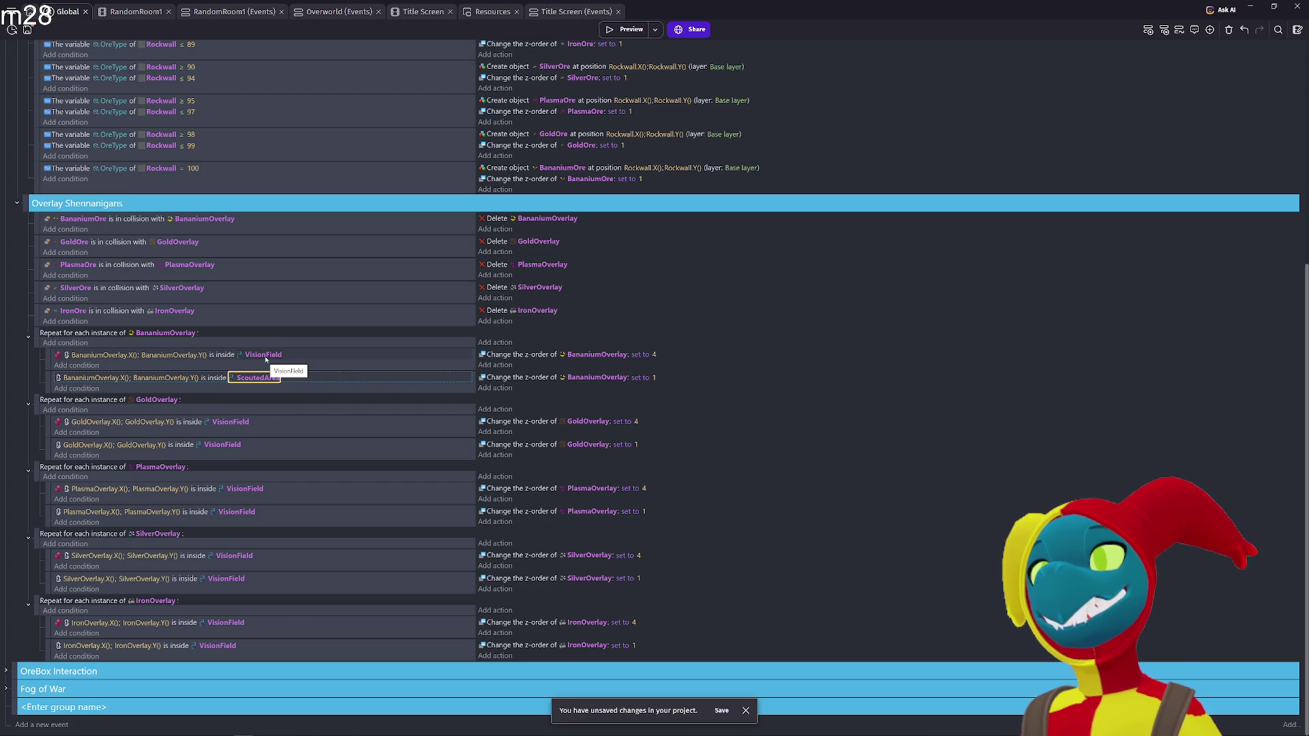
pyautogui.click(266, 359)
pyautogui.write('Sc')
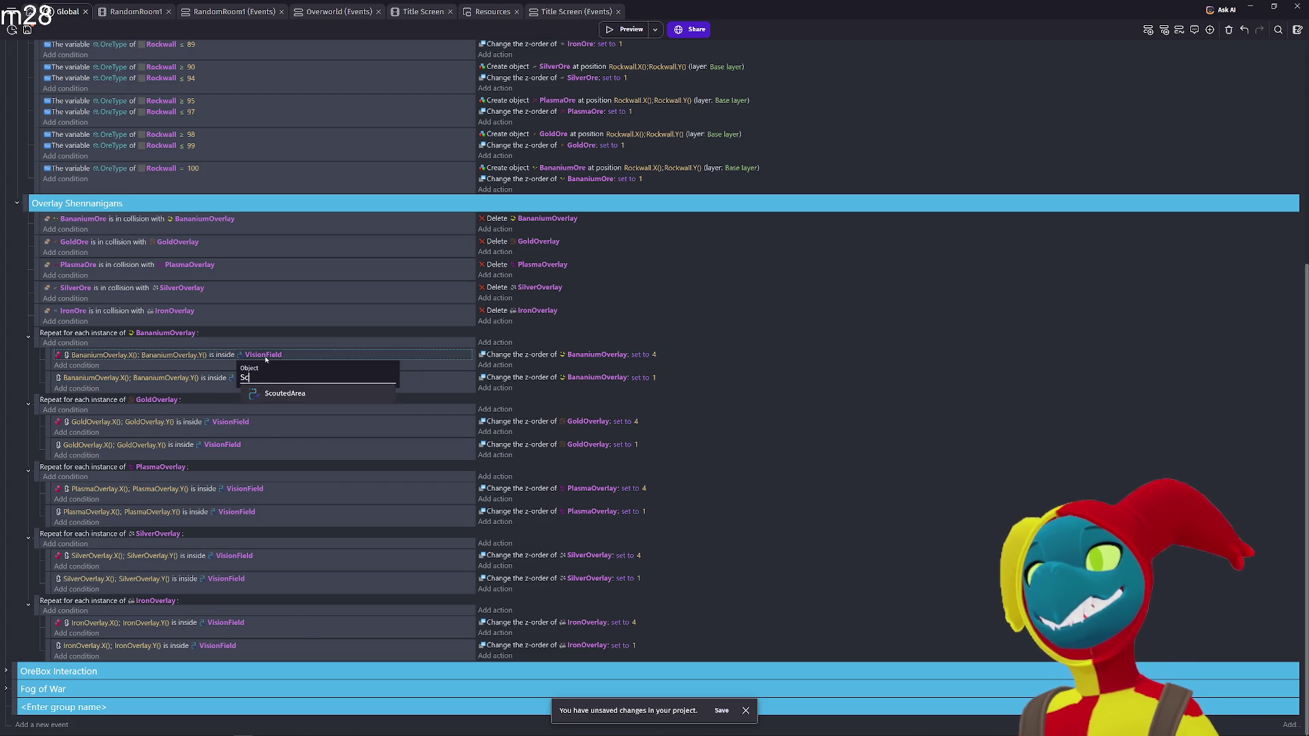
pyautogui.press('Return')
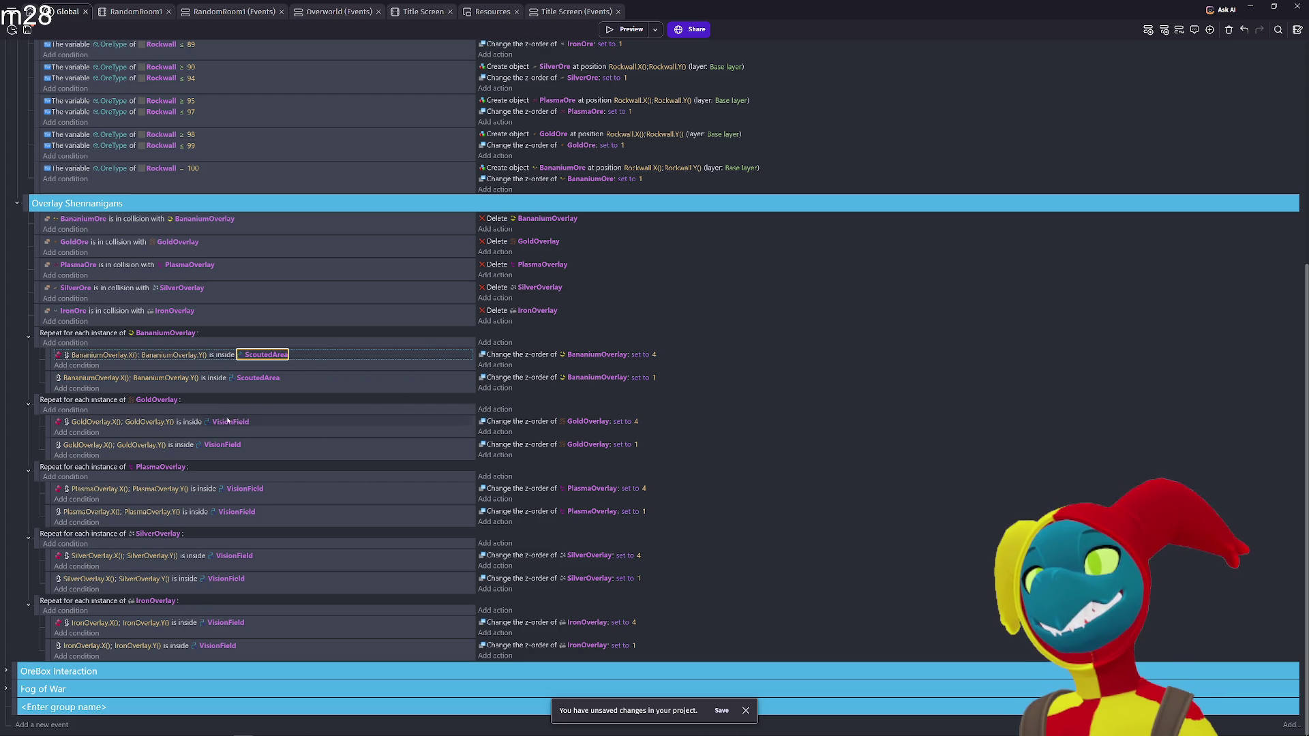
pyautogui.click(230, 422)
pyautogui.write('Sc')
pyautogui.press('Return')
pyautogui.click(224, 445)
pyautogui.write('Sc')
pyautogui.press('Return')
# Change both Plasma and both Silver overlay conditions to ScoutedArea, then launch a preview
pyautogui.click(225, 490)
pyautogui.write('Sc')
pyautogui.press('Return')
pyautogui.click(233, 512)
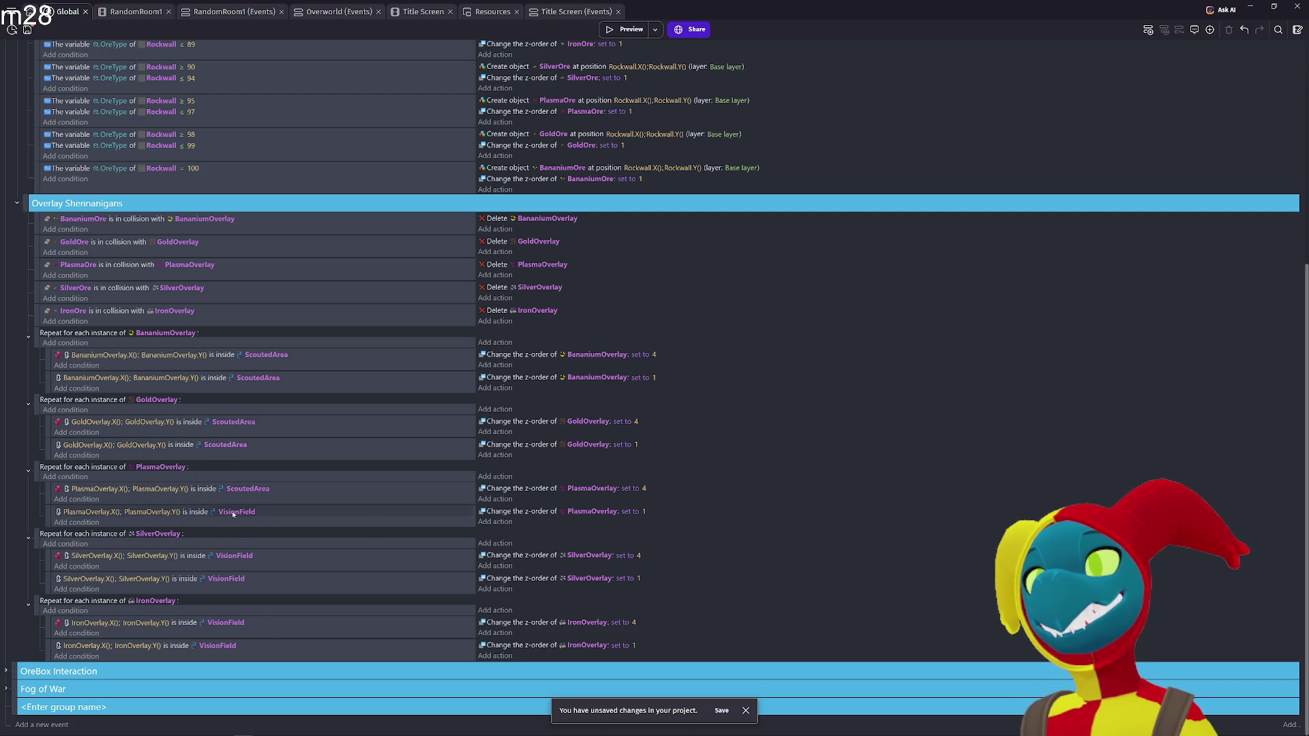
pyautogui.click(233, 513)
pyautogui.write('Sc')
pyautogui.press('Return')
pyautogui.click(218, 557)
pyautogui.write('Sc')
pyautogui.press('Return')
pyautogui.click(232, 580)
pyautogui.write('Sc')
pyautogui.press('Return')
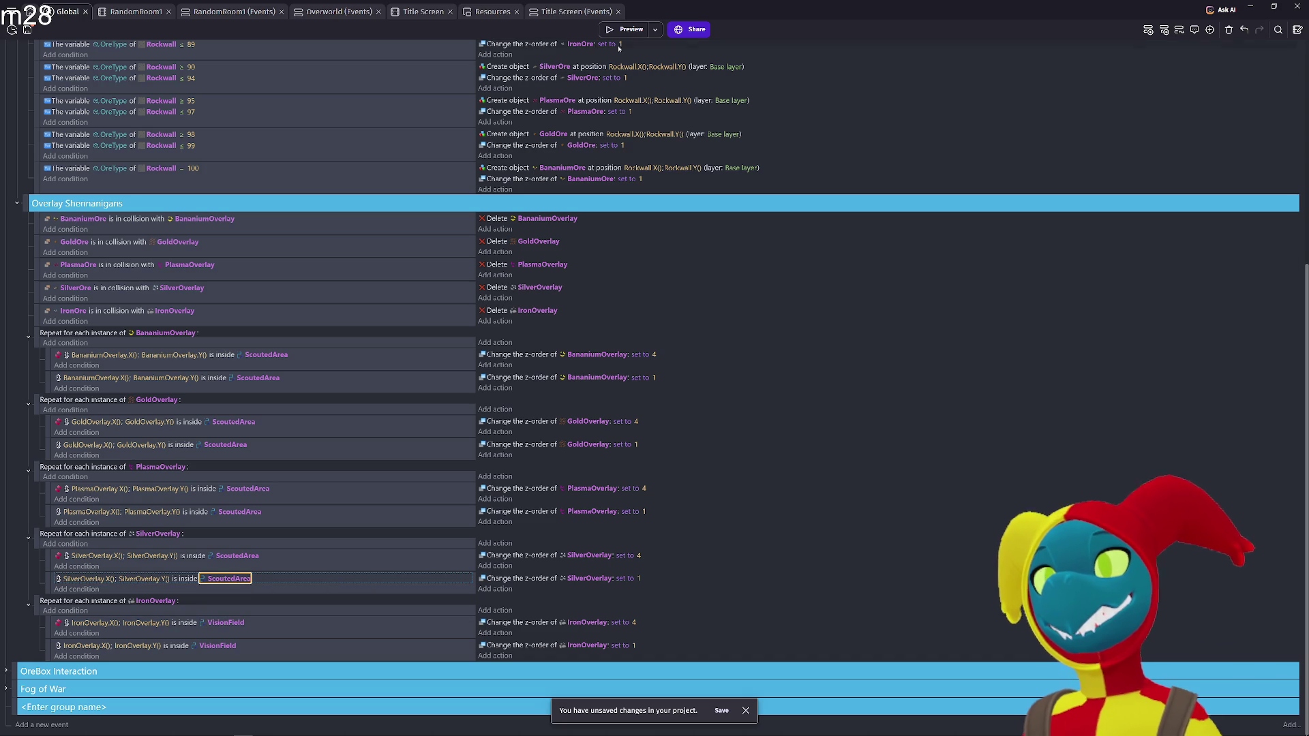
pyautogui.click(621, 29)
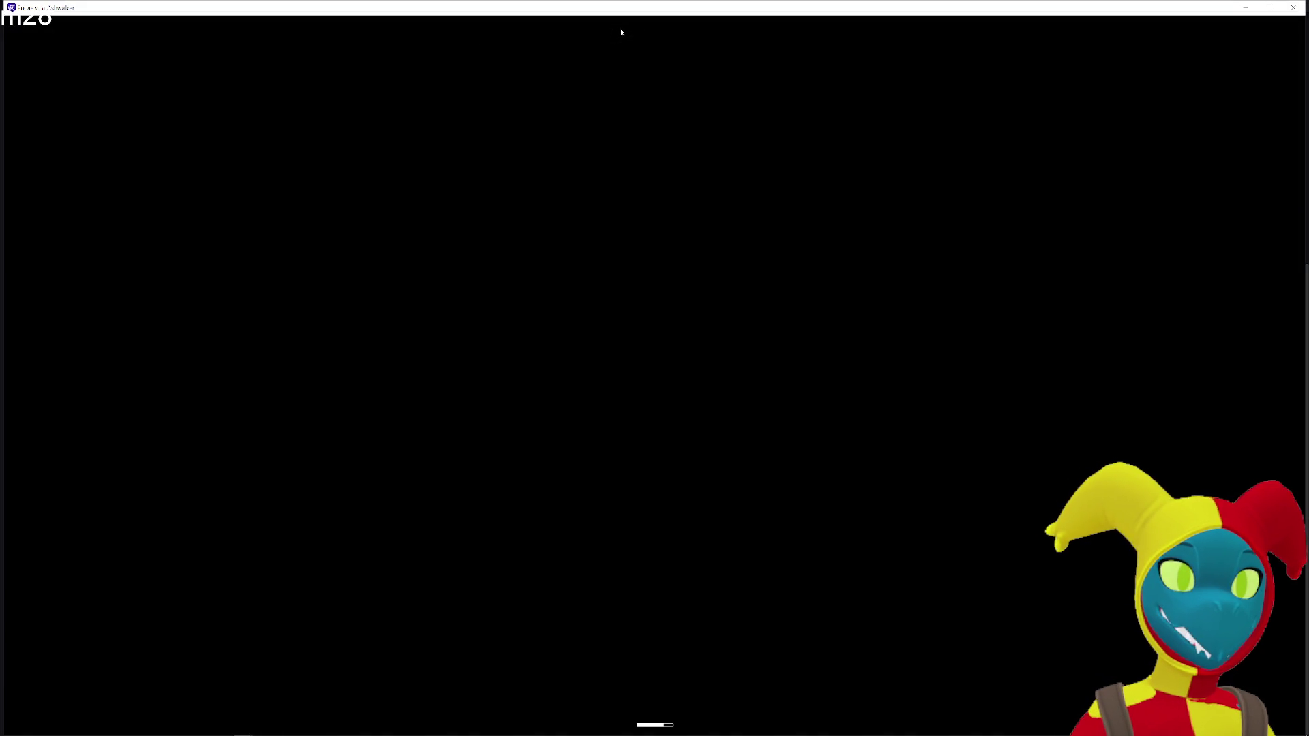
# Walk the player right, up to the red wall and back down, then left along the cave tunnel
pyautogui.press('d')
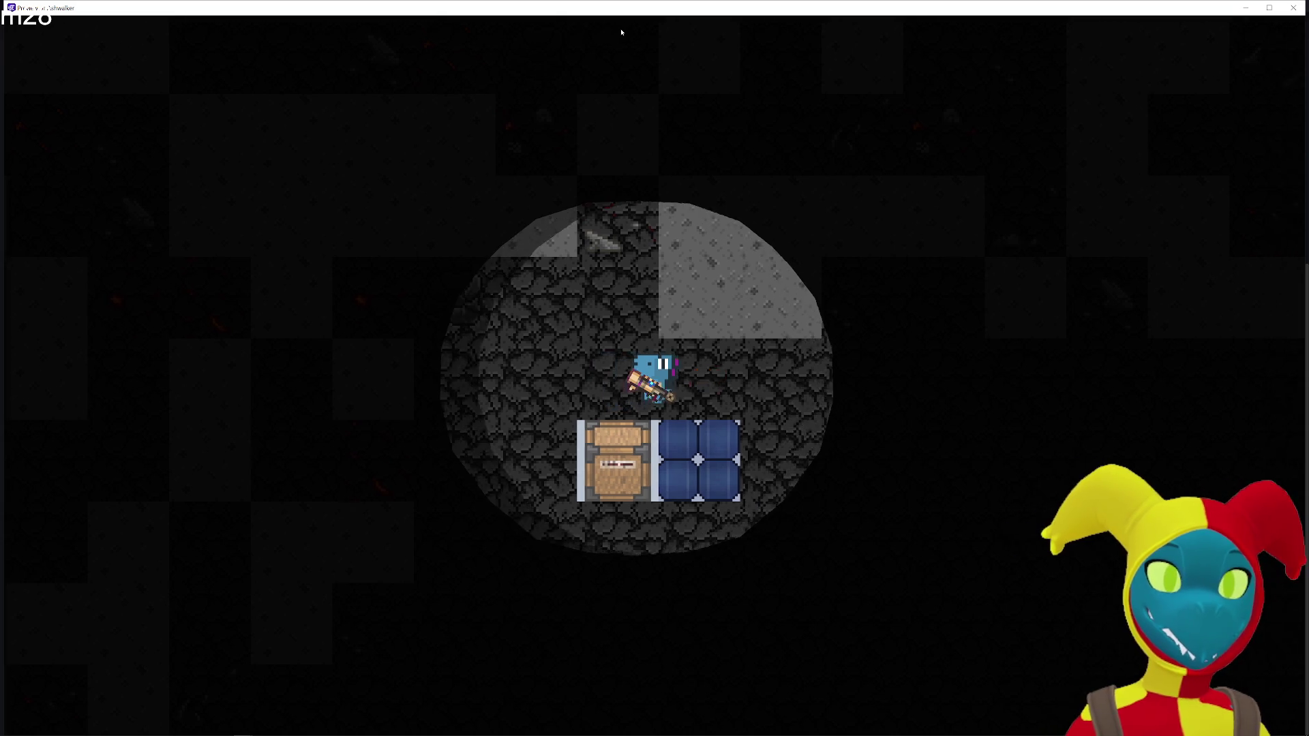
pyautogui.press('w')
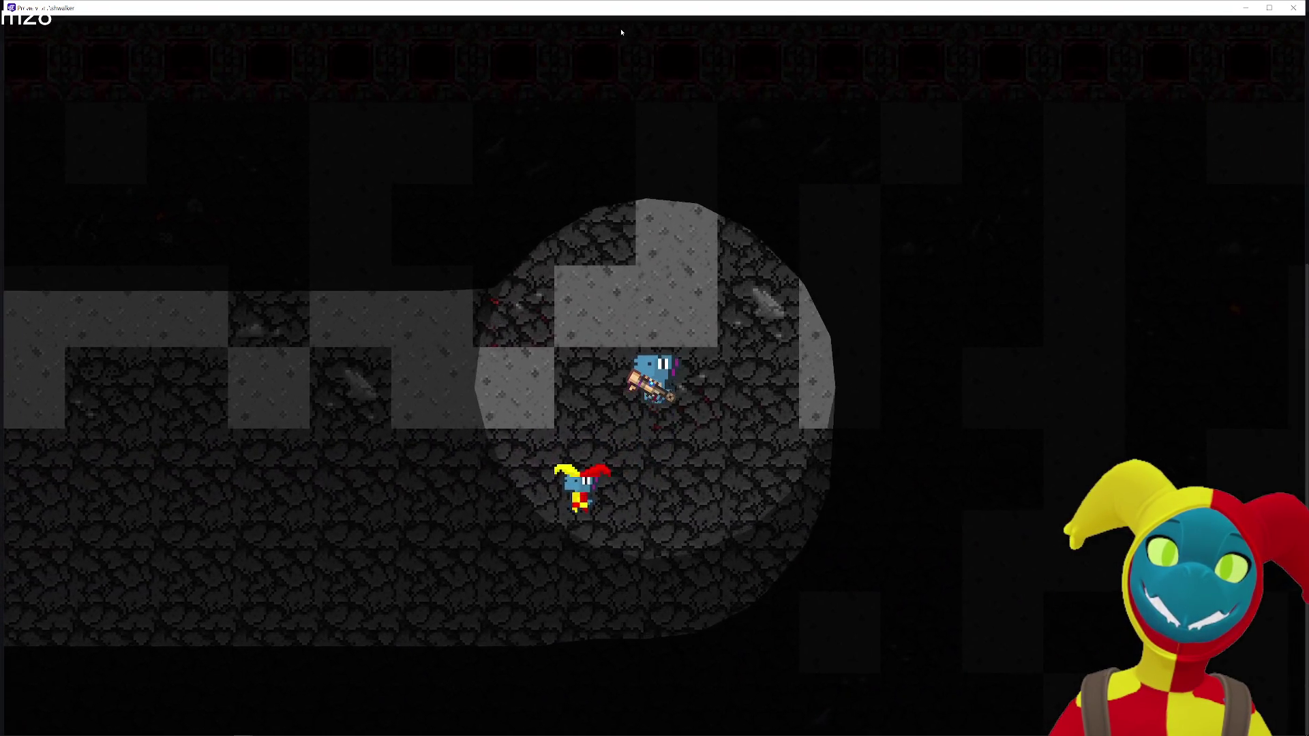
pyautogui.press('s')
pyautogui.press('d')
pyautogui.press('w')
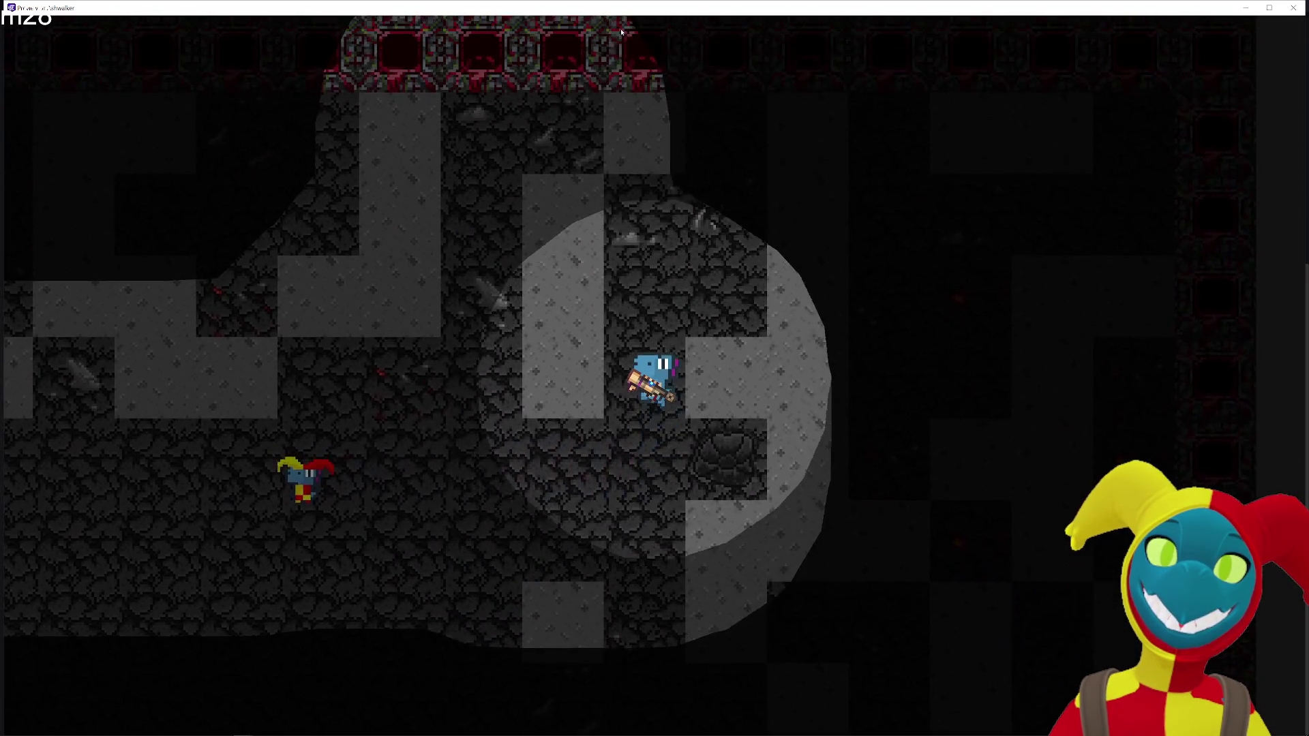
pyautogui.press('s')
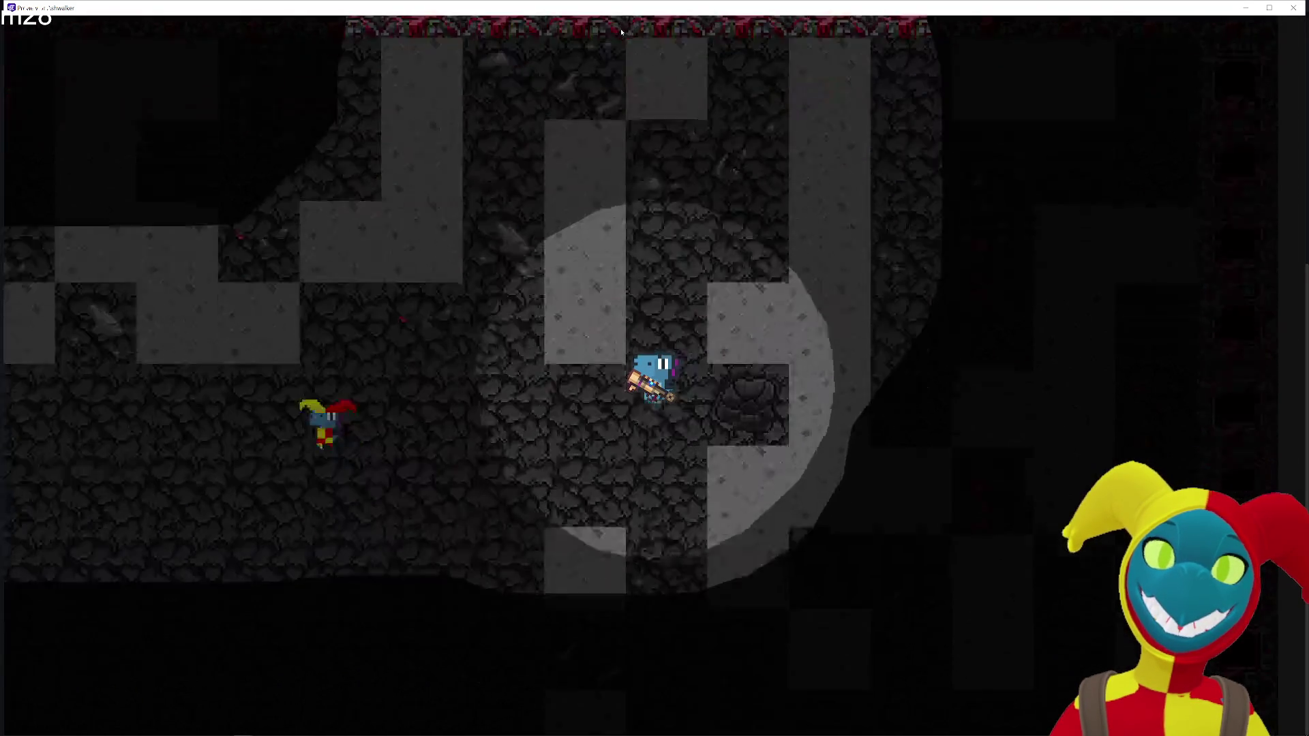
pyautogui.press('s')
pyautogui.press('a')
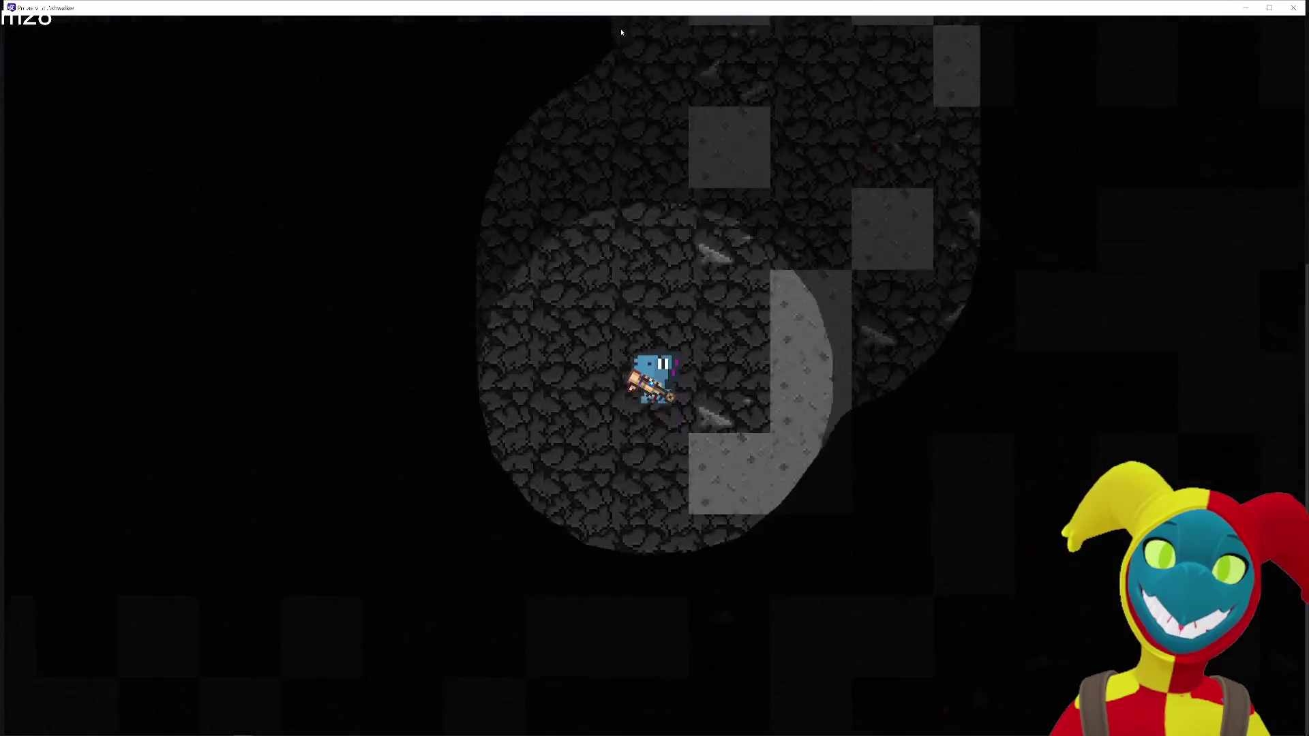
pyautogui.press('a')
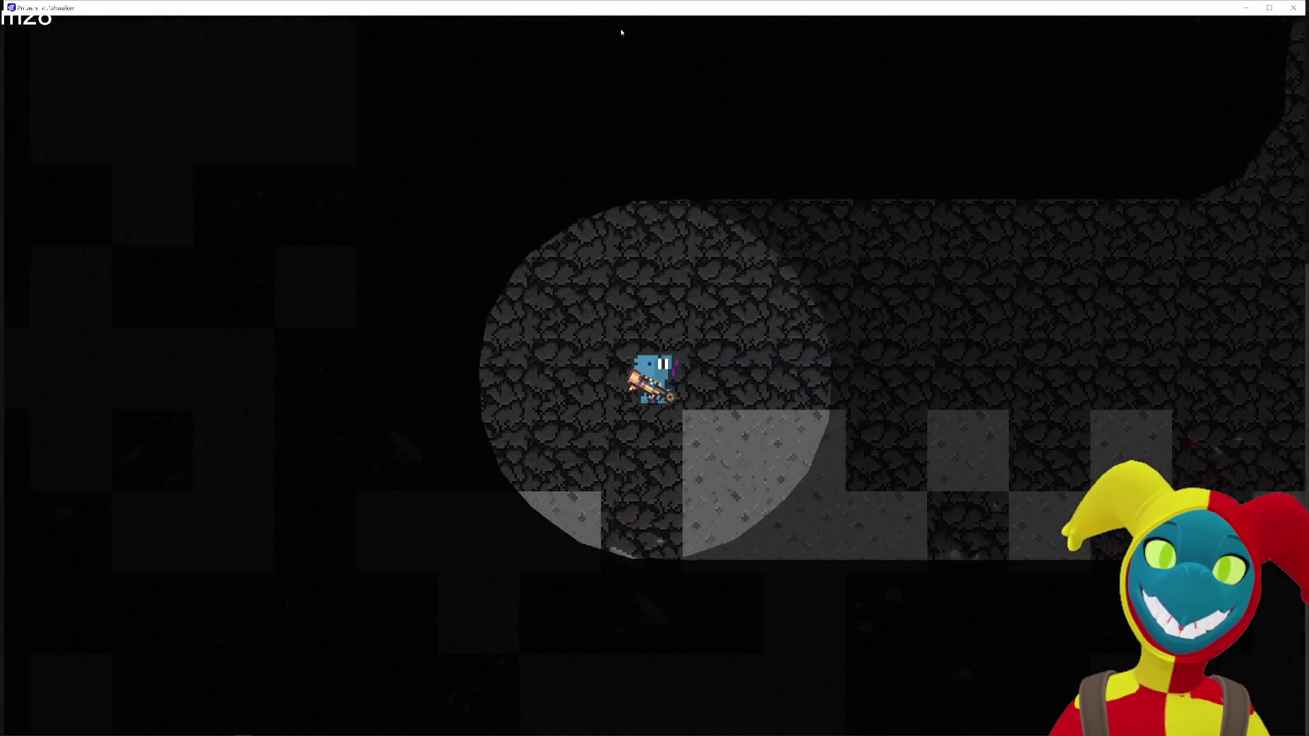
pyautogui.press('a')
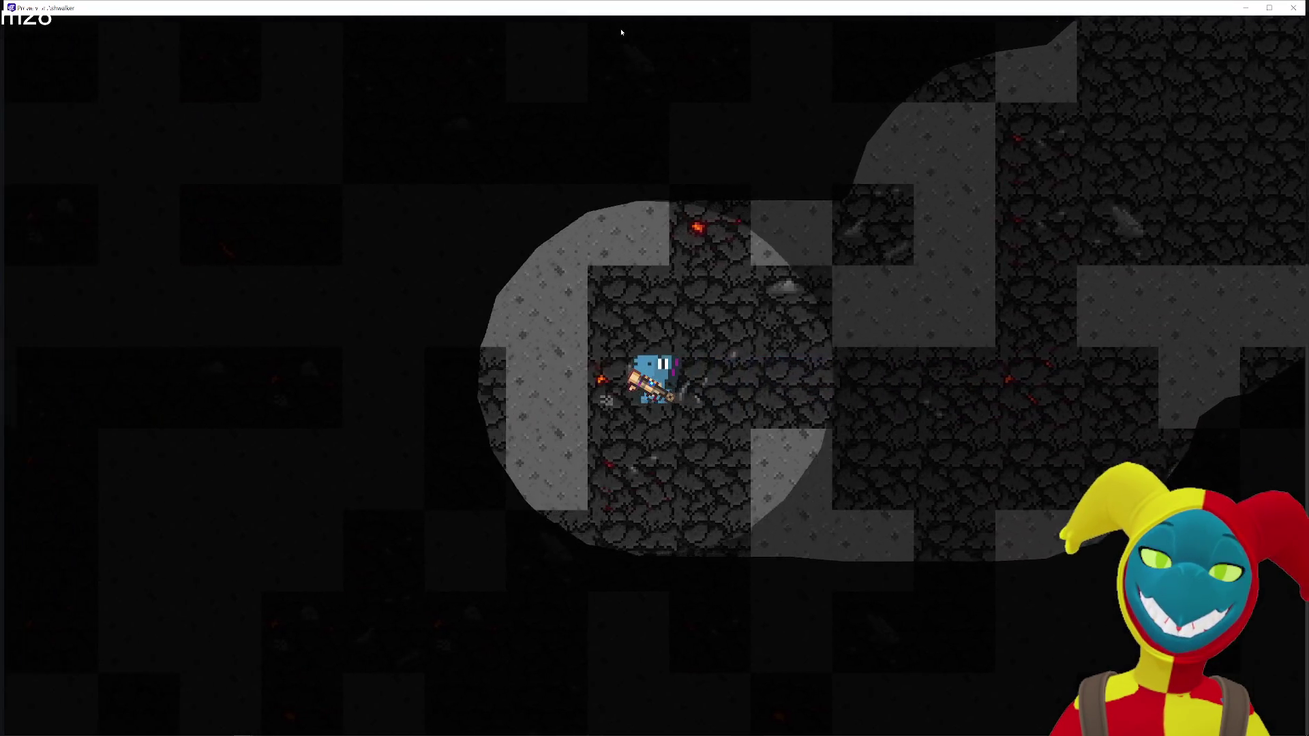
# Walk up toward the chest and right past the jester to the red brick wall, then close the preview
pyautogui.press('w')
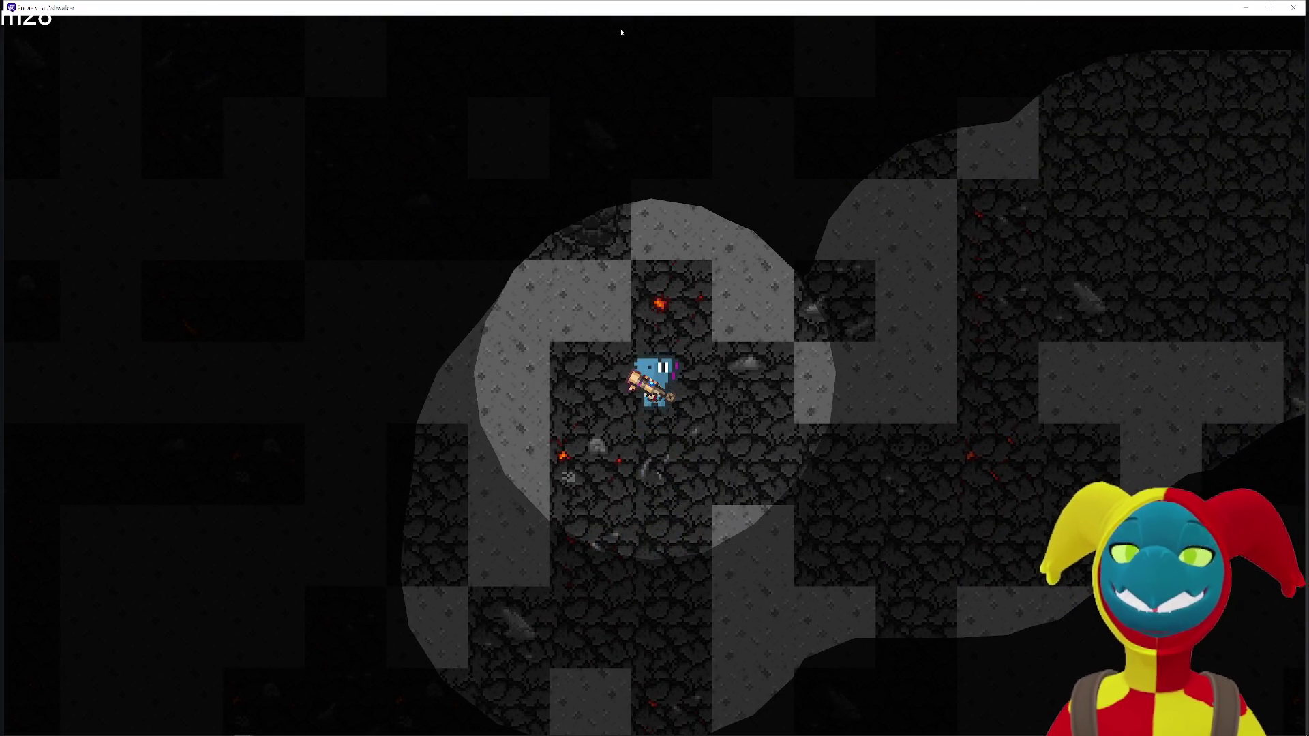
pyautogui.press('s')
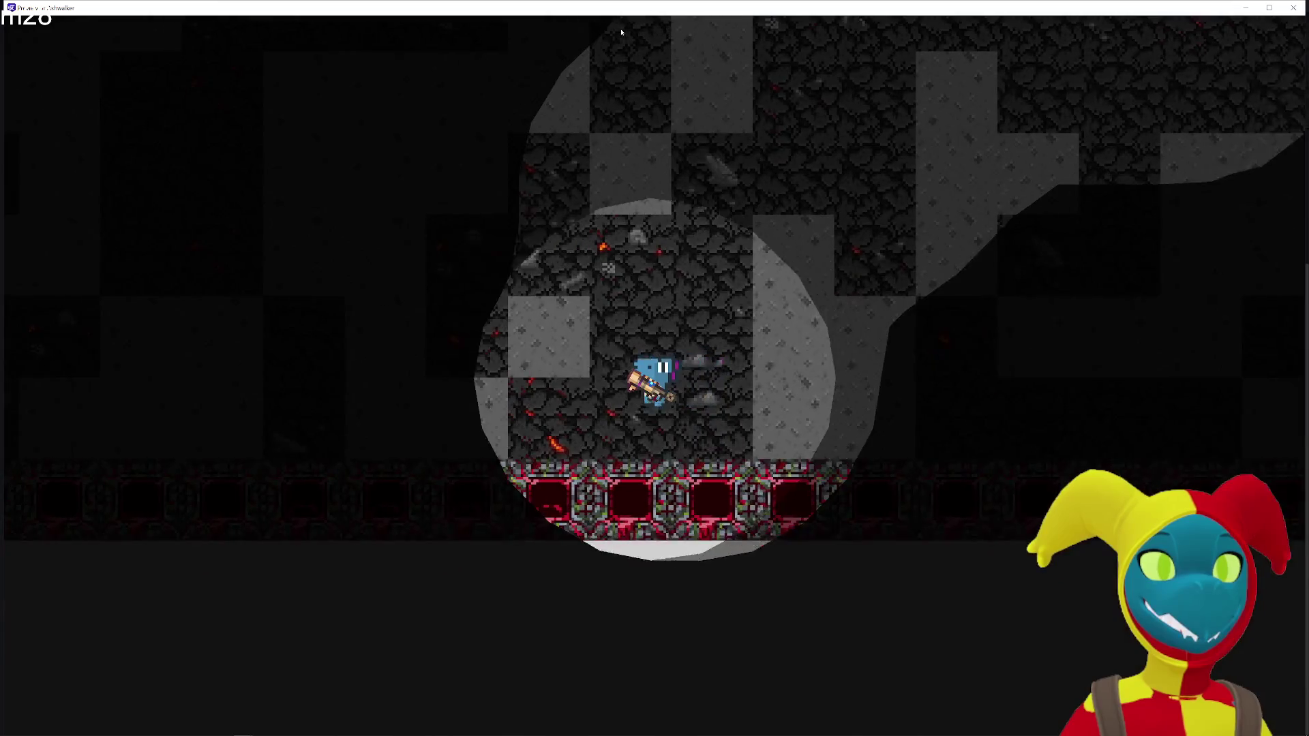
pyautogui.press('w')
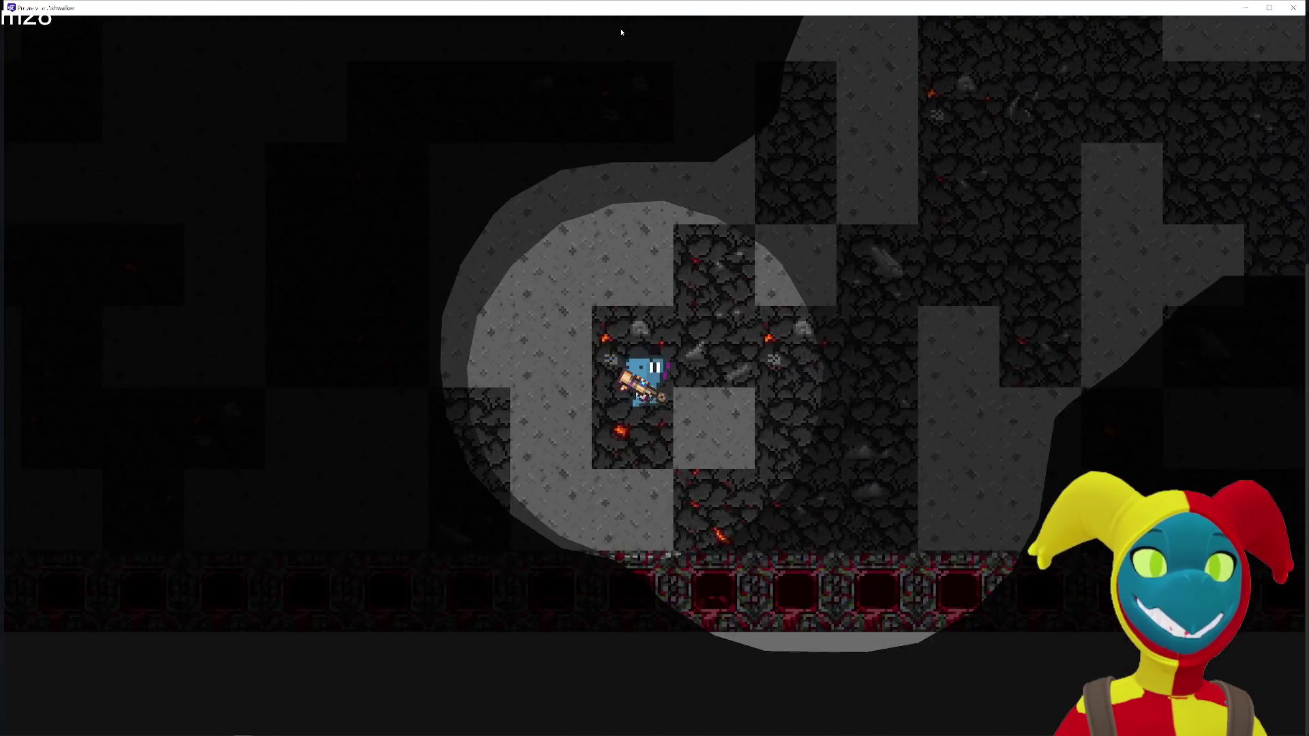
pyautogui.press('w')
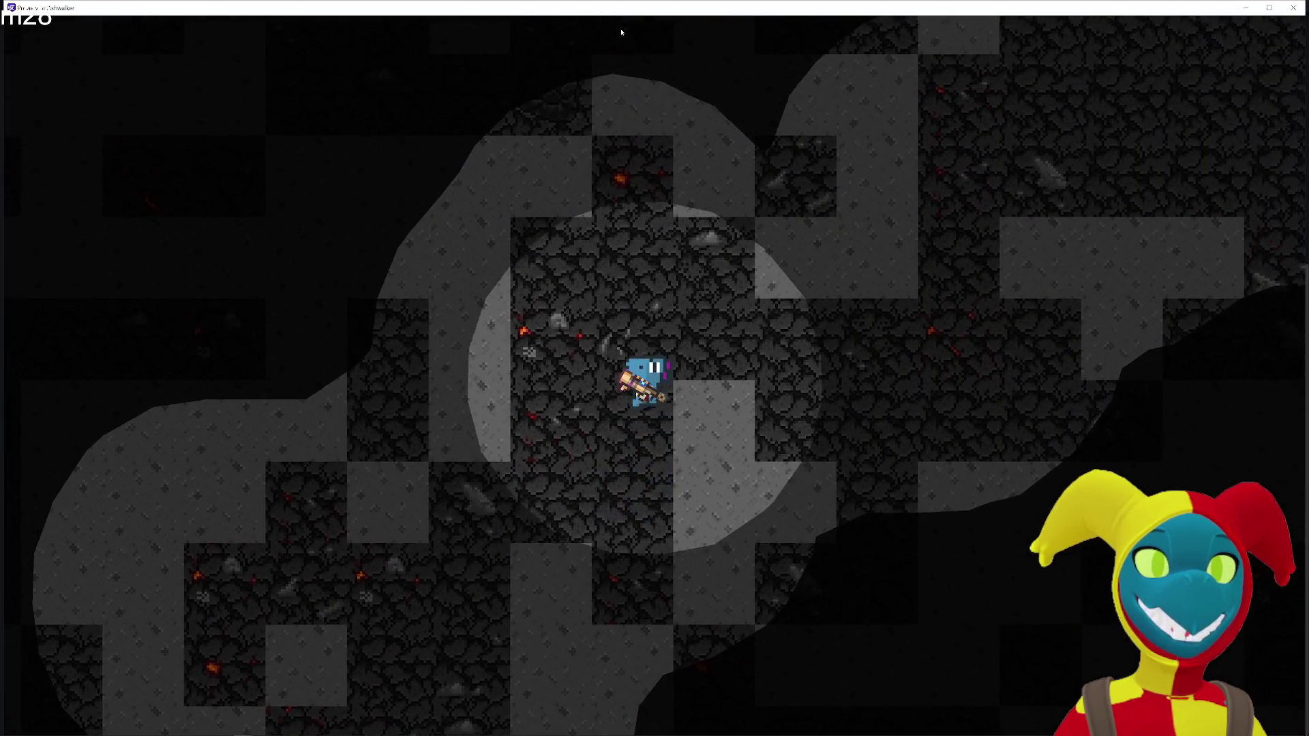
pyautogui.press('d')
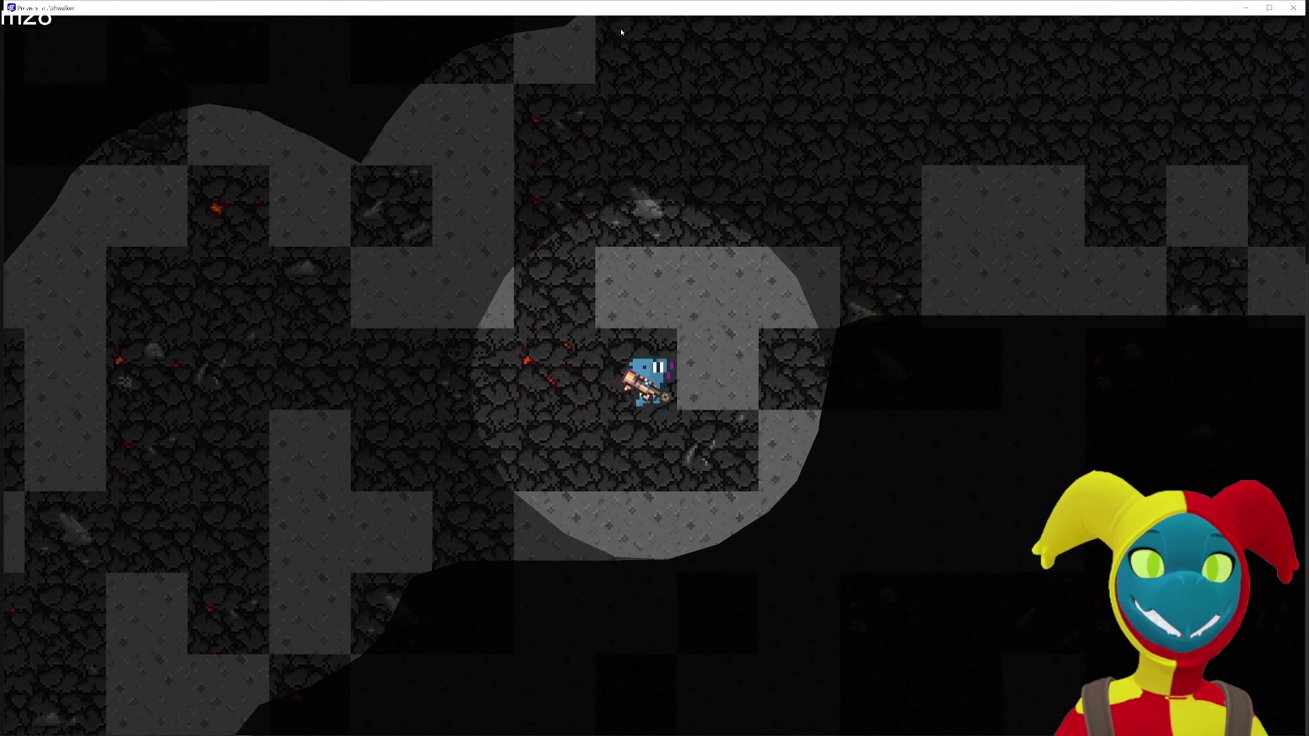
pyautogui.press('w')
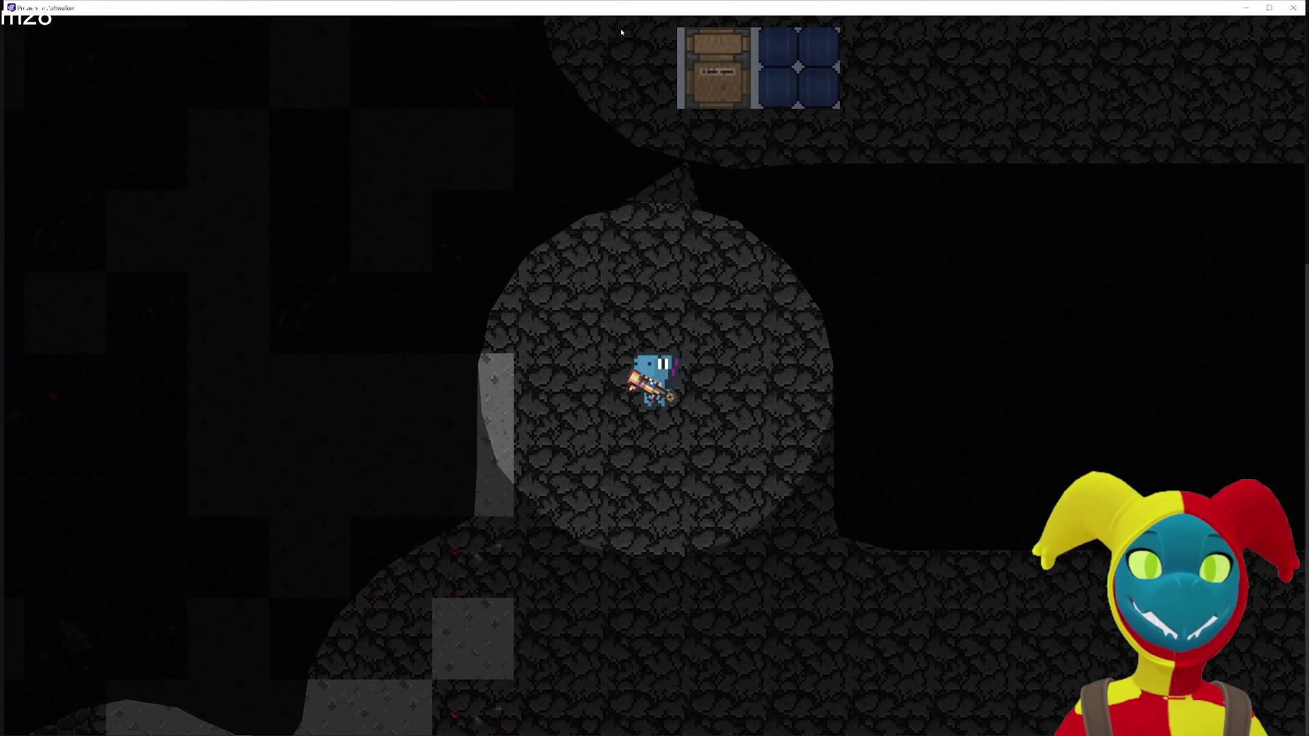
pyautogui.press('s')
pyautogui.press('d')
pyautogui.press('s')
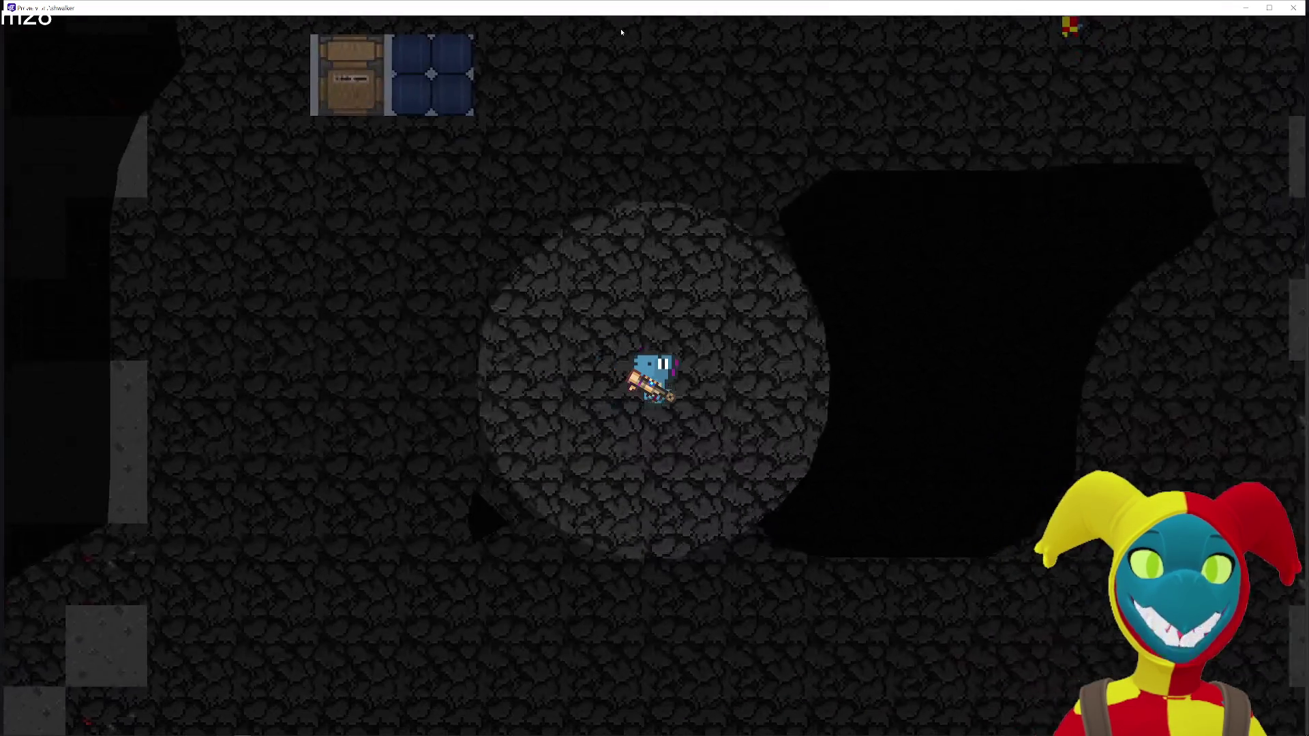
pyautogui.press('d')
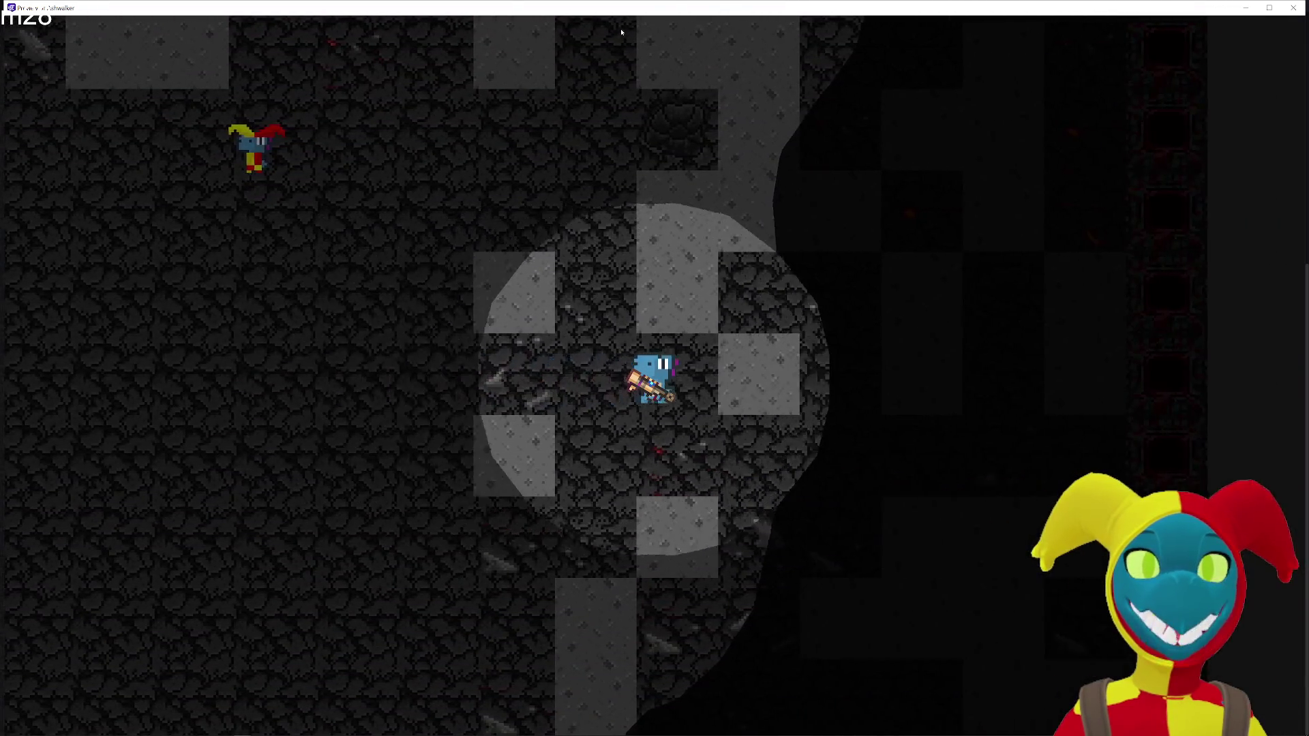
pyautogui.press('d')
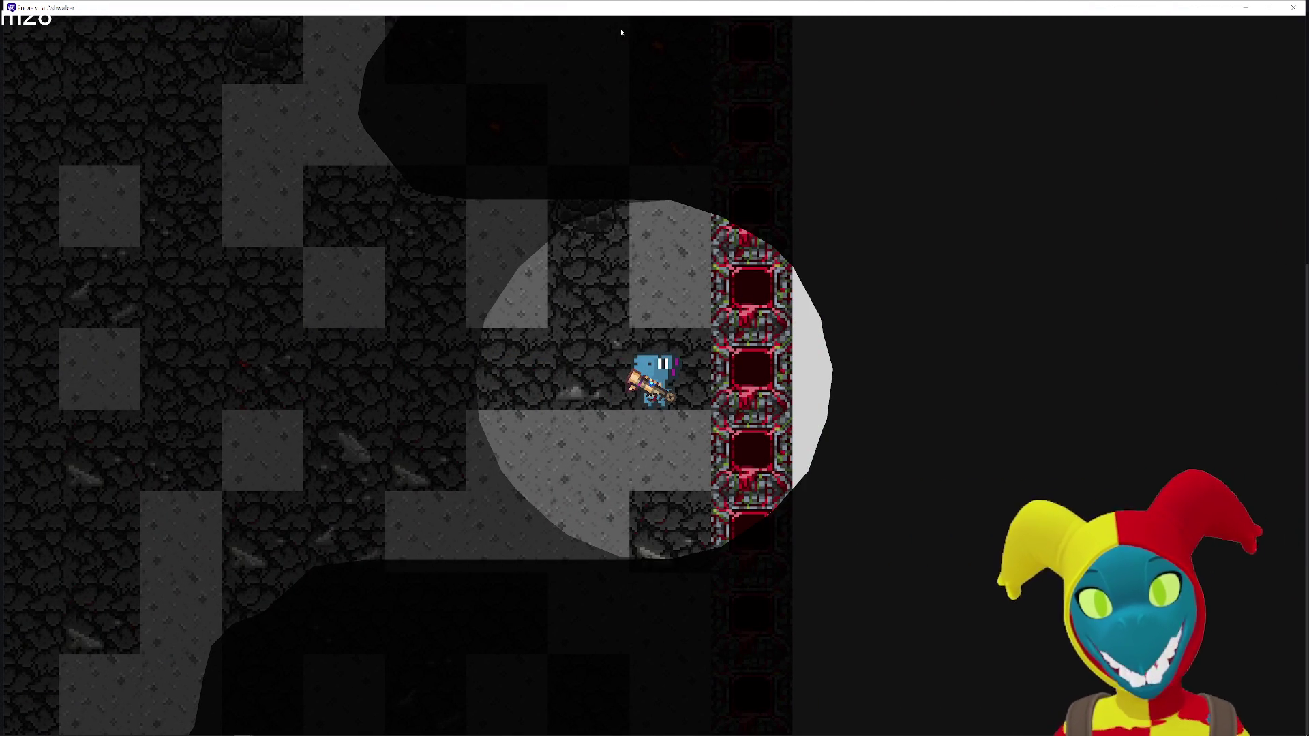
pyautogui.click(1294, 8)
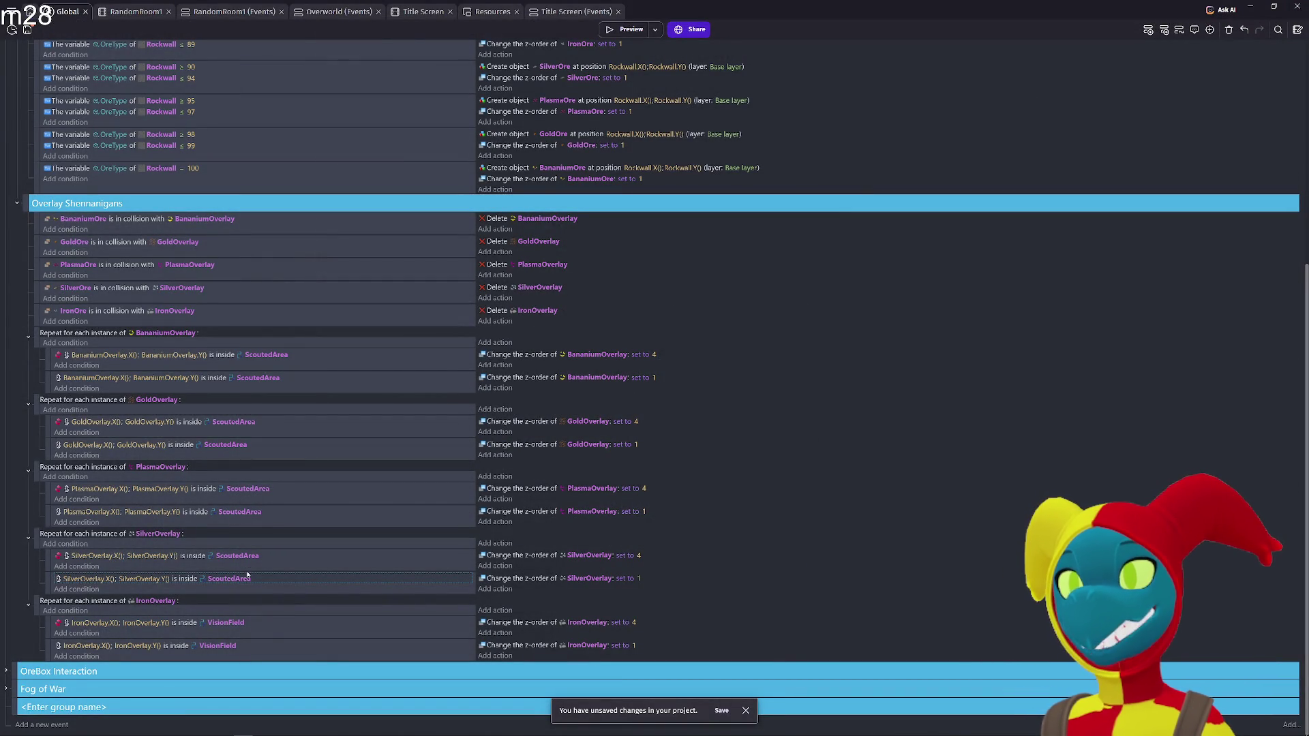
# Undo the ScoutedArea edits so the Bananium, Gold, Plasma and Silver conditions check VisionField again
pyautogui.hotkey('ctrl', 'z')
pyautogui.hotkey('ctrl', 'z')
pyautogui.hotkey('ctrl', 'z')
pyautogui.hotkey('ctrl', 'z')
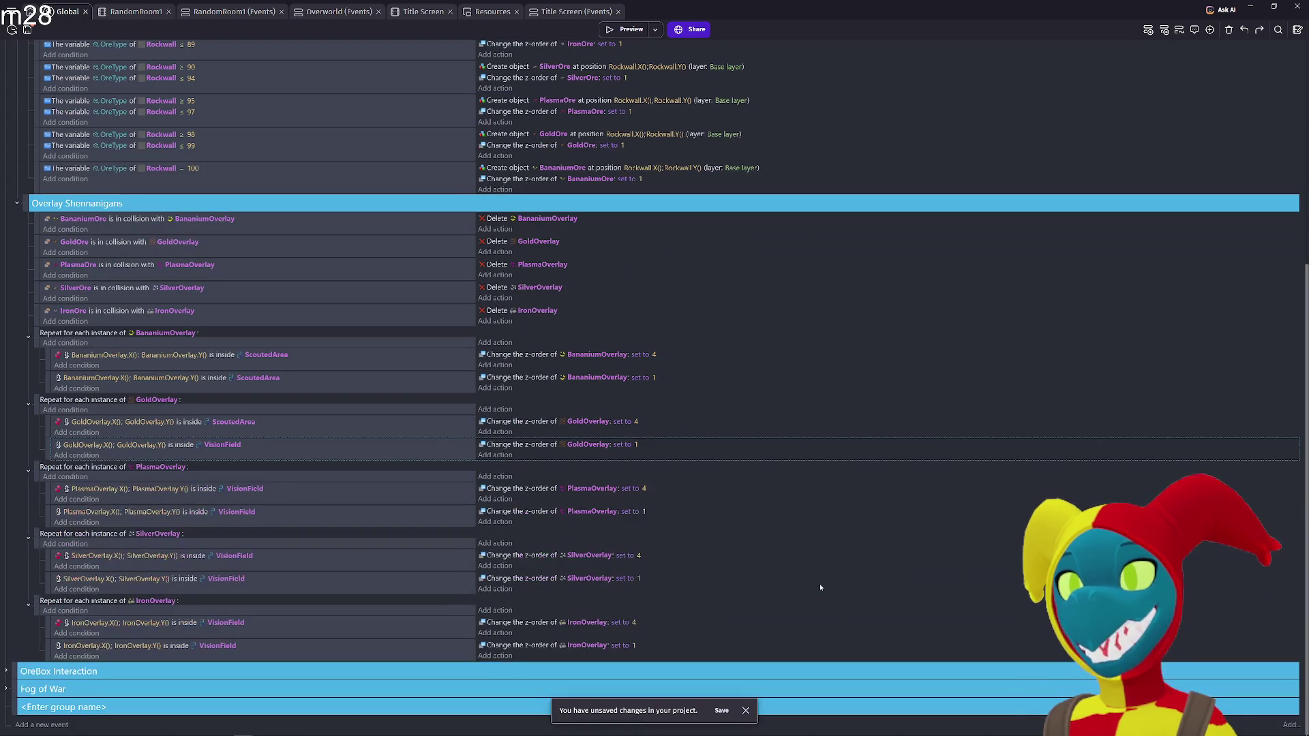
pyautogui.hotkey('ctrl', 'z')
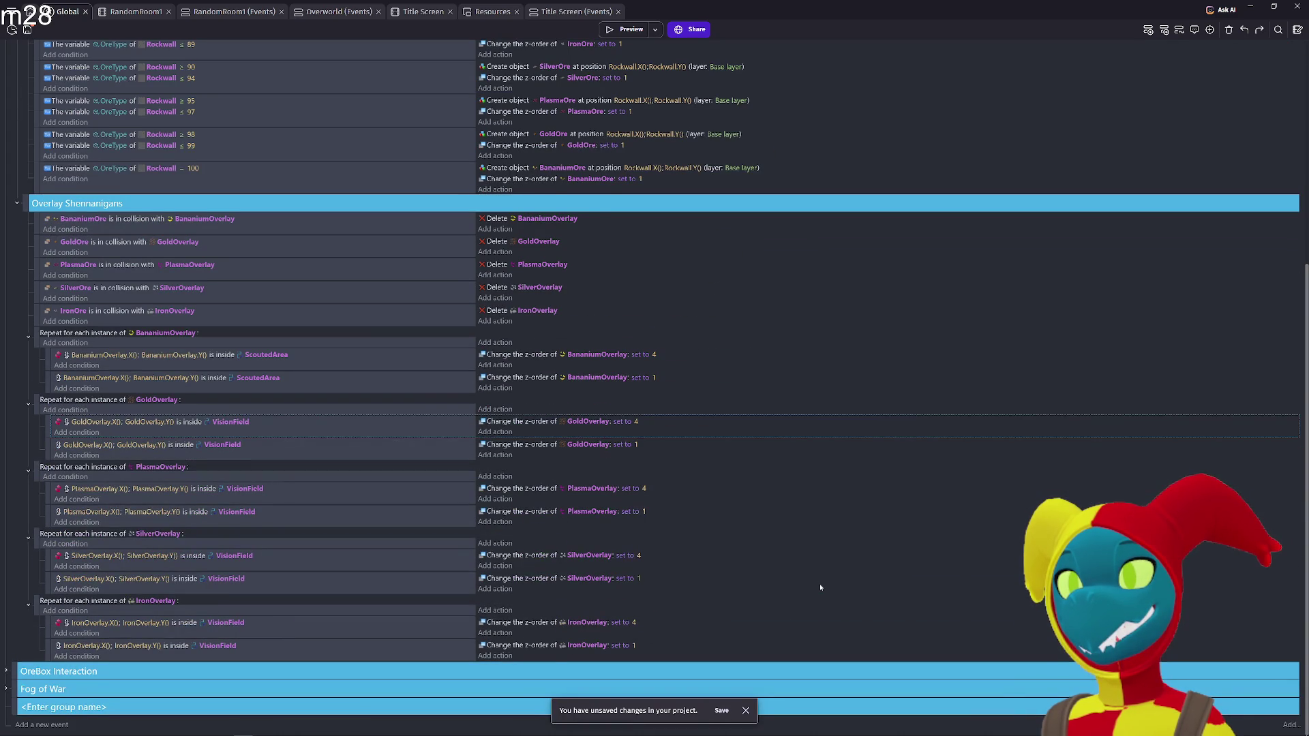
pyautogui.hotkey('ctrl', 'z')
pyautogui.hotkey('ctrl', 'z')
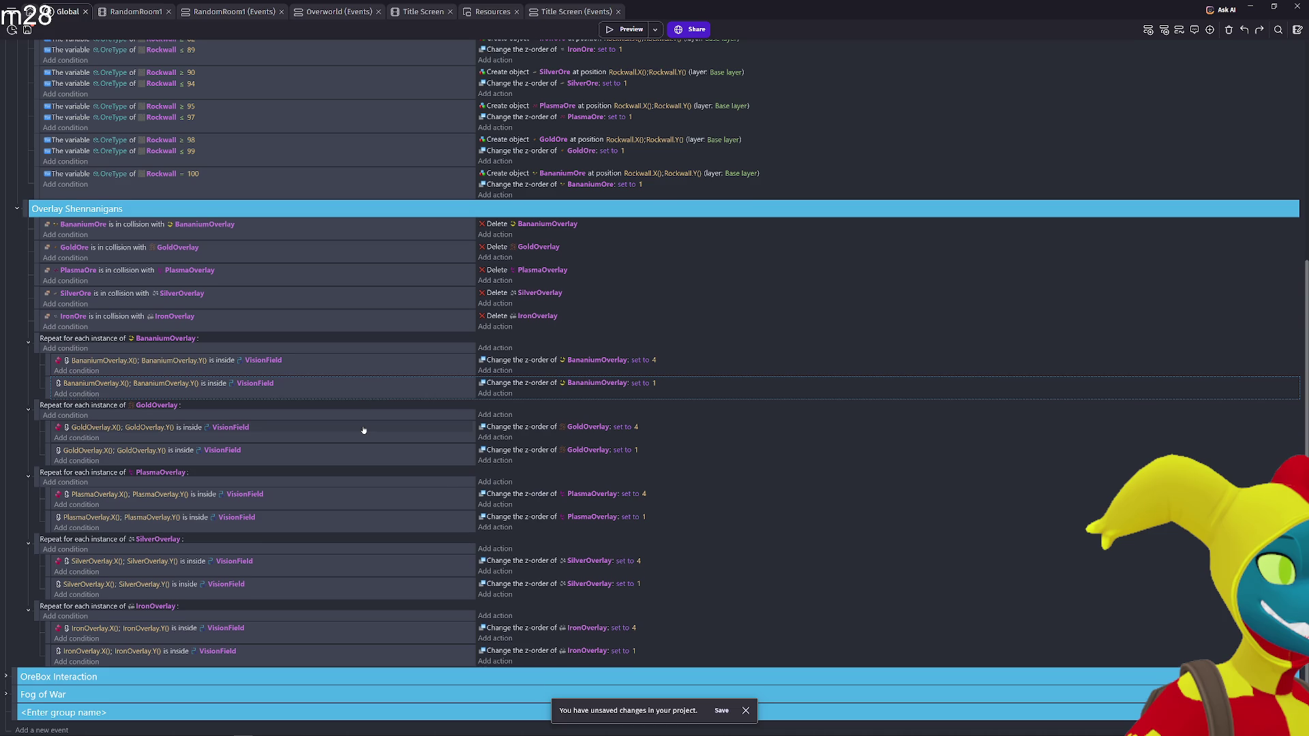
pyautogui.scroll(3, 363, 430)
pyautogui.scroll(-3, 33, 379)
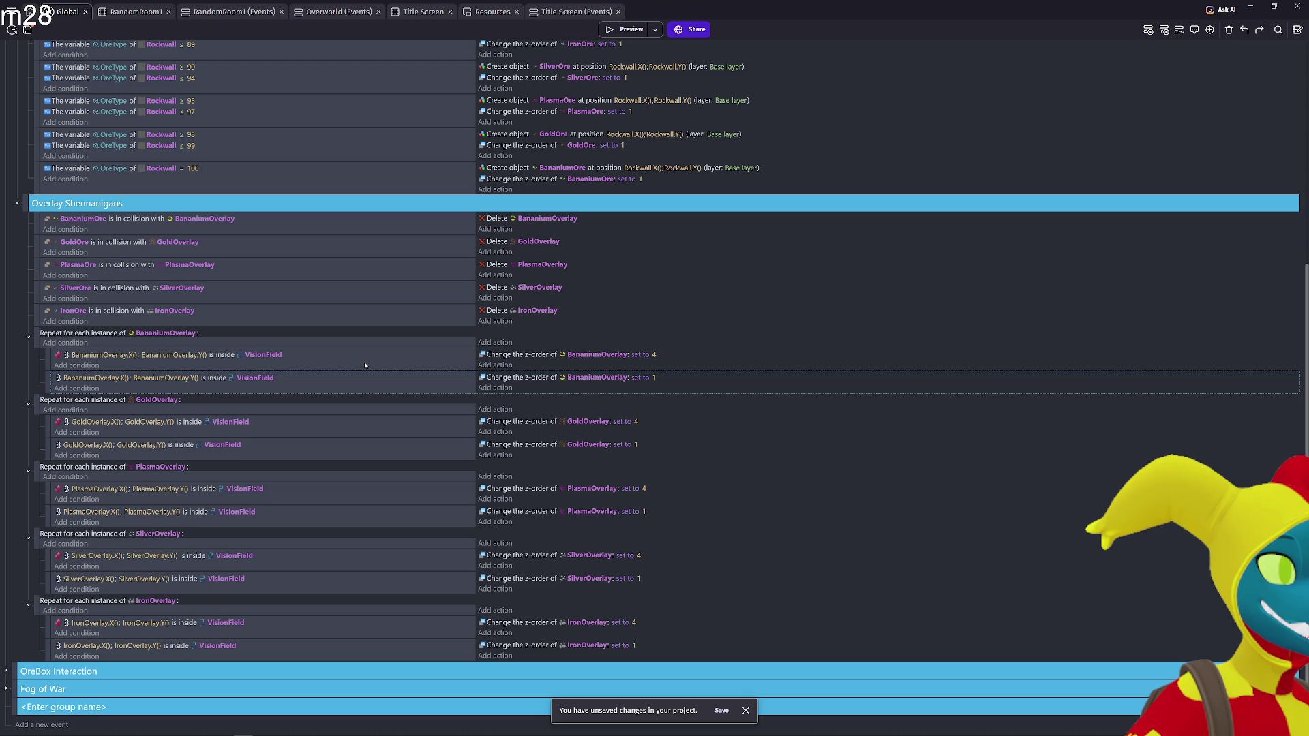
# Turn off inversion on the first IronOverlay condition
pyautogui.rightClick(75, 503)
pyautogui.click(21, 545)
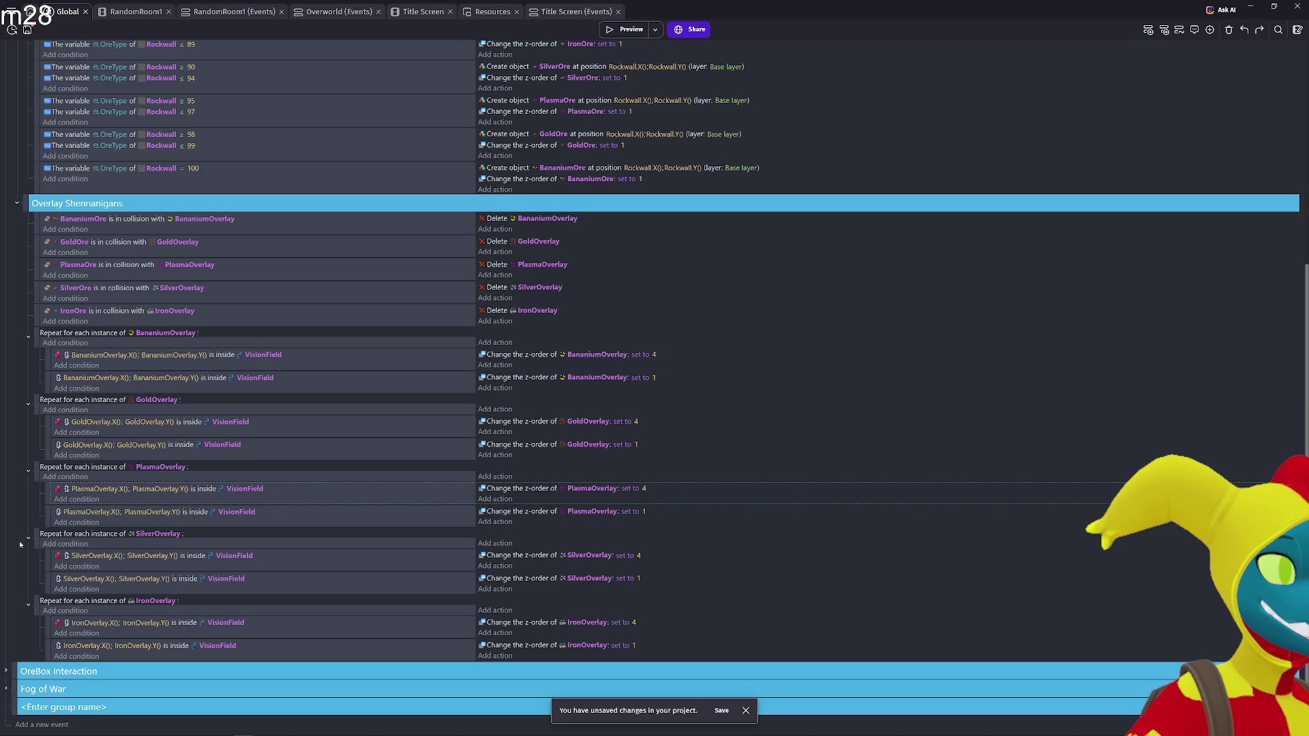
pyautogui.rightClick(45, 626)
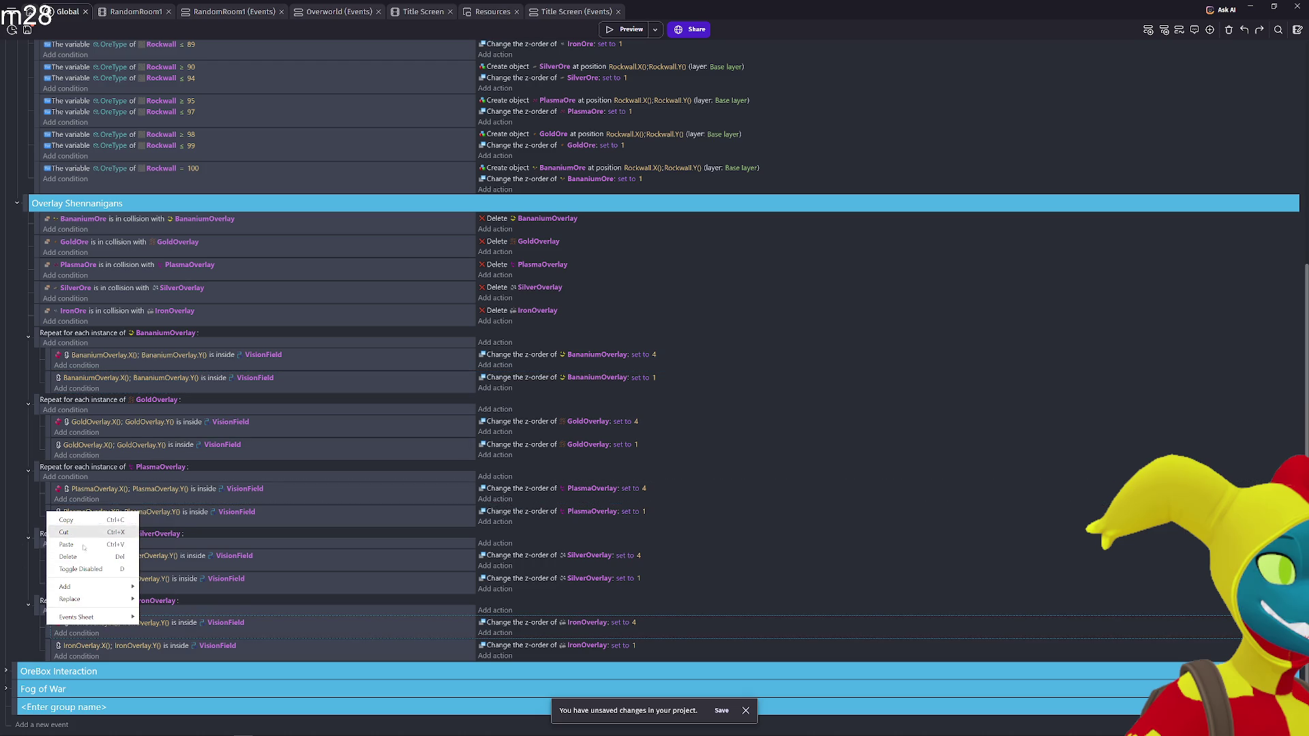
pyautogui.click(189, 631)
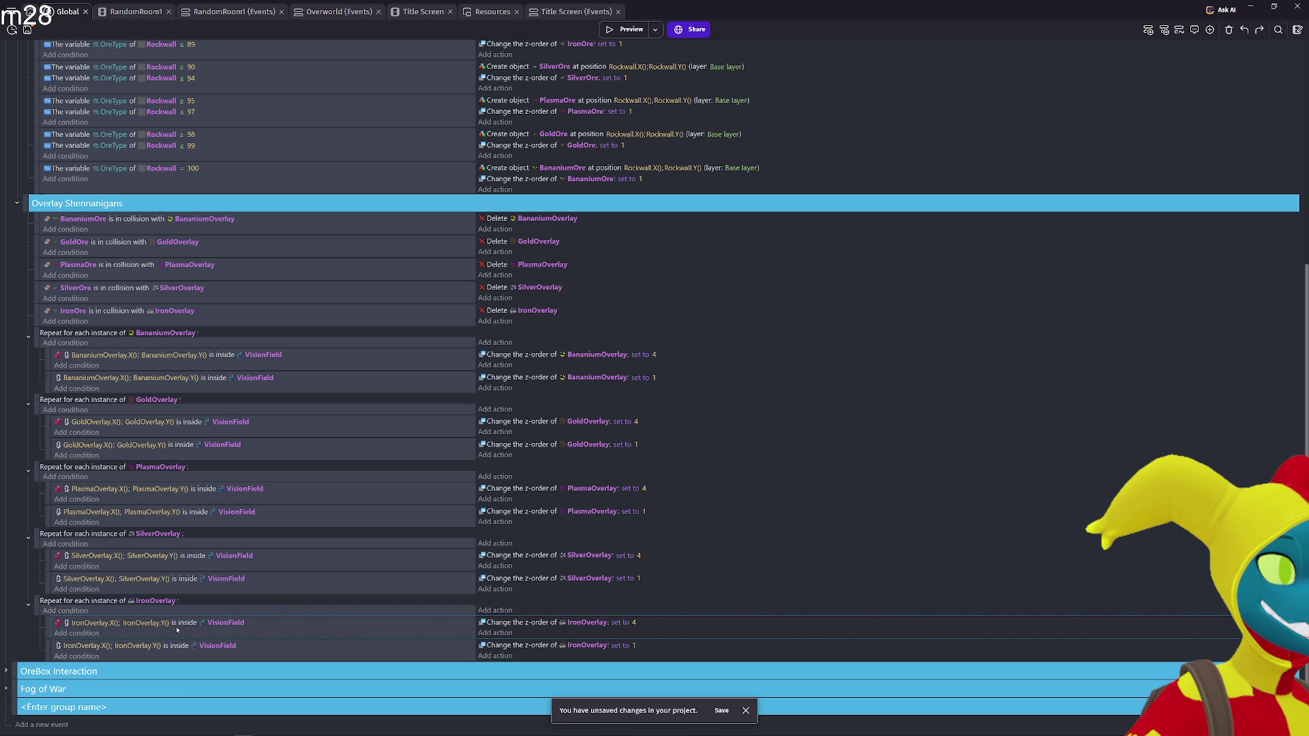
pyautogui.rightClick(96, 627)
pyautogui.click(136, 675)
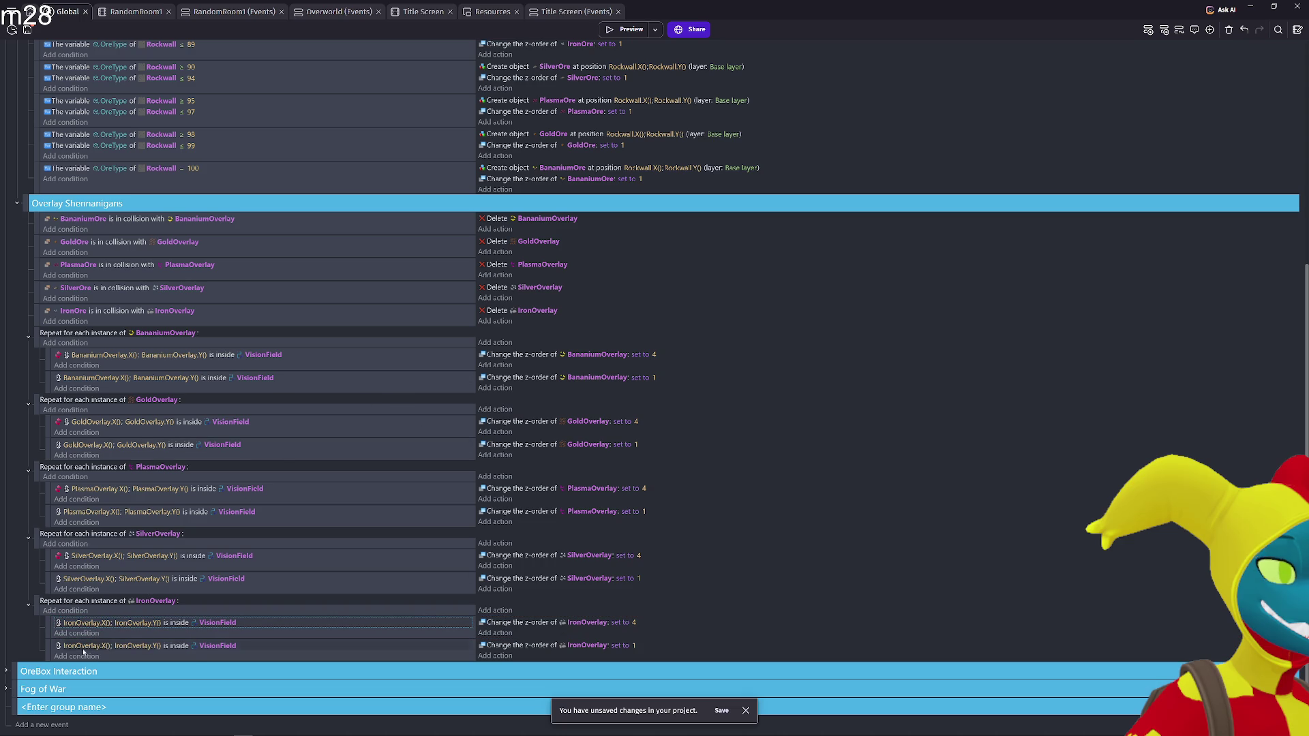
# Disable the second IronOverlay sub-event and launch a game preview
pyautogui.click(44, 652)
pyautogui.press('d')
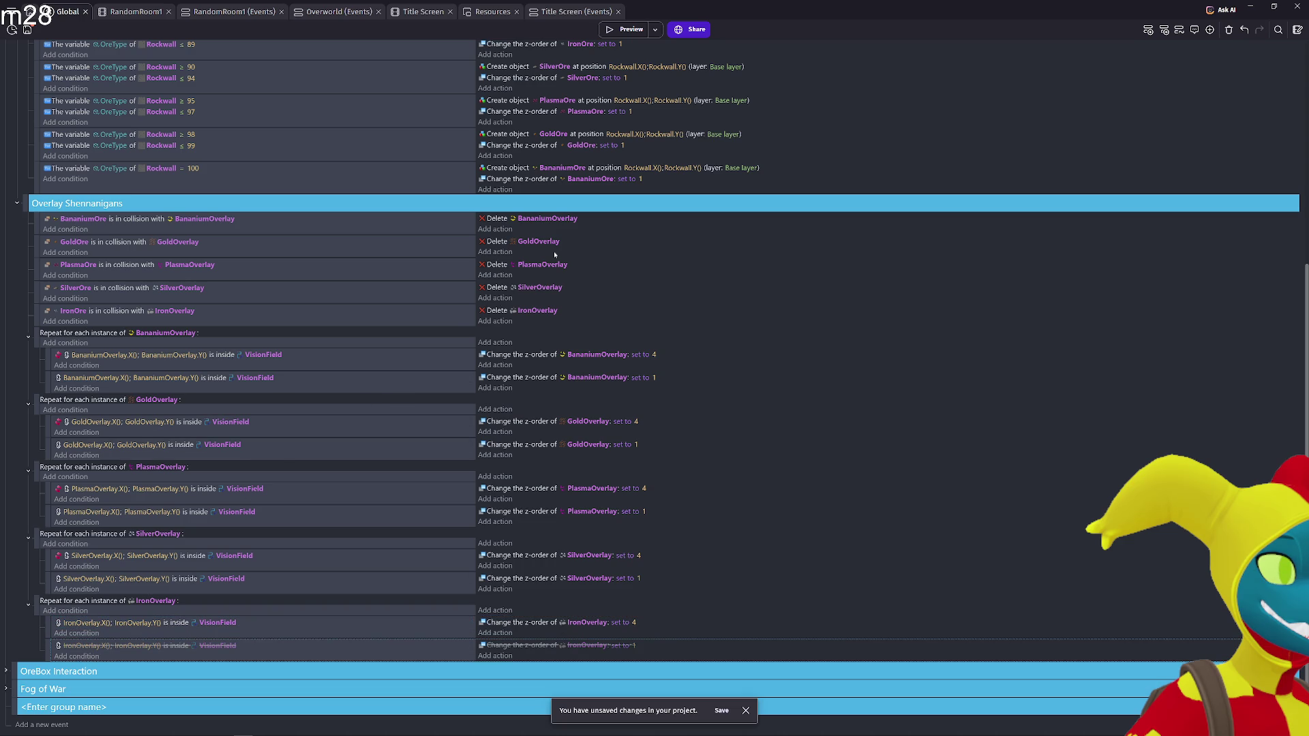
pyautogui.click(627, 29)
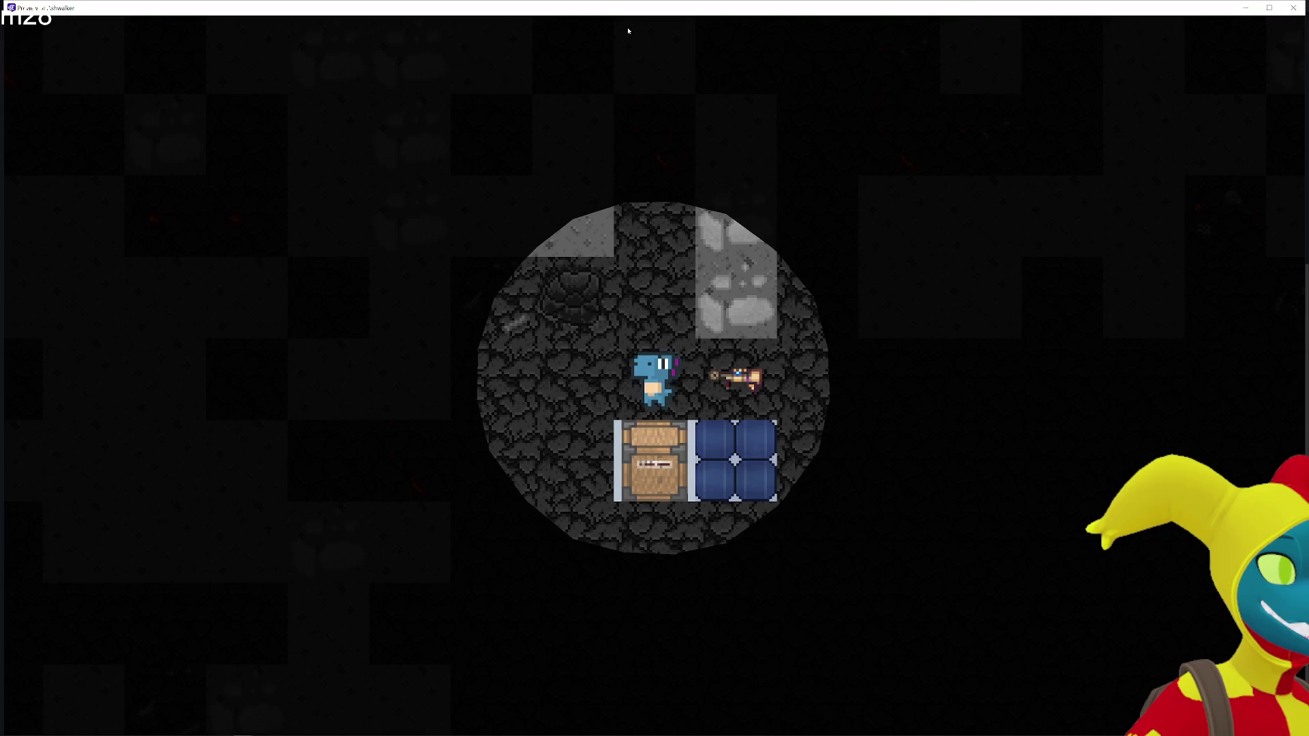
# Walk the player right through the cave to pick up the gun, then close the preview
pyautogui.press('d')
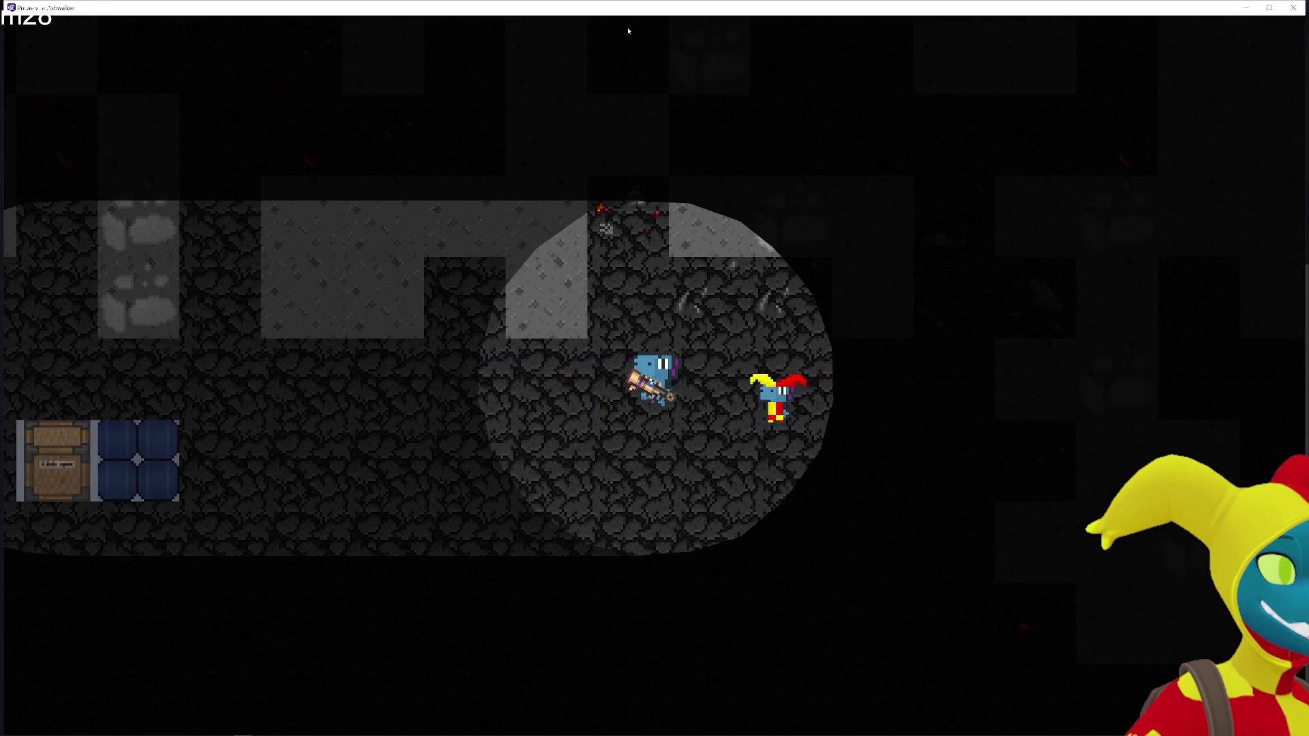
pyautogui.press('d')
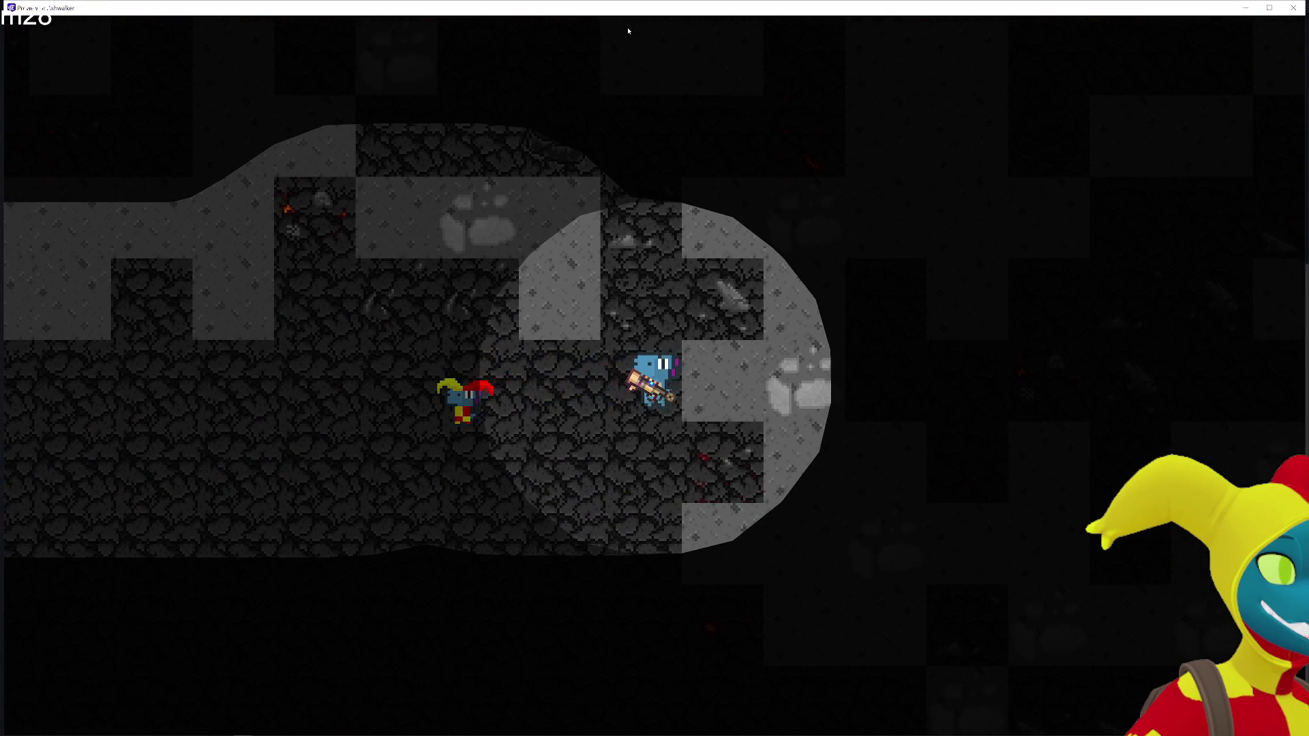
pyautogui.click(1294, 8)
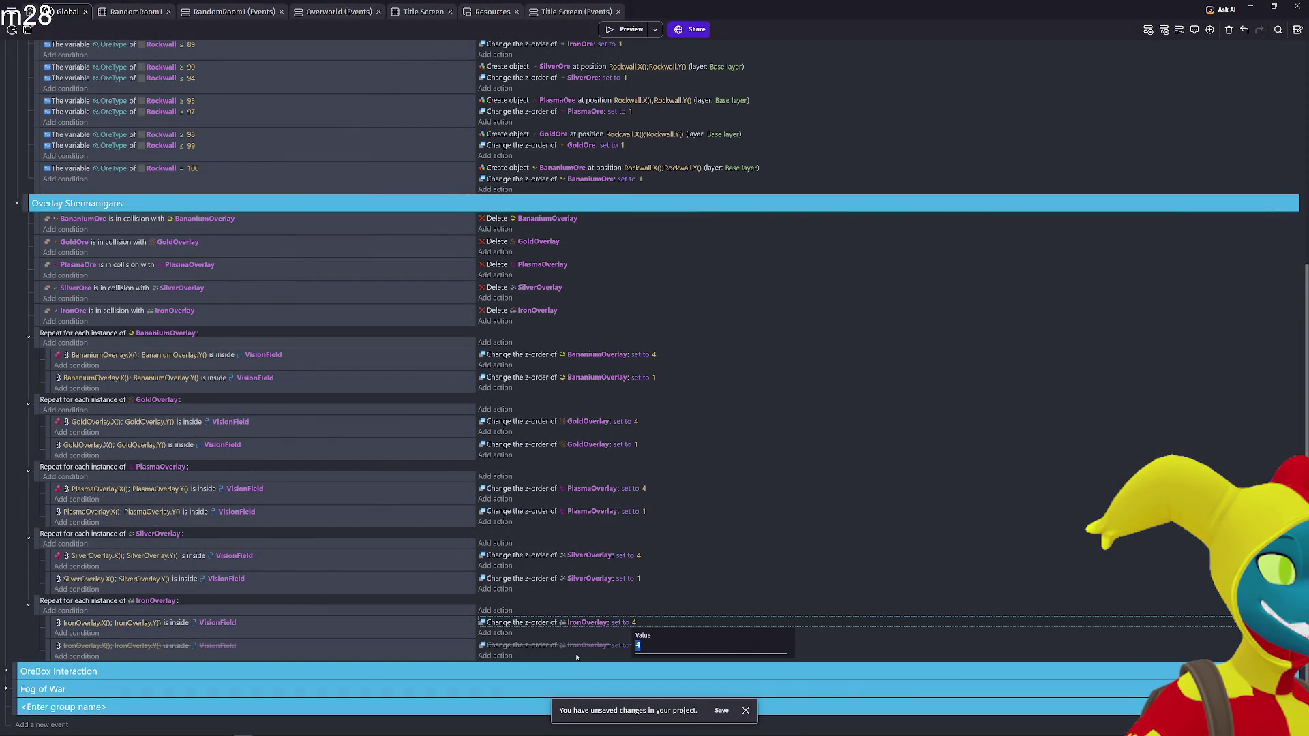
# Change the BananiumOverlay loop's first z-order value from 4 to 3
pyautogui.moveTo(75, 624); pyautogui.dragTo(73, 612)
pyautogui.scroll(5, 73, 611)
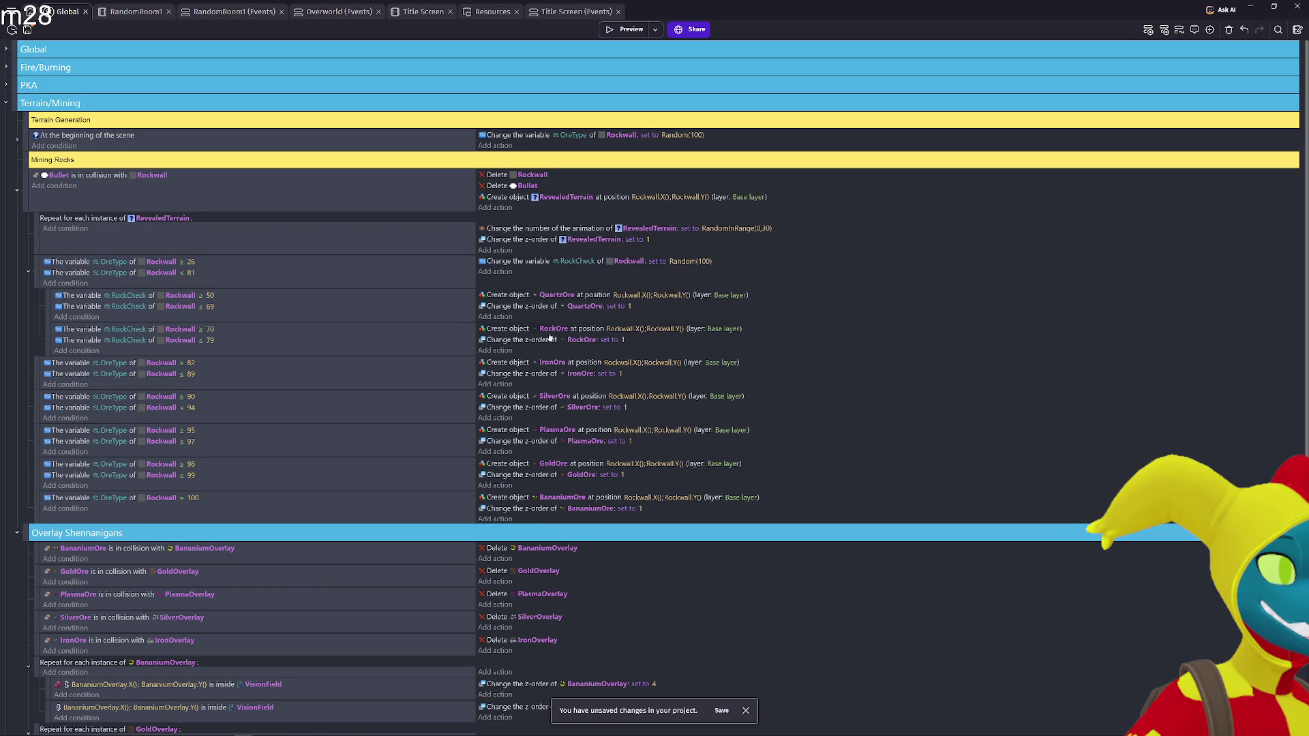
pyautogui.scroll(-1, 123, 225)
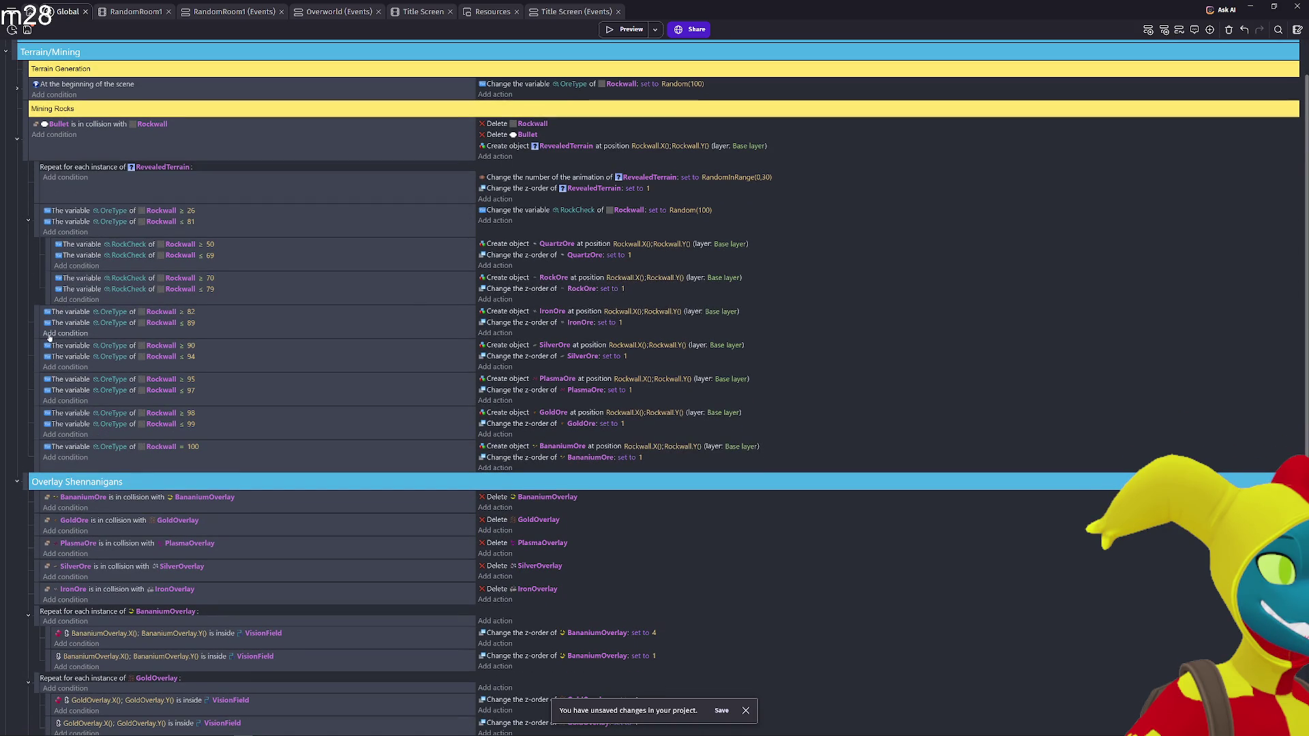
pyautogui.click(18, 90)
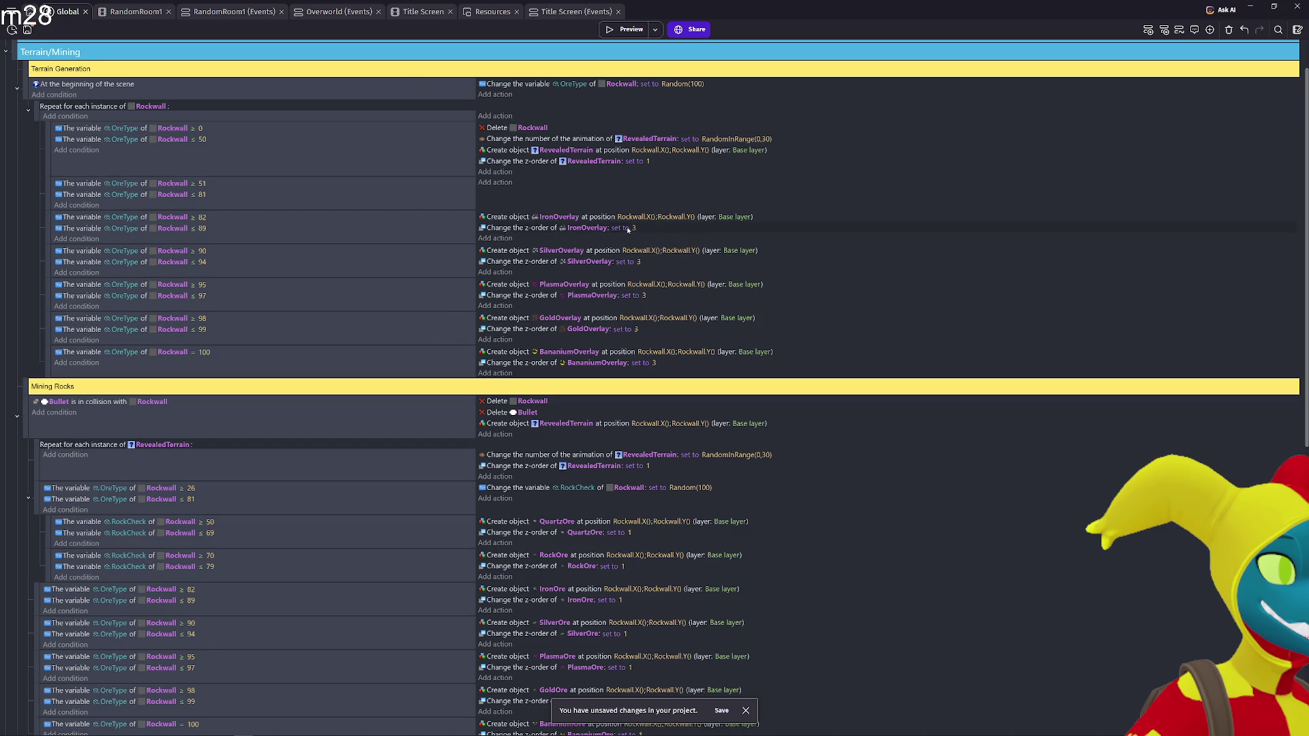
pyautogui.scroll(-4, 680, 387)
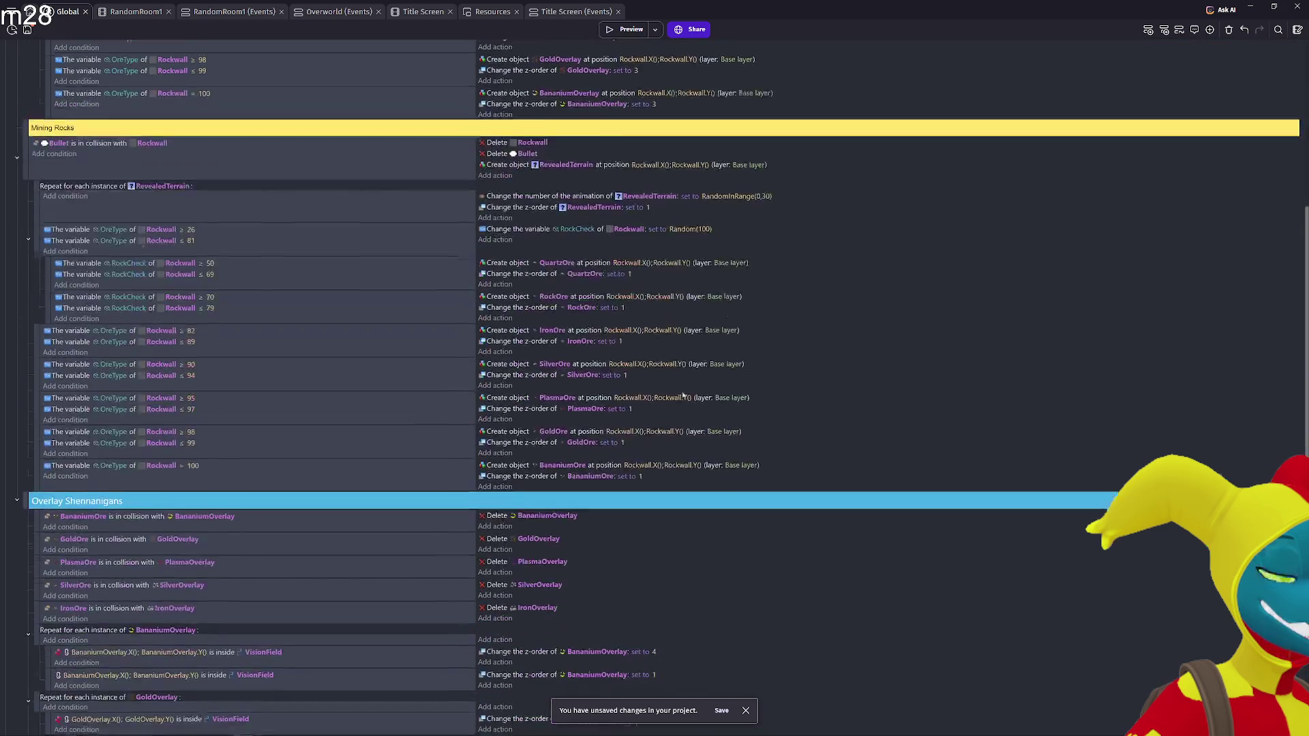
pyautogui.scroll(-3, 680, 386)
pyautogui.click(654, 450)
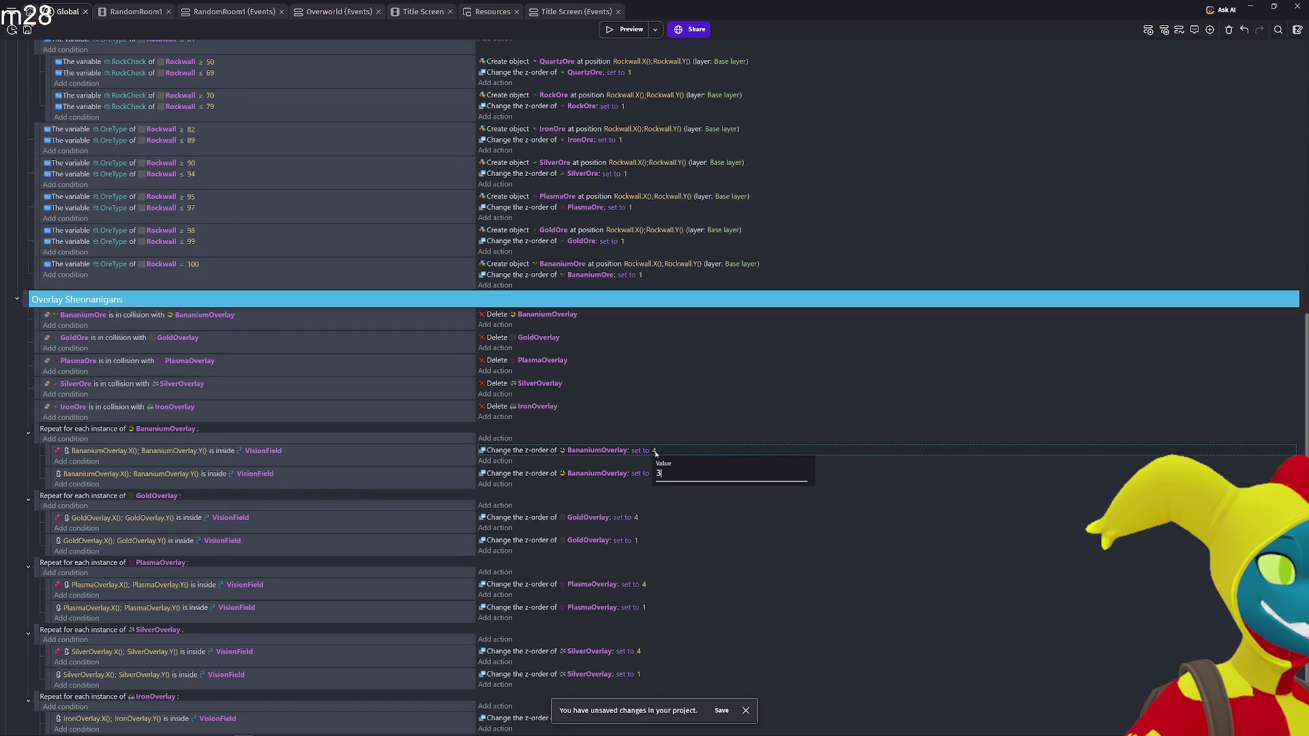
pyautogui.write('3')
# Leave the IronOverlay creation z-order at 3 and launch a cave preview
pyautogui.scroll(7, 653, 451)
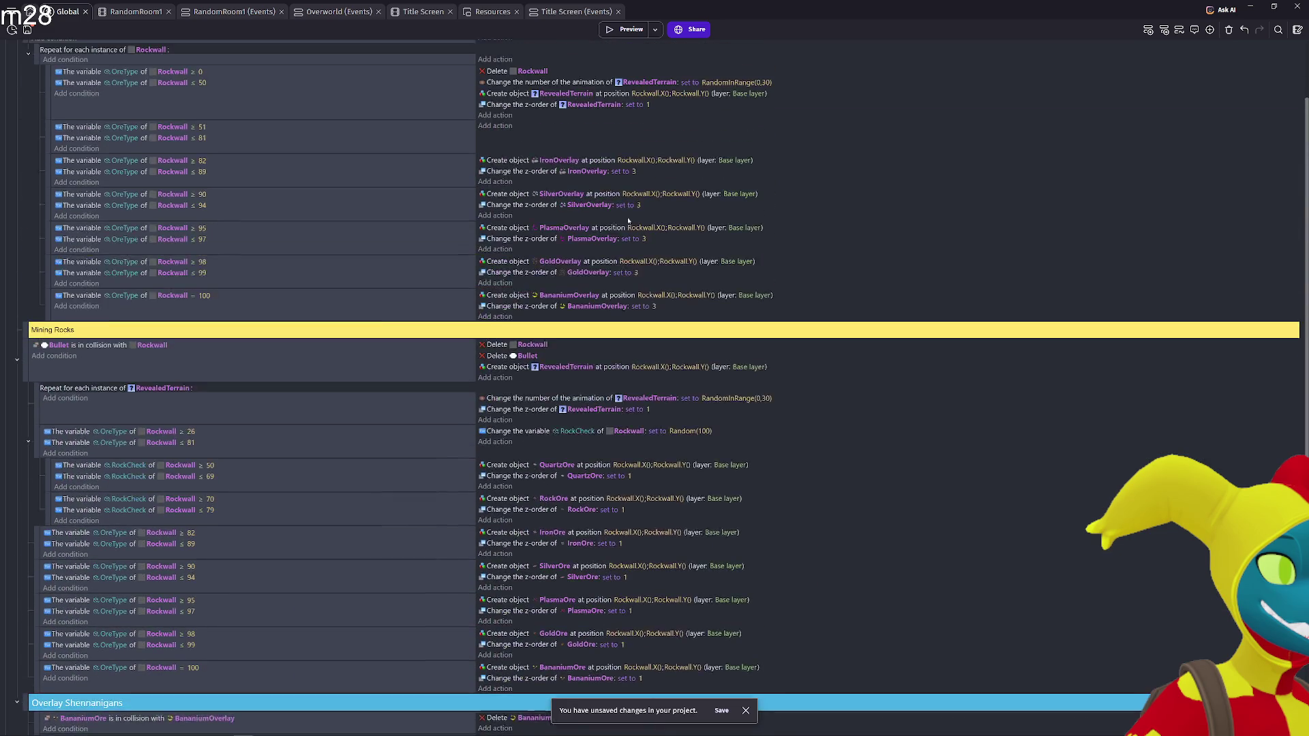
pyautogui.click(634, 229)
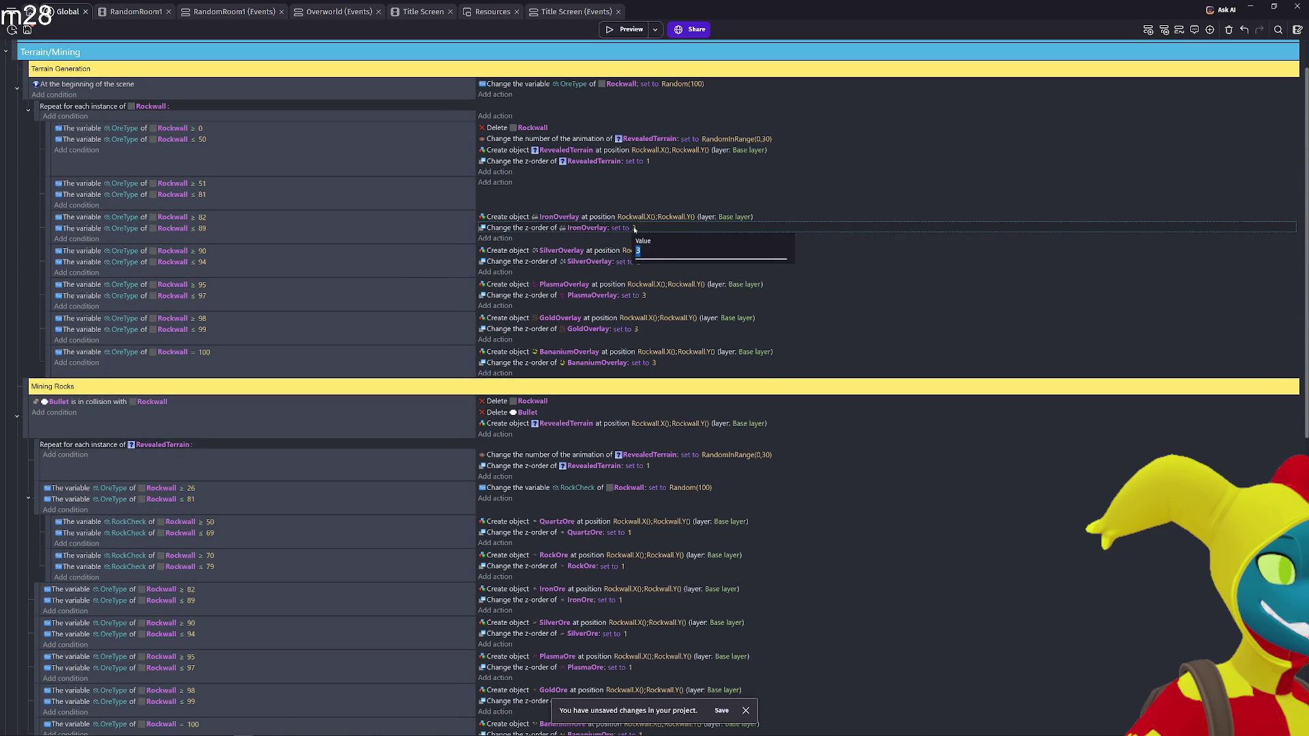
pyautogui.press('Return')
pyautogui.scroll(-4, 679, 242)
pyautogui.click(631, 30)
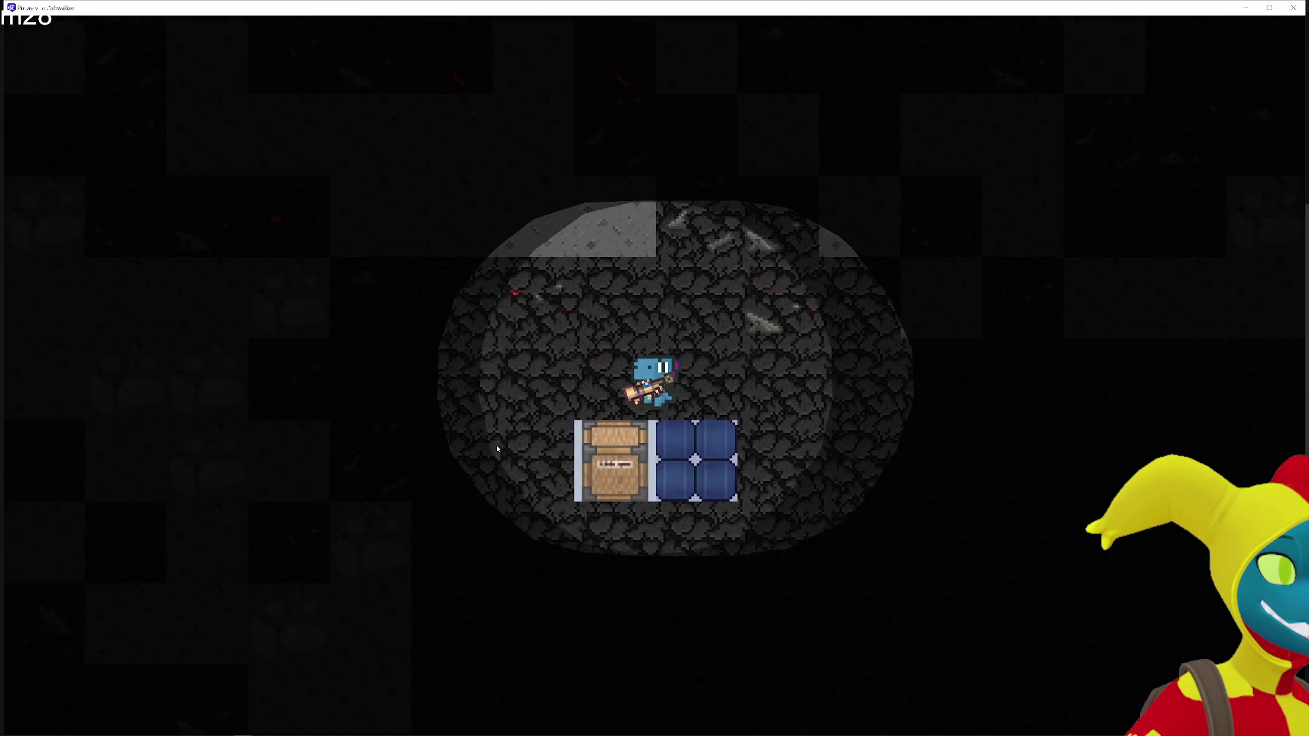
# Walk the player left and right through the cave, then close the preview
pyautogui.press('Left')
pyautogui.press('Right')
pyautogui.press('Right')
pyautogui.press('Left')
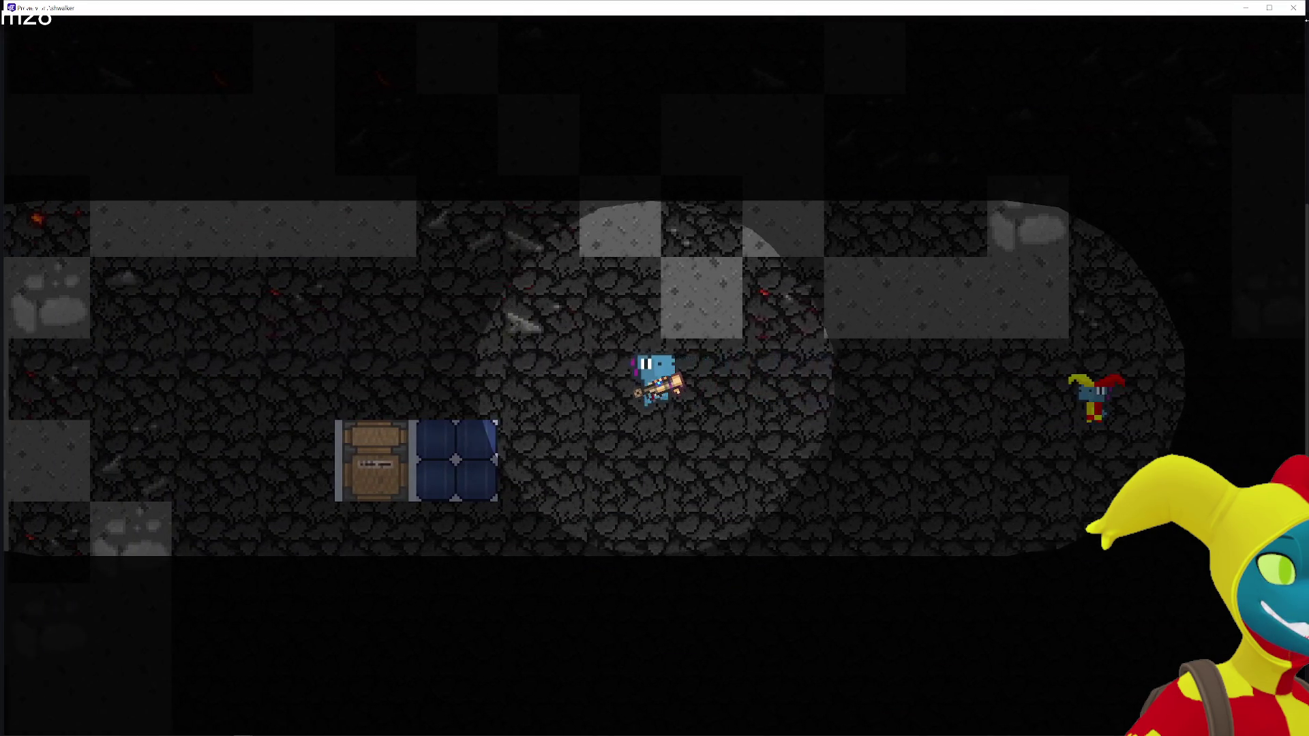
pyautogui.click(1294, 8)
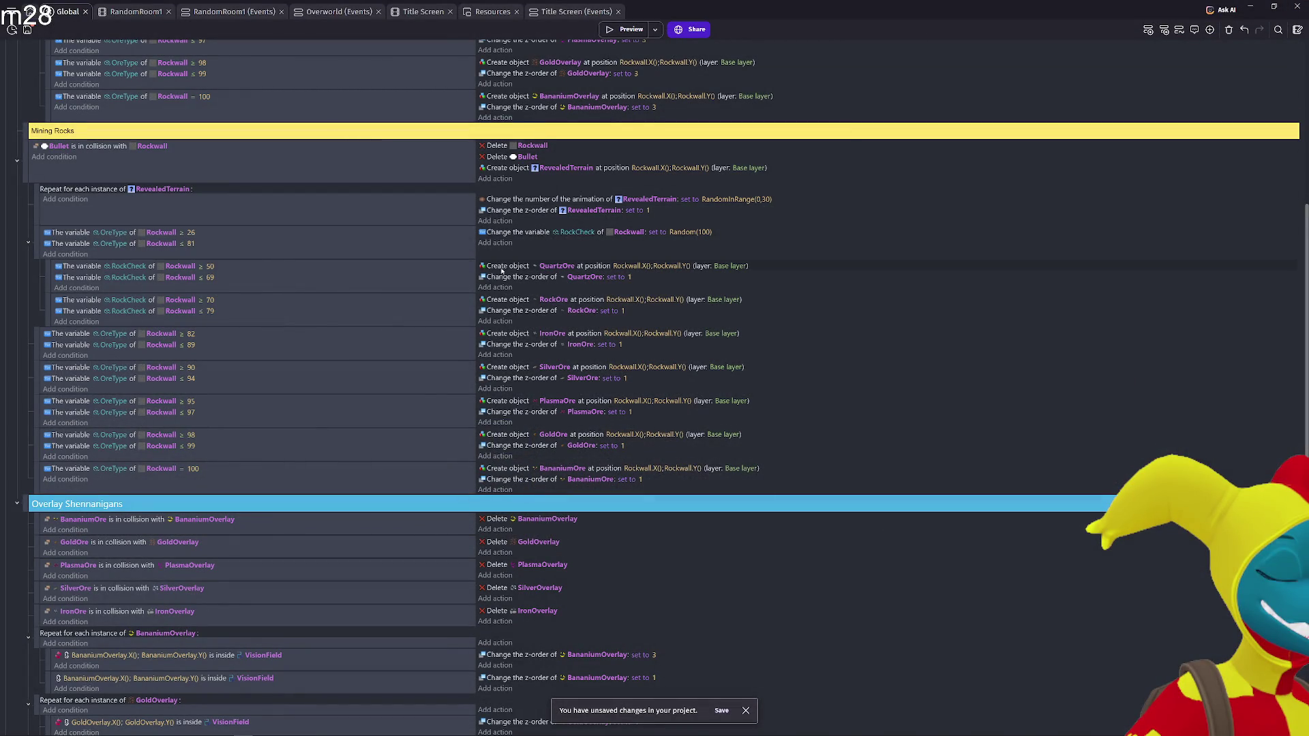
# Set the IronOverlay creation z-order to 0 and launch a new preview
pyautogui.scroll(3, 595, 312)
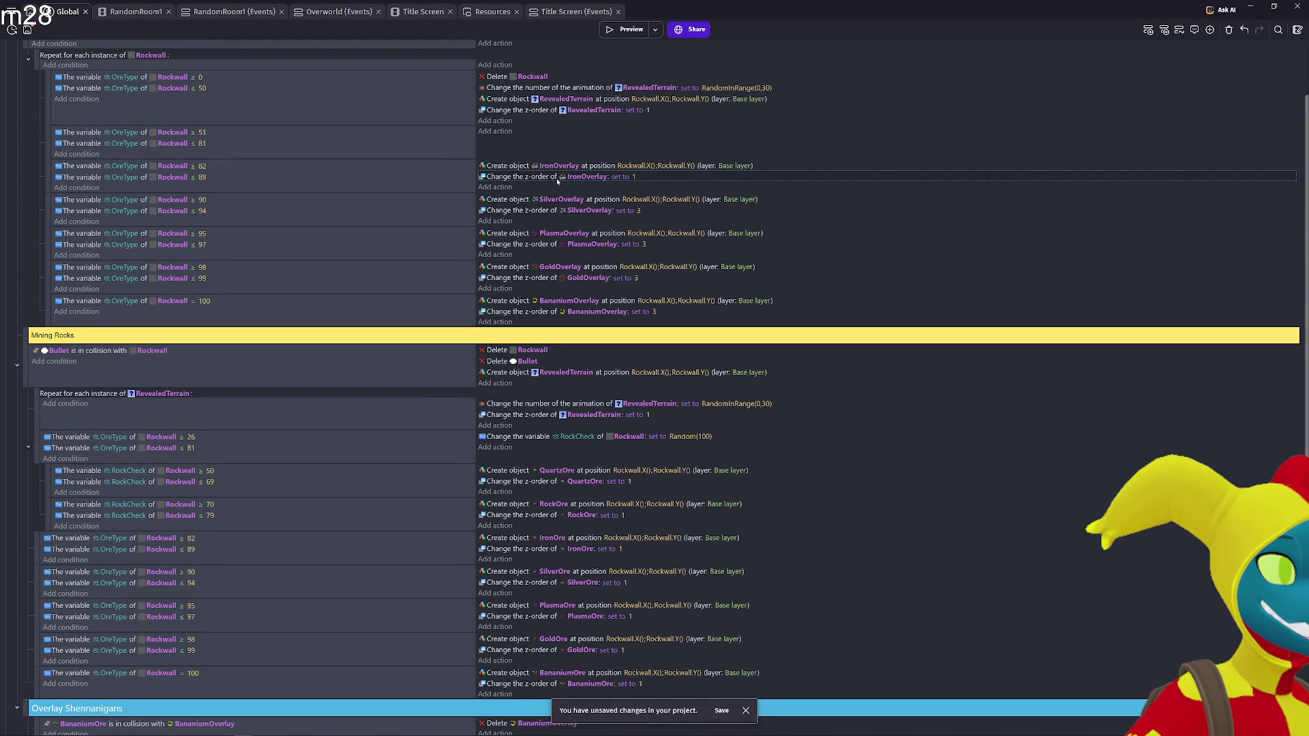
pyautogui.click(636, 177)
pyautogui.write('0')
pyautogui.press('Return')
pyautogui.click(631, 32)
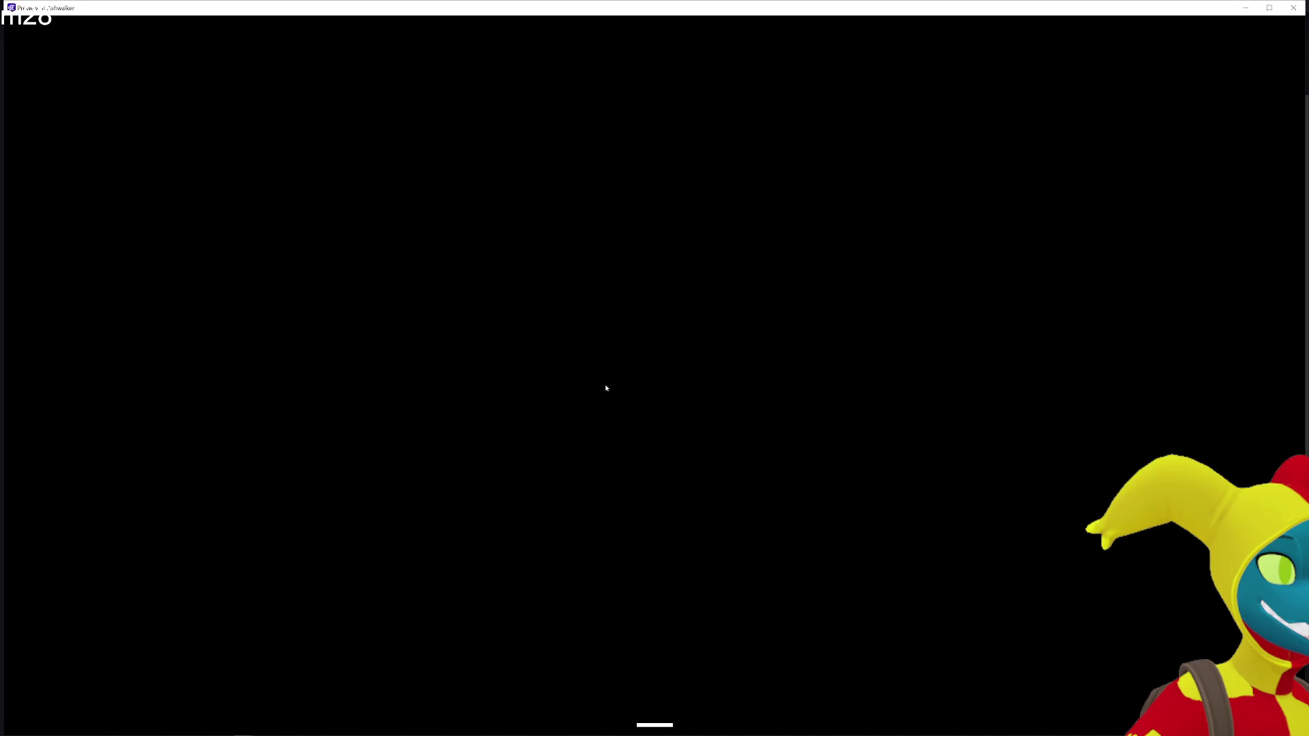
# Walk the player left and right in the cave, then exit the preview
pyautogui.press('a')
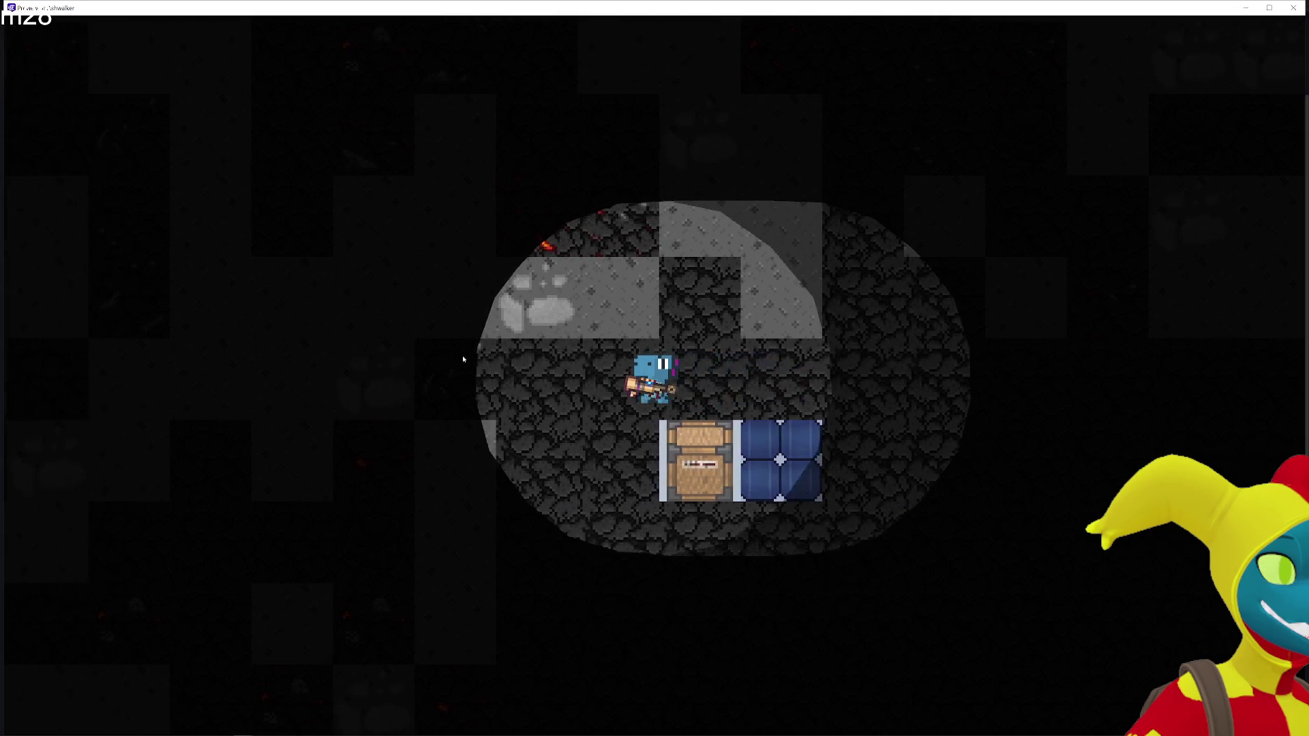
pyautogui.press('d')
pyautogui.hotkey('alt', 'F4')
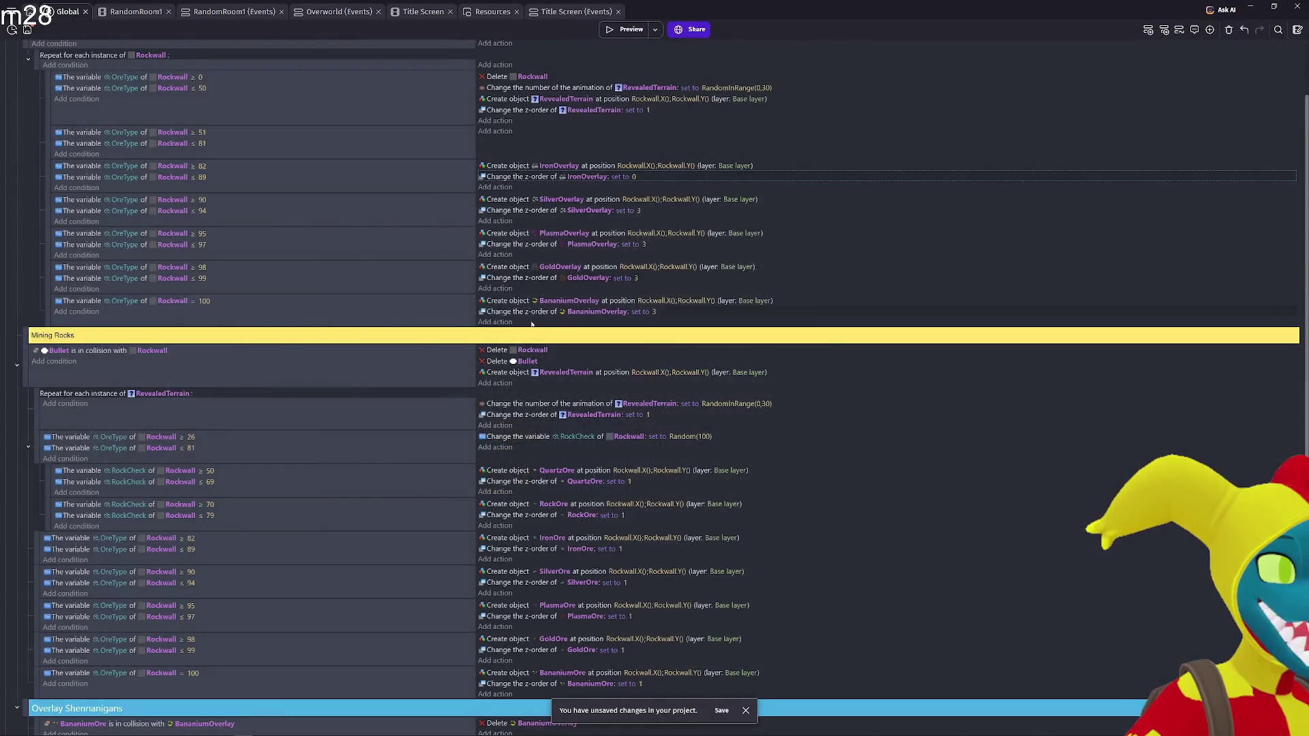
# Re-enable the last, disabled IronOverlay sub-event
pyautogui.scroll(-5, 448, 412)
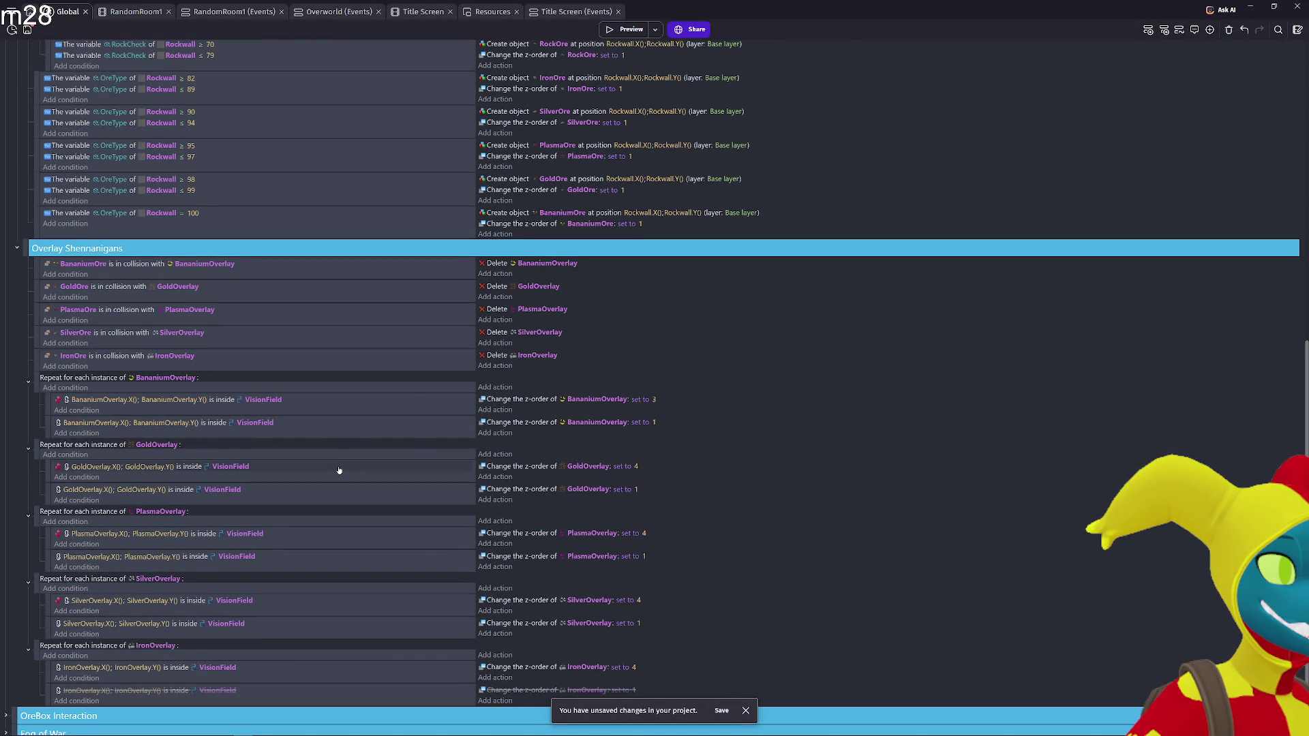
pyautogui.scroll(-1, 339, 470)
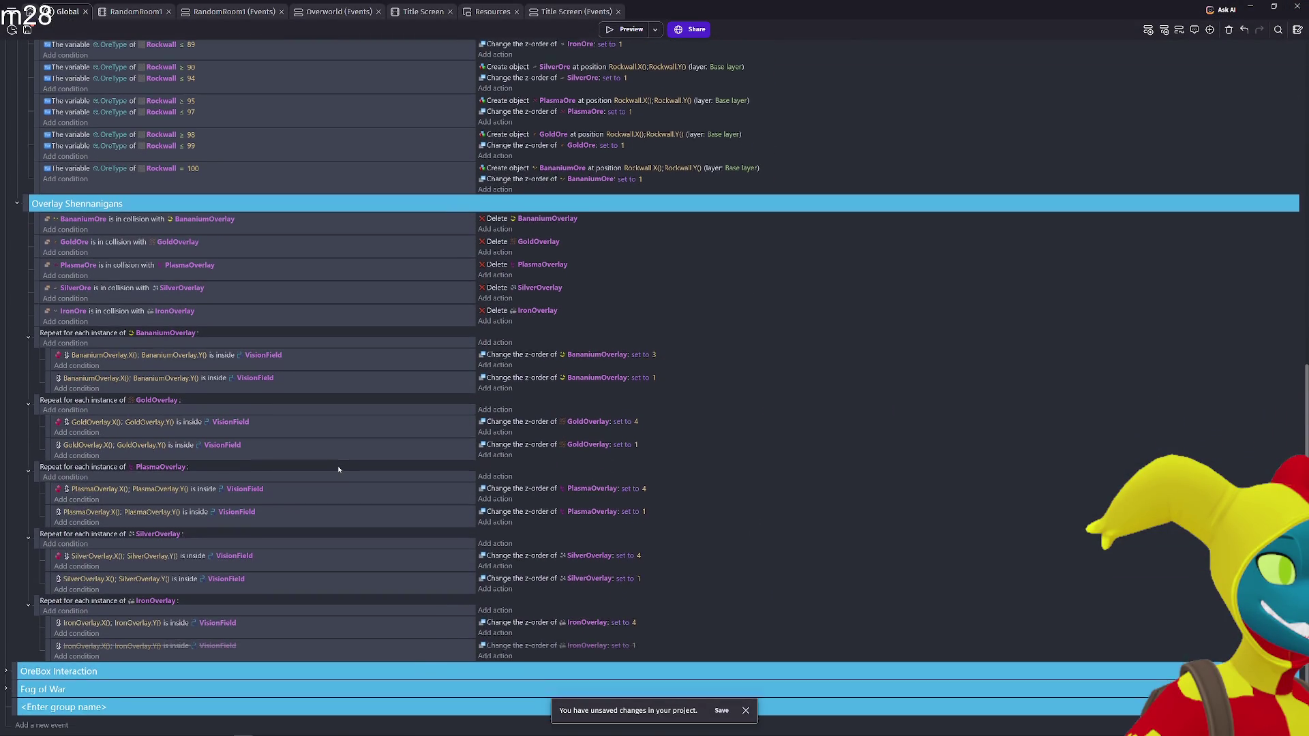
pyautogui.click(46, 653)
pyautogui.press('d')
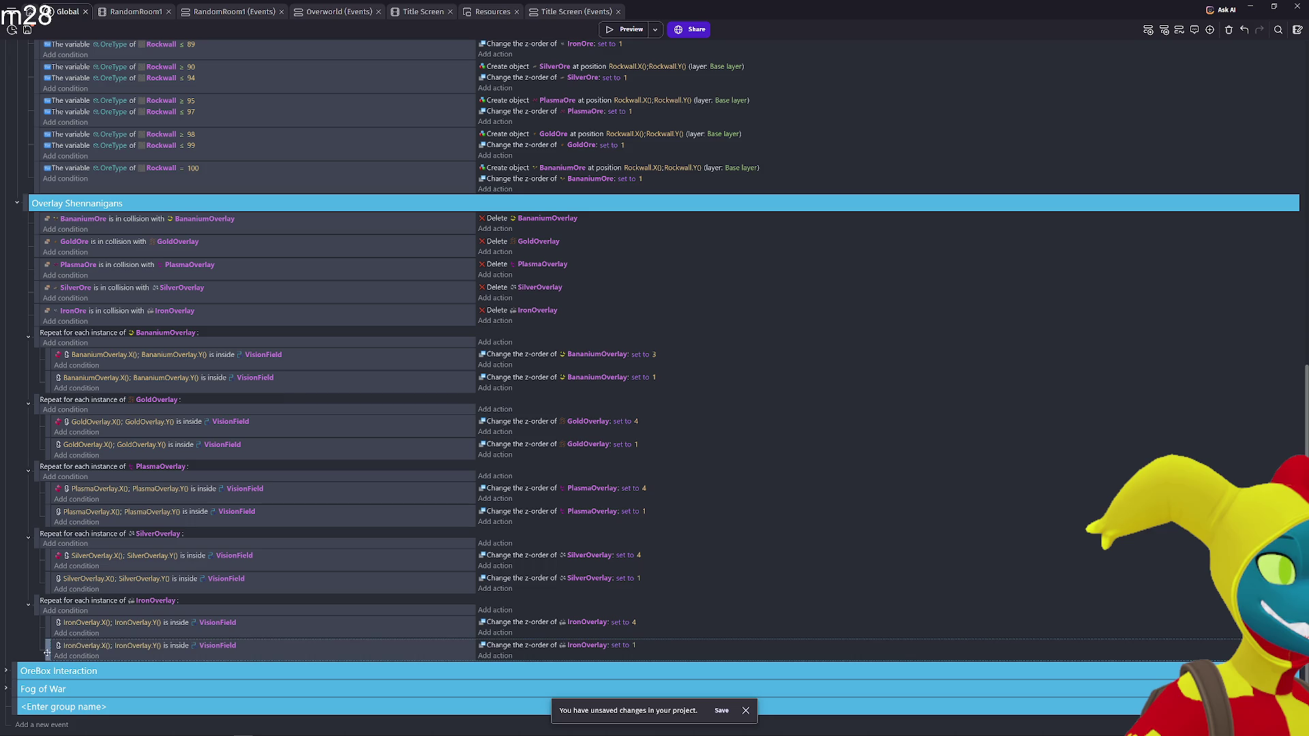
# Invert the first IronOverlay sub-event's VisionField condition and launch a preview
pyautogui.click(46, 633)
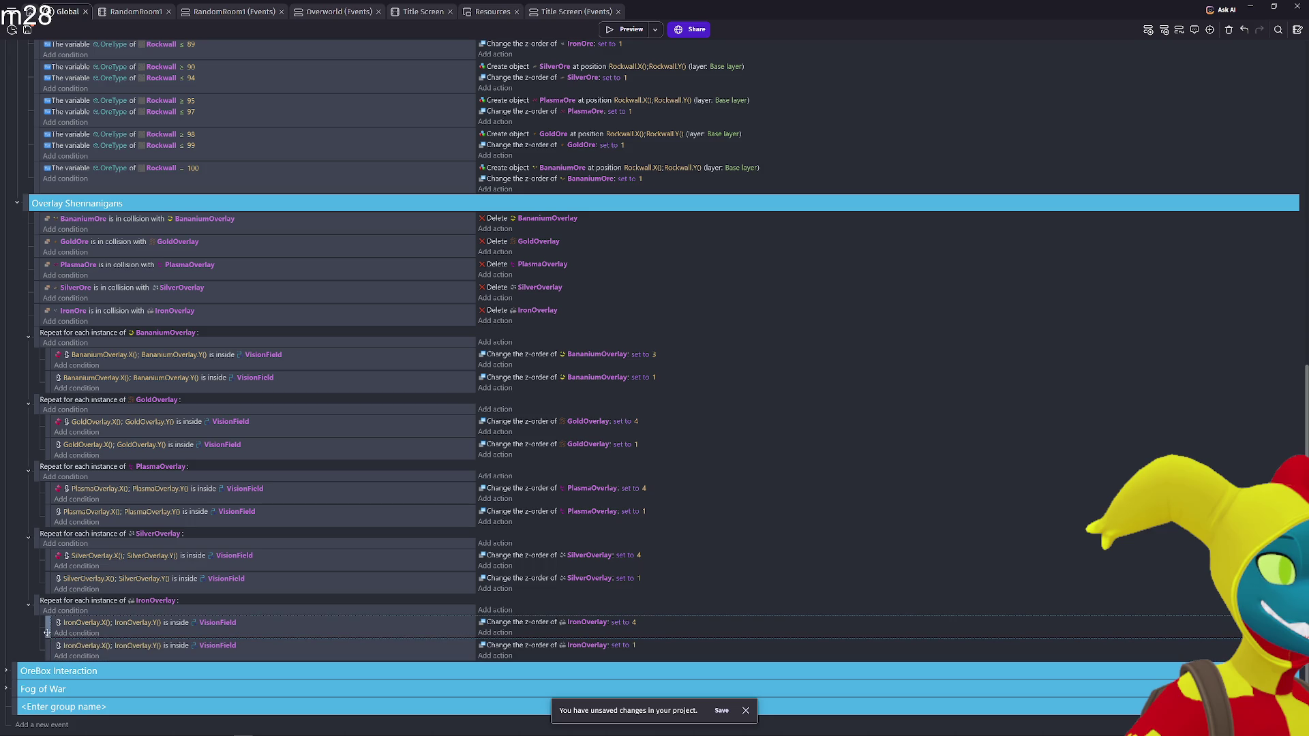
pyautogui.rightClick(48, 630)
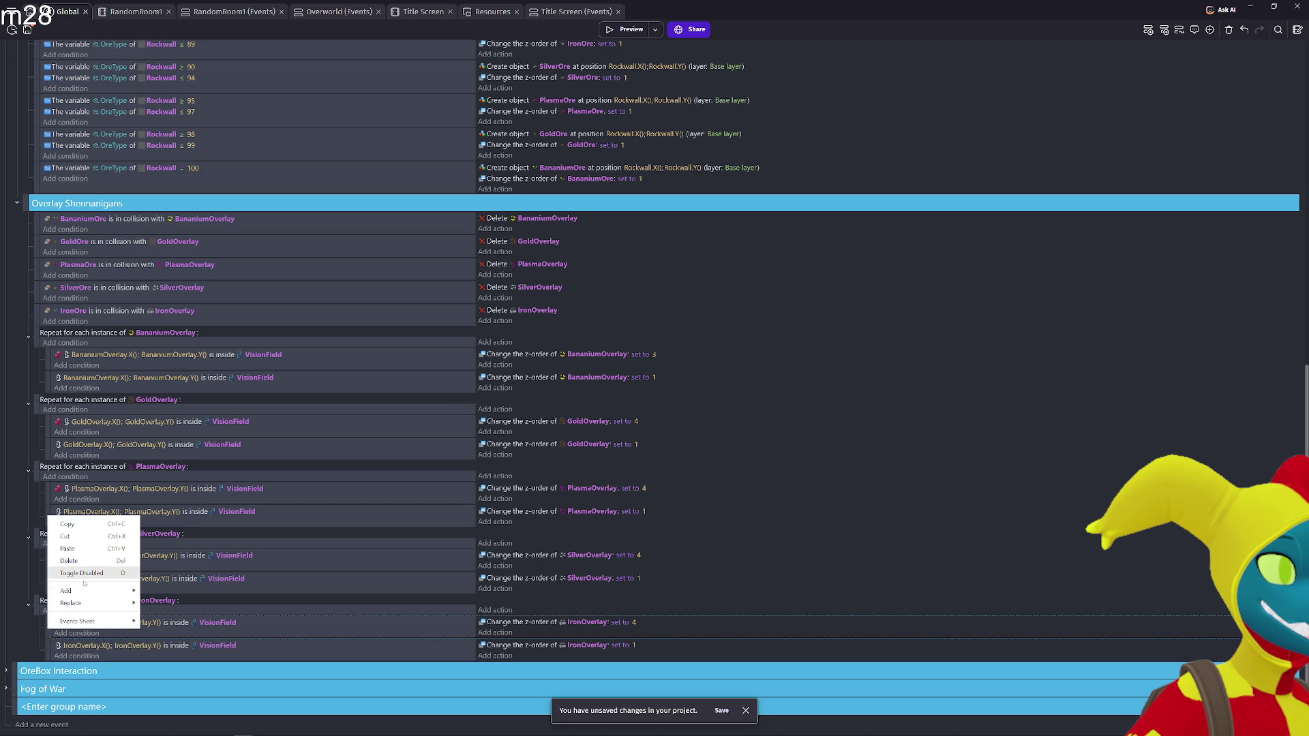
pyautogui.click(186, 624)
pyautogui.rightClick(187, 625)
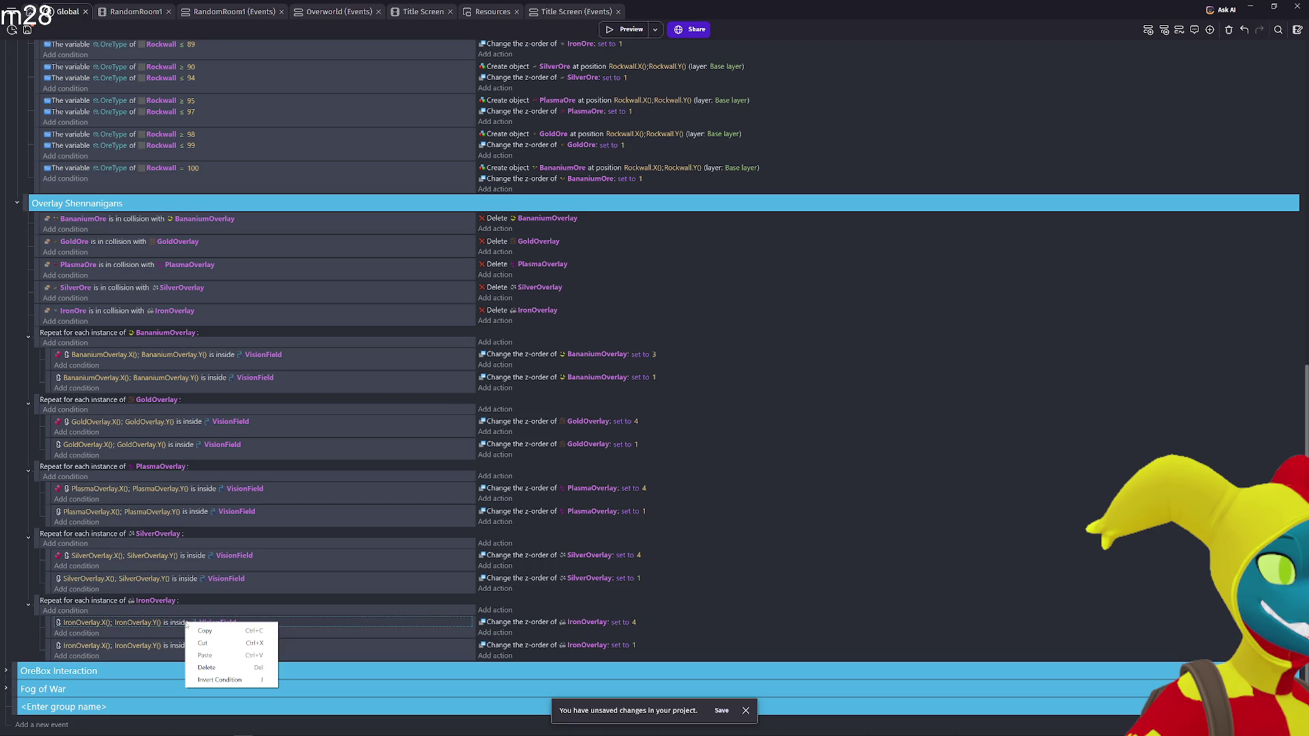
pyautogui.click(219, 680)
pyautogui.click(632, 30)
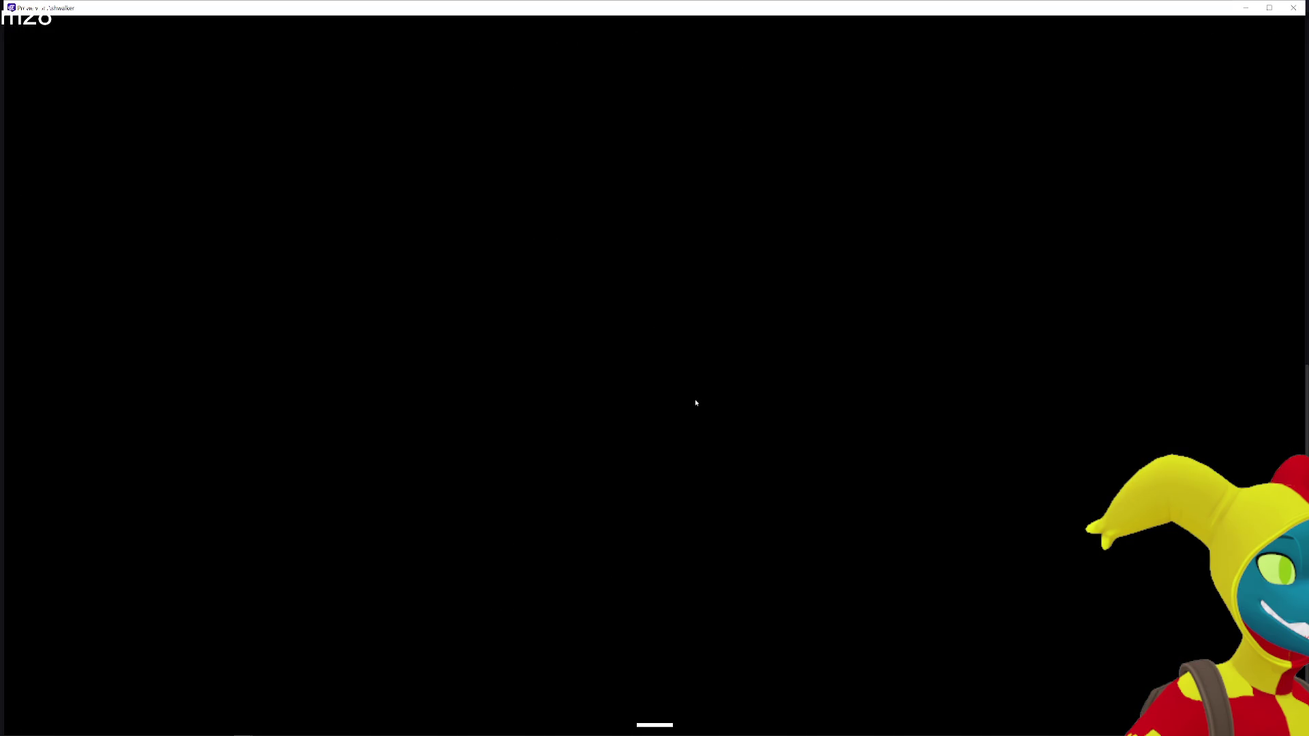
# Walk the player right, up, left and right through the cave, then close the preview
pyautogui.press('d')
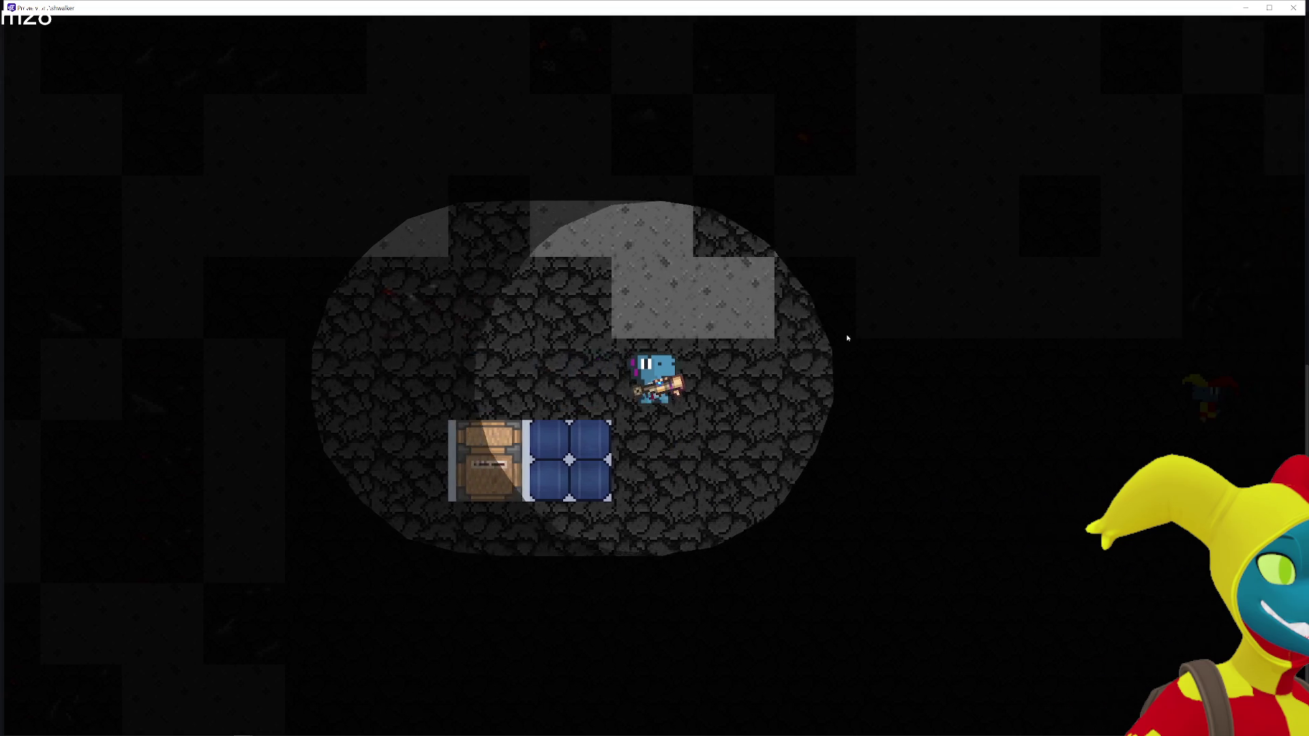
pyautogui.press('w')
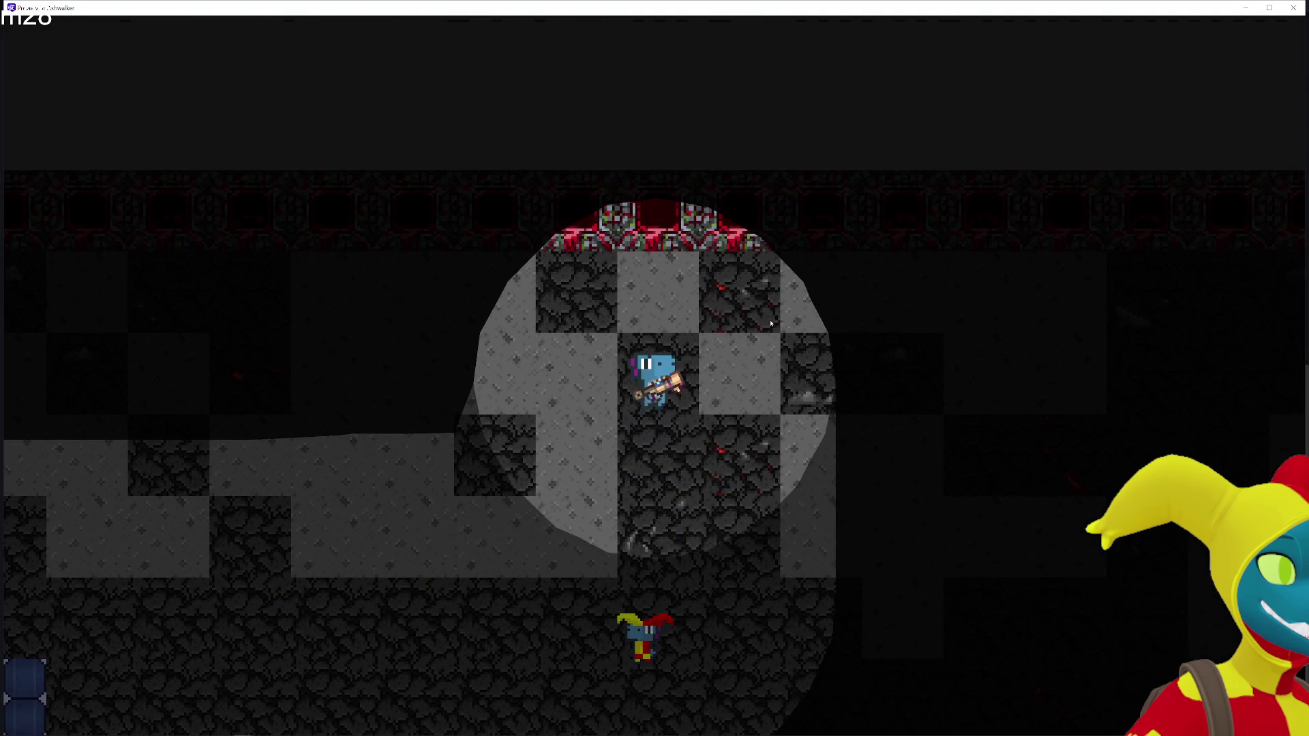
pyautogui.press('a')
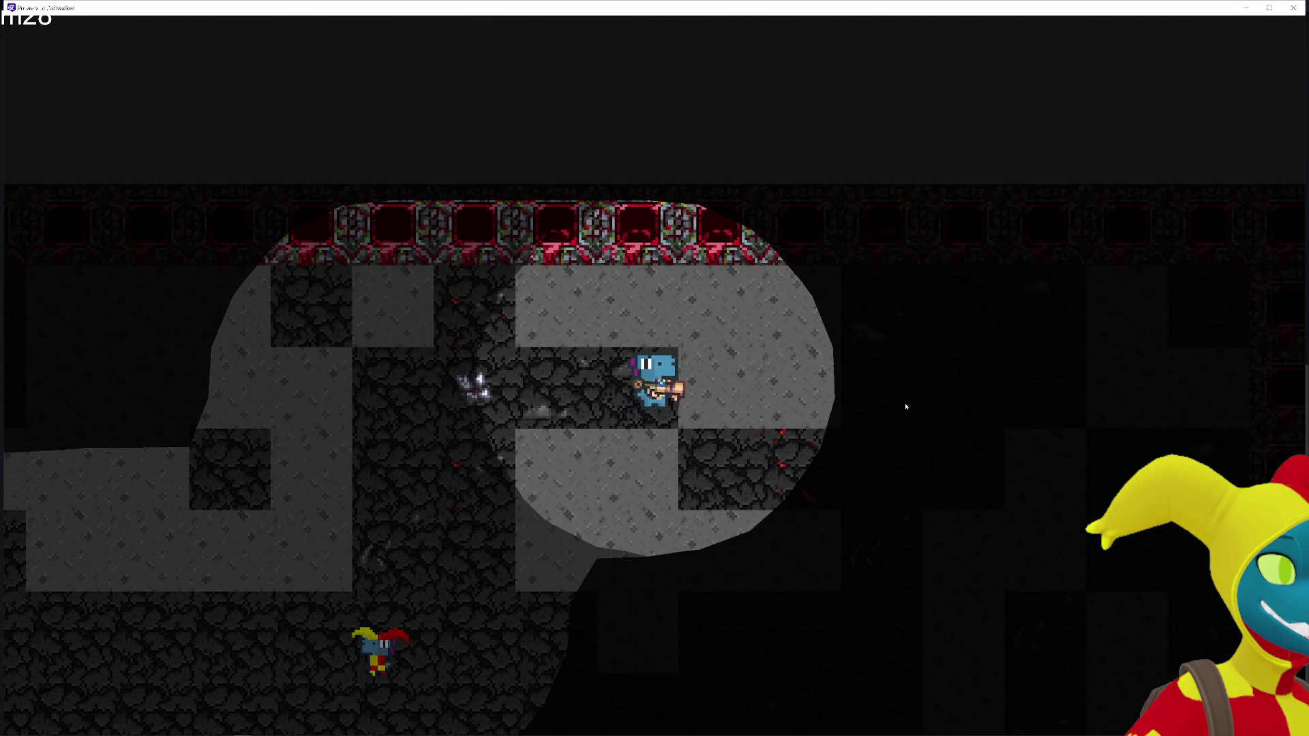
pyautogui.press('d')
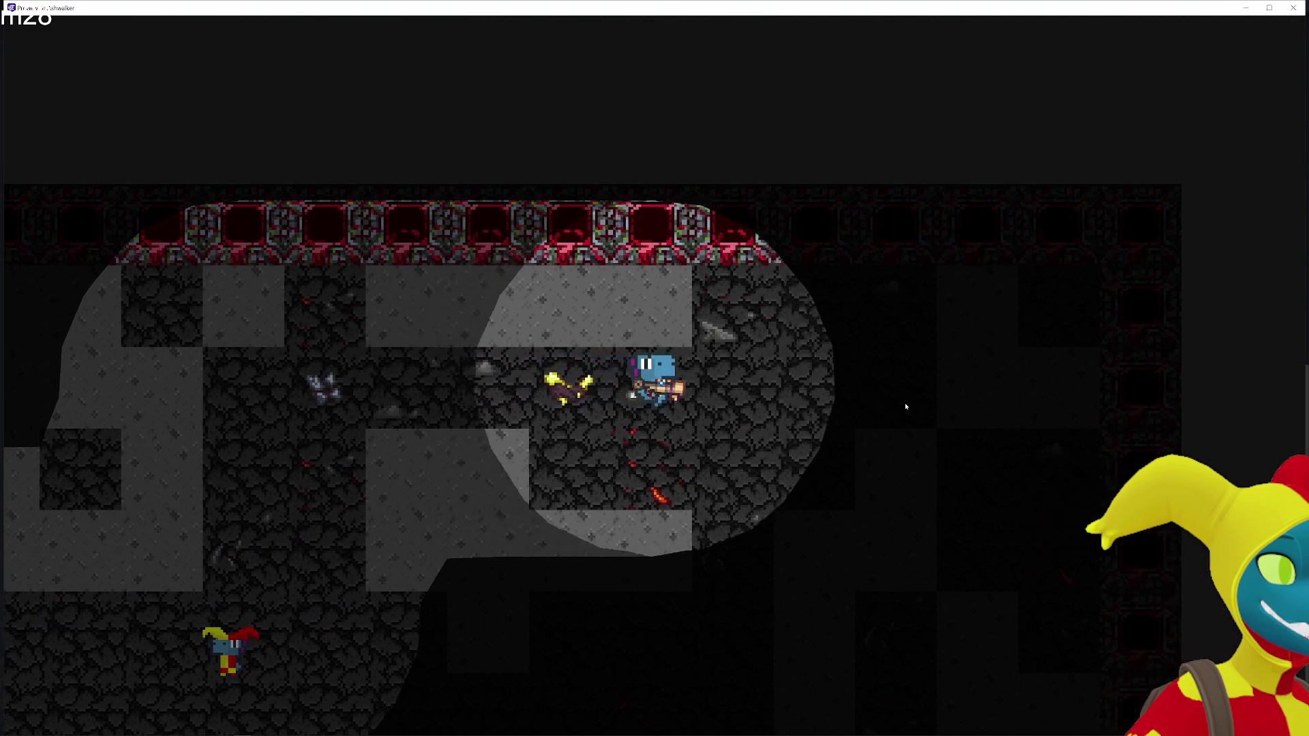
pyautogui.click(1293, 7)
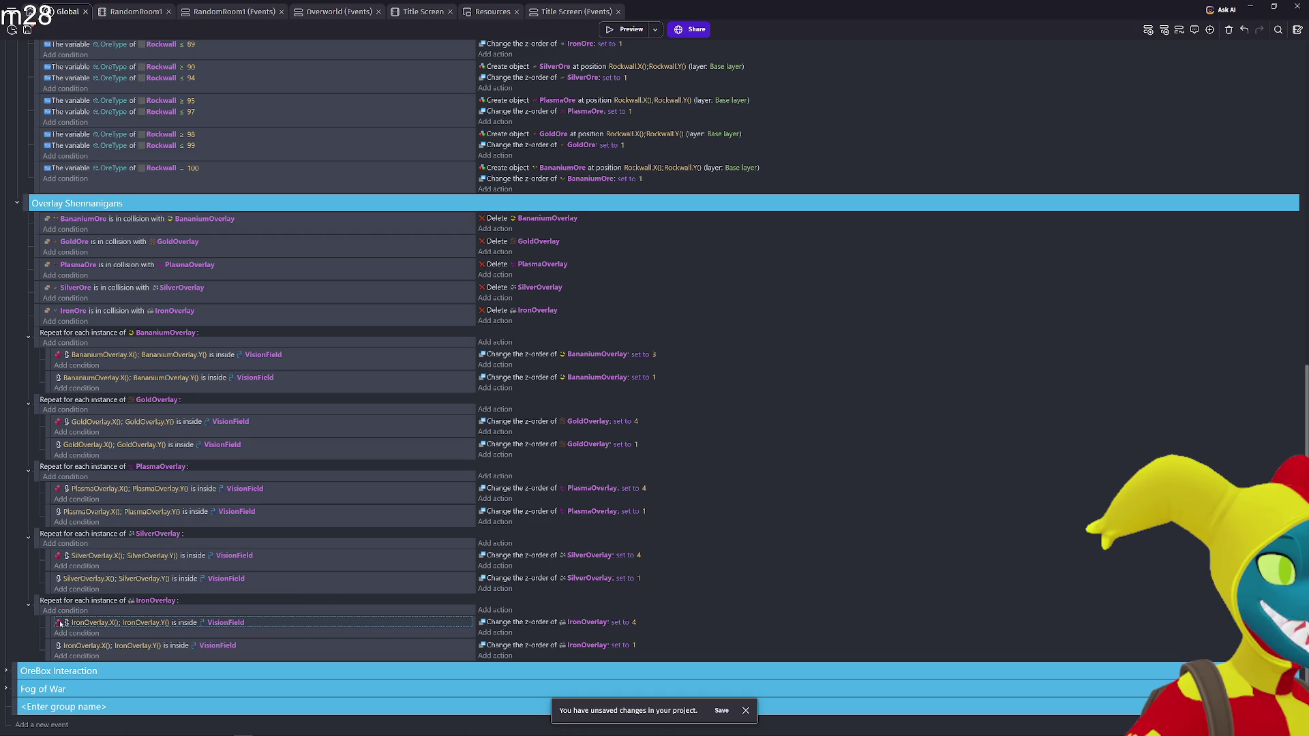
# Change the inverted IronOverlay condition's object from VisionField to ScoutedArea
pyautogui.click(213, 624)
pyautogui.write('Scout')
pyautogui.press('Return')
# Preview the cave, walk the player around revealing fog, then exit the preview
pyautogui.click(626, 27)
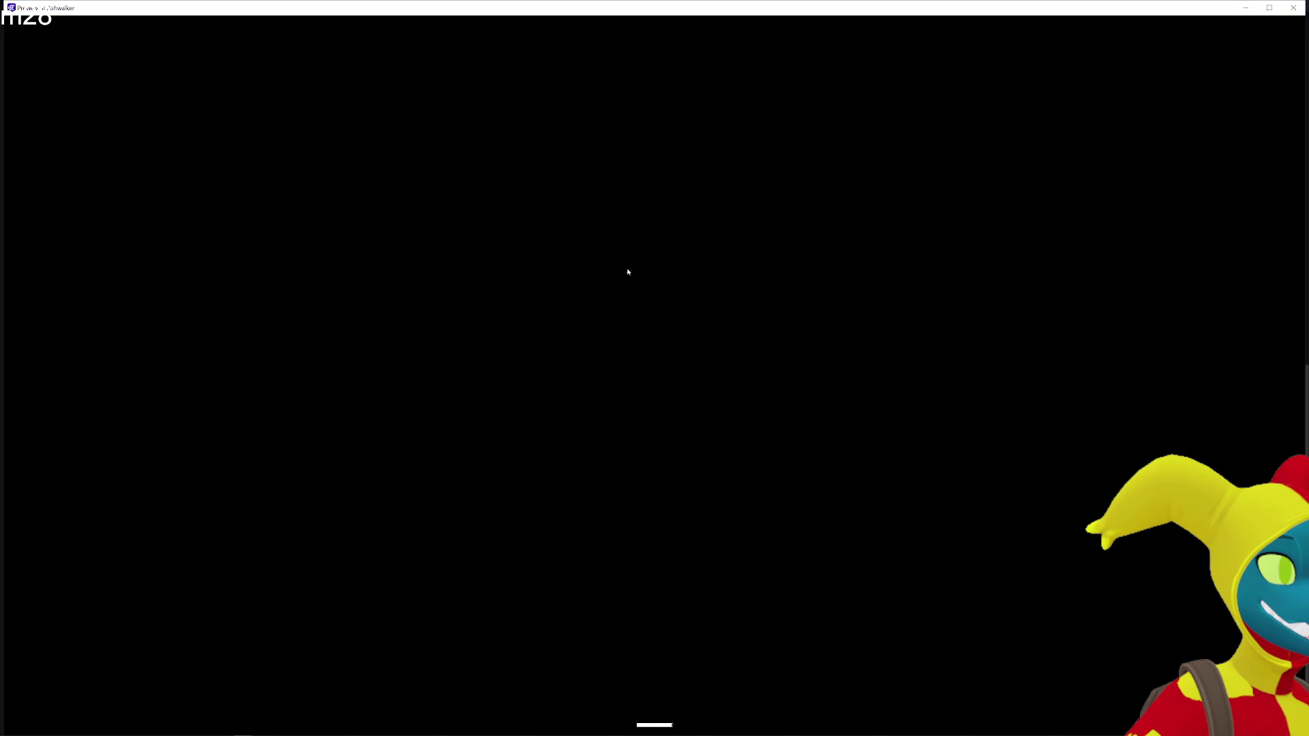
pyautogui.press('d')
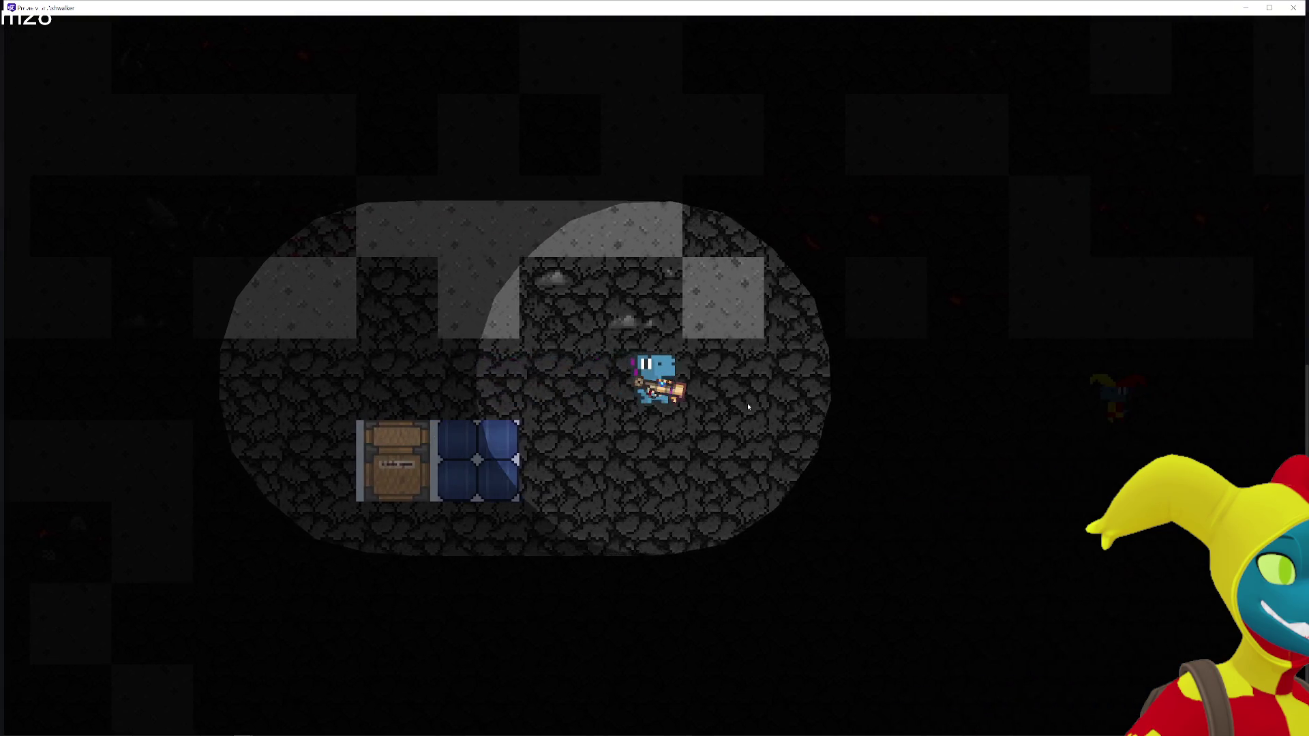
pyautogui.press('a')
pyautogui.press('d')
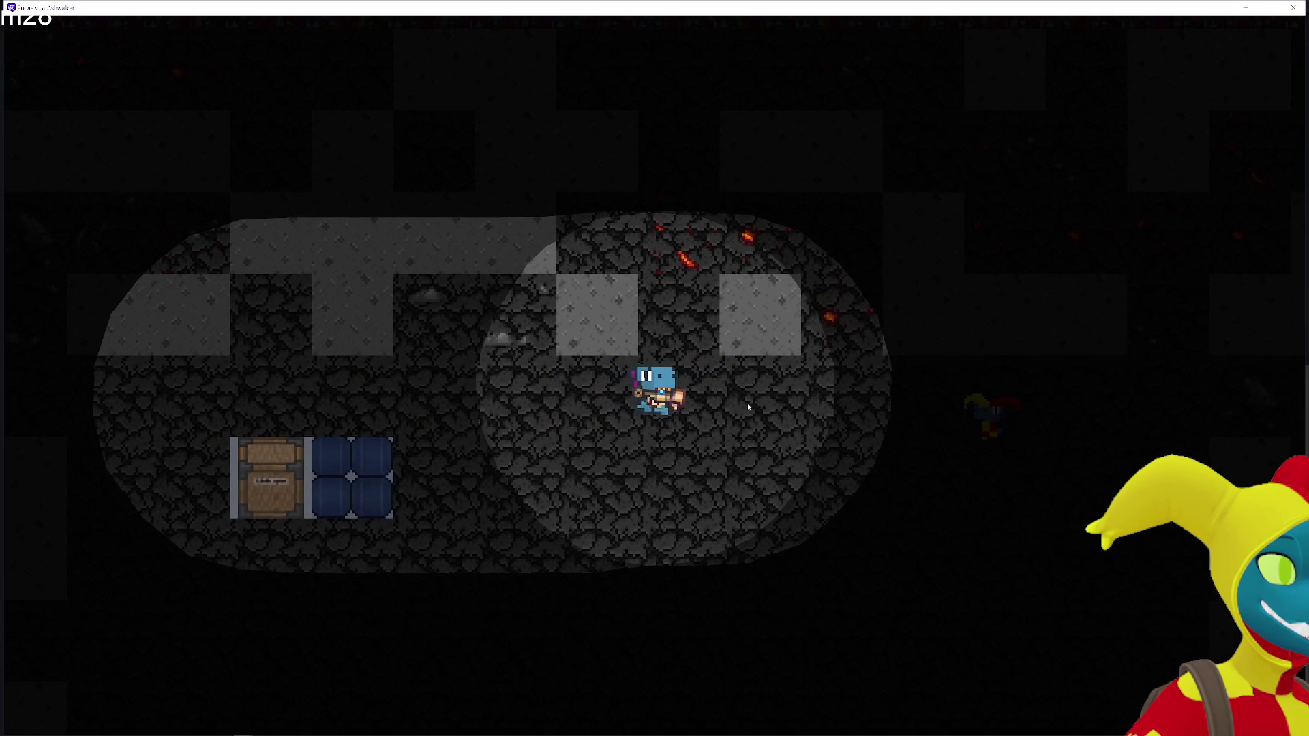
pyautogui.press('w')
pyautogui.press('d')
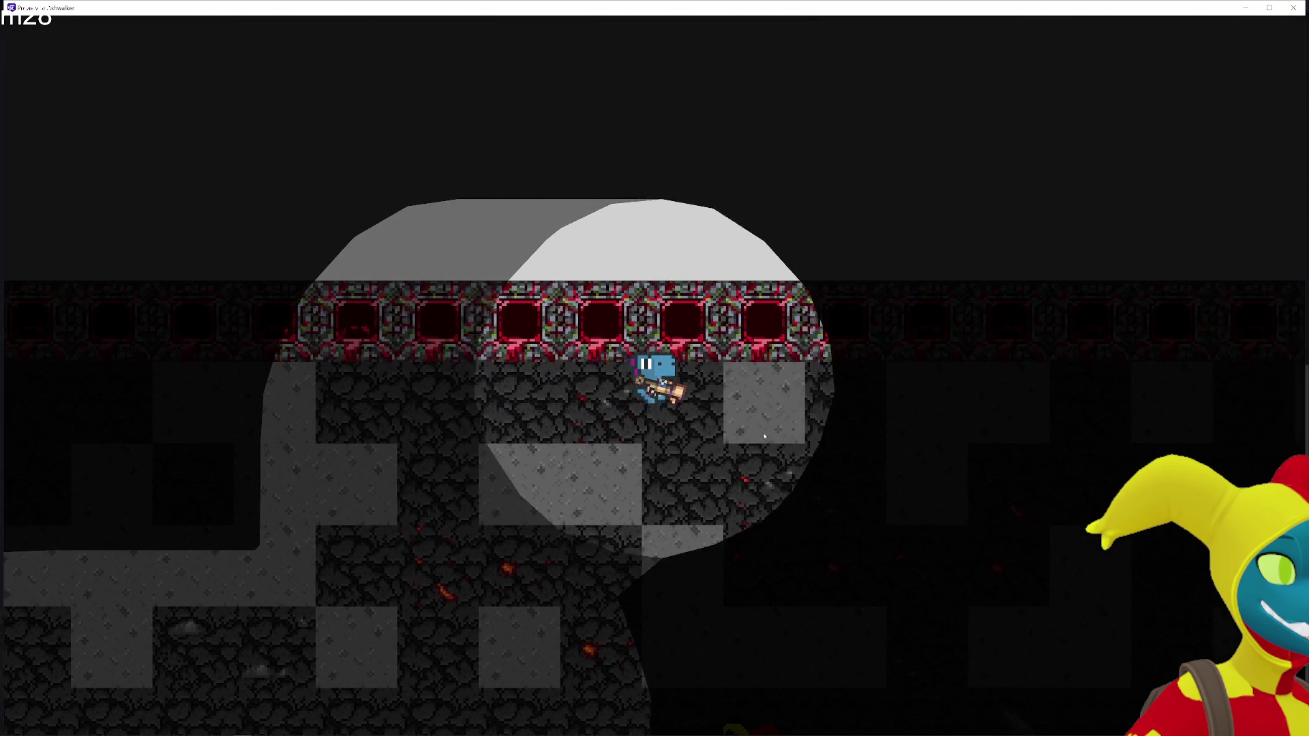
pyautogui.press('s')
pyautogui.press('w')
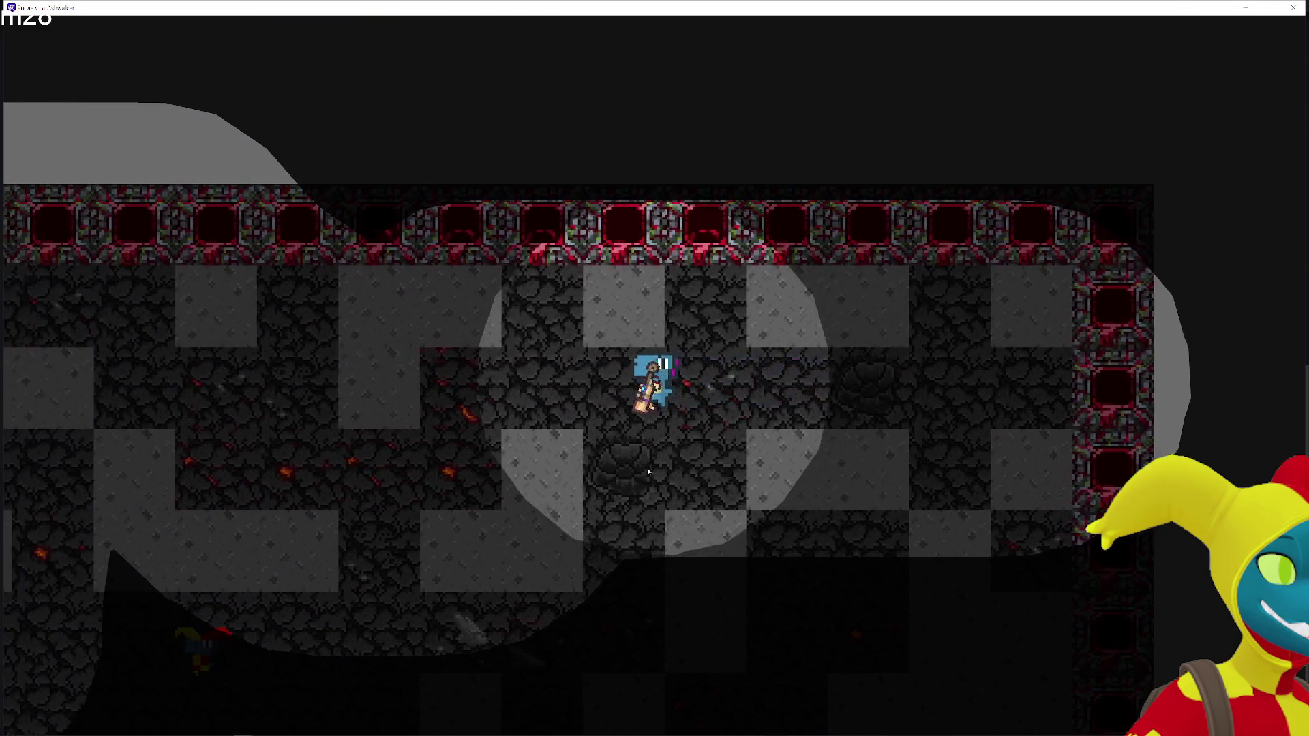
pyautogui.press('s')
pyautogui.press('a')
pyautogui.hotkey('alt', 'F4')
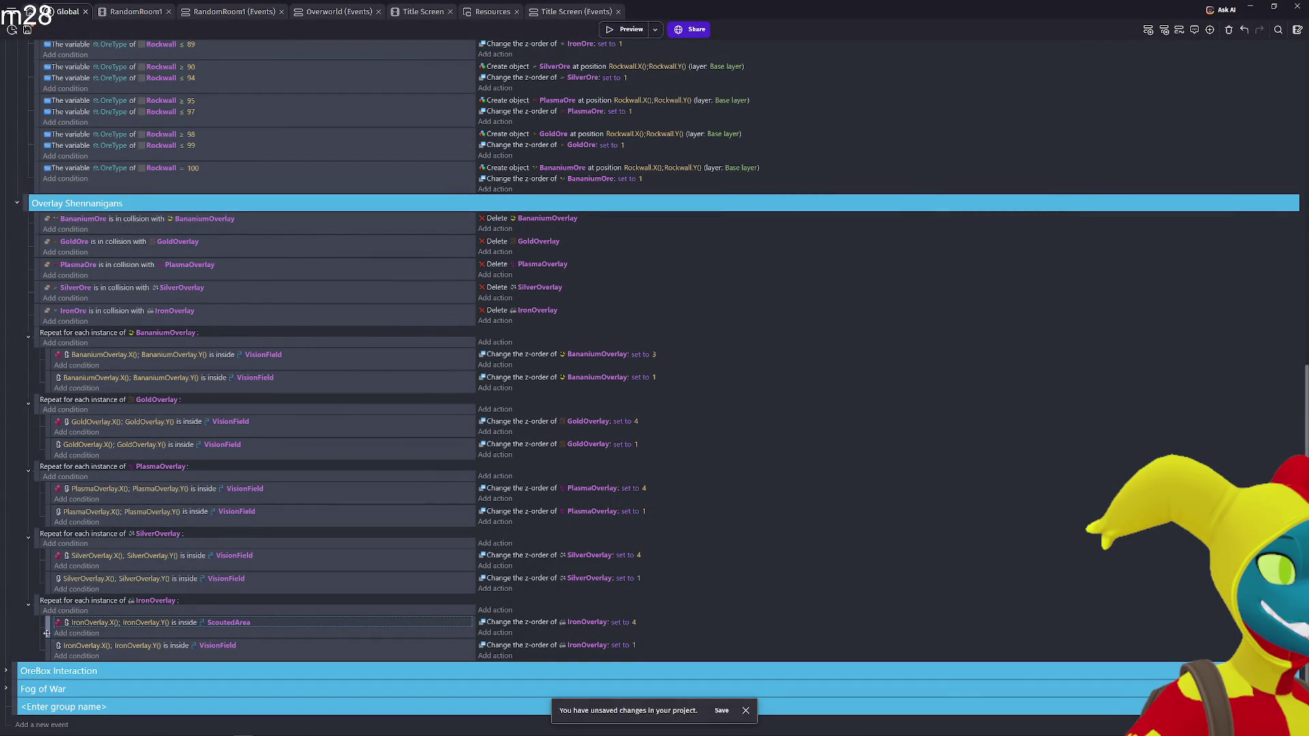
# Disable the first IronOverlay ScoutedArea sub-event
pyautogui.click(45, 632)
pyautogui.hotkey('shift', 'd')
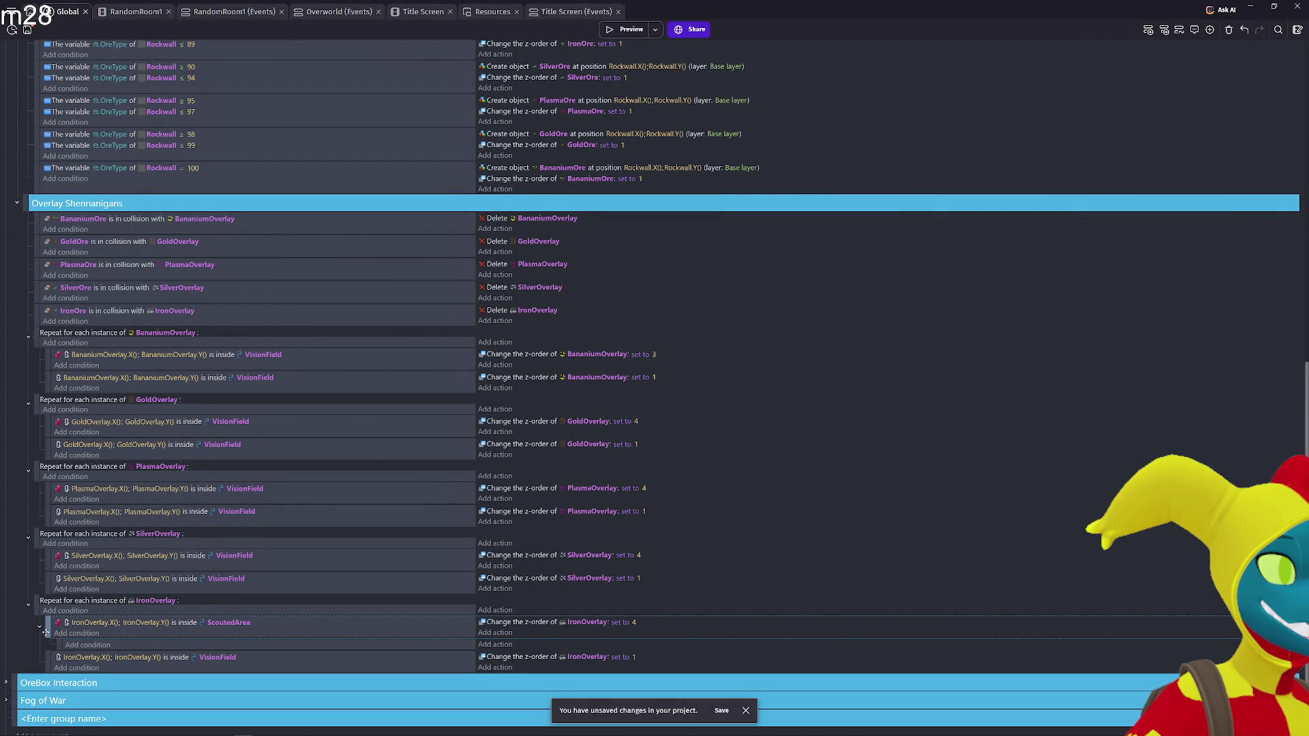
pyautogui.hotkey('ctrl', 'z')
pyautogui.press('d')
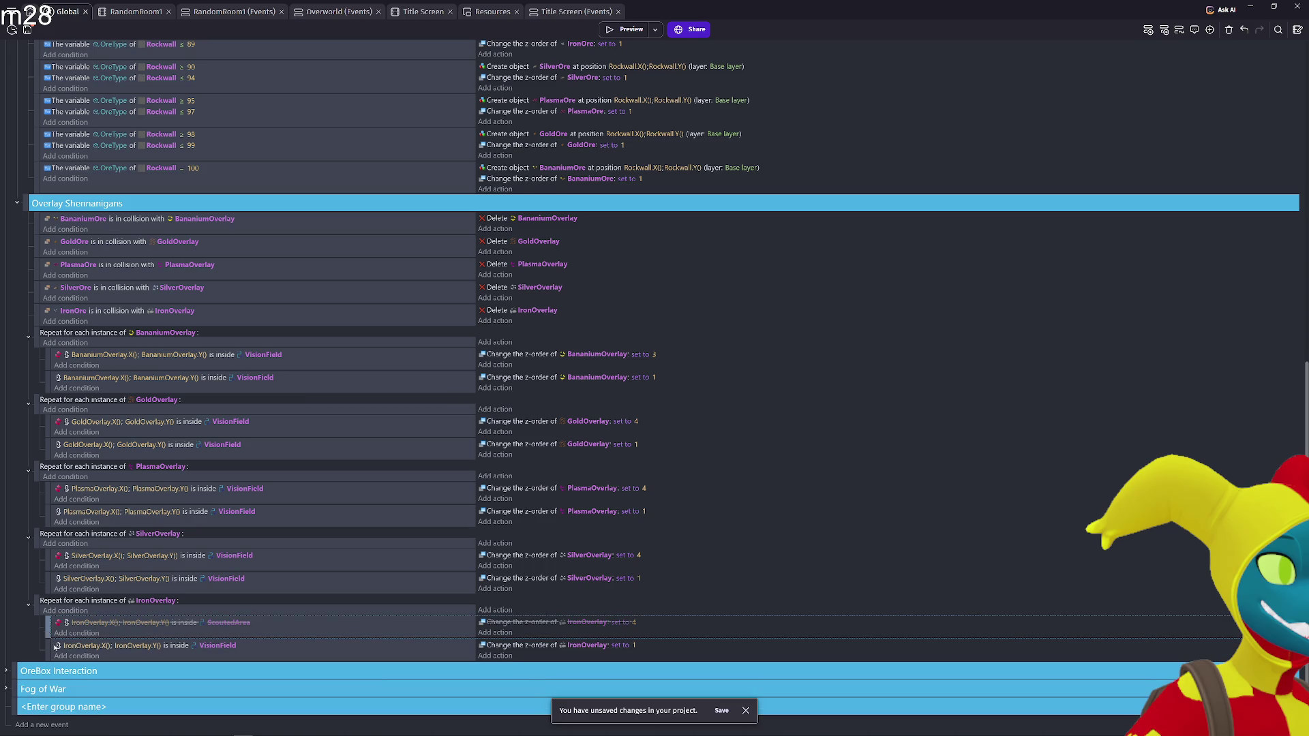
# Run two quick cave play-tests, walking the player around and closing each preview
pyautogui.click(630, 645)
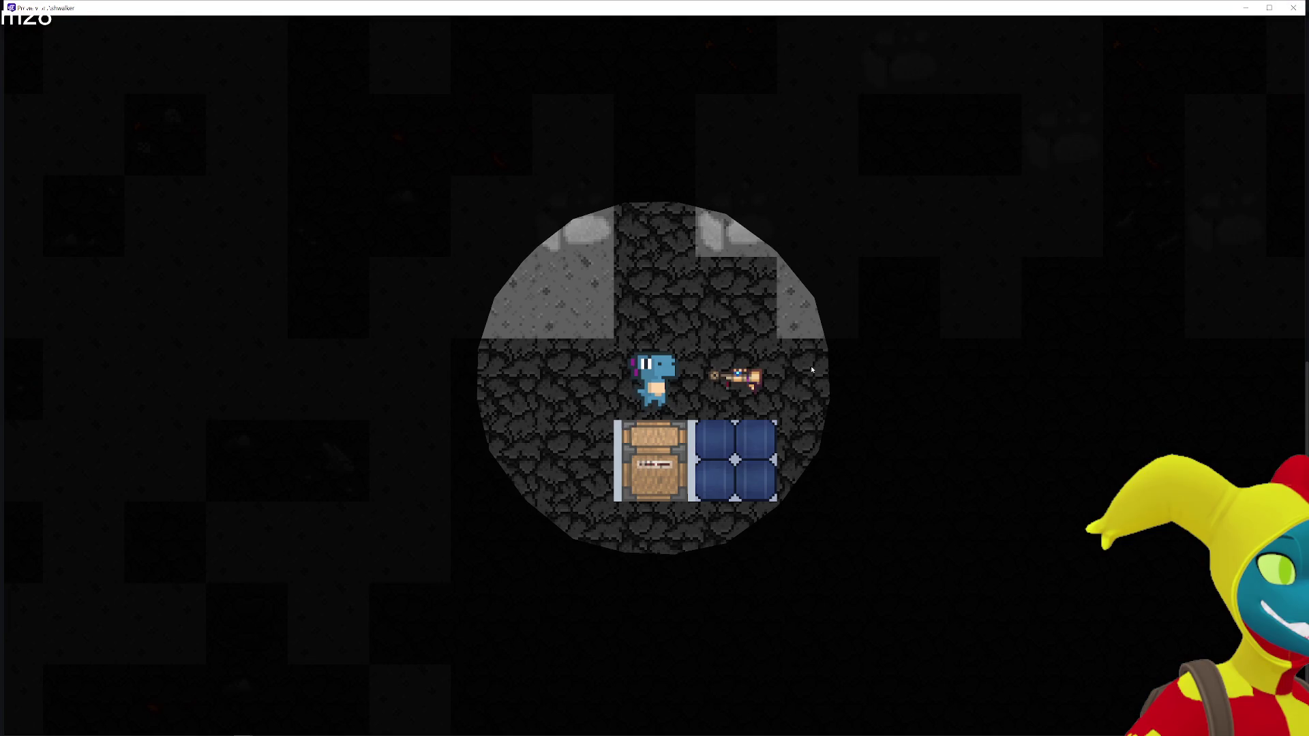
pyautogui.press('d')
pyautogui.press('w')
pyautogui.press('a')
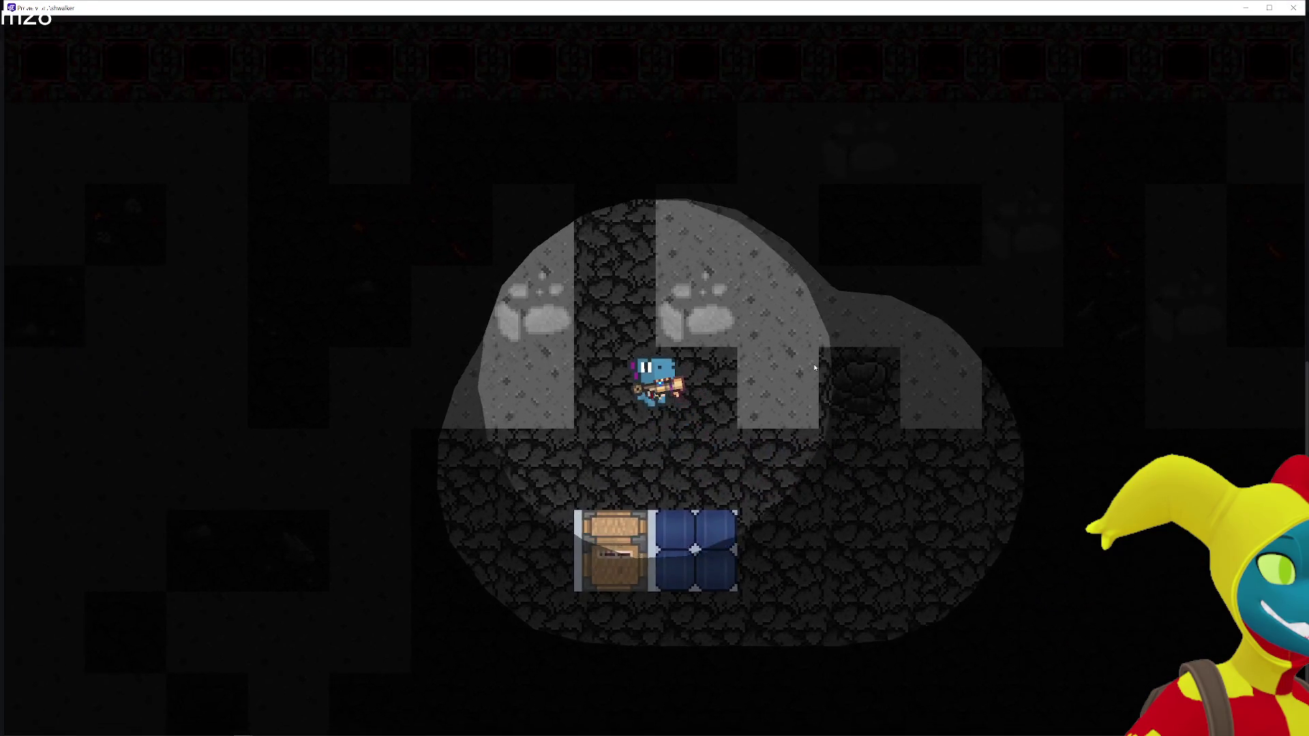
pyautogui.press('s')
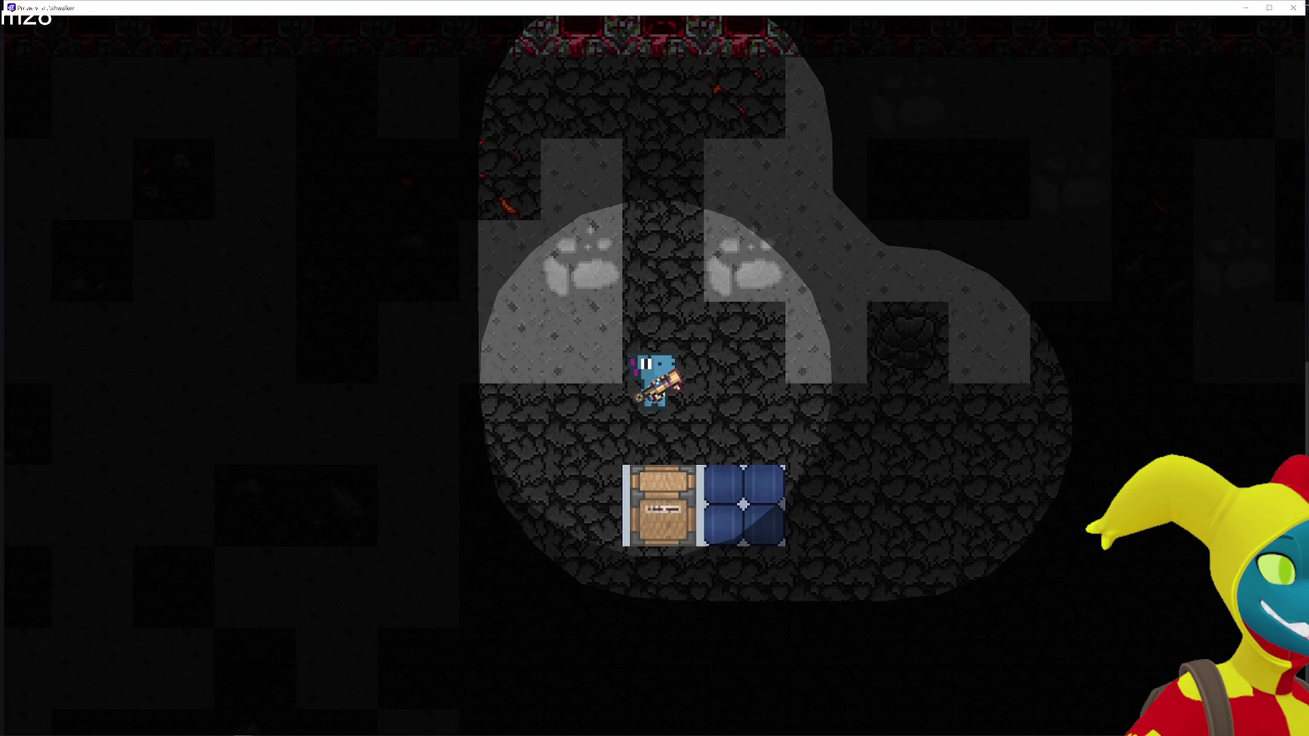
pyautogui.click(1293, 8)
pyautogui.click(633, 646)
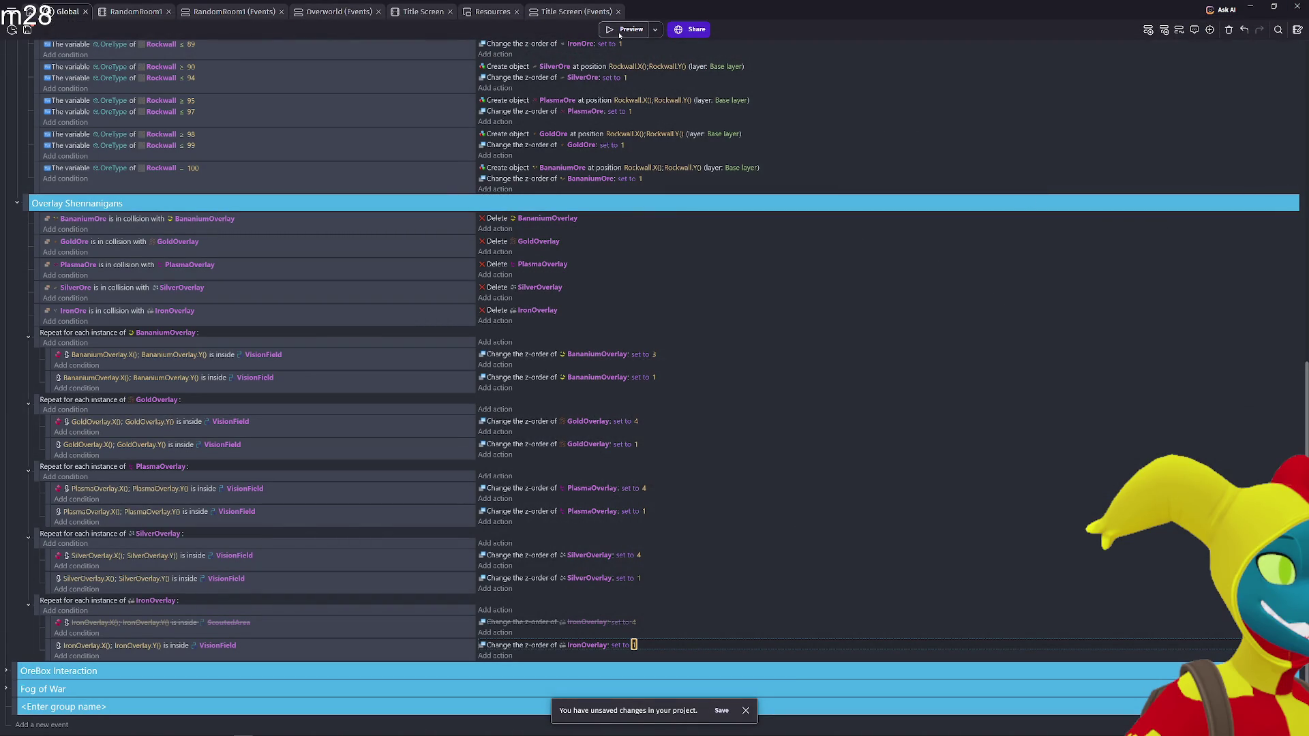
pyautogui.click(622, 29)
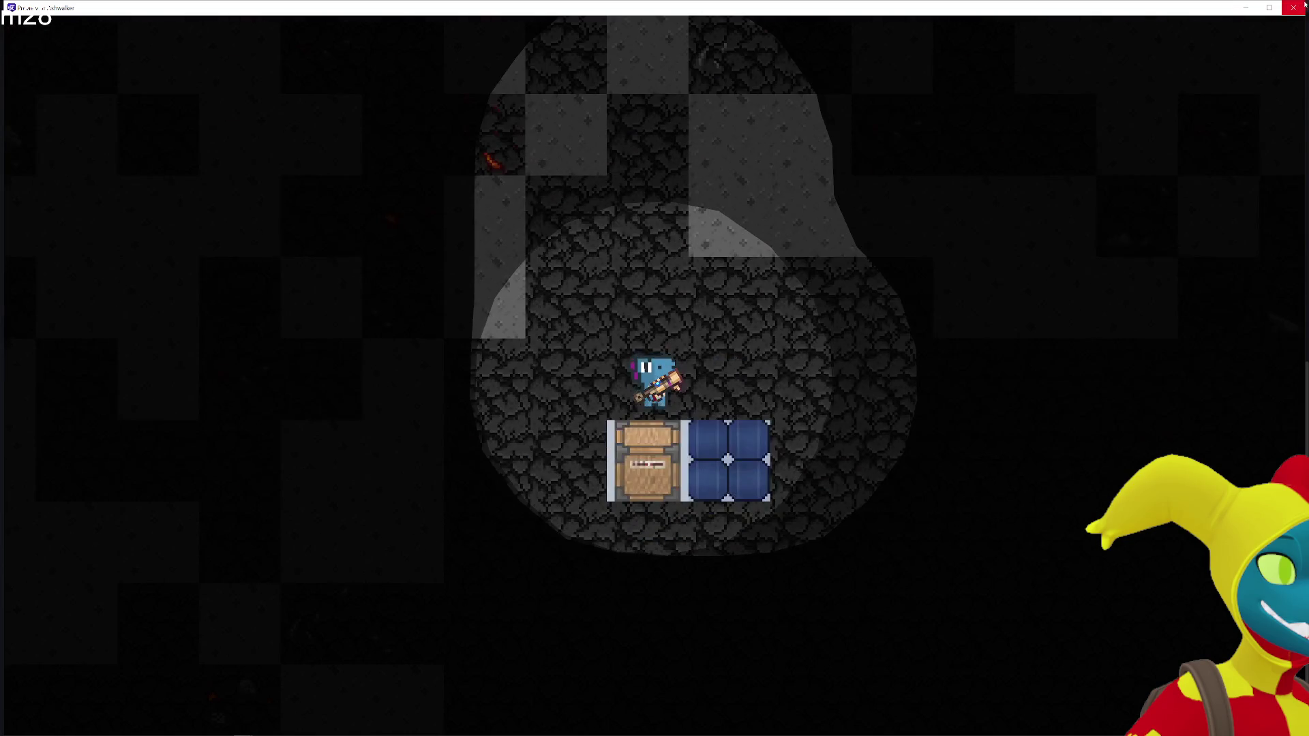
pyautogui.hotkey('alt', 'F4')
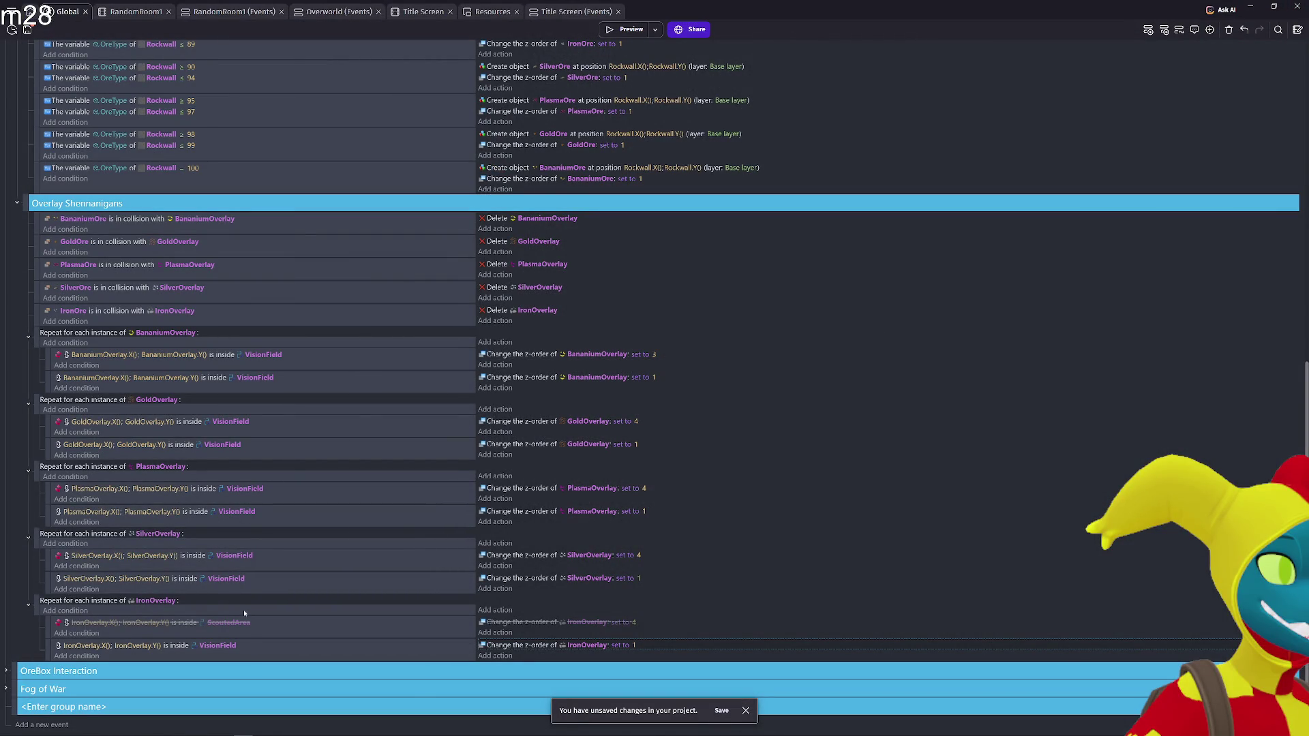
# Make the second IronOverlay sub-event test ScoutedArea with z-order 4, then preview
pyautogui.click(233, 644)
pyautogui.write('Scou')
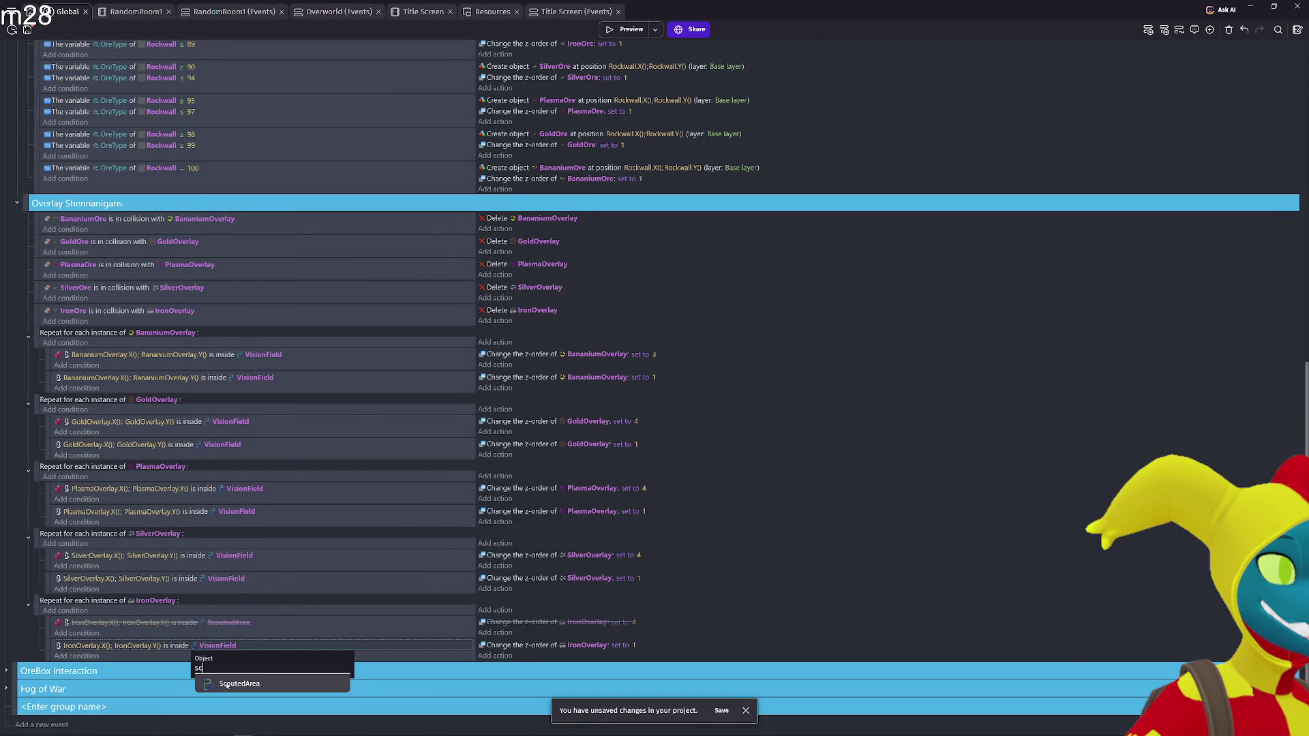
pyautogui.press('Return')
pyautogui.click(634, 647)
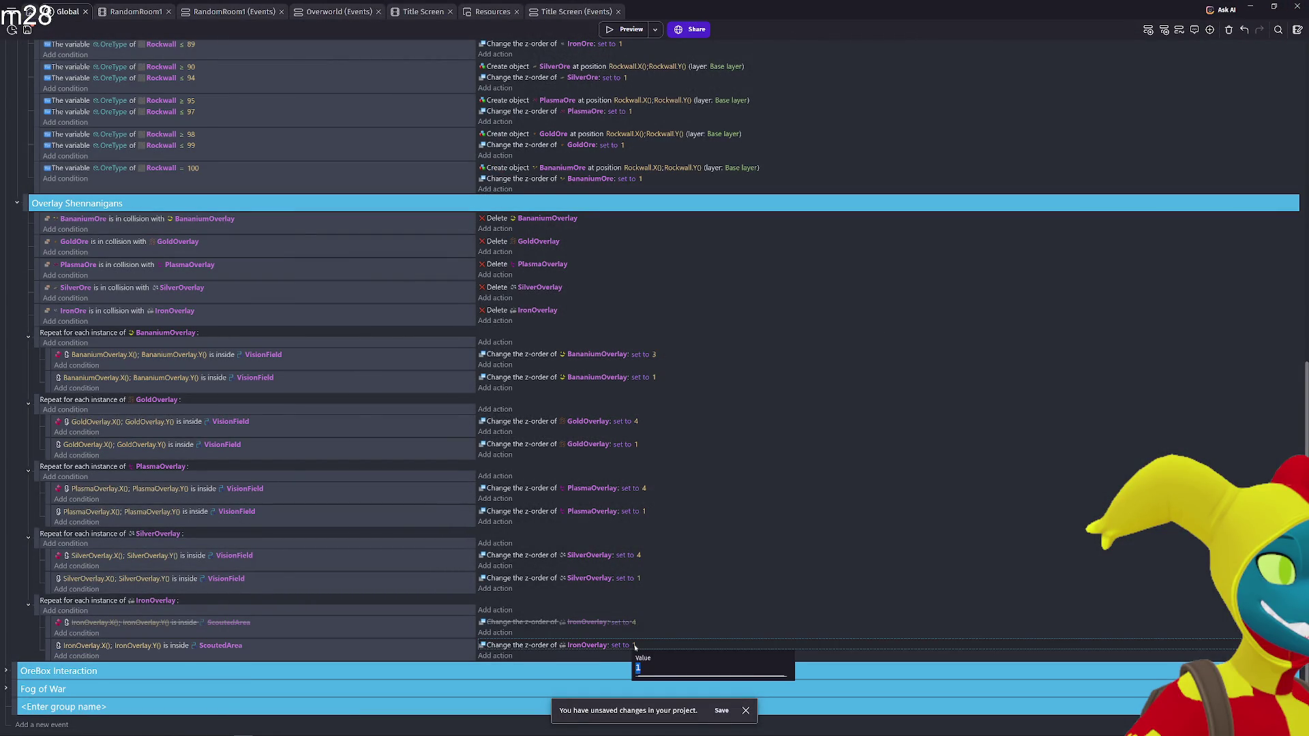
pyautogui.click(627, 30)
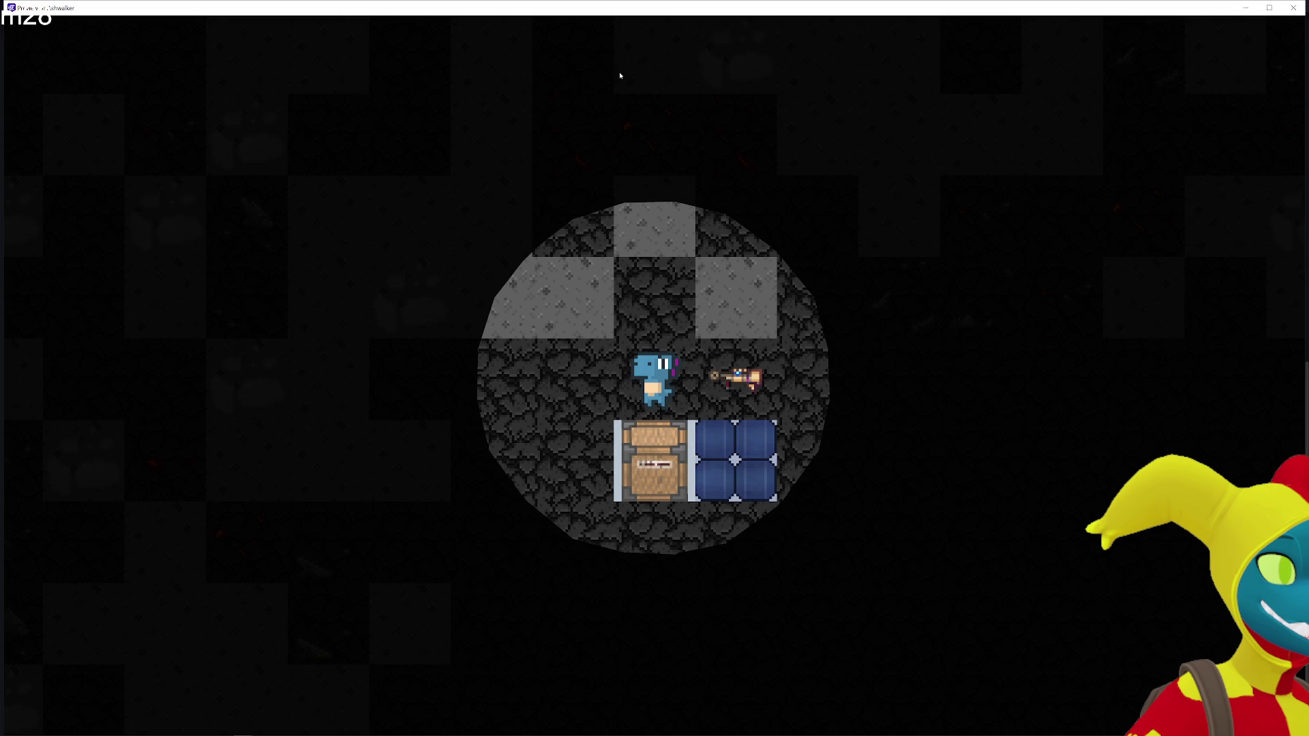
# Walk the player through the cave, break a rock, then close the preview
pyautogui.press('a')
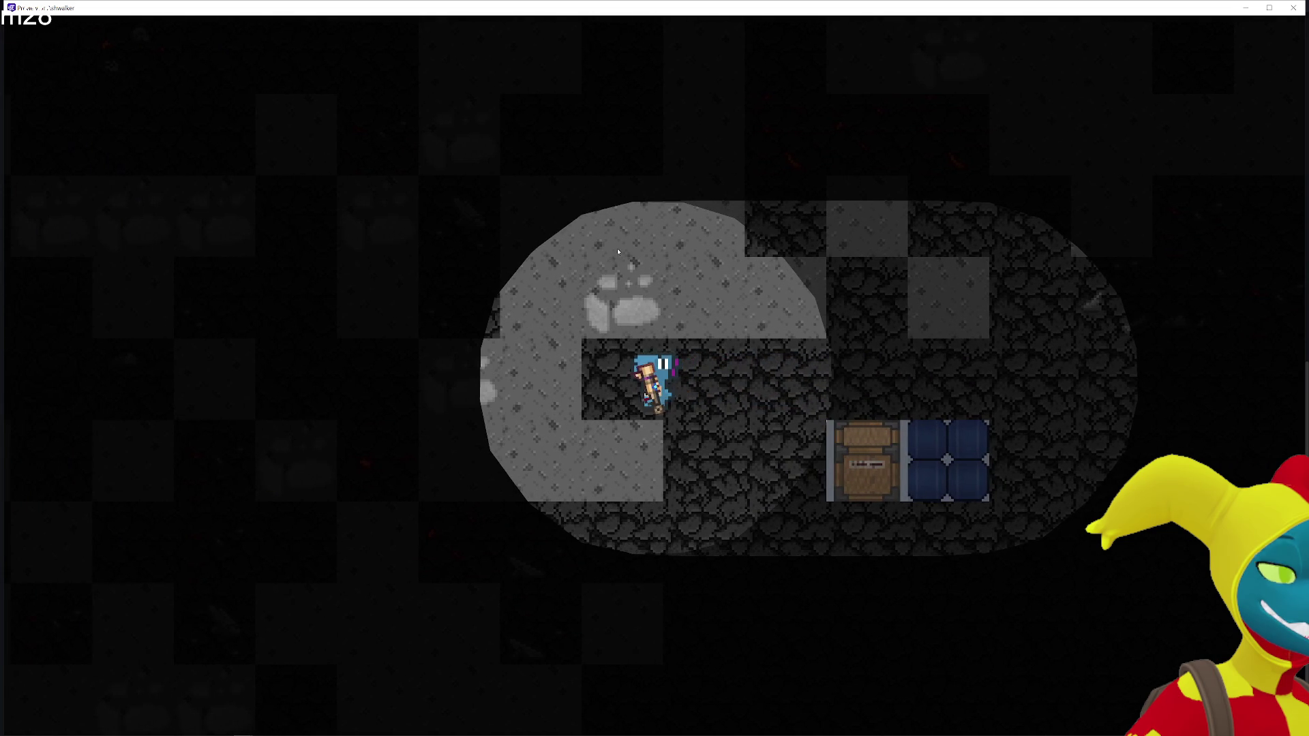
pyautogui.click(613, 234)
pyautogui.press('d')
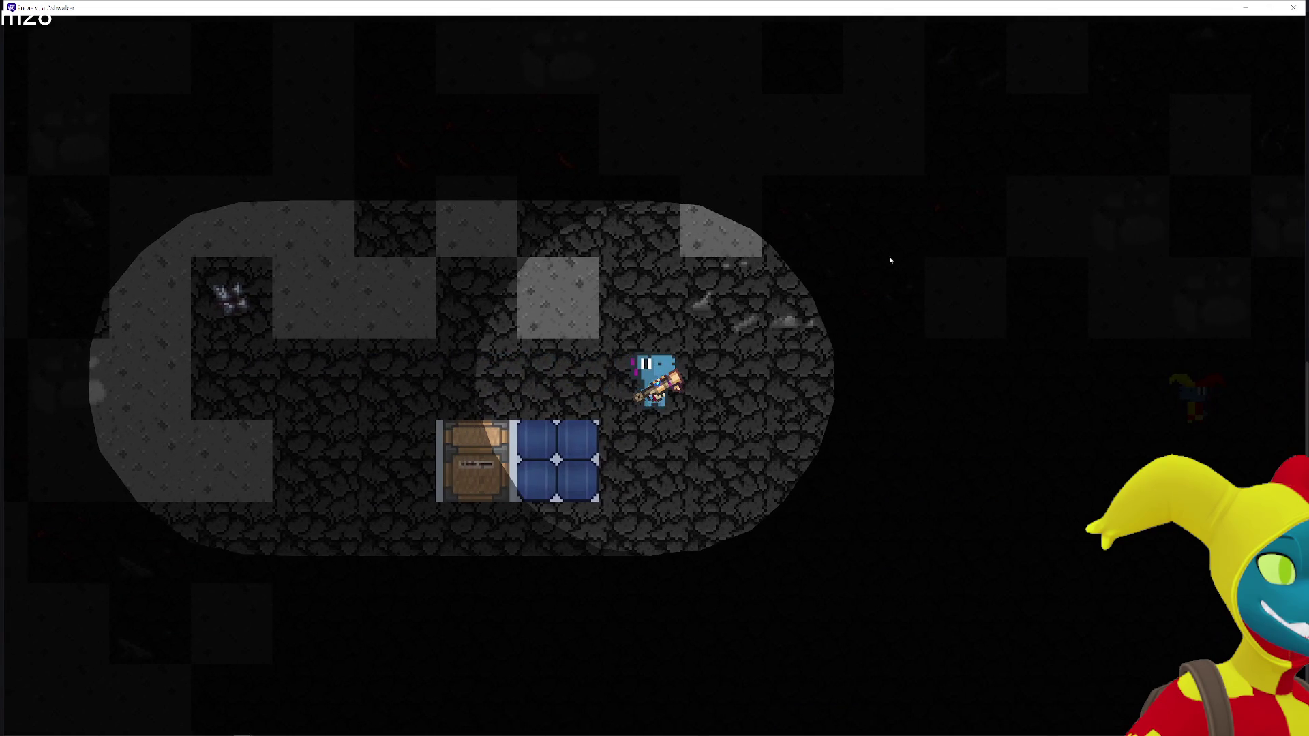
pyautogui.click(1293, 9)
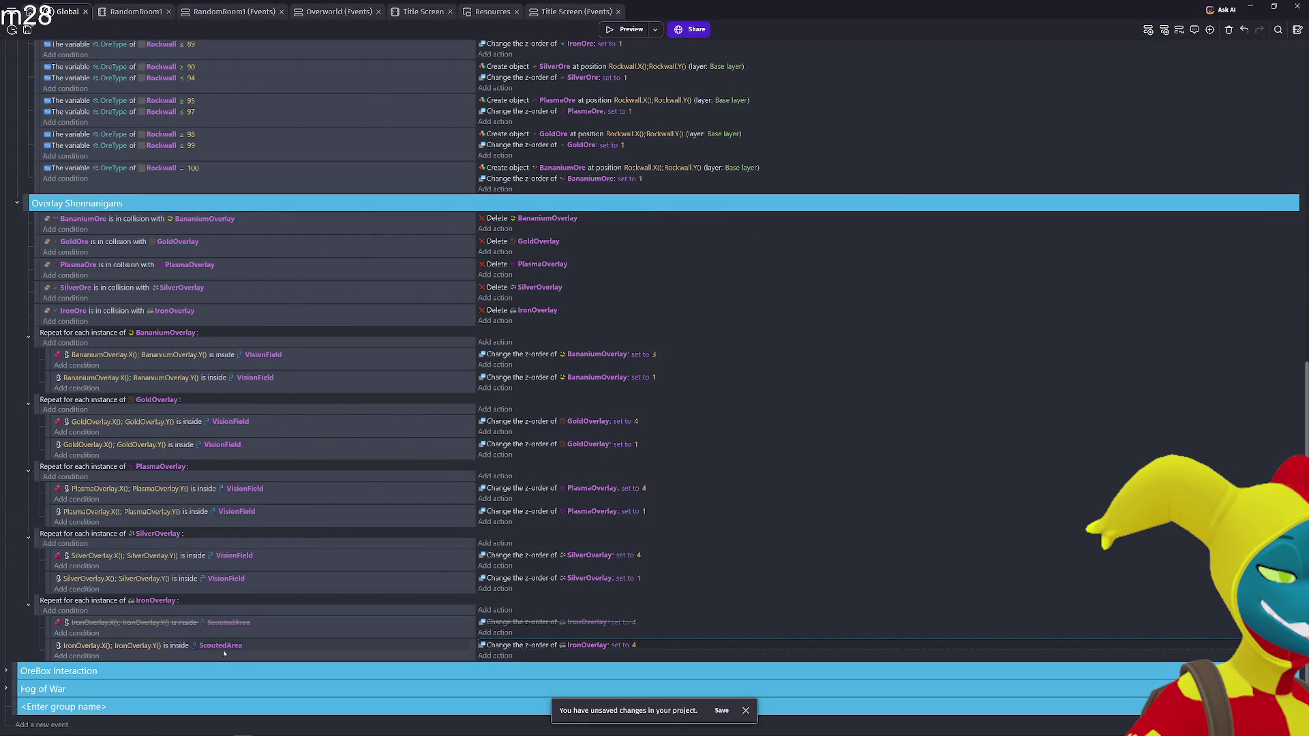
# Move the enabled IronOverlay ScoutedArea event above the disabled one and play-test the cave
pyautogui.moveTo(48, 648); pyautogui.dragTo(47, 618)
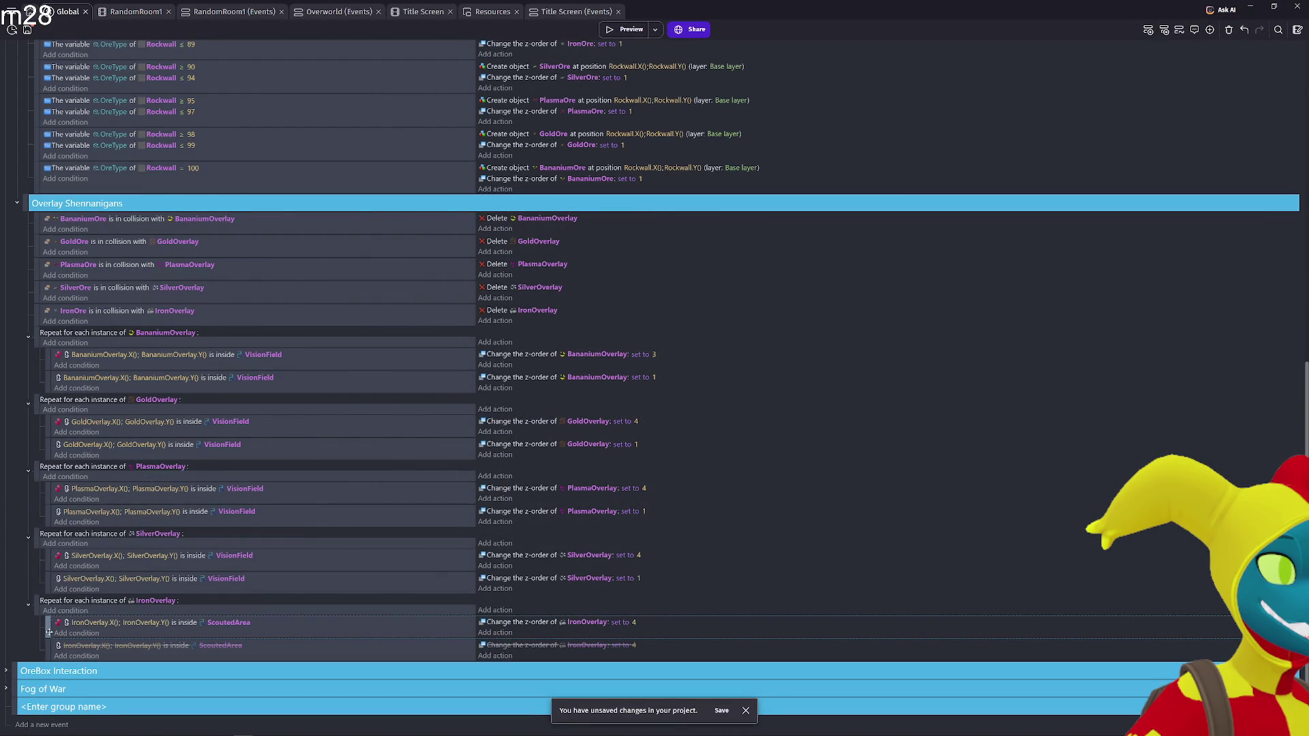
pyautogui.click(621, 29)
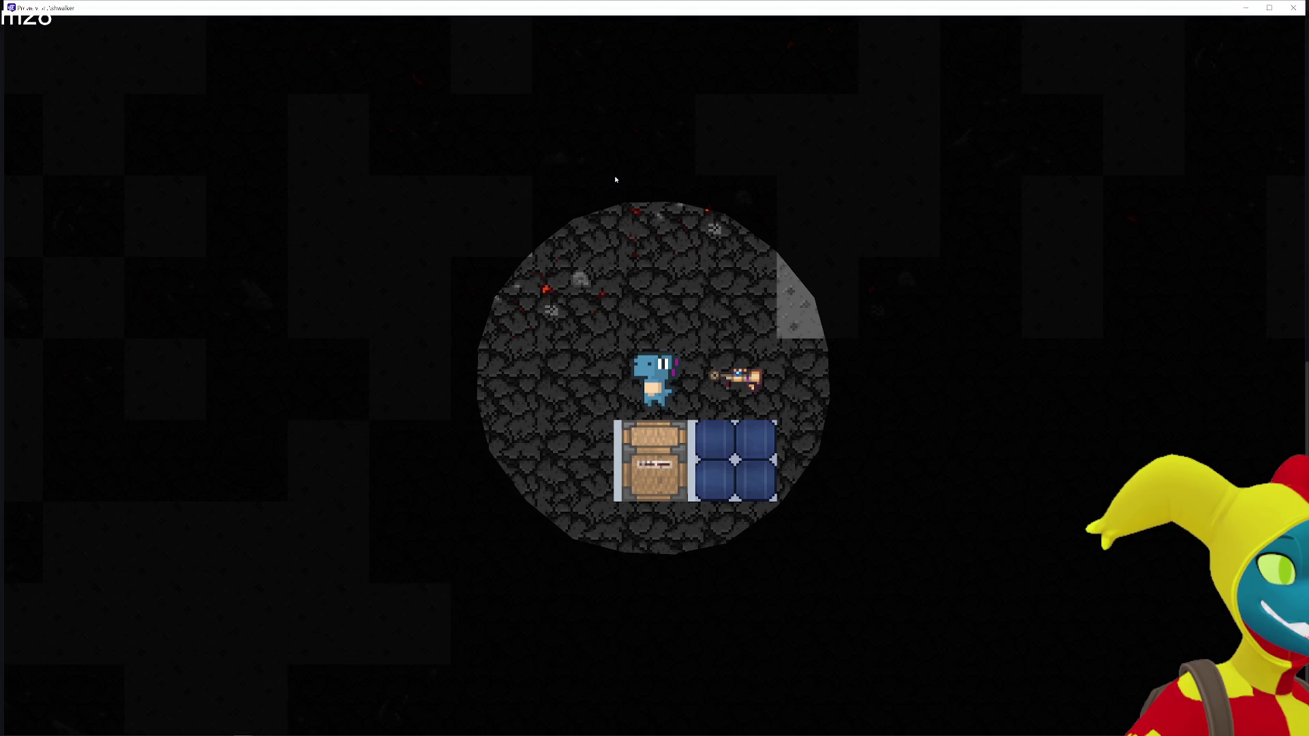
pyautogui.press('a')
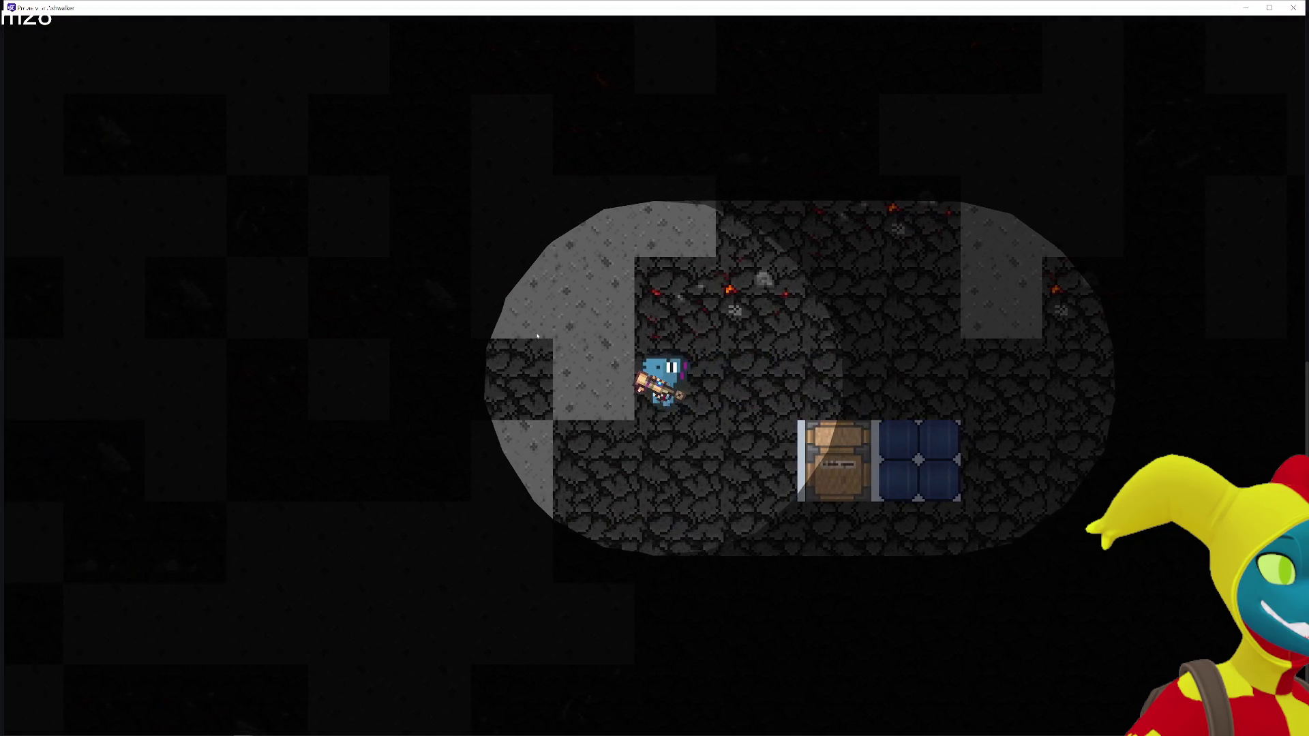
pyautogui.press('w')
pyautogui.press('a')
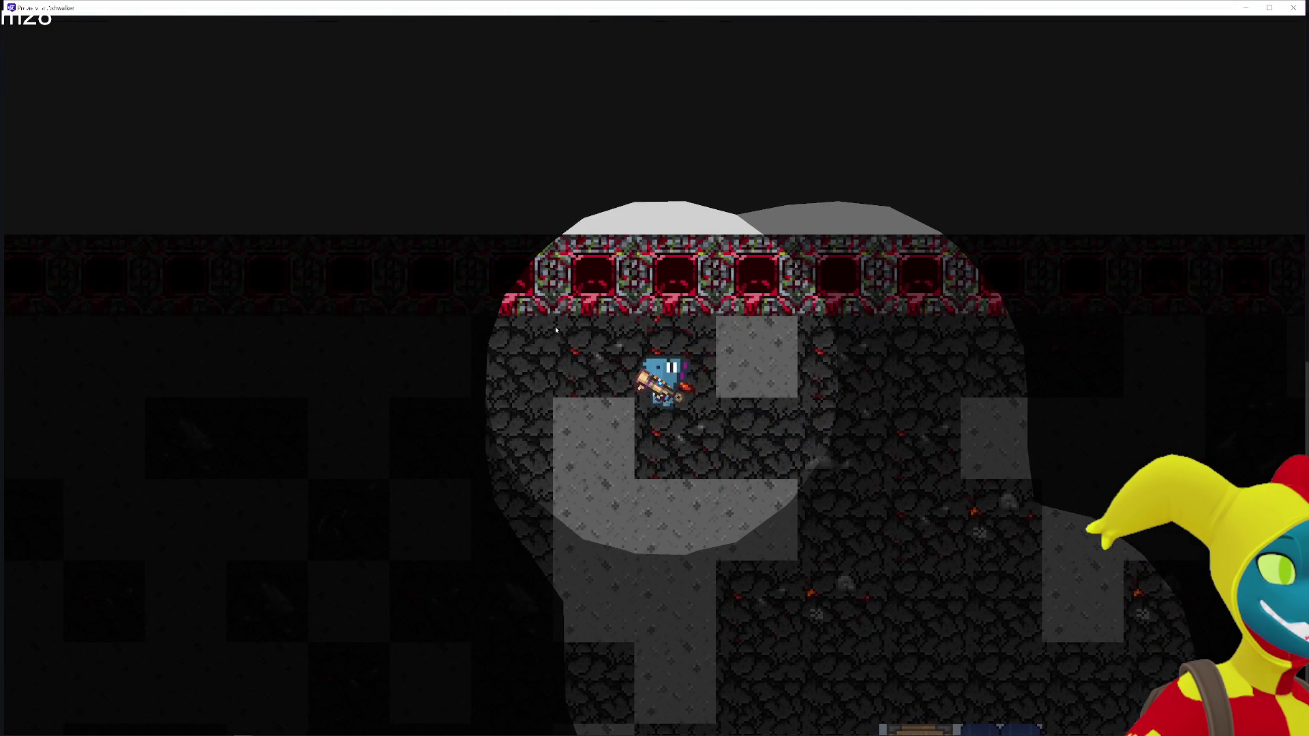
pyautogui.press('s')
pyautogui.press('s')
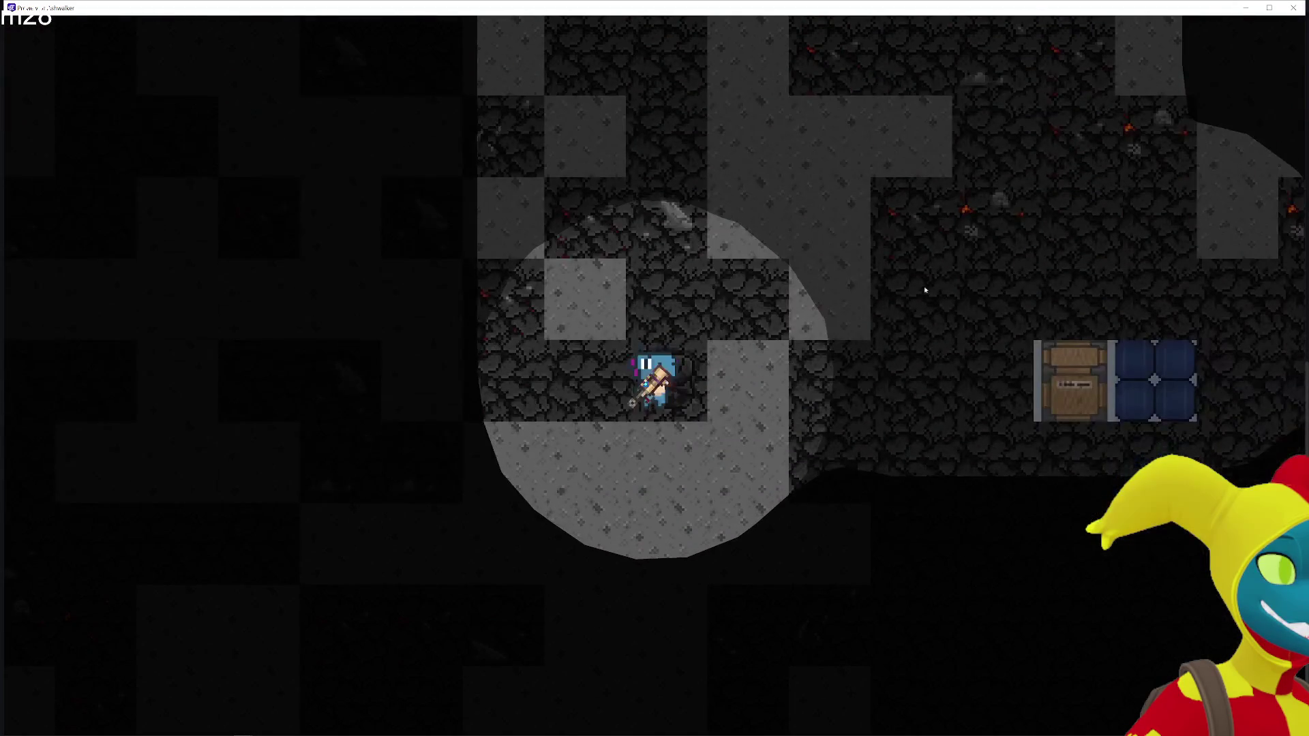
pyautogui.hotkey('alt', 'F4')
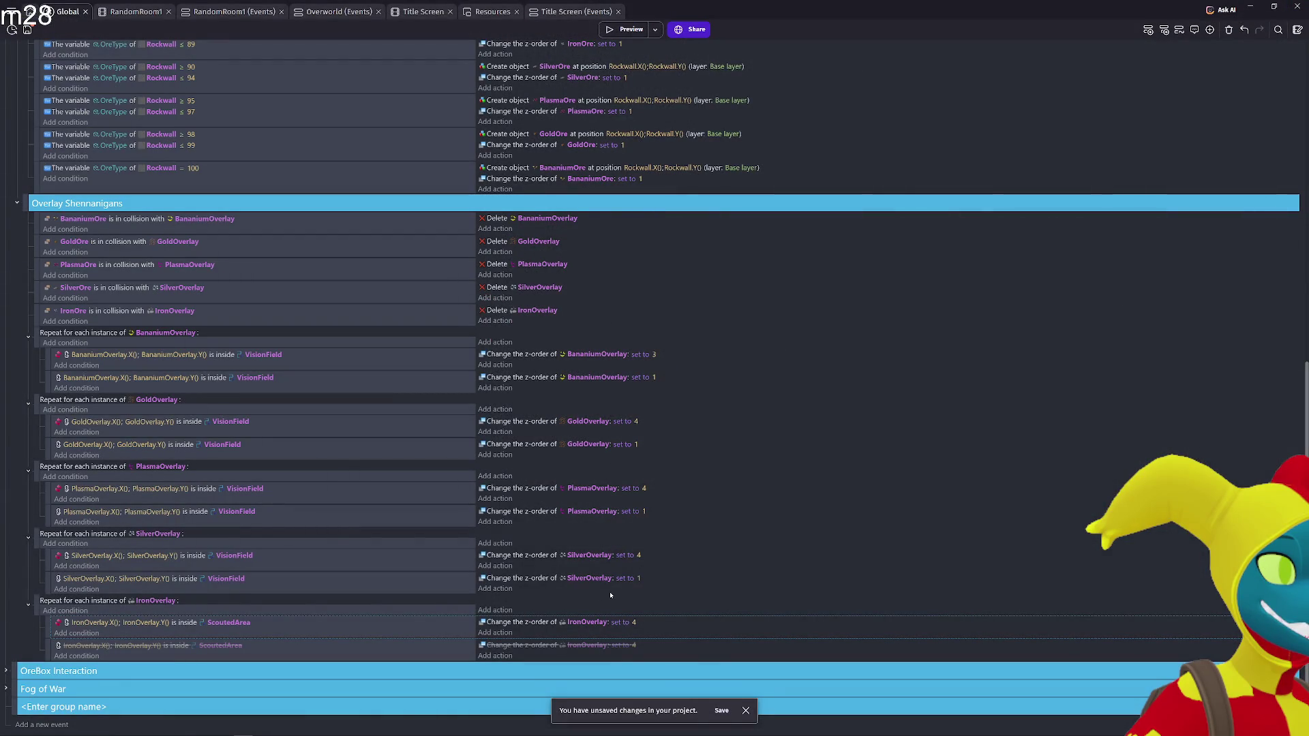
# Set the upper IronOverlay ScoutedArea z-order to 1 and re-enable the lower event
pyautogui.click(634, 624)
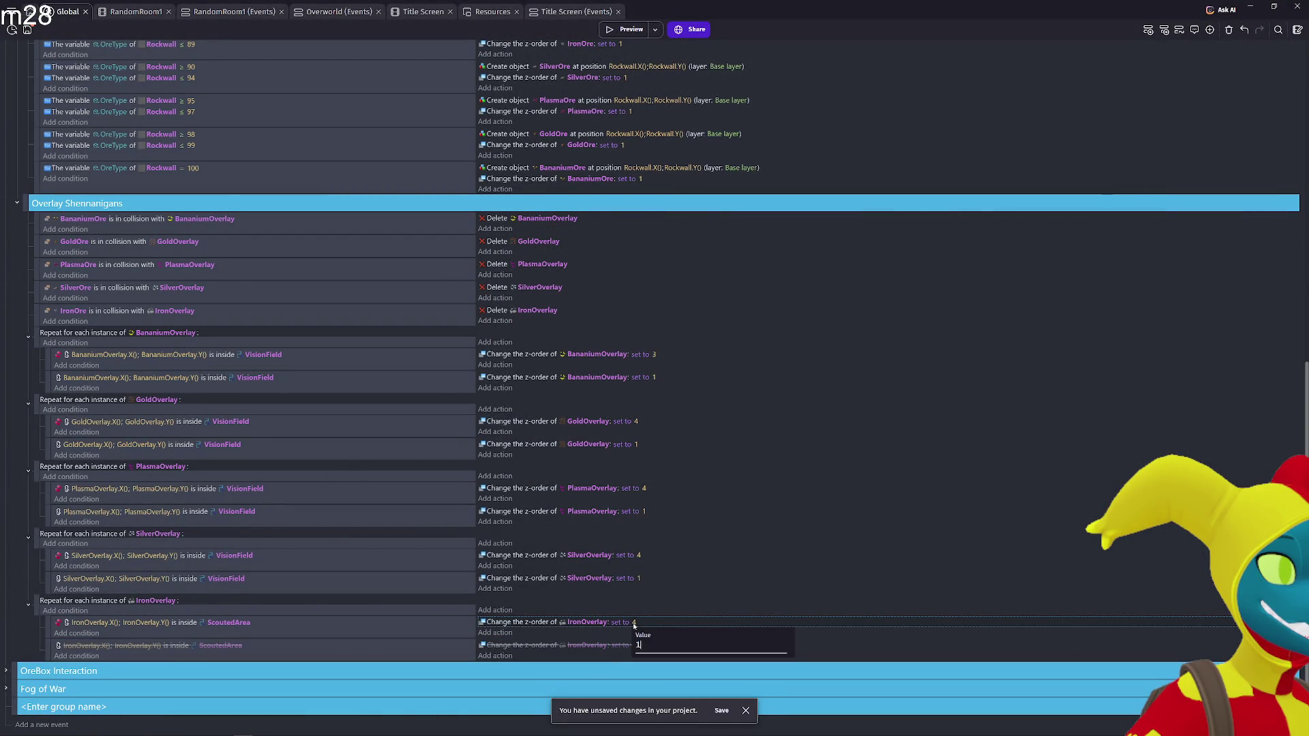
pyautogui.press('Return')
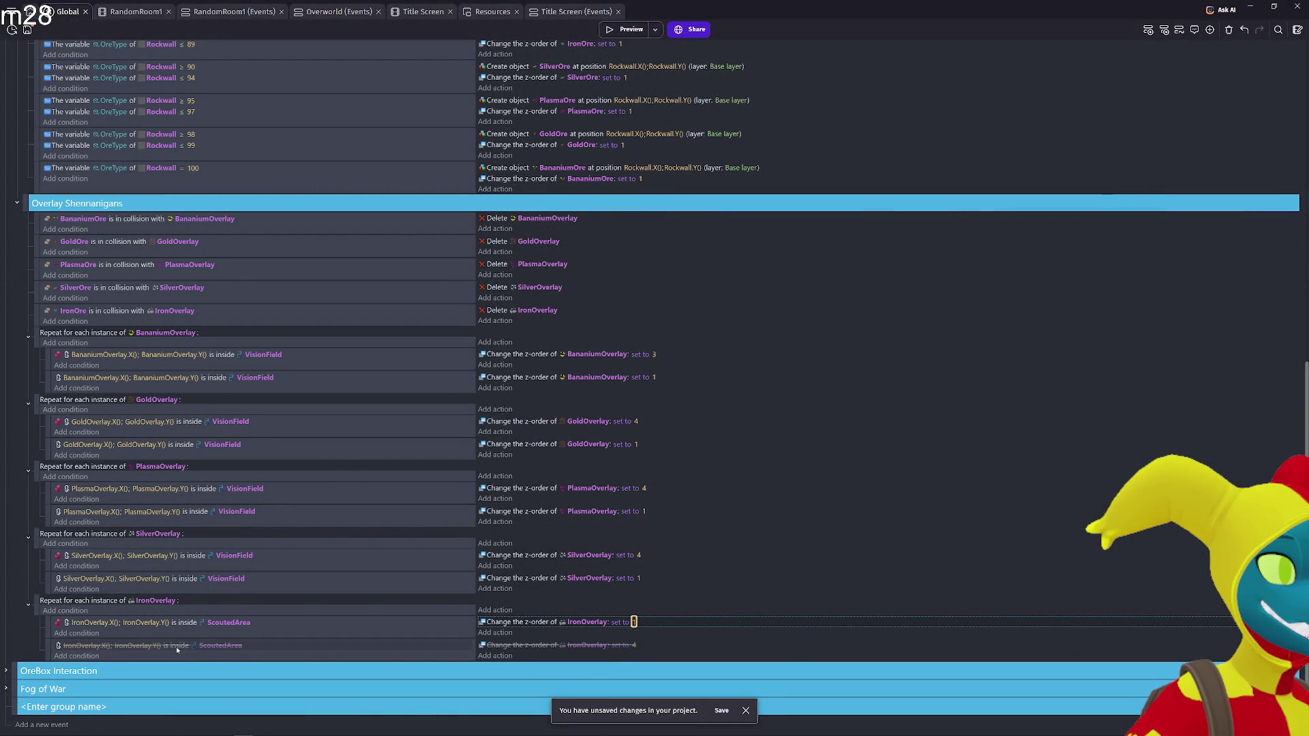
pyautogui.scroll(8, 240, 508)
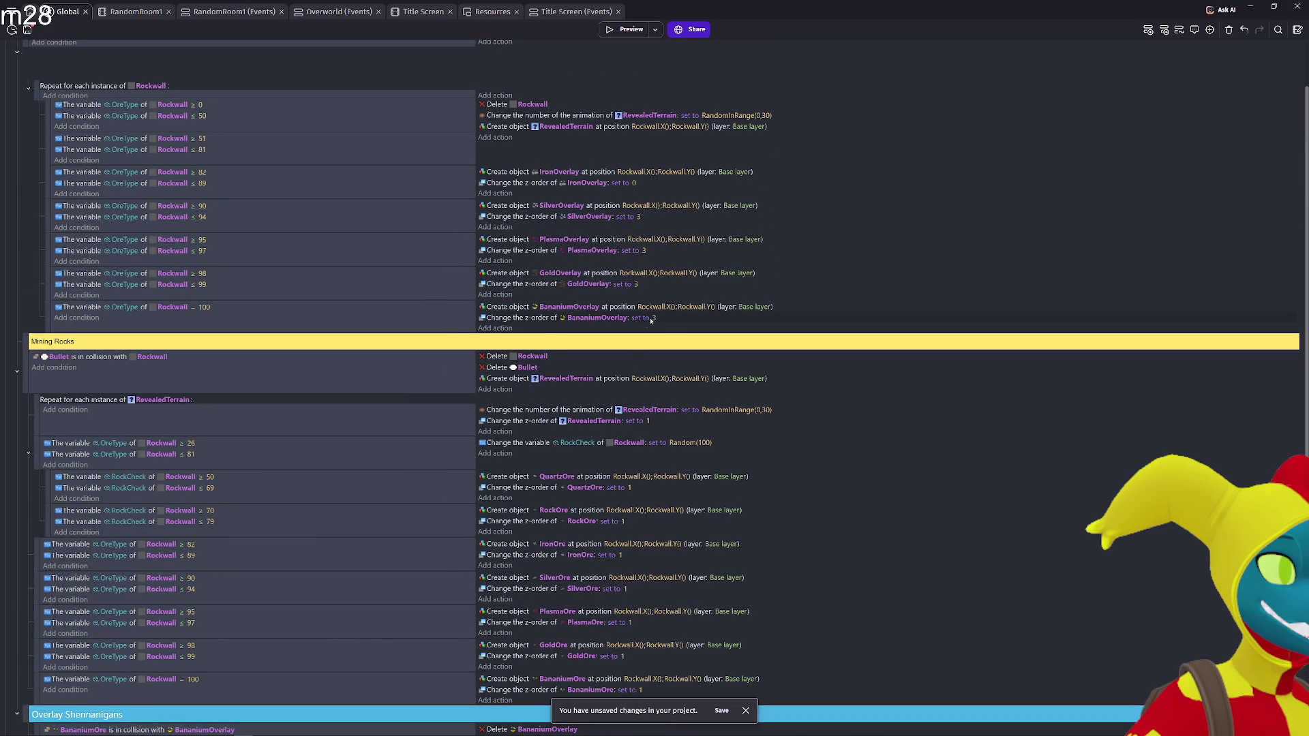
pyautogui.scroll(-8, 304, 489)
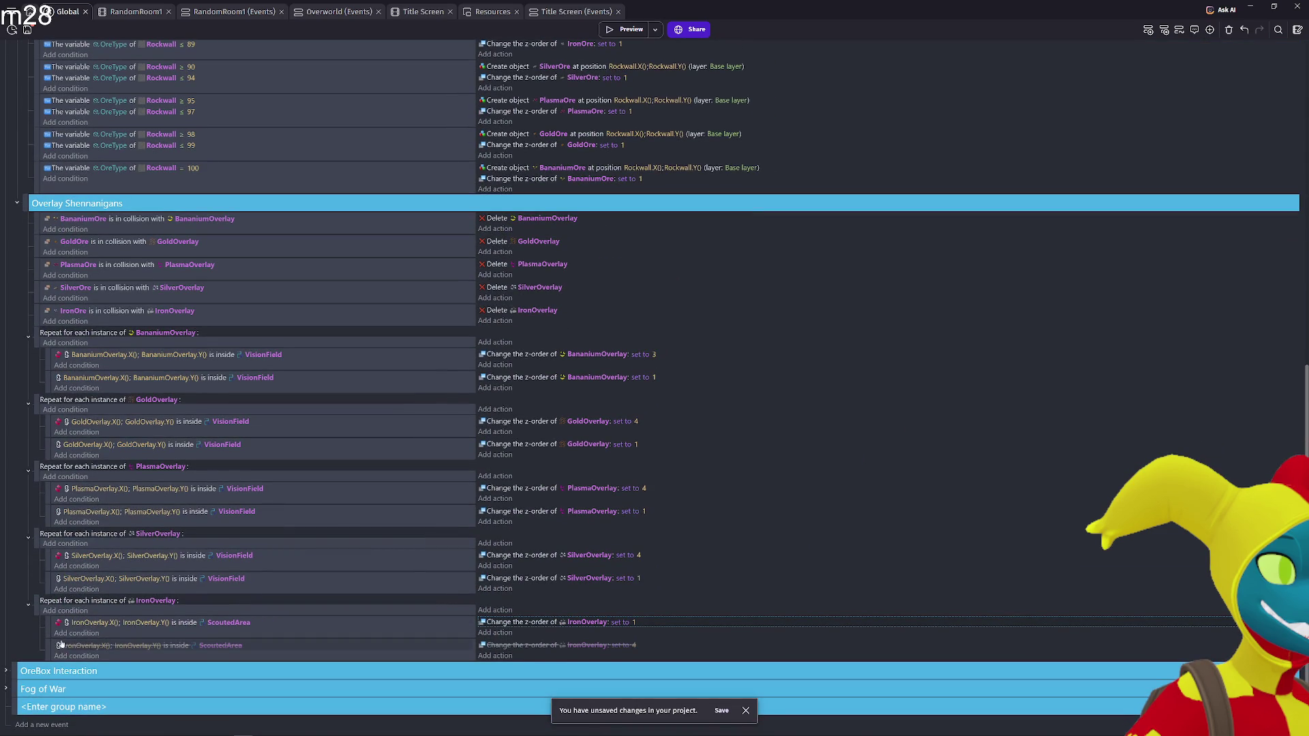
pyautogui.click(499, 653)
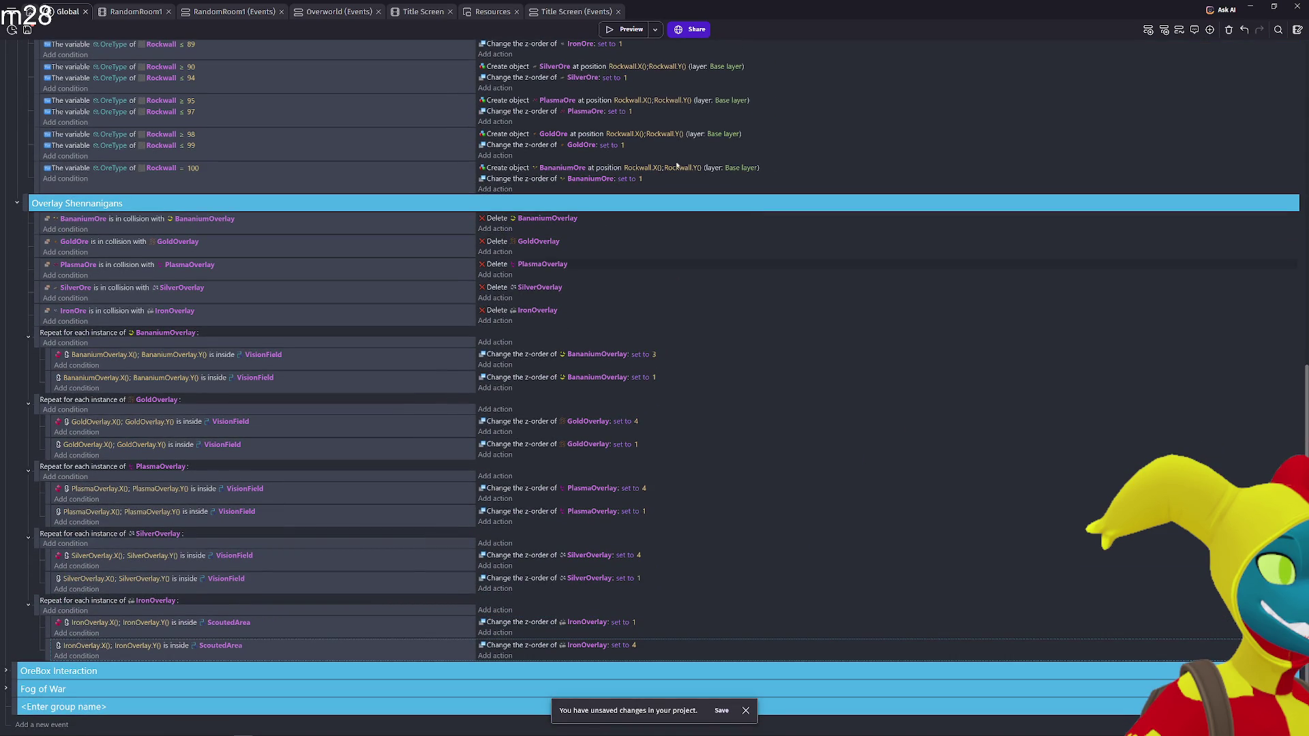
# Preview the cave, walk the player to the weapon and around, then close it
pyautogui.click(617, 31)
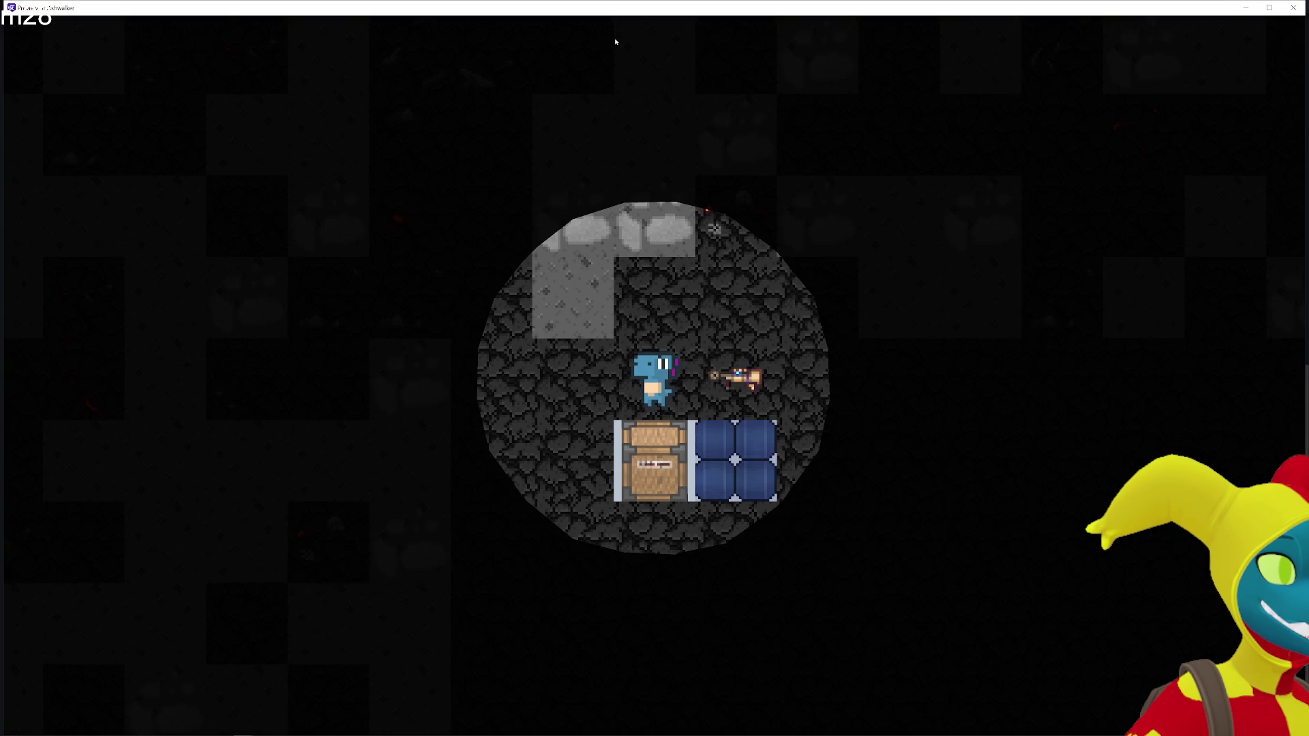
pyautogui.press('d')
pyautogui.press('w')
pyautogui.press('a')
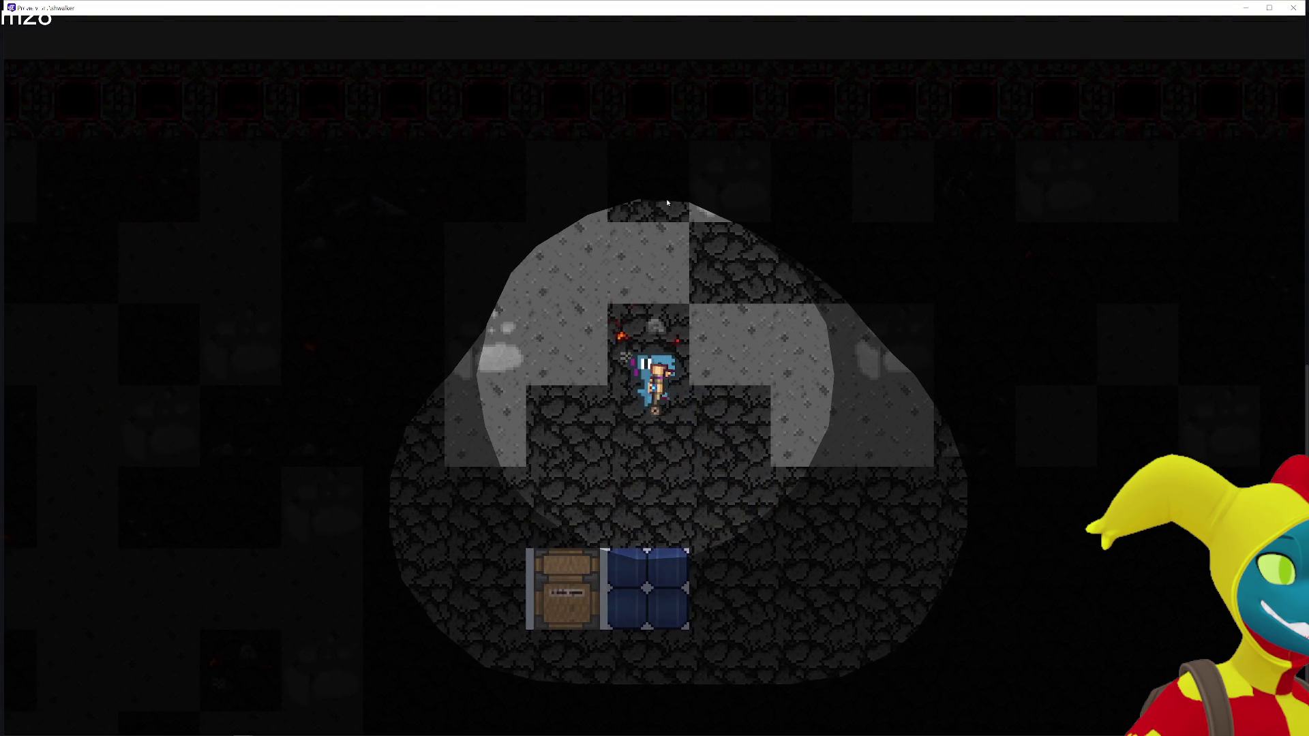
pyautogui.press('s')
pyautogui.press('a')
pyautogui.press('w')
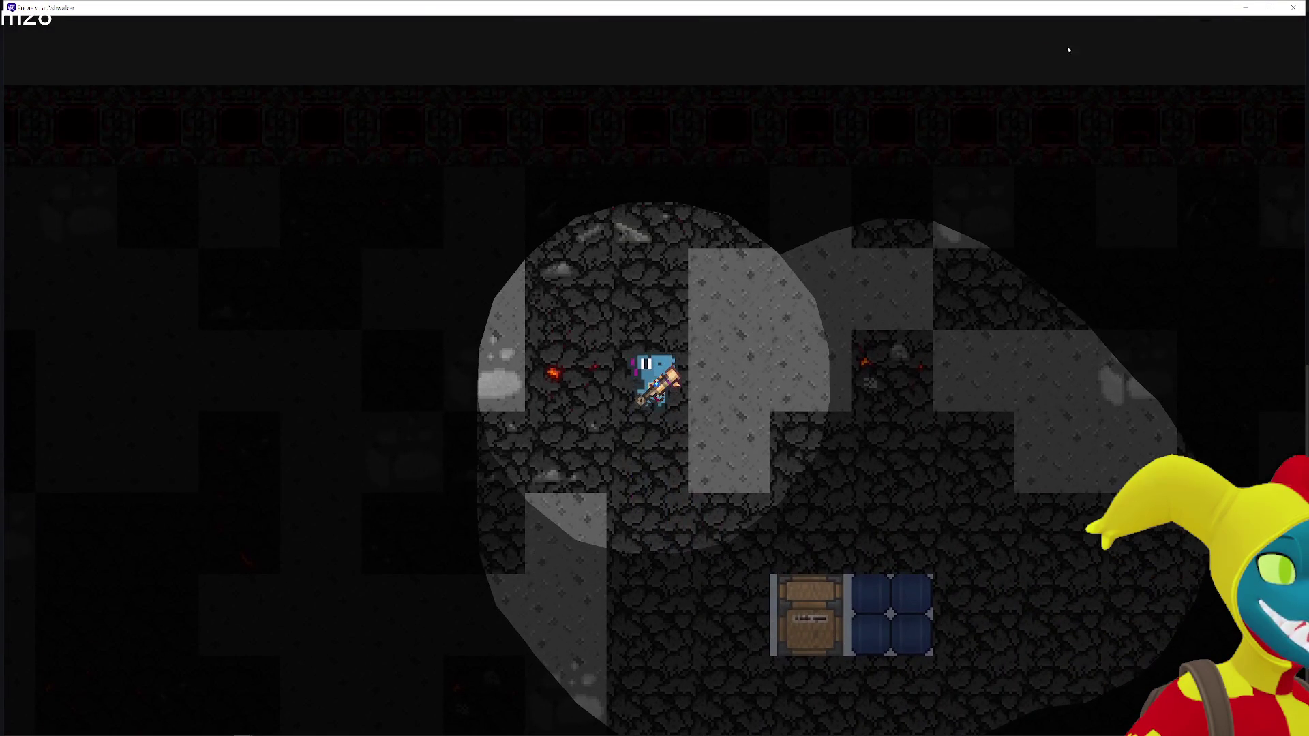
pyautogui.hotkey('alt', 'F4')
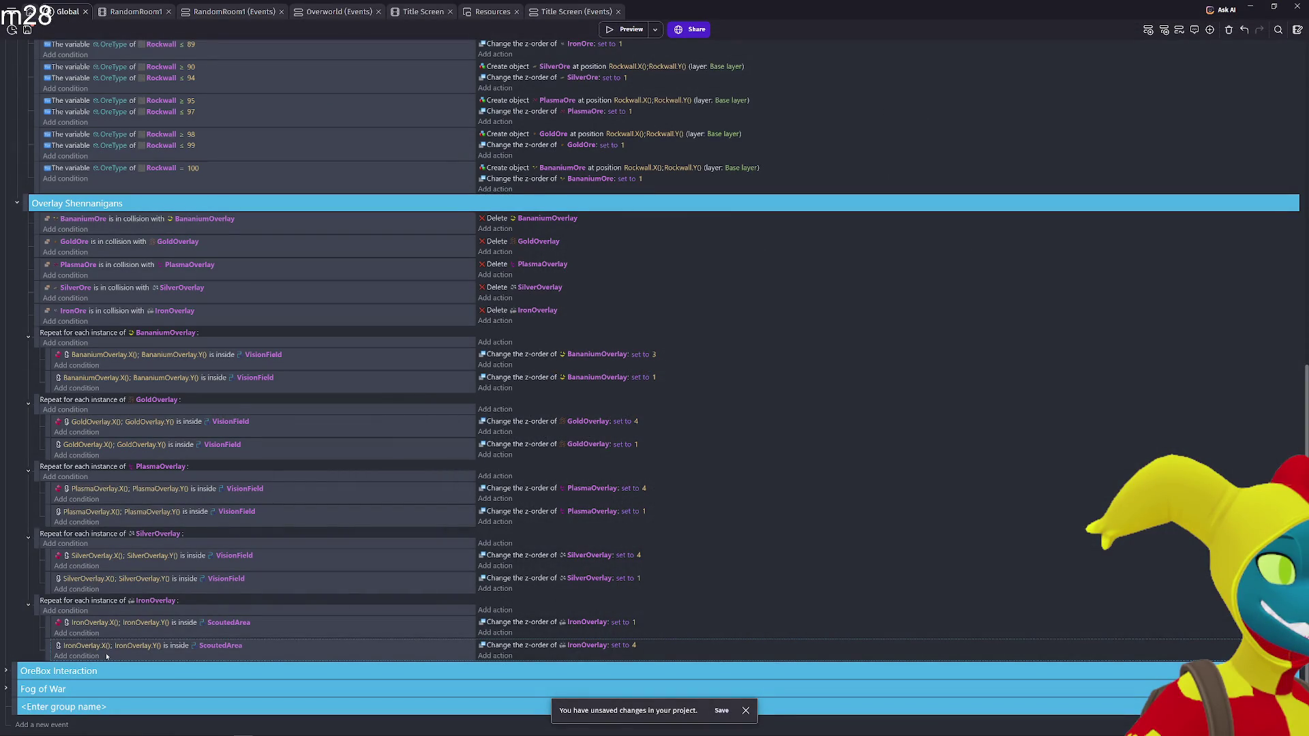
# Remove the inversion from the upper IronOverlay ScoutedArea condition and invert the lower one
pyautogui.rightClick(95, 625)
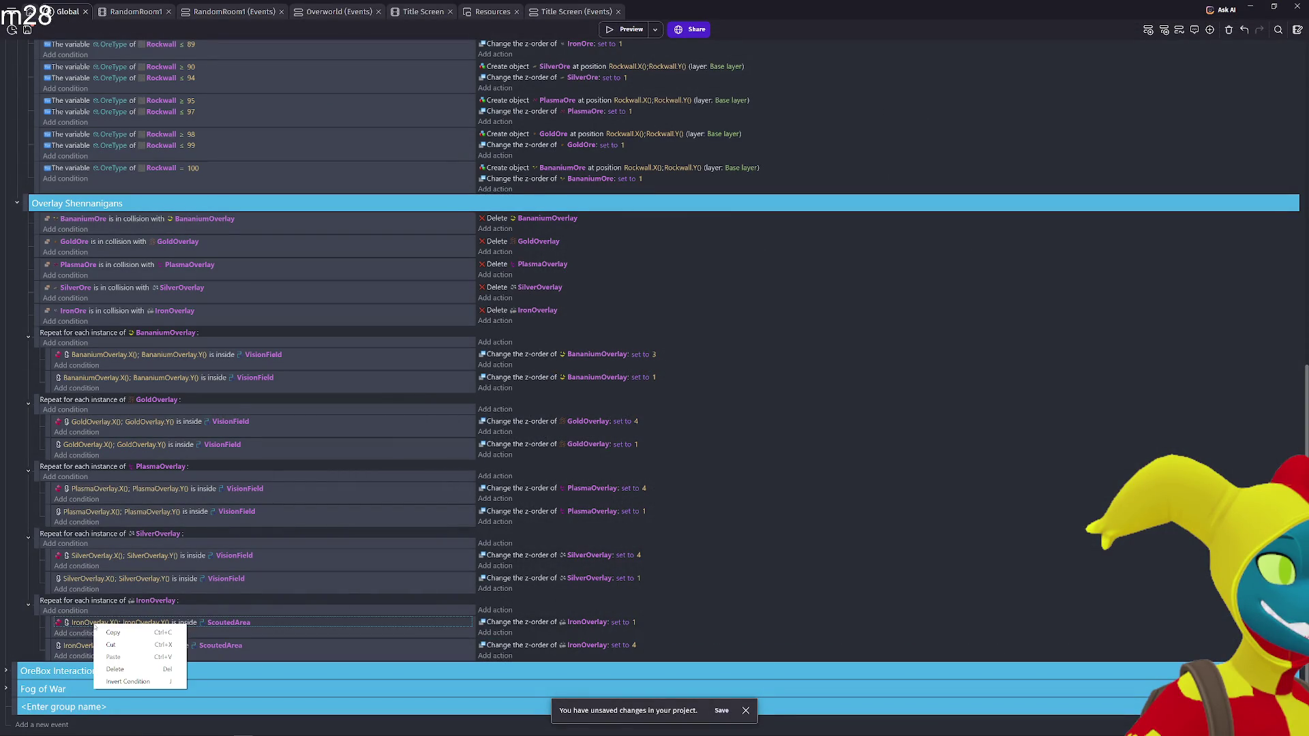
pyautogui.click(127, 682)
pyautogui.rightClick(96, 646)
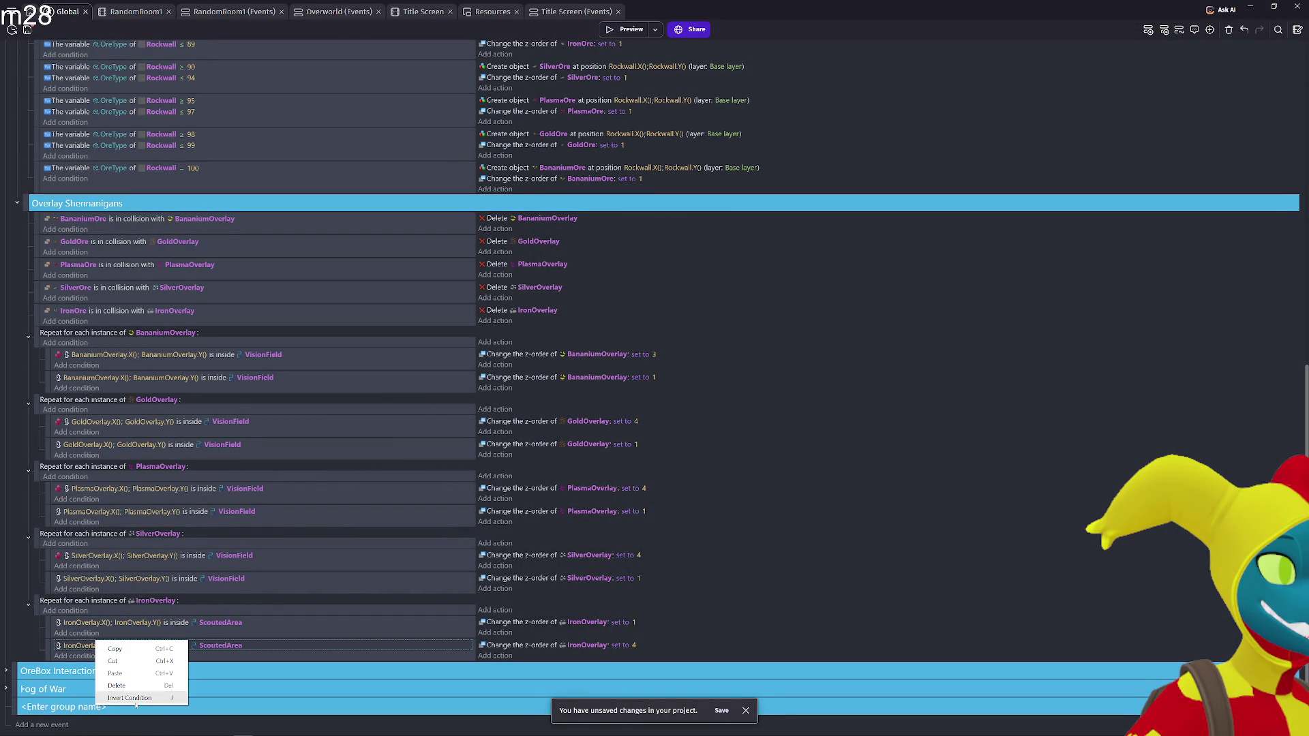
pyautogui.click(133, 699)
# Walk the player through the fog-of-war cave preview to test it, then close the preview
pyautogui.click(625, 29)
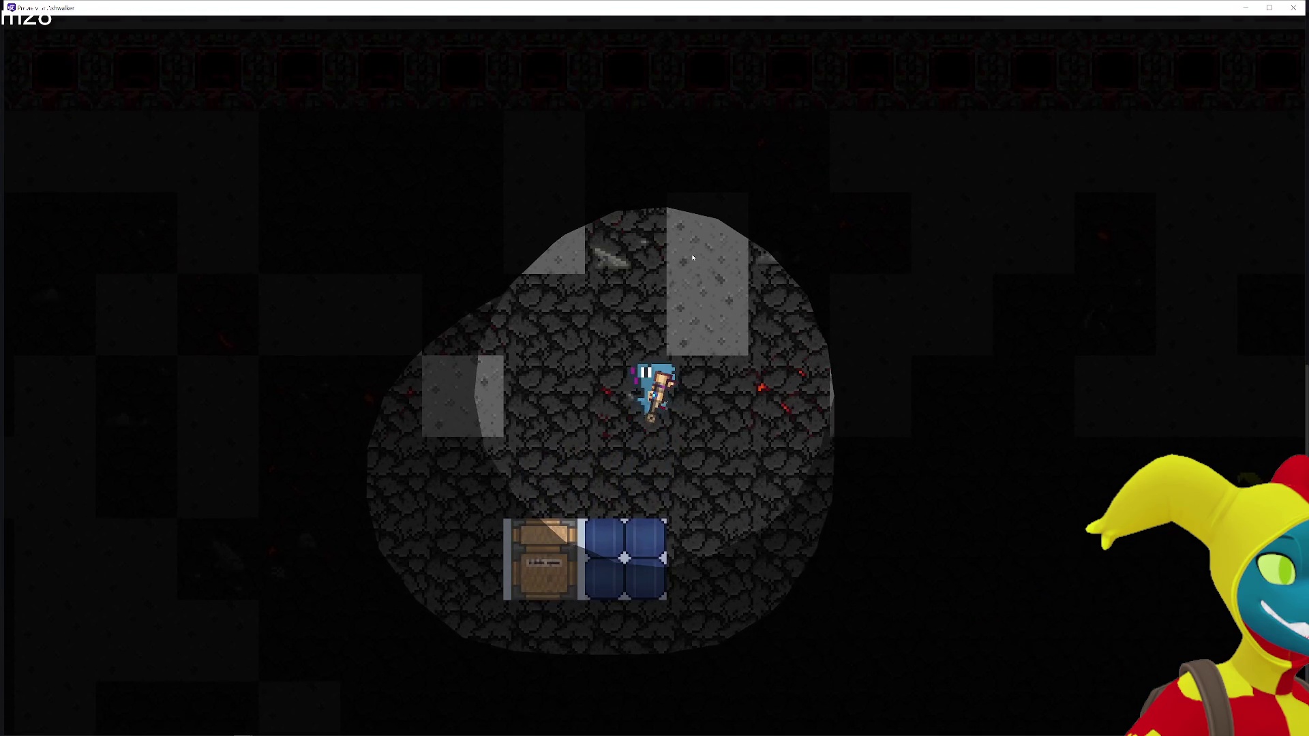
pyautogui.press('w')
pyautogui.press('d')
pyautogui.press('s')
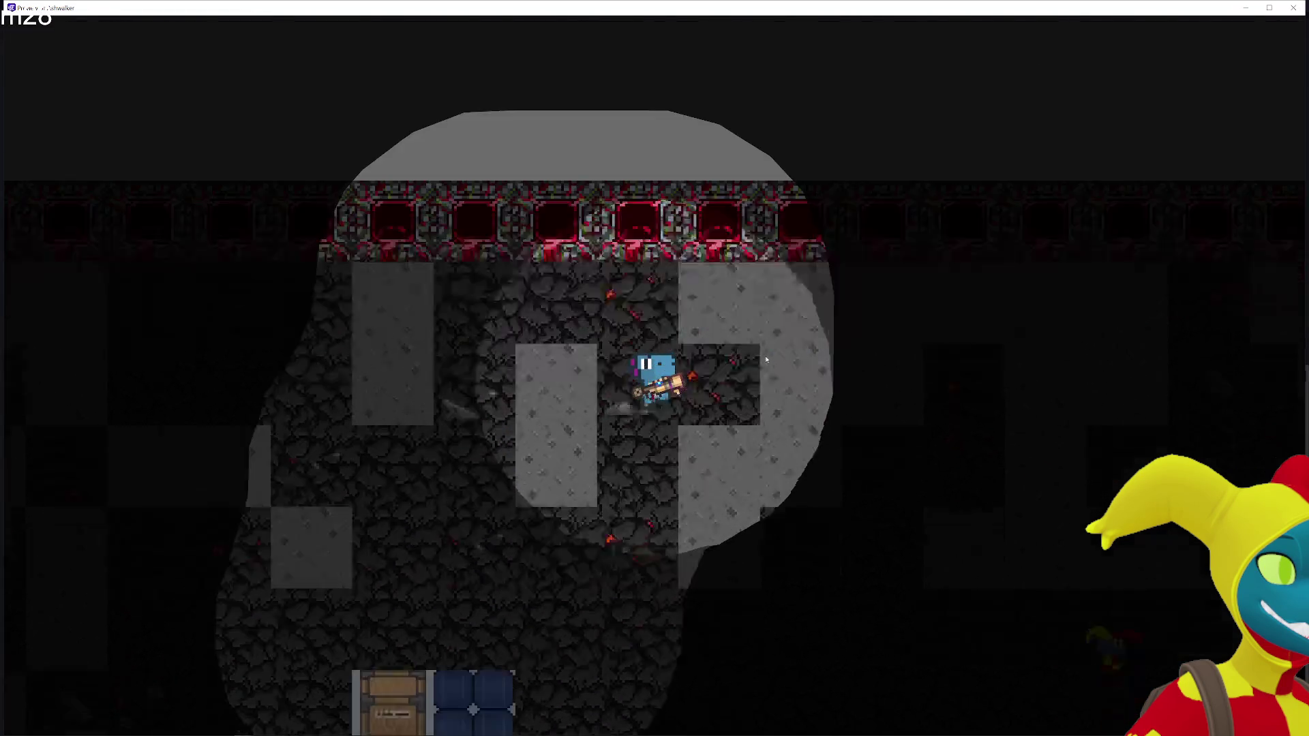
pyautogui.press('d')
pyautogui.press('s')
pyautogui.press('w')
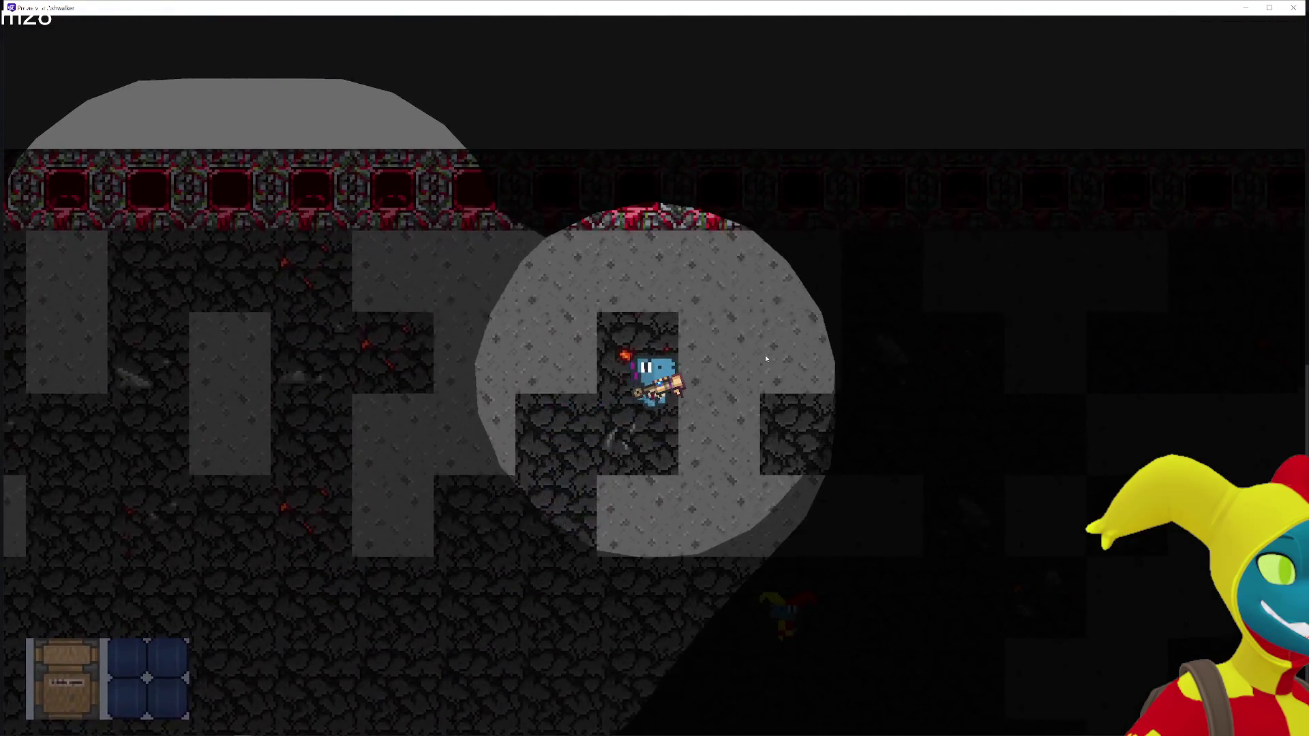
pyautogui.press('s')
pyautogui.press('s')
pyautogui.press('a')
pyautogui.press('d')
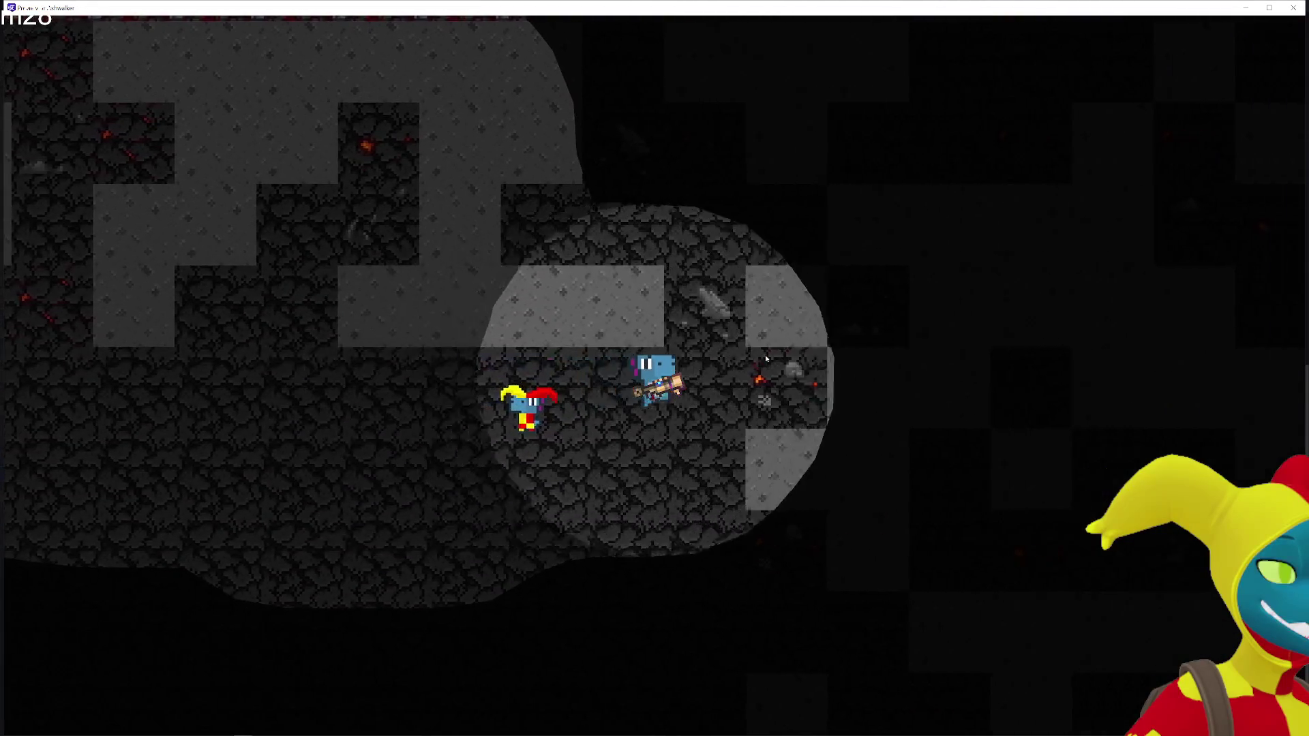
pyautogui.press('s')
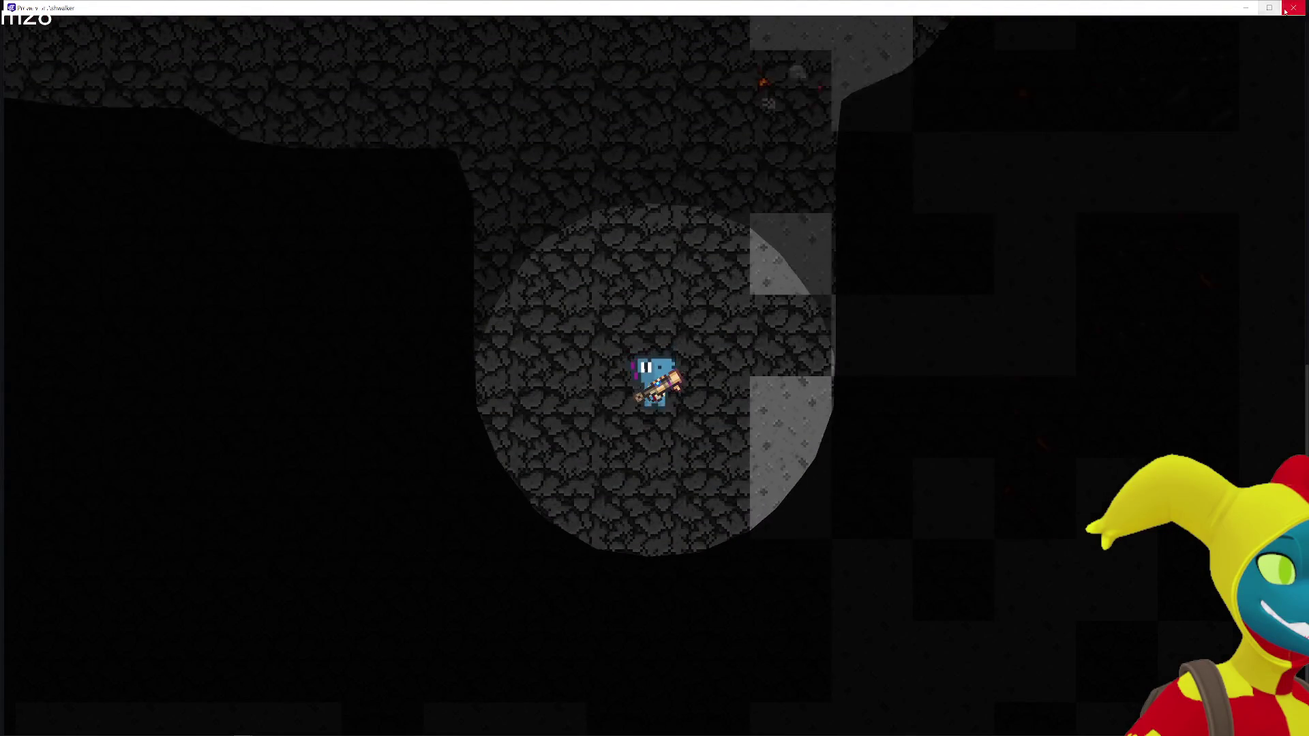
pyautogui.click(1294, 7)
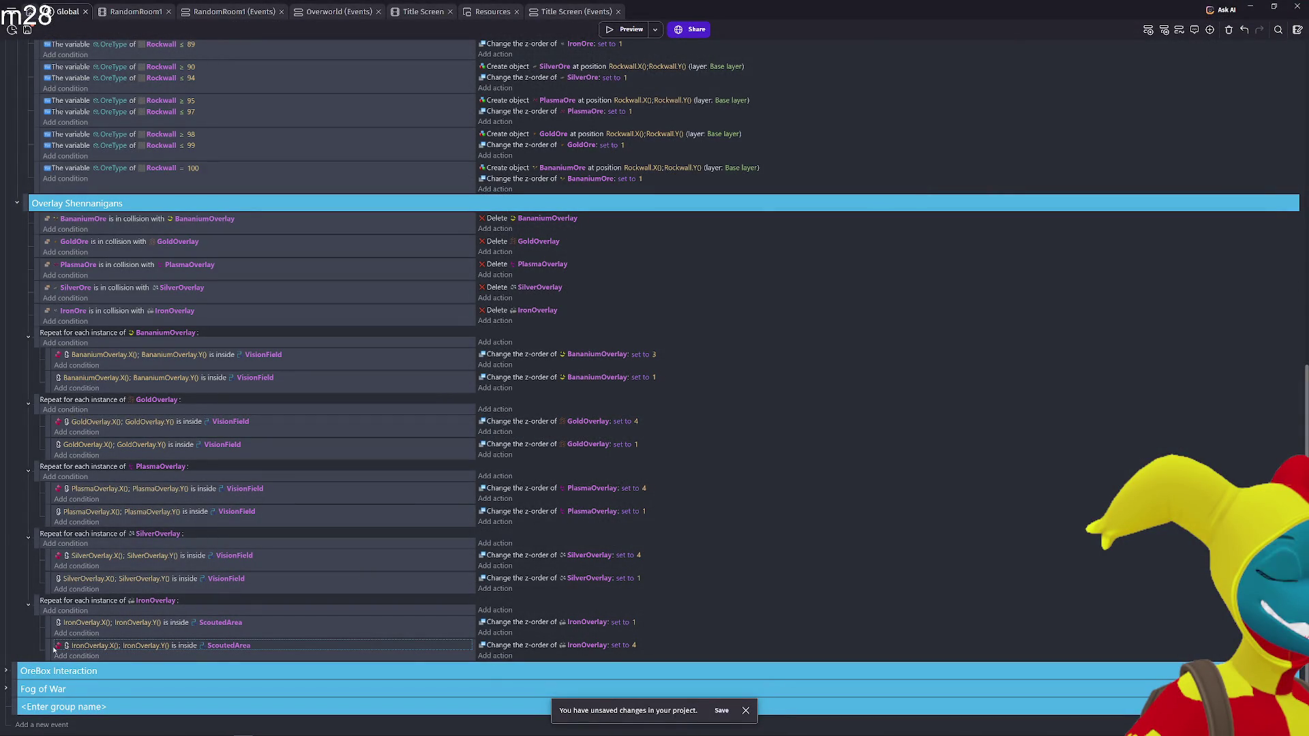
# Undo the lower condition's inversion and set the second IronOverlay z-order to 1
pyautogui.hotkey('ctrl', 'z')
pyautogui.hotkey('ctrl', 'z')
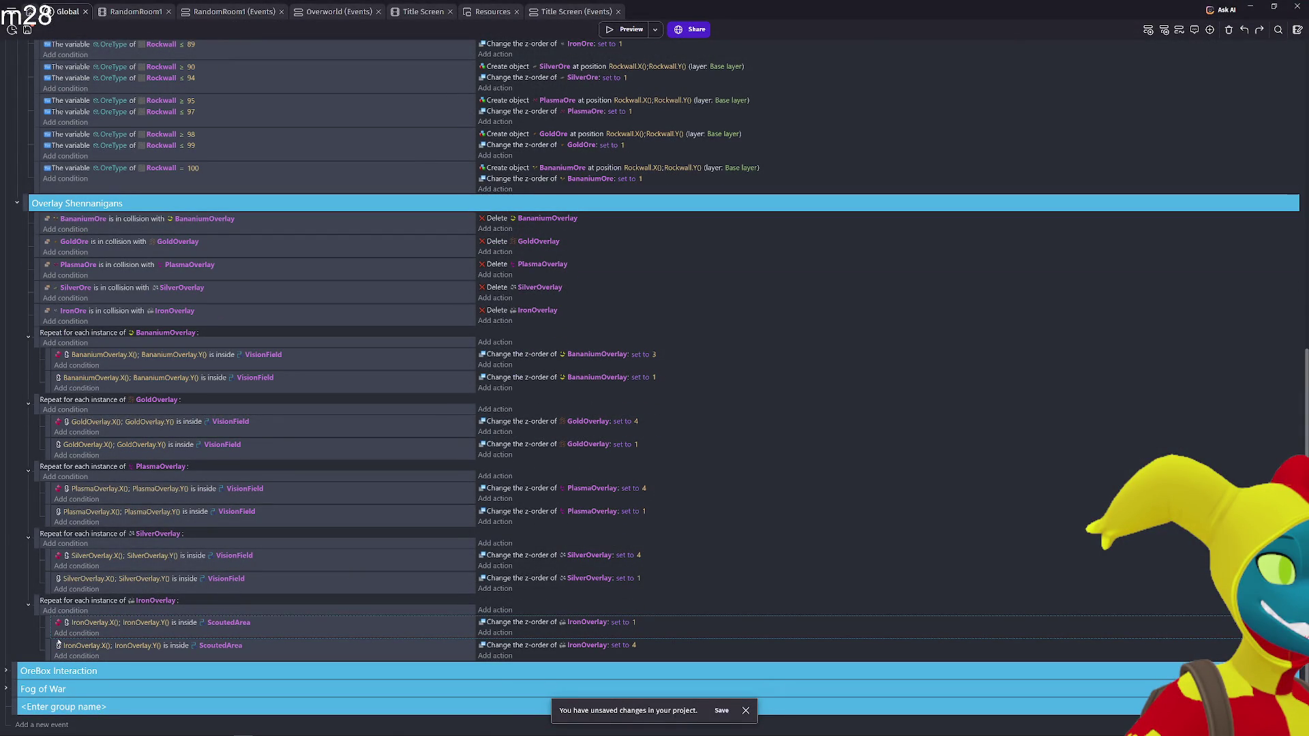
pyautogui.click(634, 644)
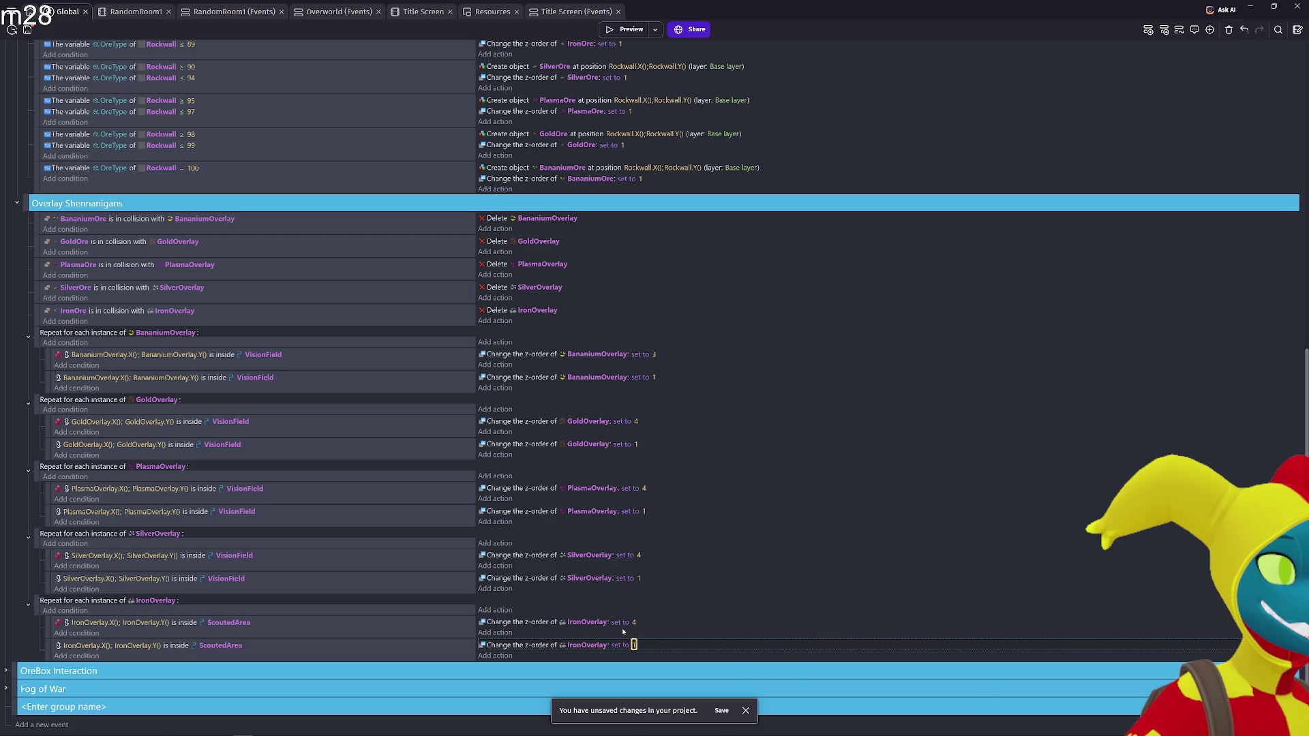
pyautogui.scroll(10, 518, 478)
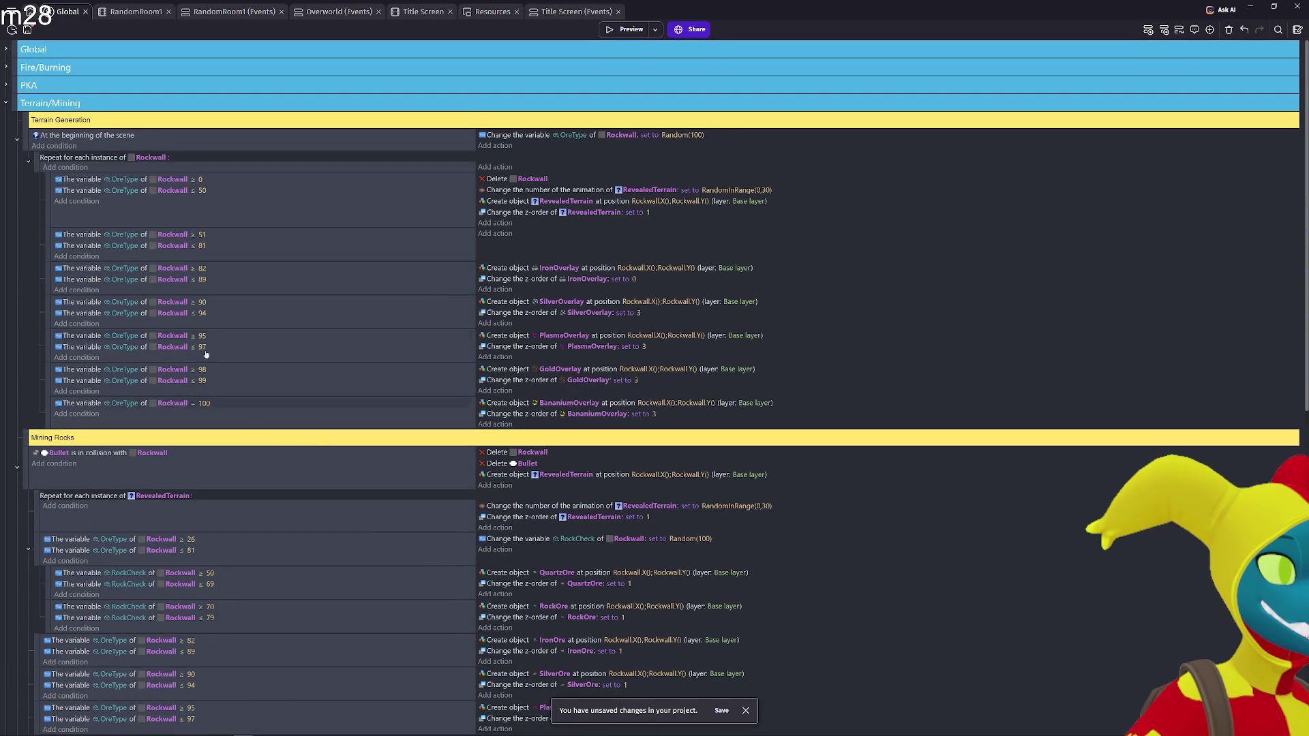
pyautogui.scroll(-10, 3, 409)
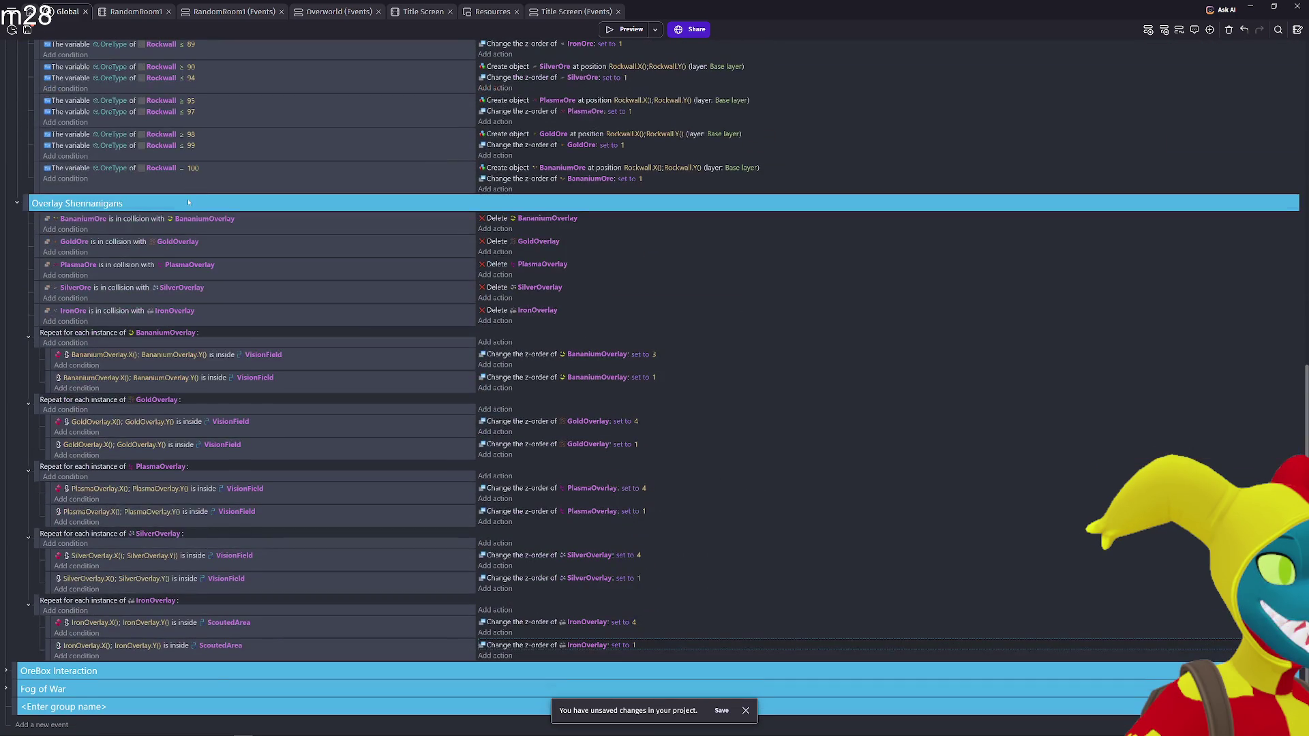
# Move the Merge action to the end of the Fog of War events and start a preview
pyautogui.click(6, 689)
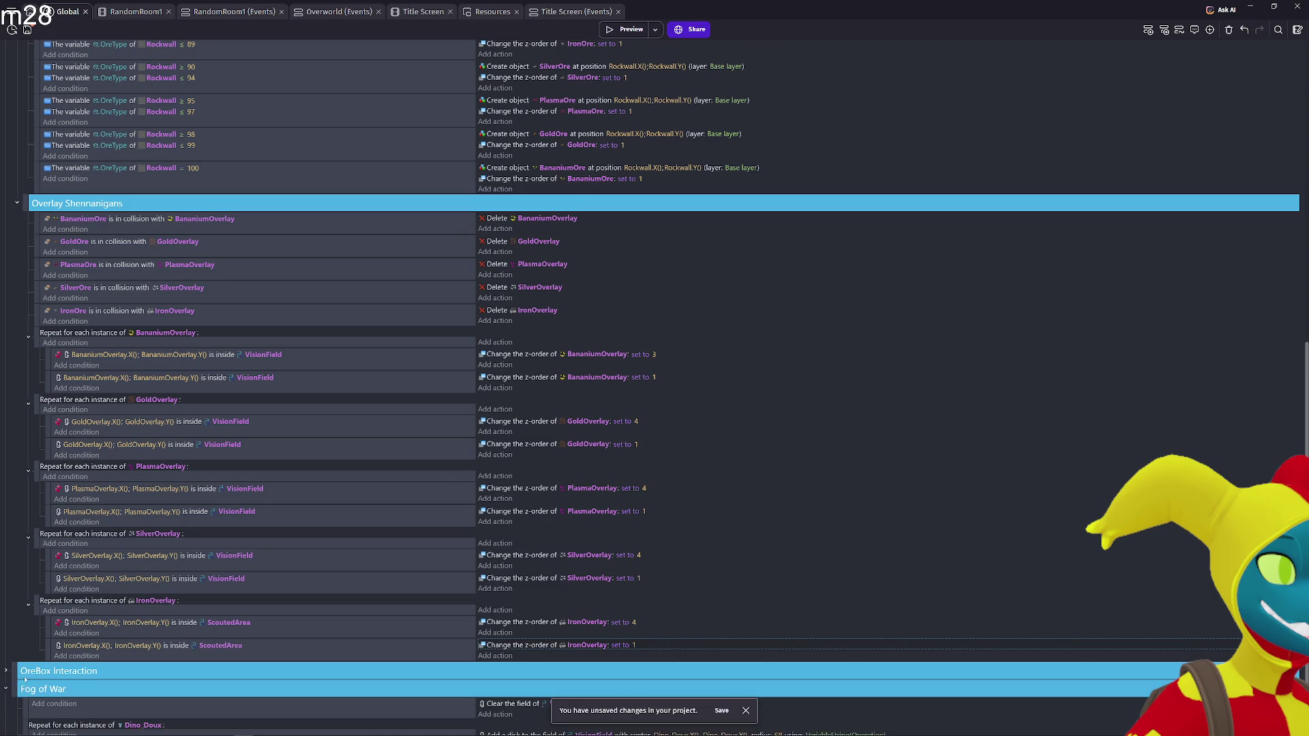
pyautogui.scroll(-2, 428, 658)
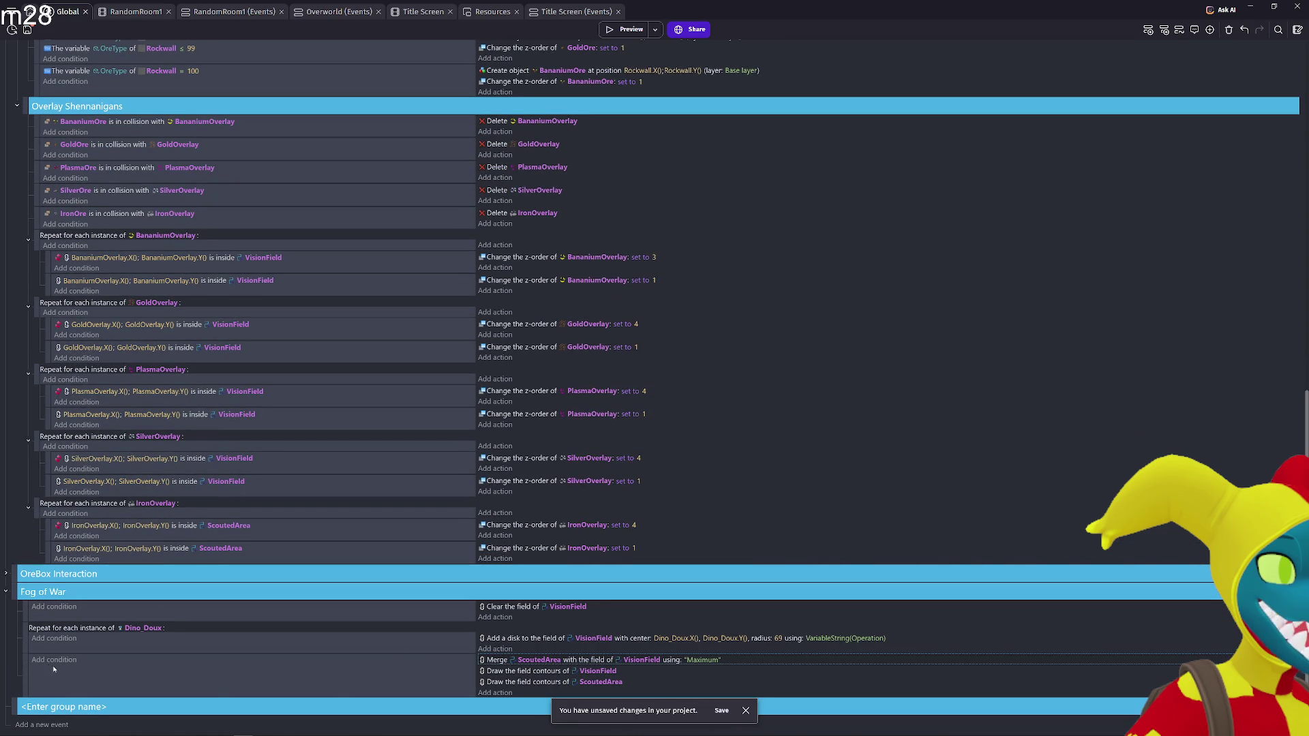
pyautogui.hotkey('shift', 'd')
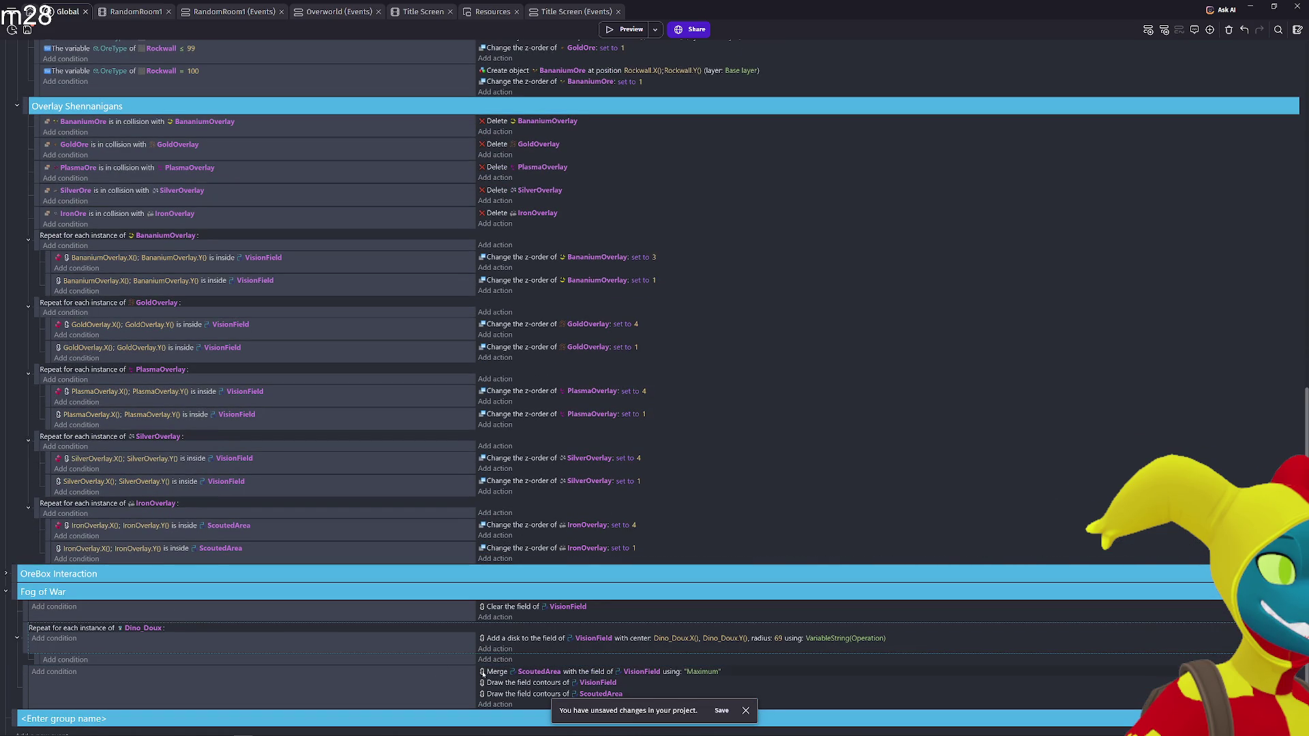
pyautogui.moveTo(35, 658); pyautogui.dragTo(25, 656)
pyautogui.moveTo(496, 675); pyautogui.dragTo(497, 659)
pyautogui.moveTo(25, 665); pyautogui.dragTo(31, 707)
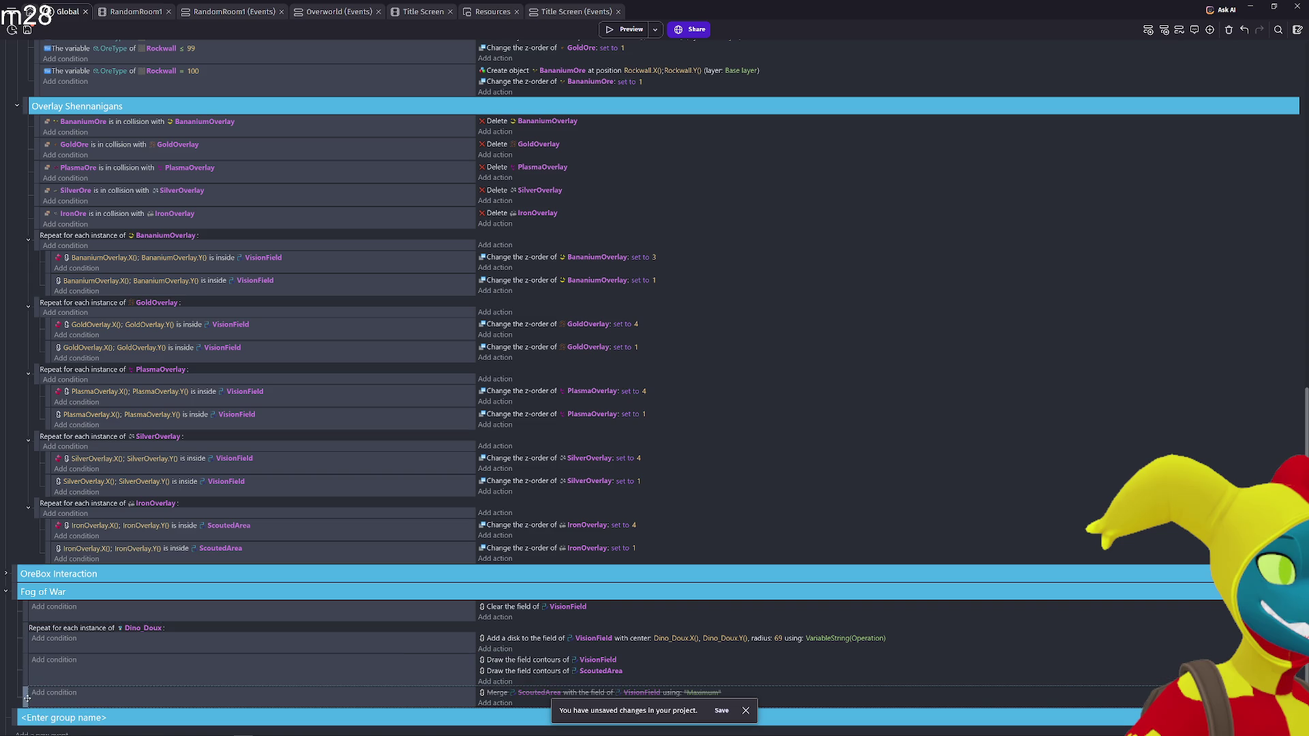
pyautogui.click(626, 32)
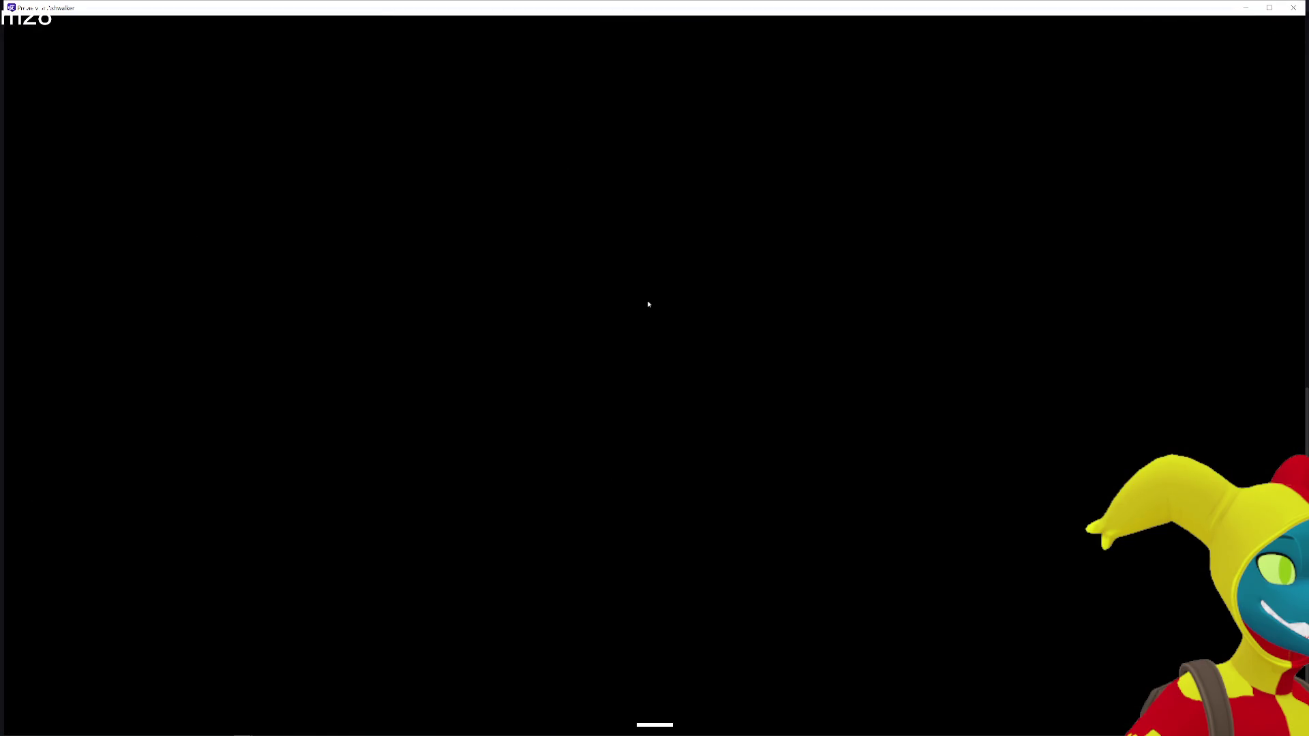
# Walk the player to the gun and across the checkerboard cave floor, then close the preview
pyautogui.press('d')
pyautogui.press('w')
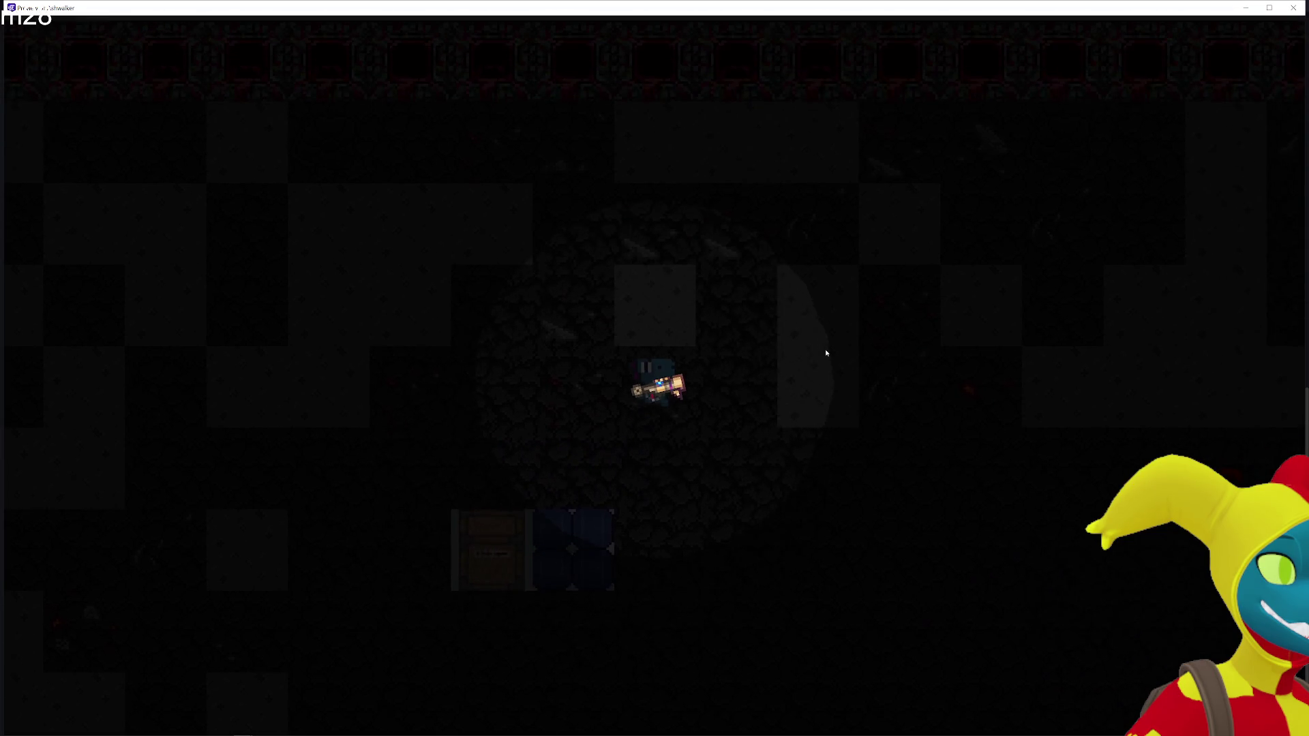
pyautogui.press('s')
pyautogui.press('d')
pyautogui.press('w')
pyautogui.press('s')
pyautogui.press('w')
pyautogui.press('d')
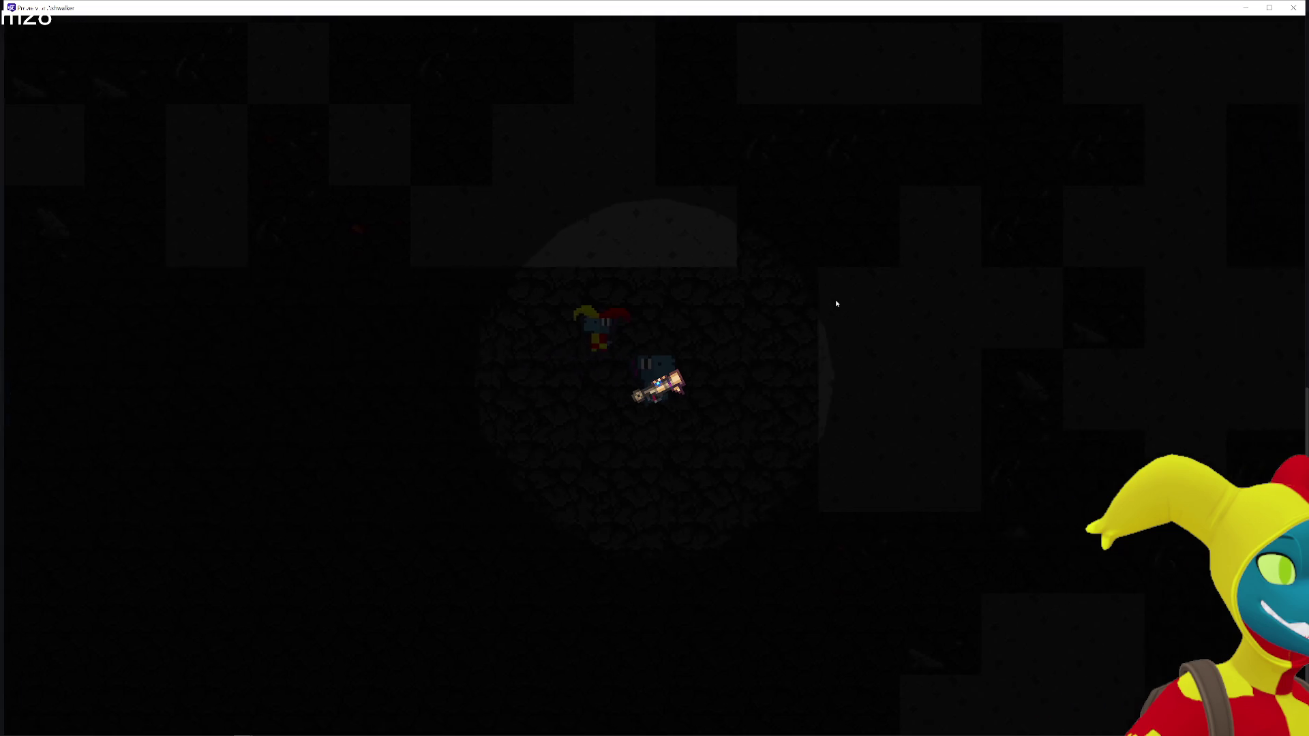
pyautogui.press('d')
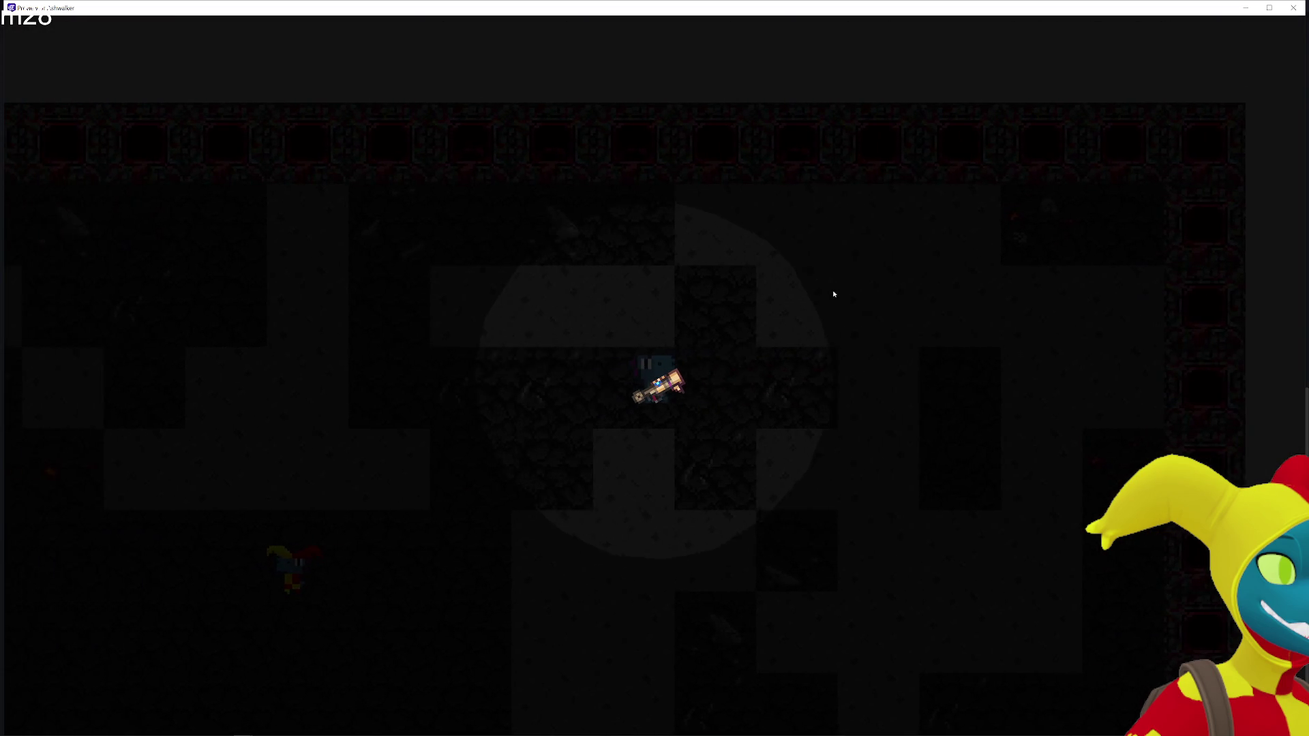
pyautogui.press('s')
pyautogui.press('w')
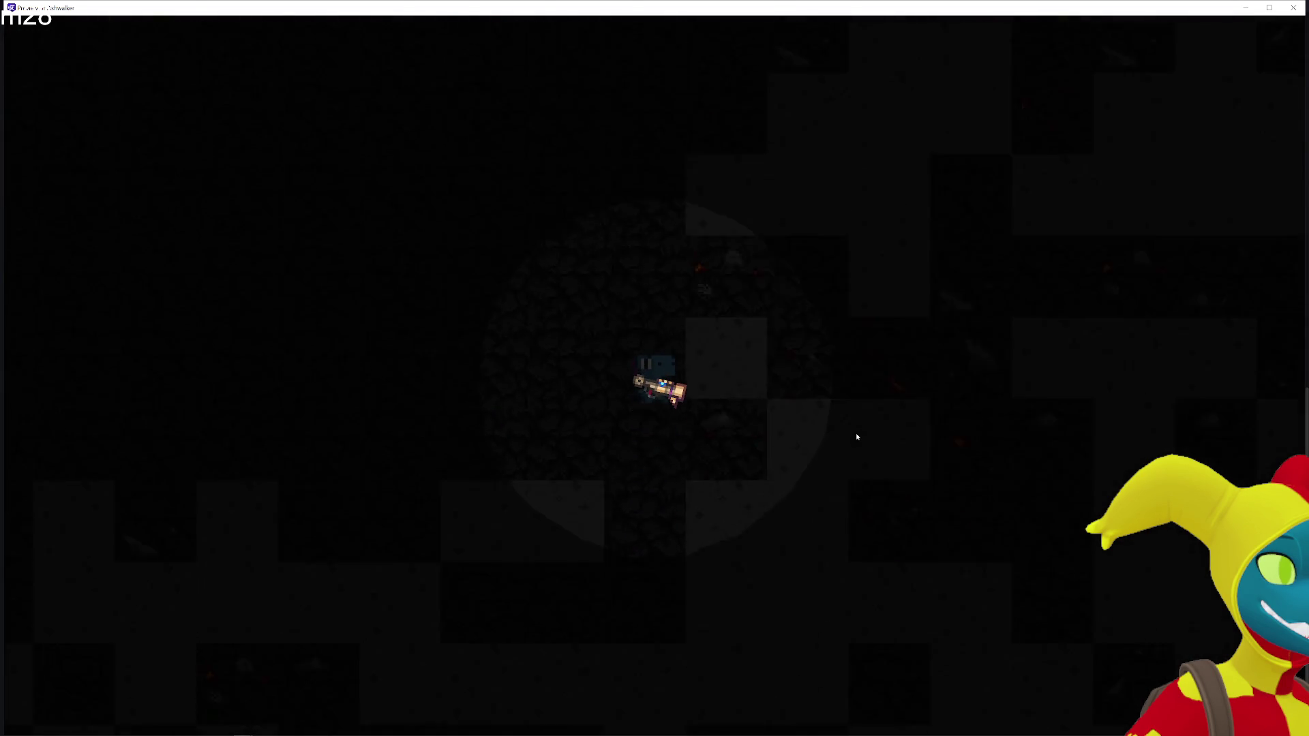
pyautogui.click(1296, 7)
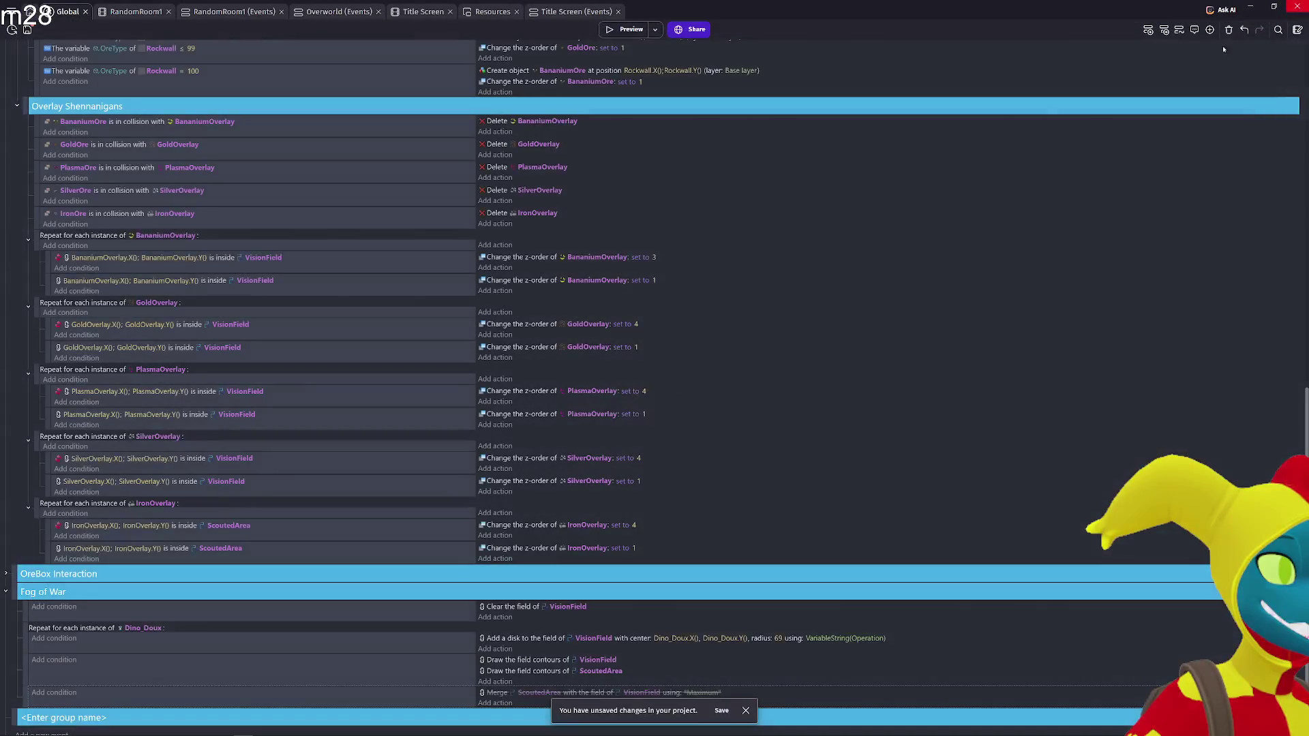
# Point the second GoldOverlay condition at ScoutedArea instead of VisionField
pyautogui.scroll(-1, 620, 523)
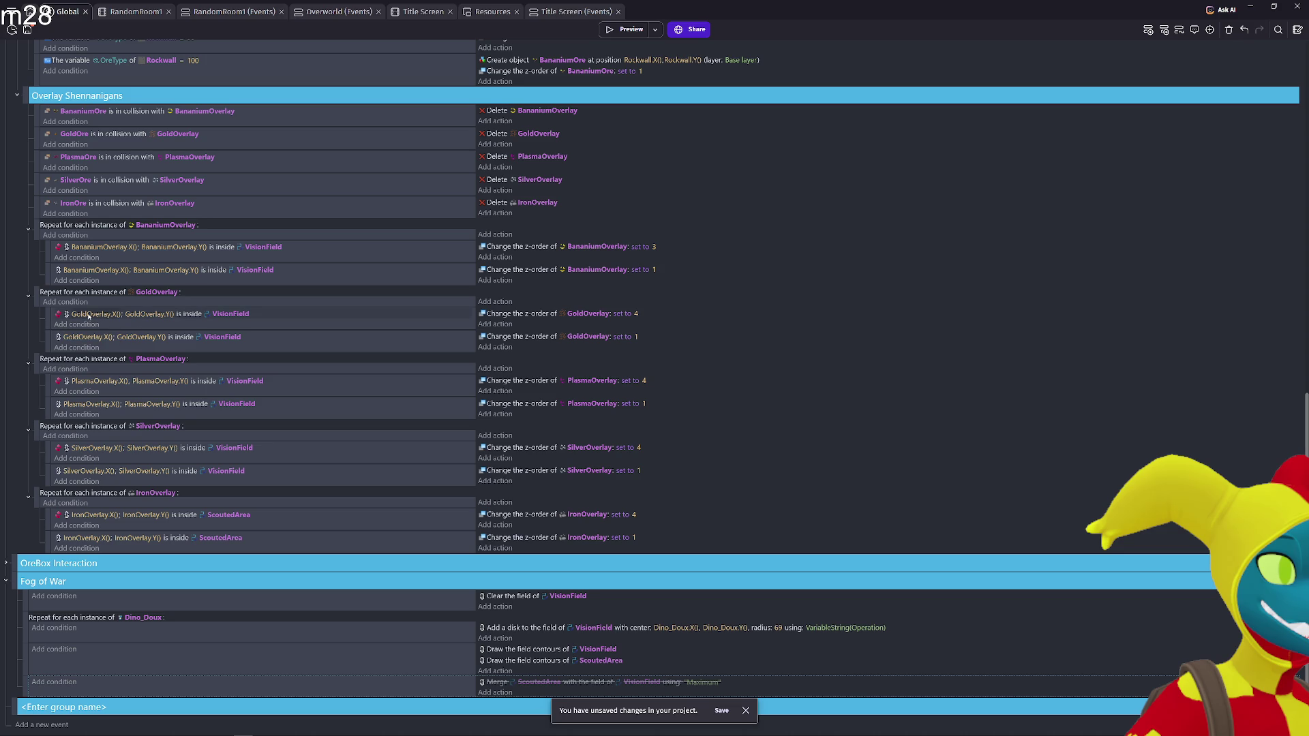
pyautogui.click(229, 341)
pyautogui.write('SC')
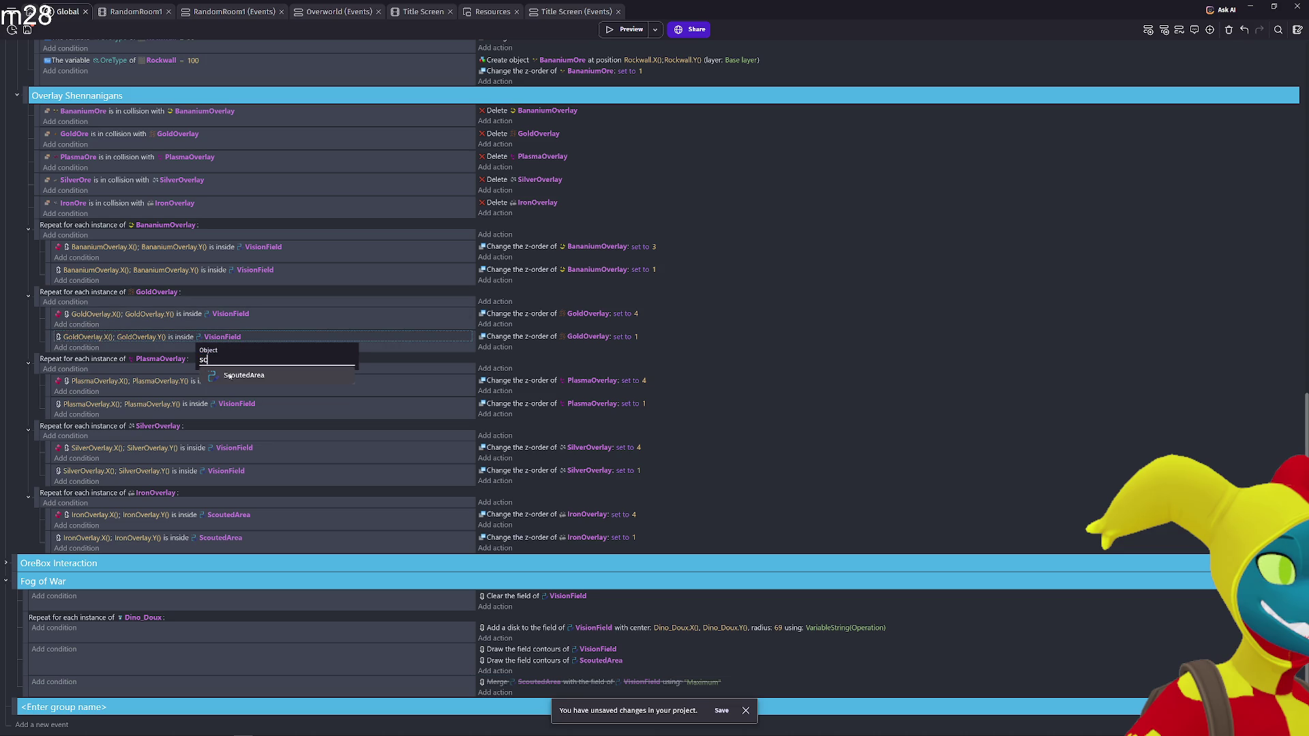
pyautogui.click(230, 376)
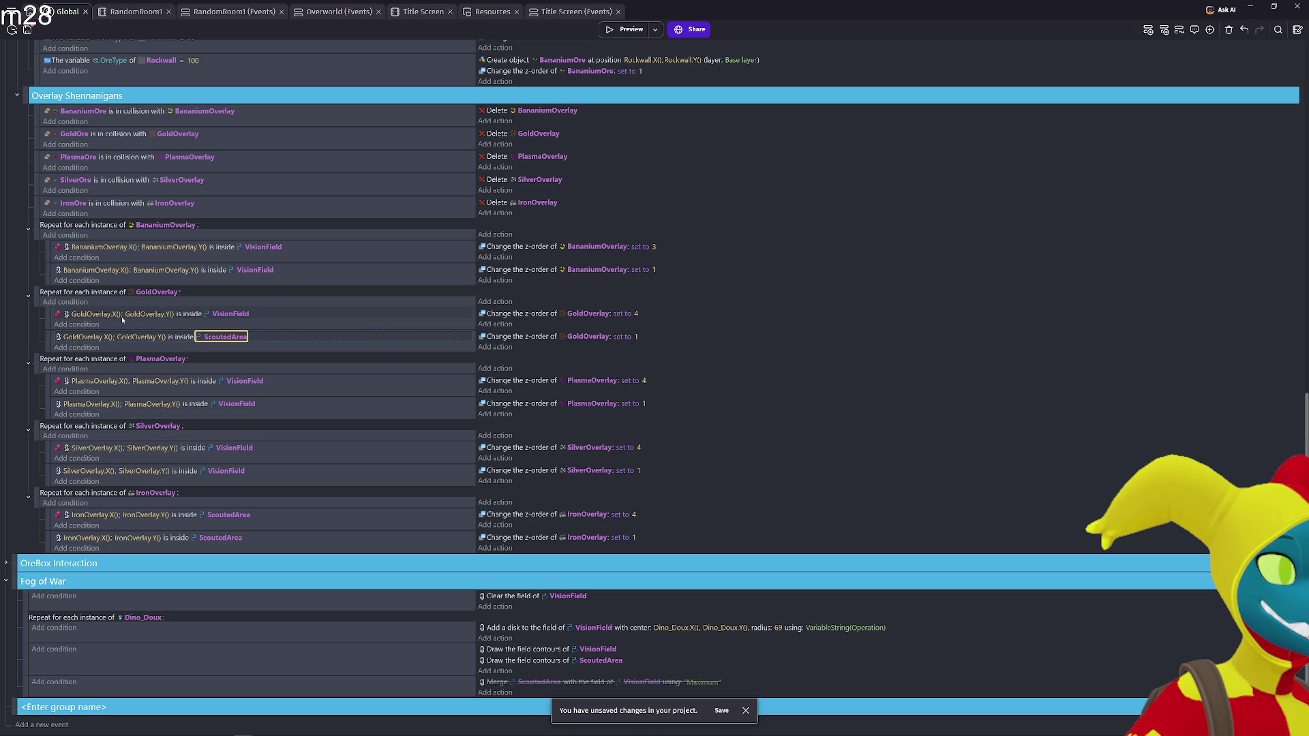
pyautogui.click(100, 316)
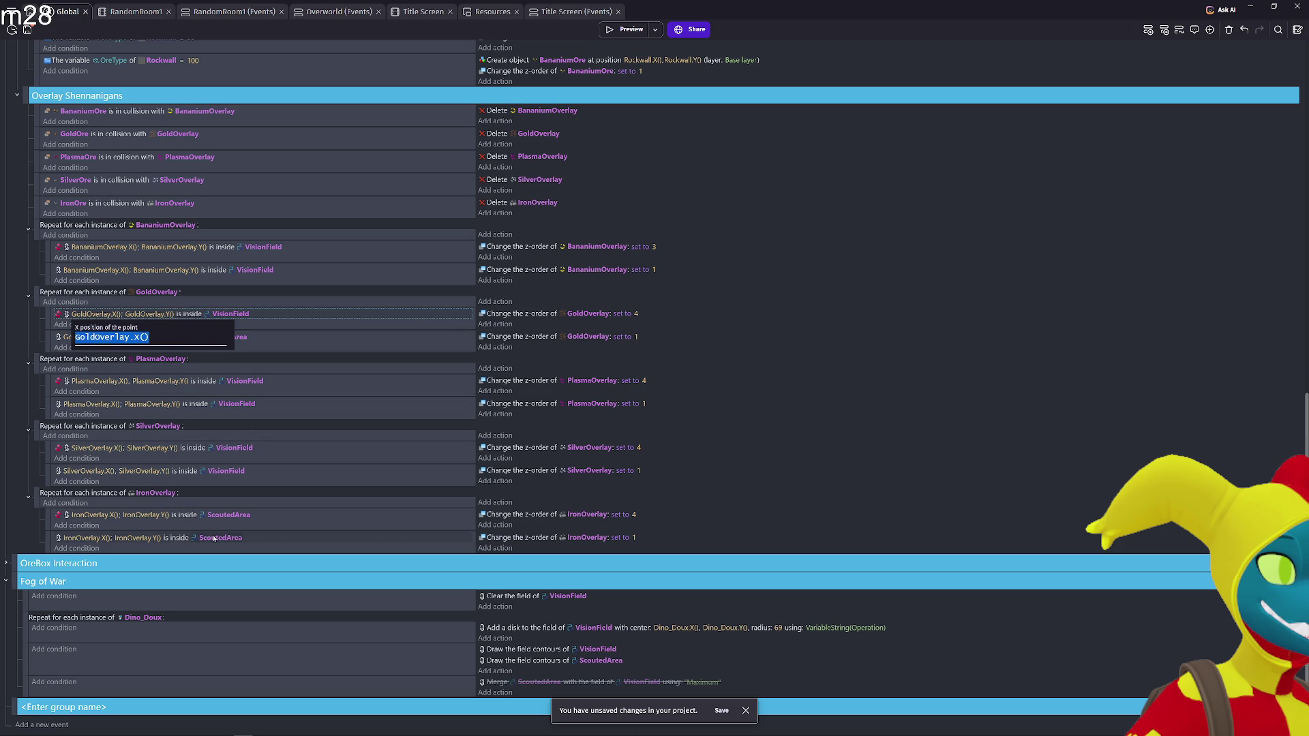
# Make the first IronOverlay condition an uninverted VisionField check and start a preview
pyautogui.click(229, 516)
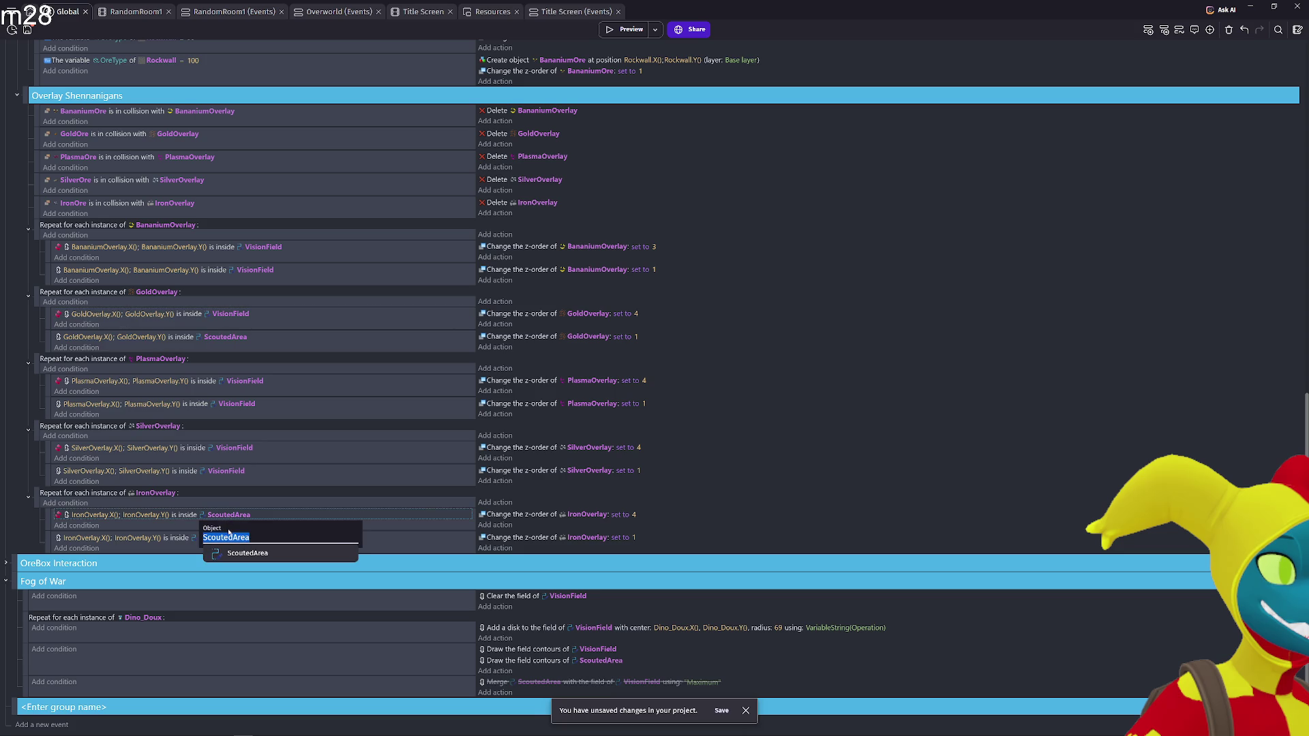
pyautogui.write('V')
pyautogui.click(235, 553)
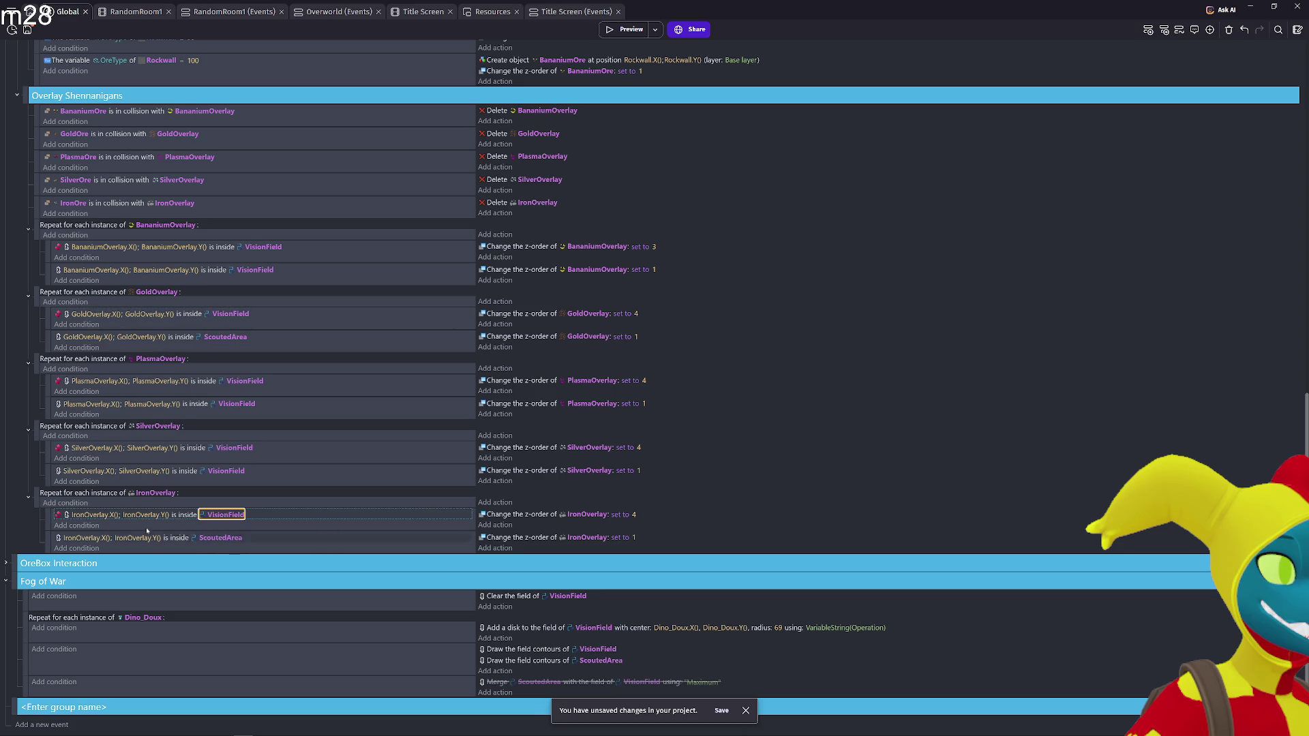
pyautogui.rightClick(62, 517)
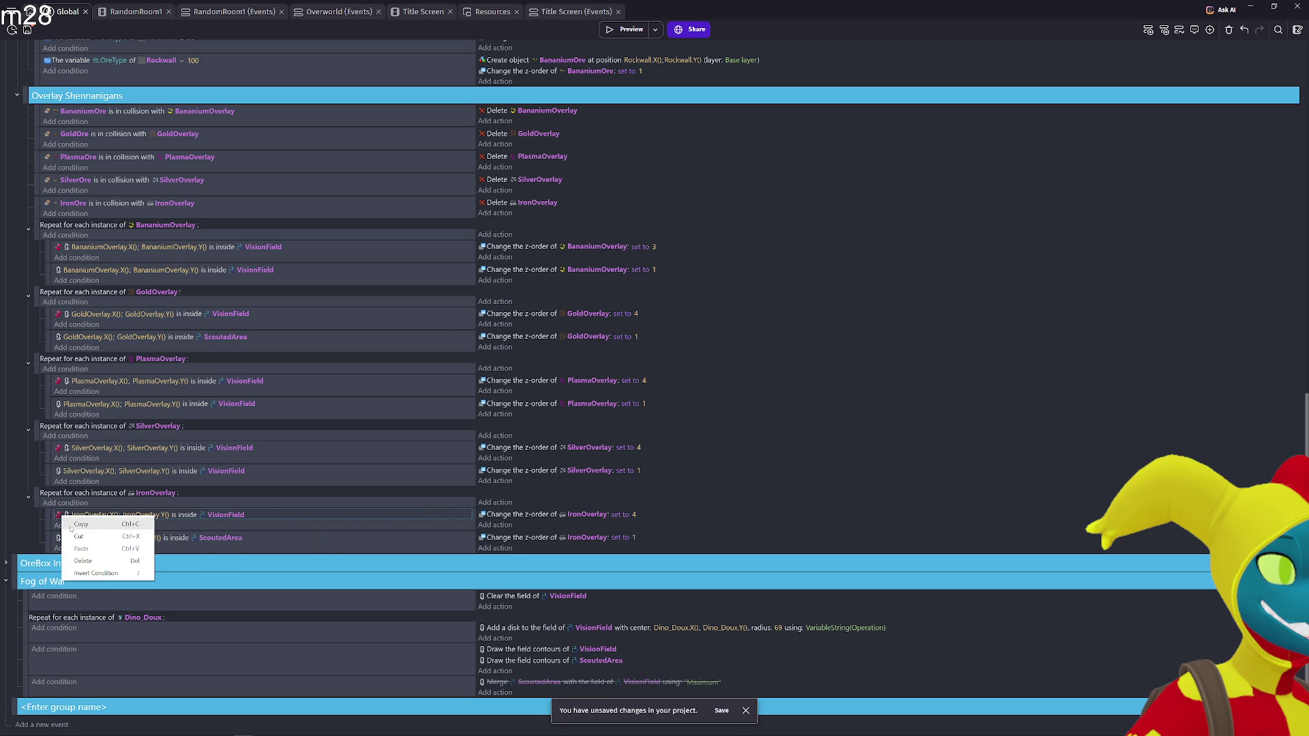
pyautogui.click(102, 566)
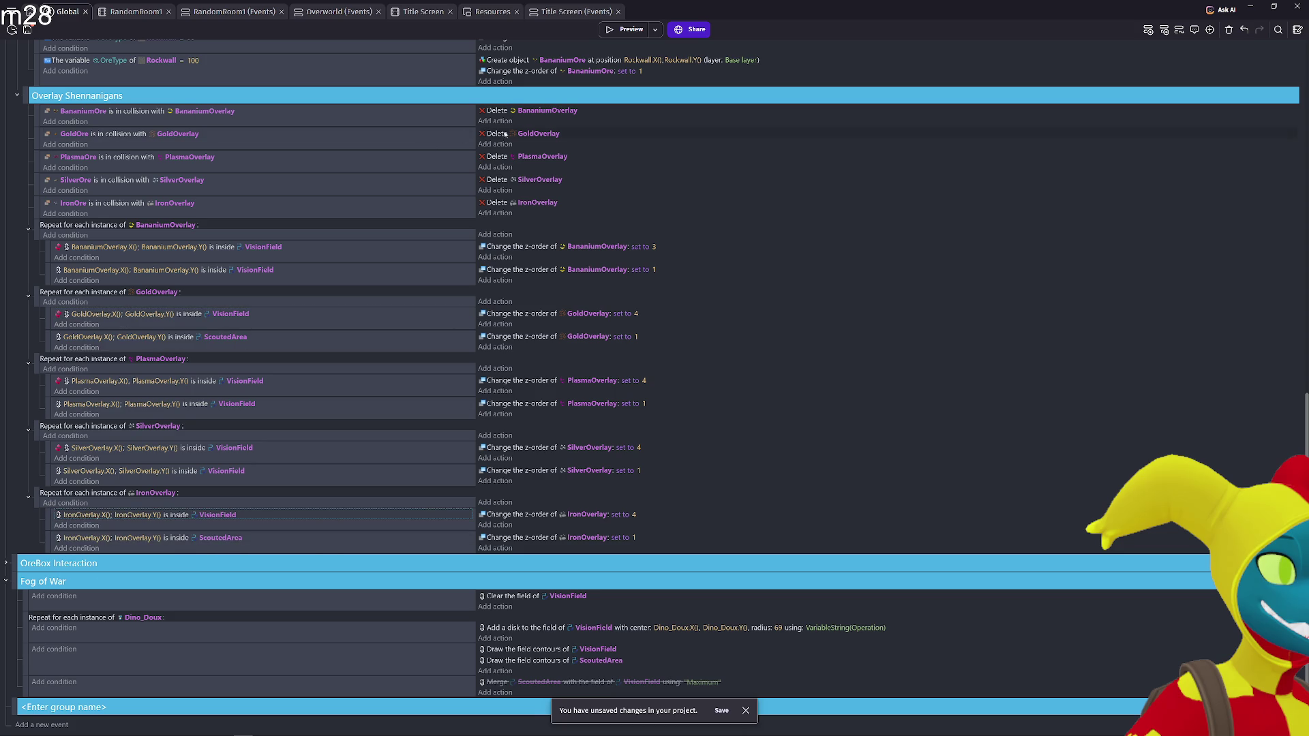
pyautogui.click(610, 29)
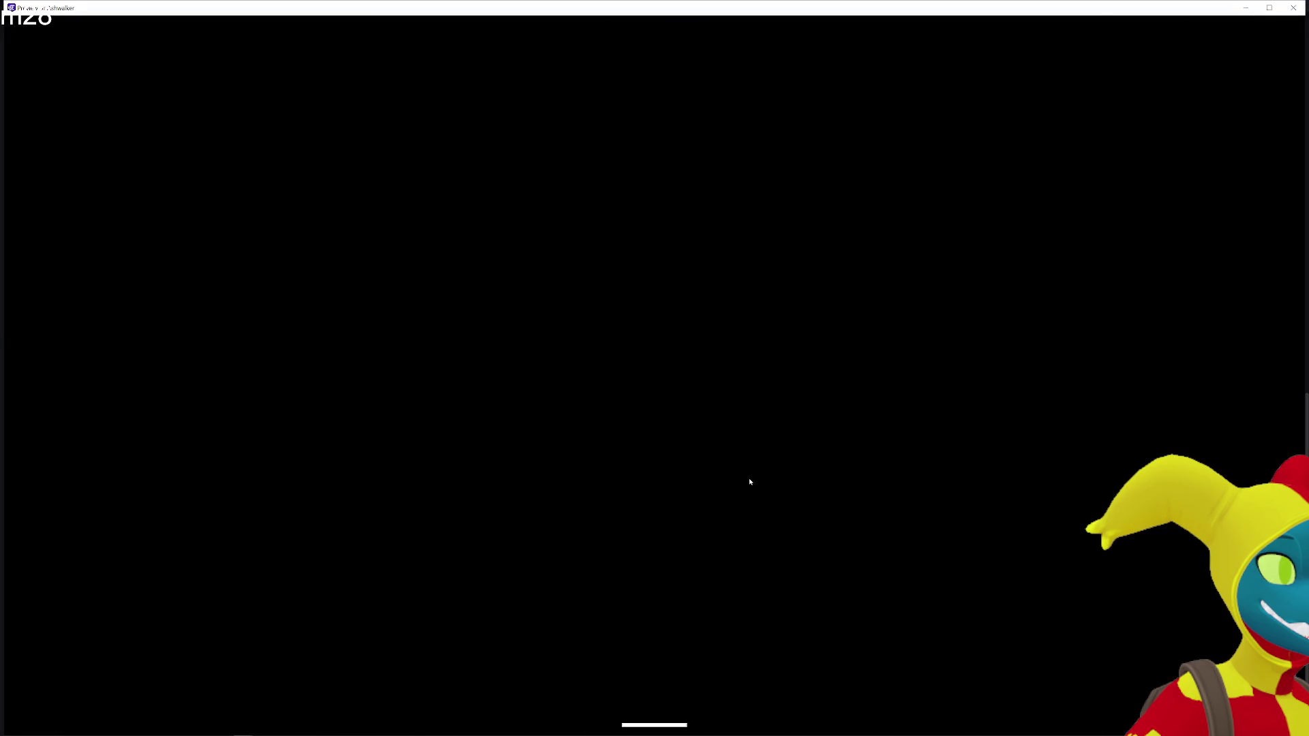
# Walk the player to the gun and down along the red wall, then close the preview with Alt+F4
pyautogui.press('d')
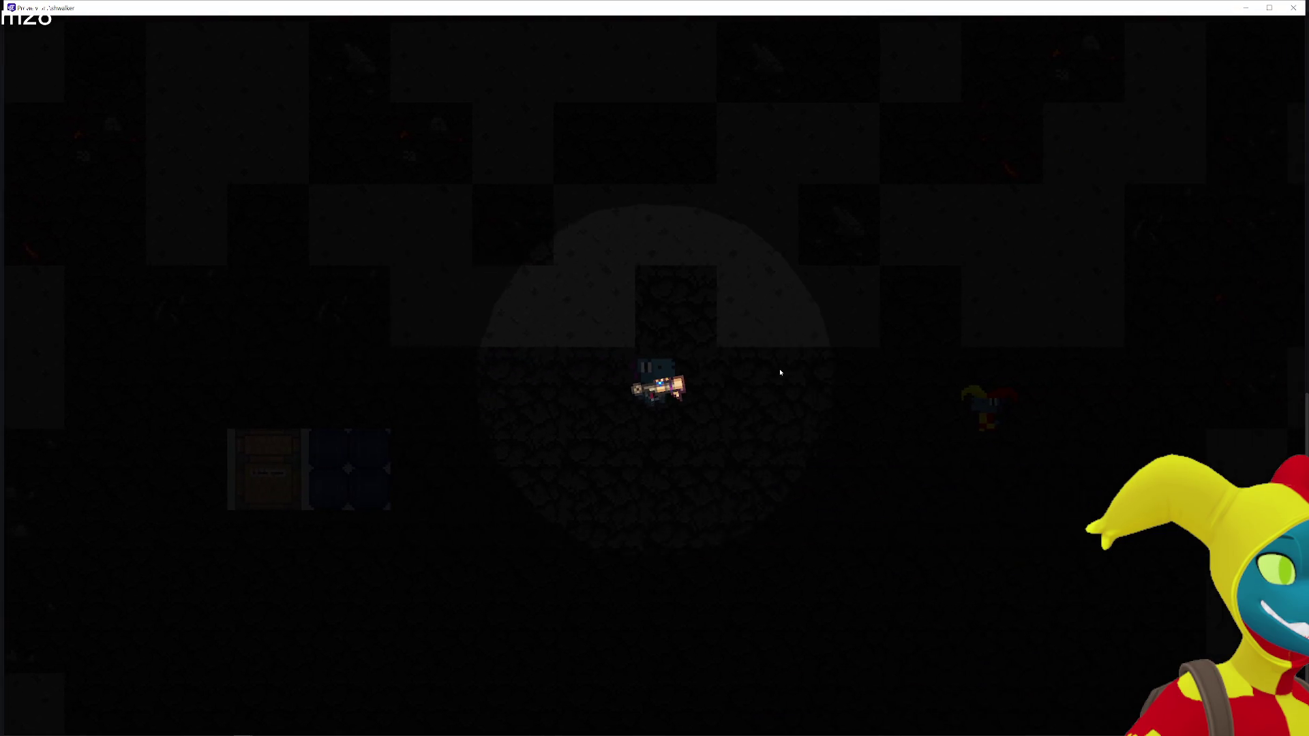
pyautogui.press('w')
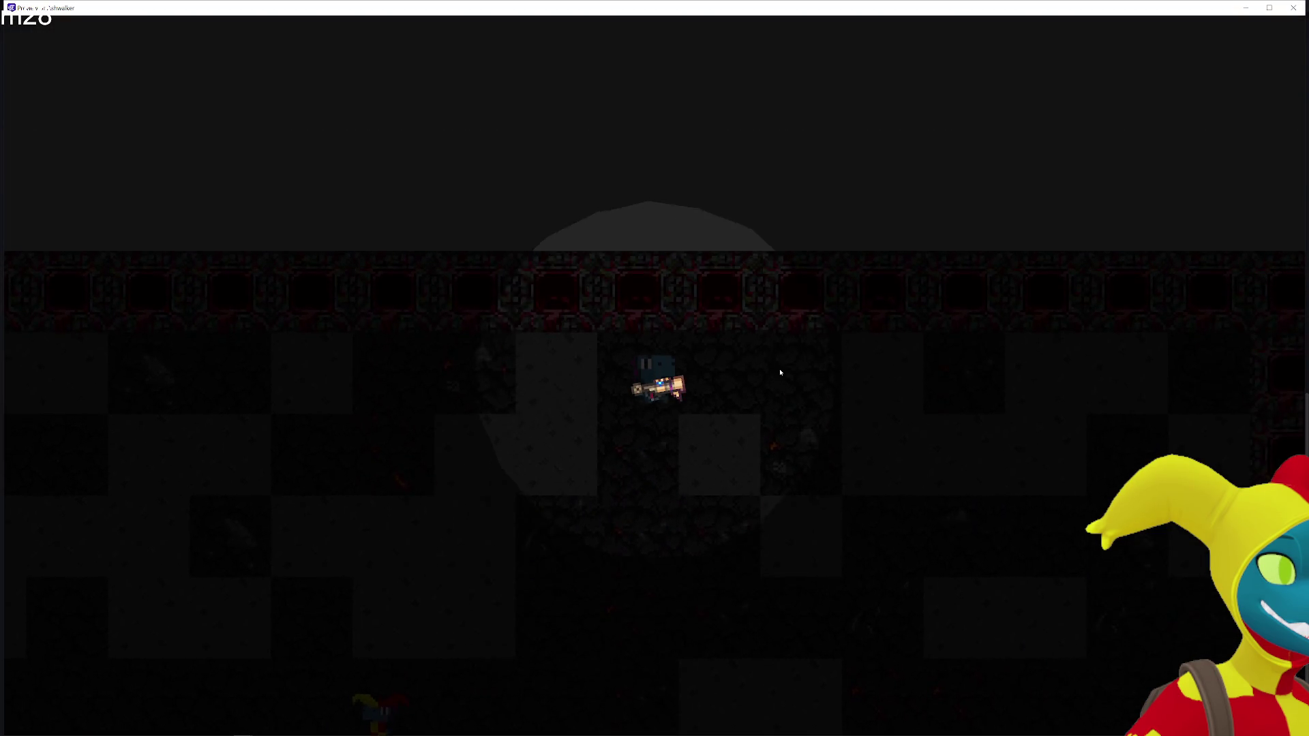
pyautogui.press('d')
pyautogui.press('s')
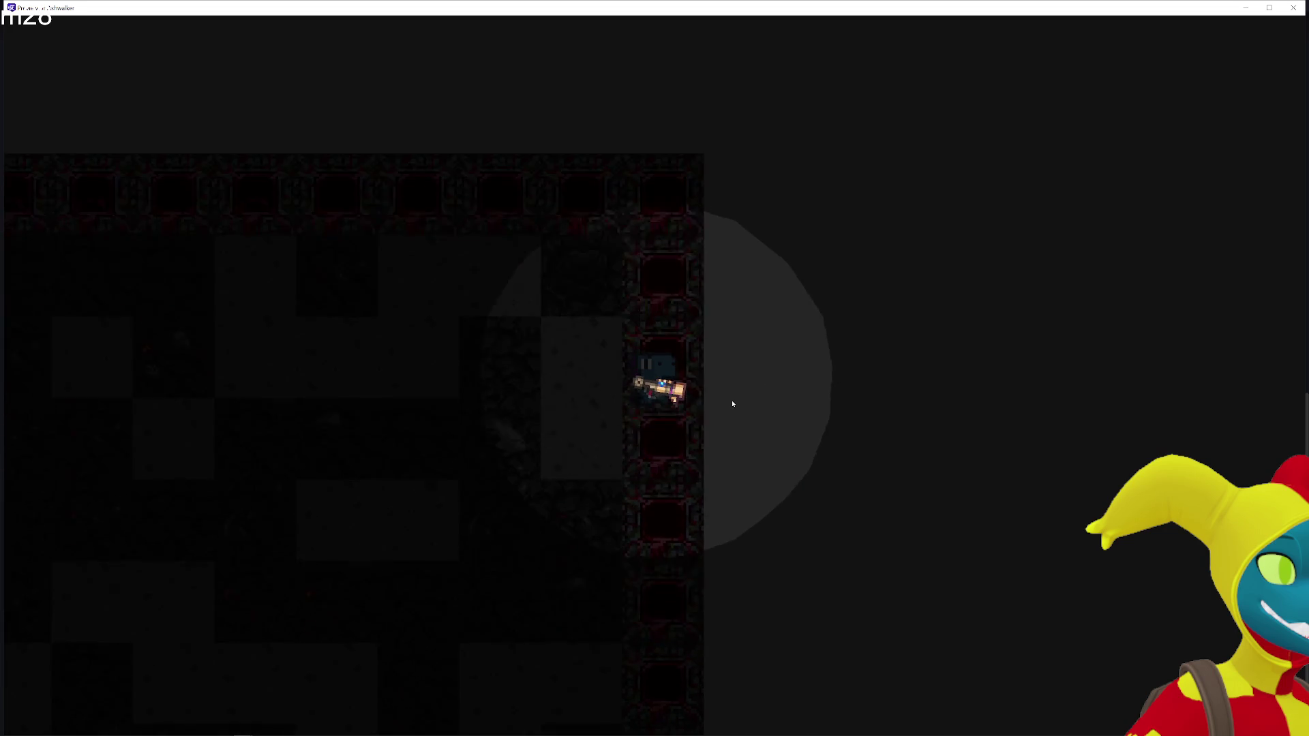
pyautogui.press('s')
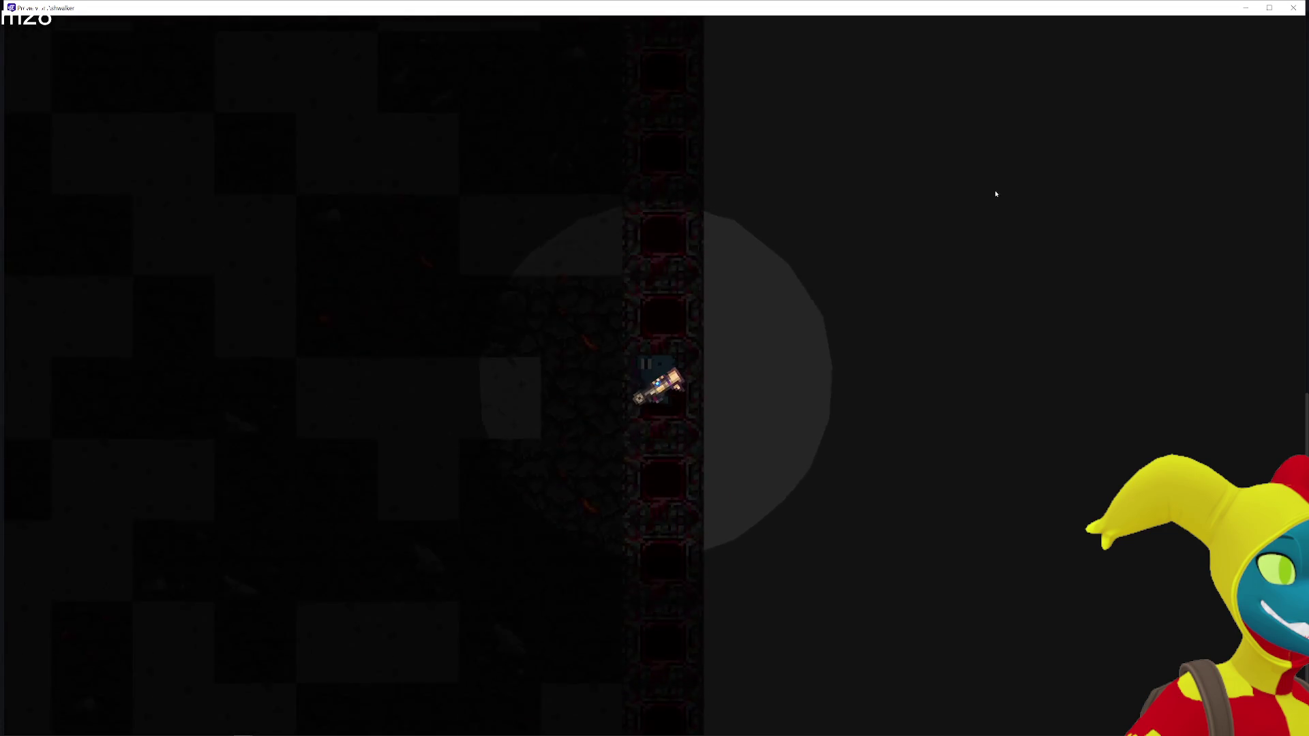
pyautogui.hotkey('alt', 'F4')
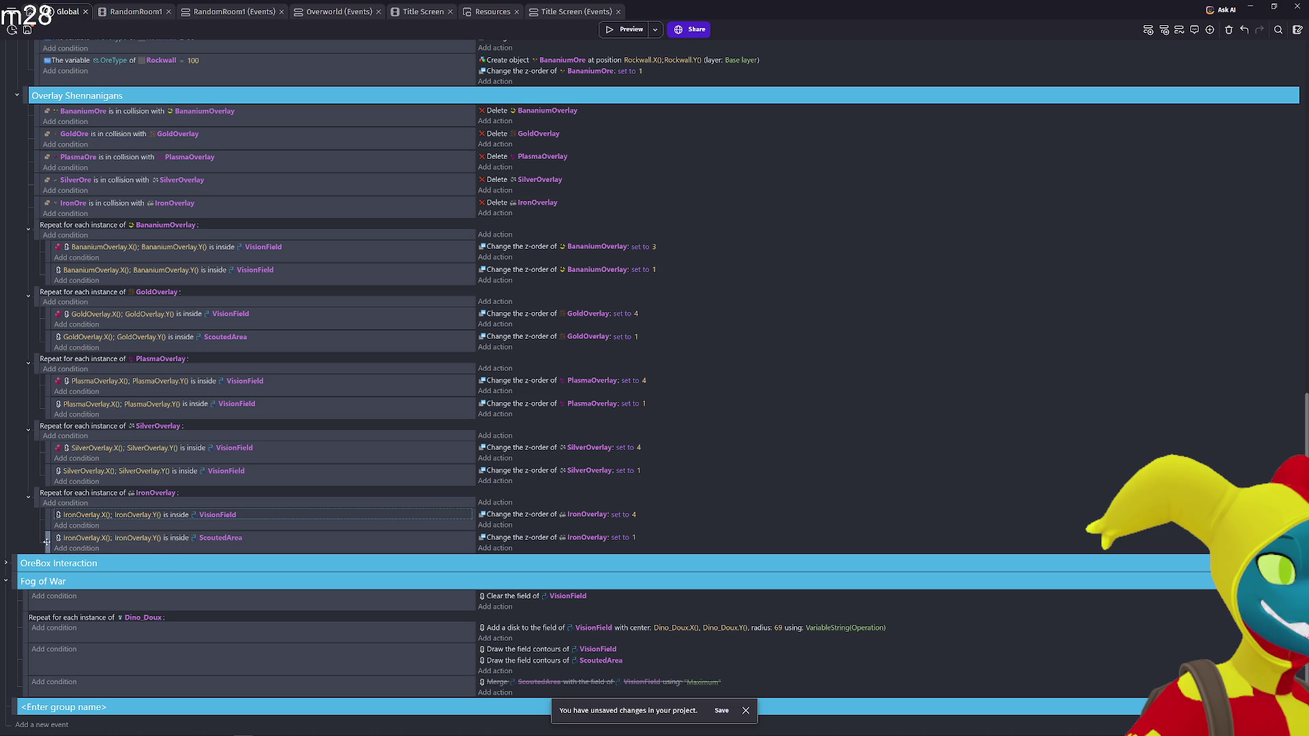
# Remove the ScoutedArea IronOverlay sub-event, invert the last IronOverlay condition, and briefly preview
pyautogui.moveTo(46, 542); pyautogui.dragTo(73, 566)
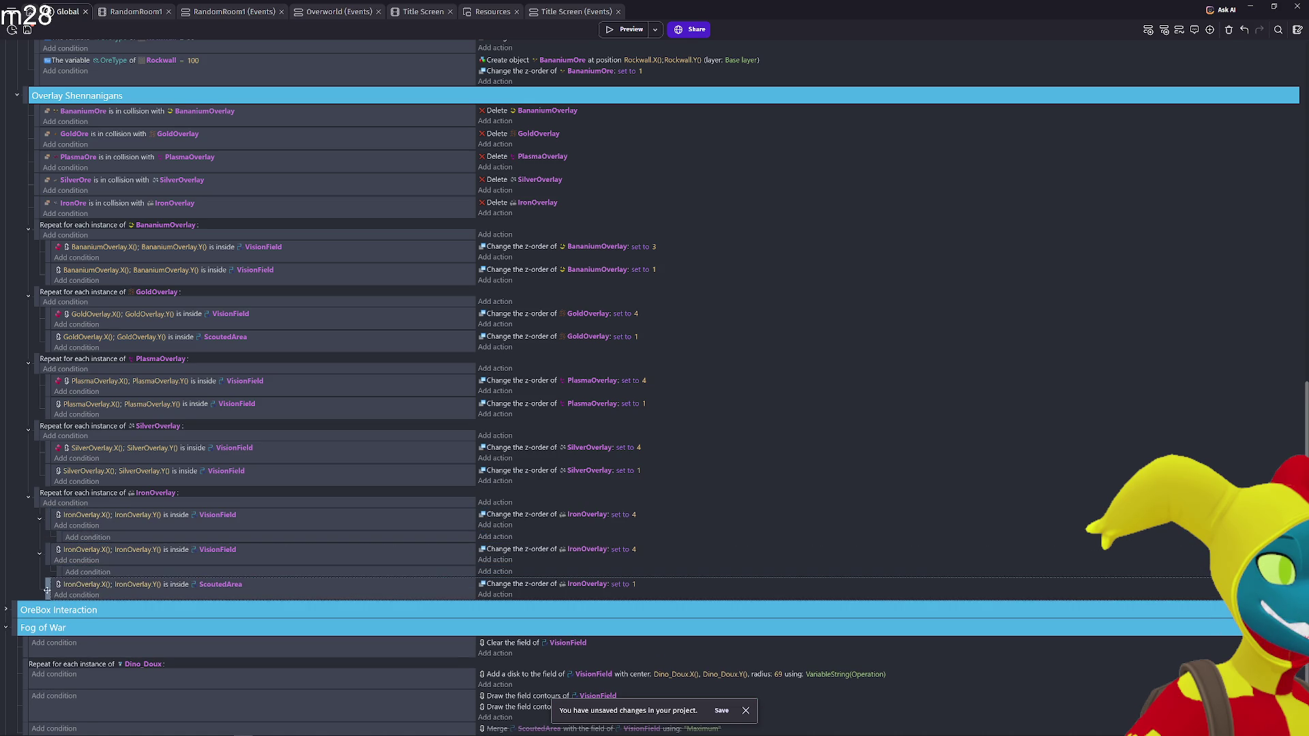
pyautogui.hotkey('ctrl', 'z')
pyautogui.hotkey('ctrl', 'z')
pyautogui.hotkey('ctrl', 'z')
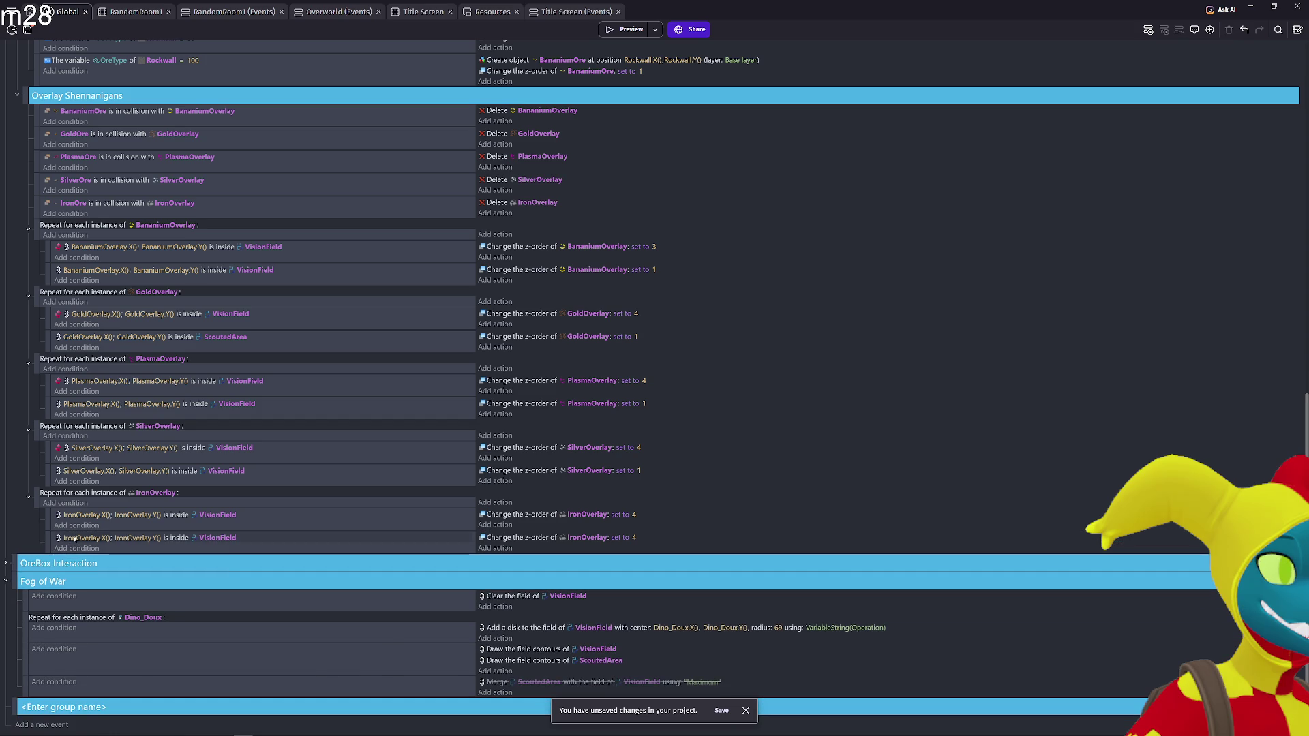
pyautogui.rightClick(74, 540)
pyautogui.click(106, 594)
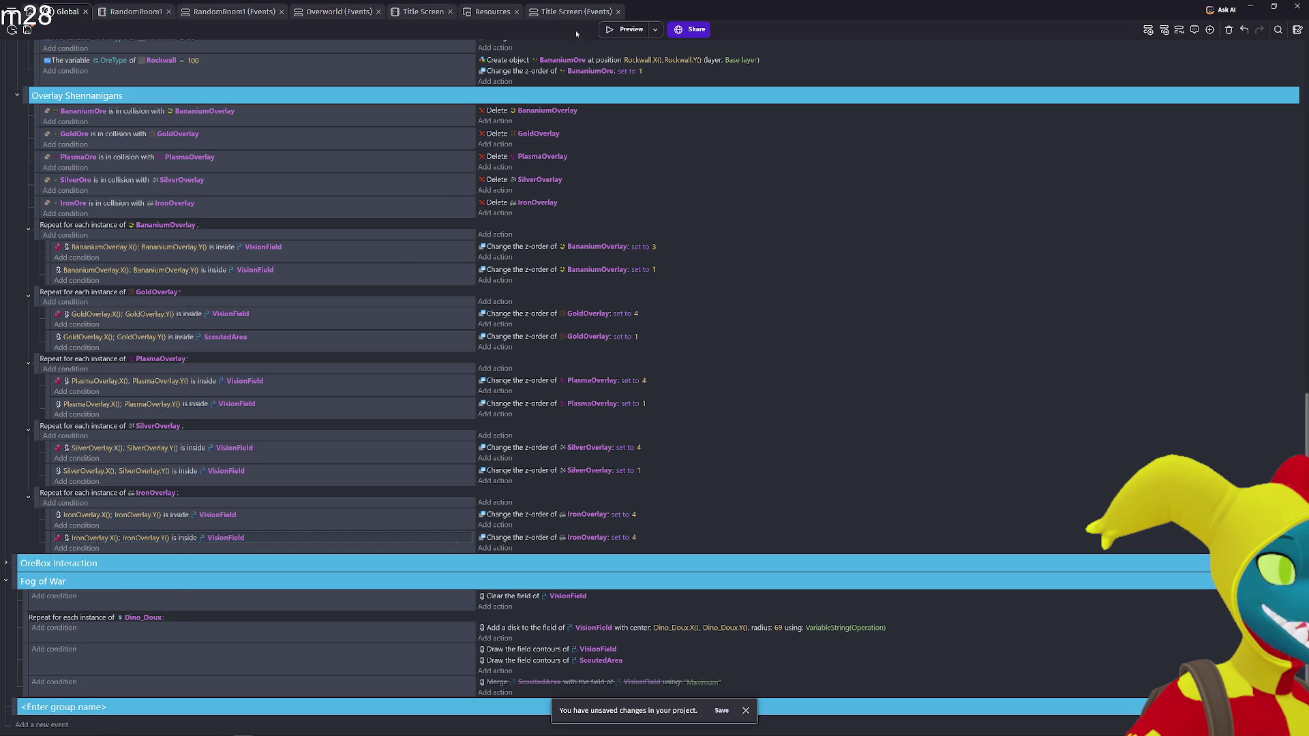
pyautogui.click(625, 29)
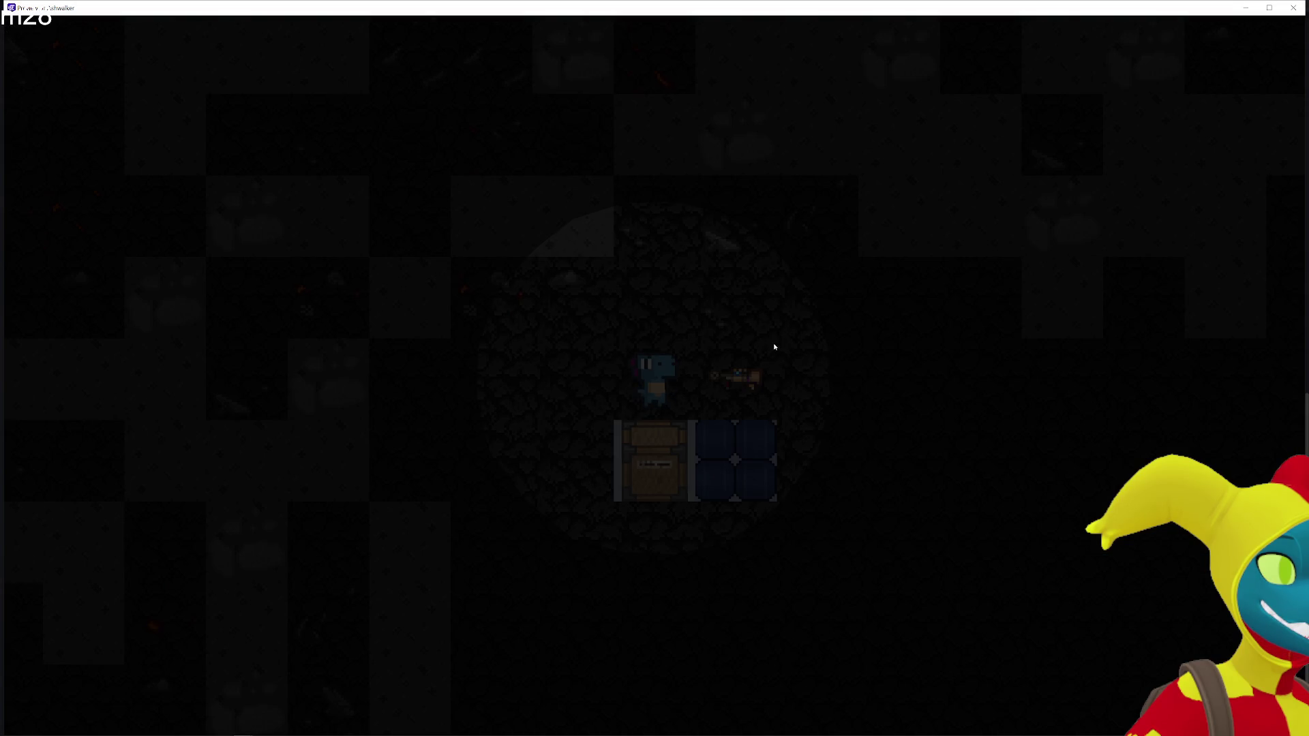
pyautogui.click(1293, 7)
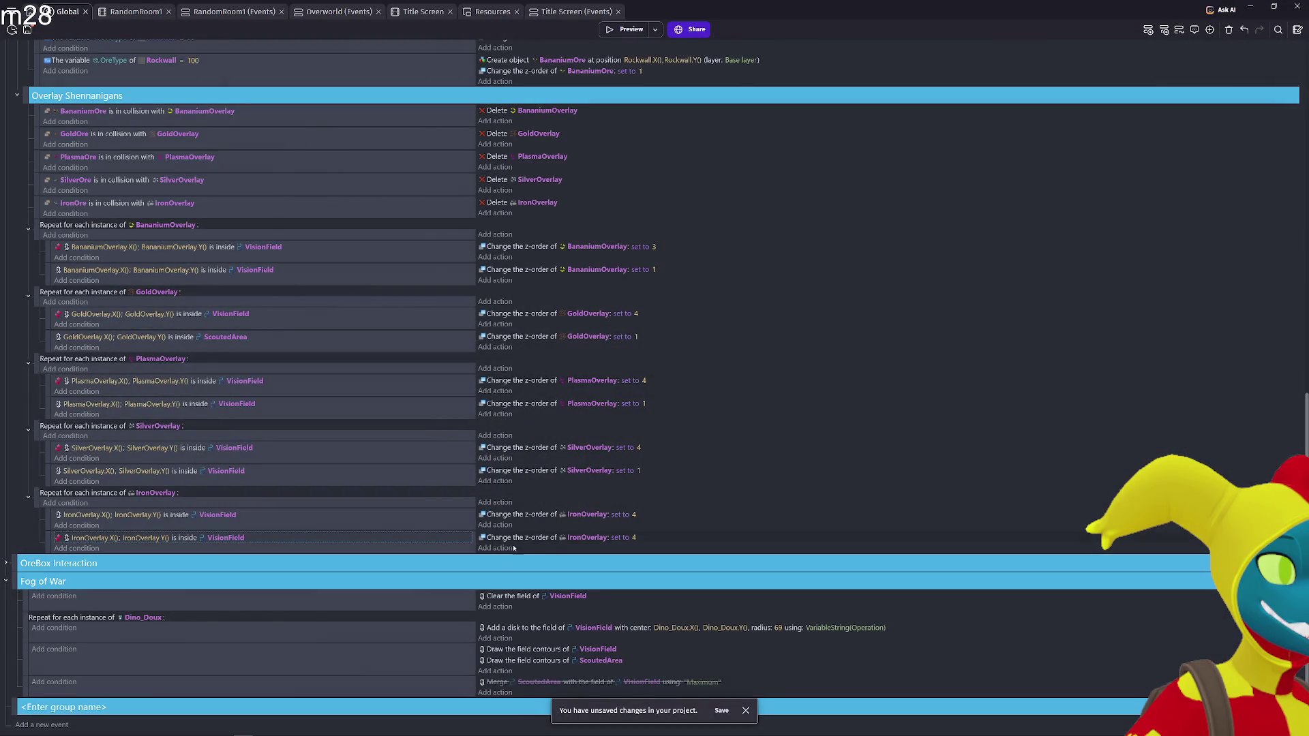
# Change the IronOverlay z-order value from 4 to 1 and test it in the preview
pyautogui.click(634, 539)
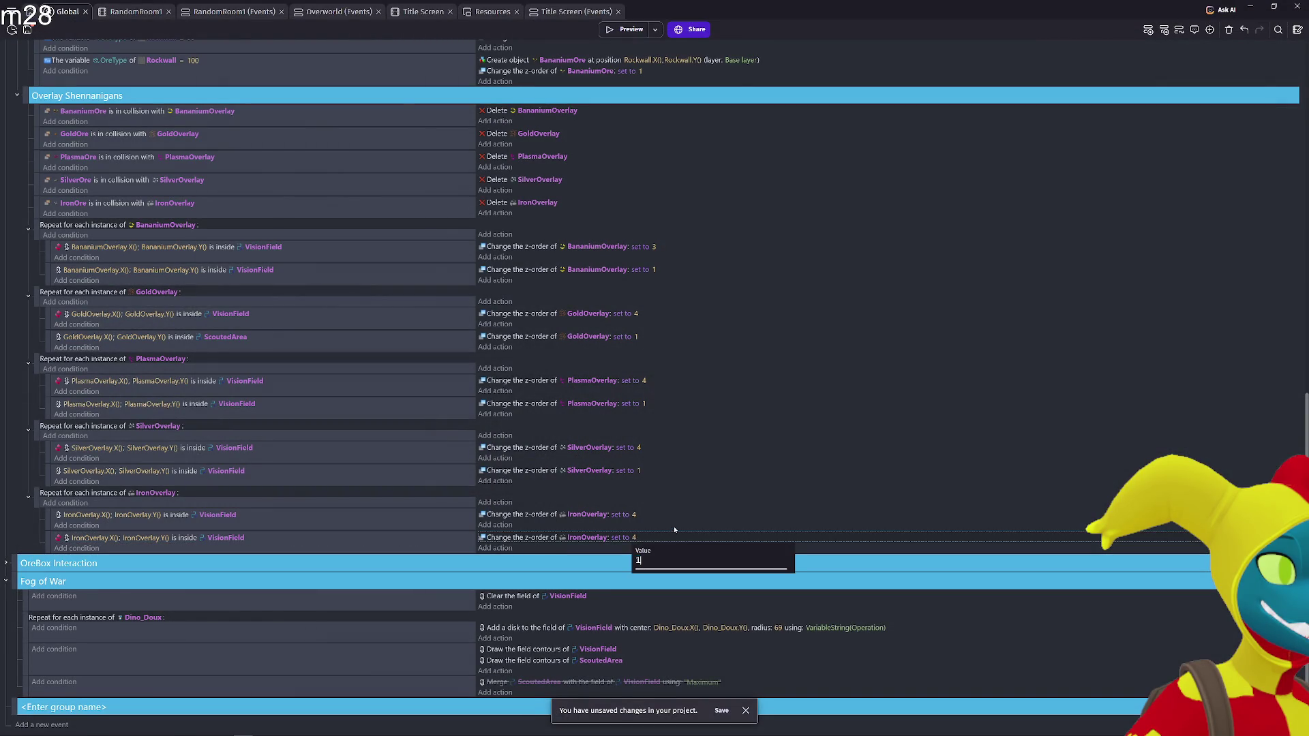
pyautogui.press('Return')
pyautogui.click(626, 29)
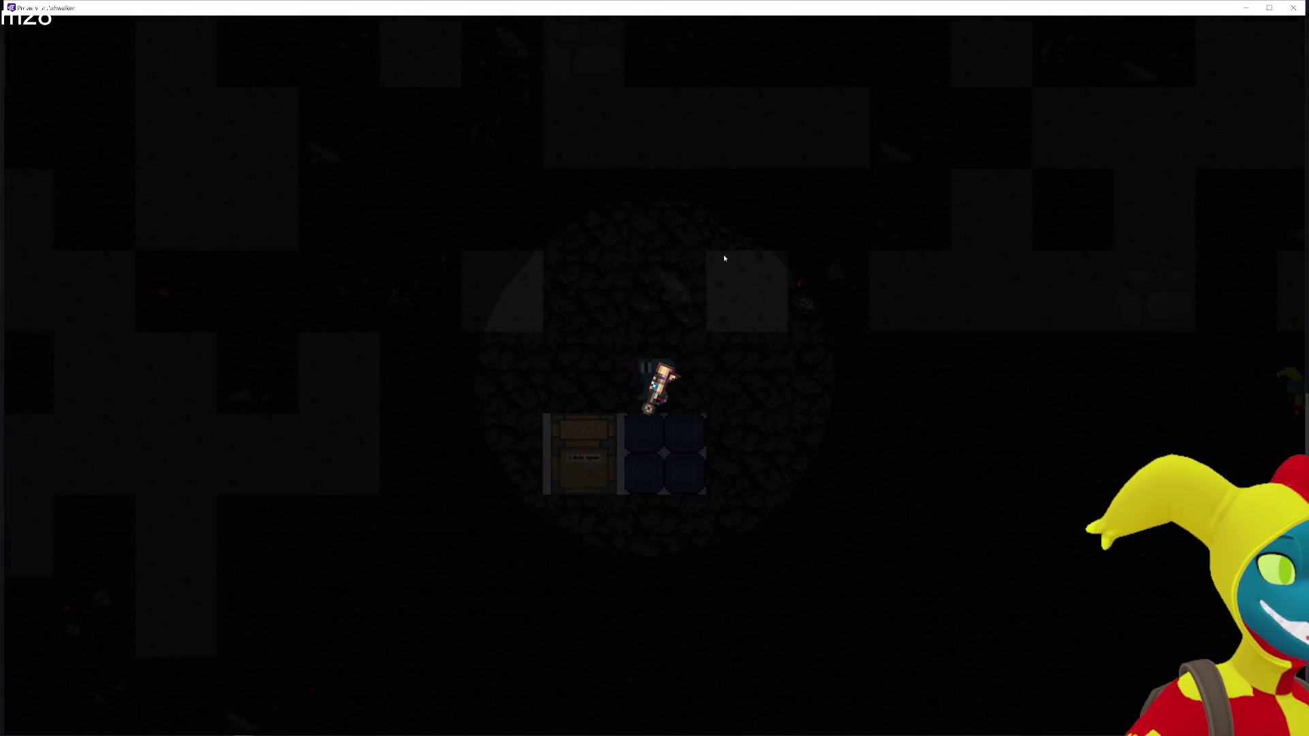
pyautogui.press('w')
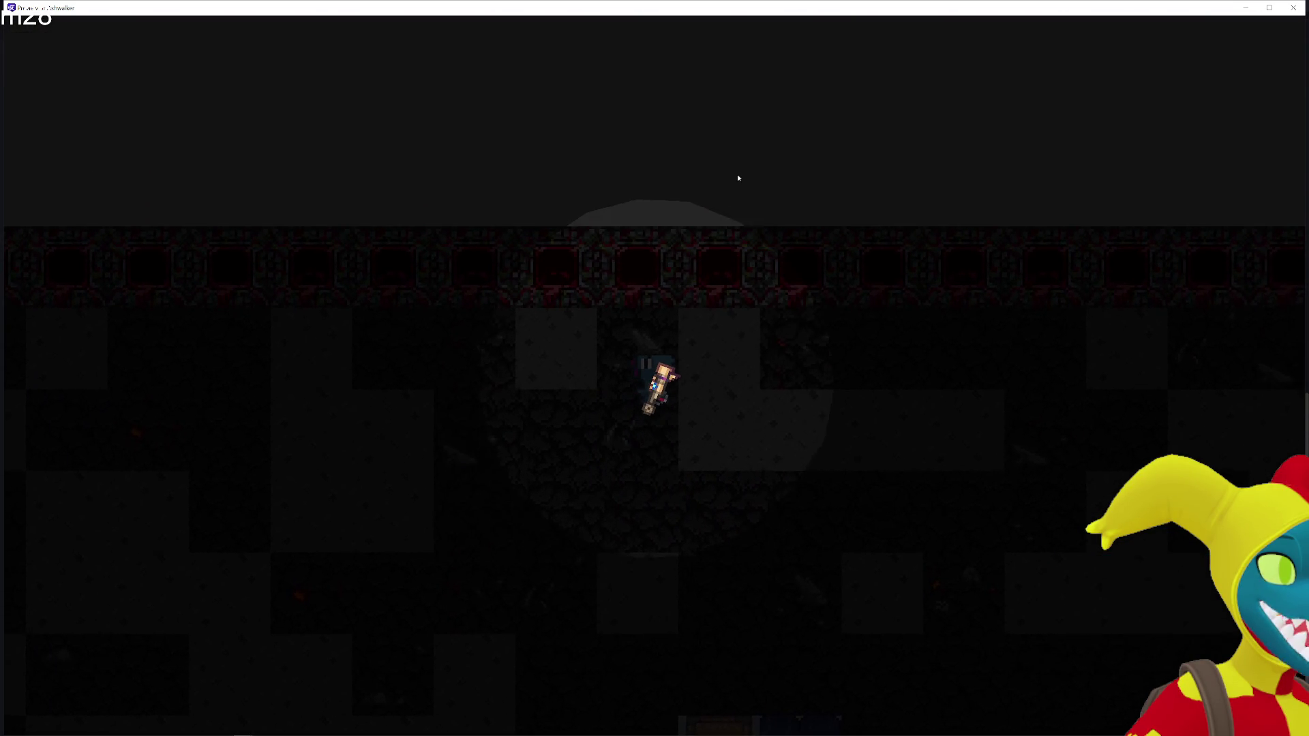
pyautogui.hotkey('alt', 'F4')
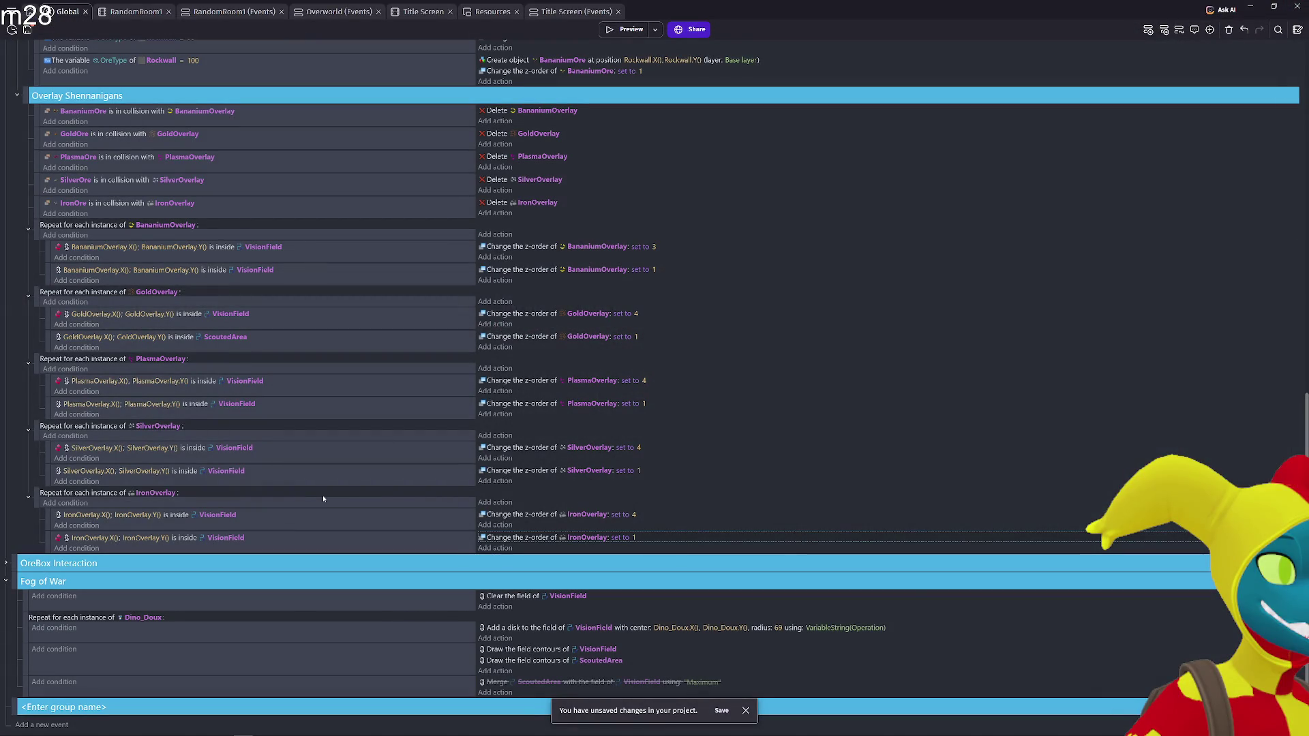
# Invert the first IronOverlay condition, abandoning an attempted new condition
pyautogui.rightClick(57, 542)
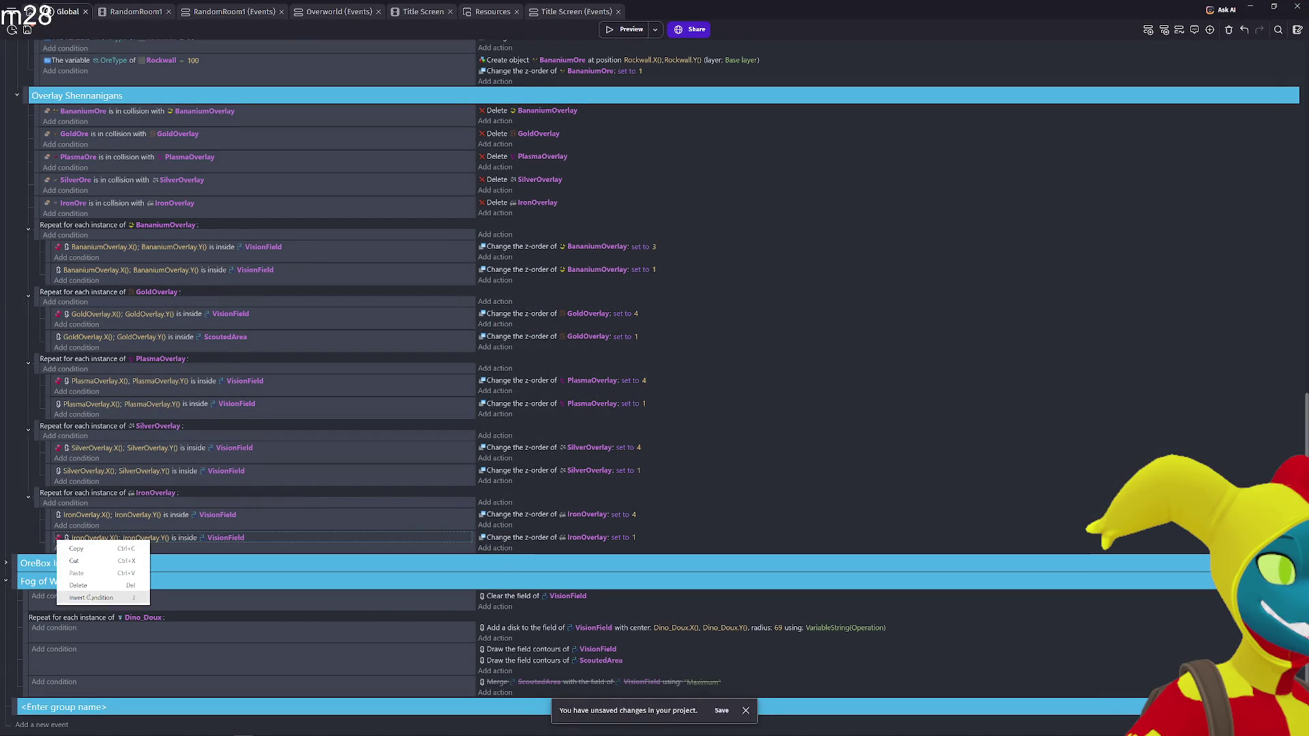
pyautogui.click(75, 553)
pyautogui.click(74, 527)
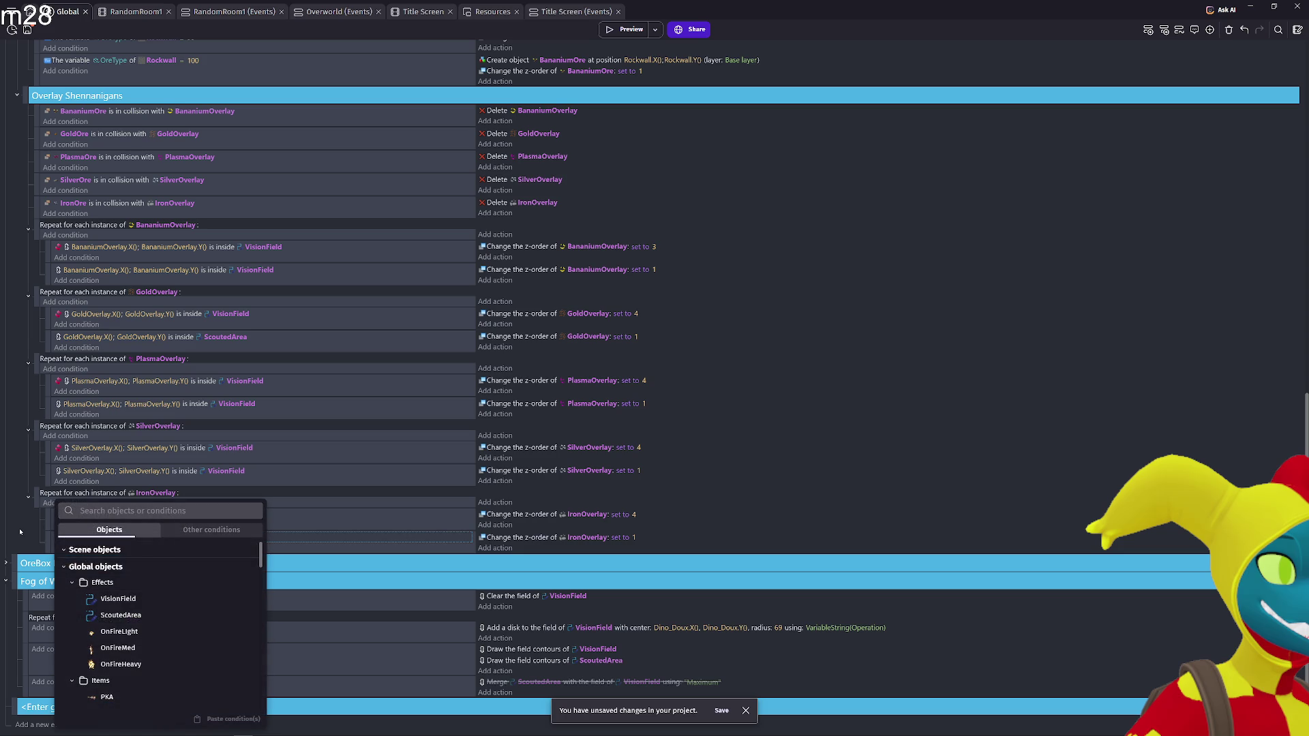
pyautogui.press('Escape')
pyautogui.rightClick(91, 516)
pyautogui.click(125, 575)
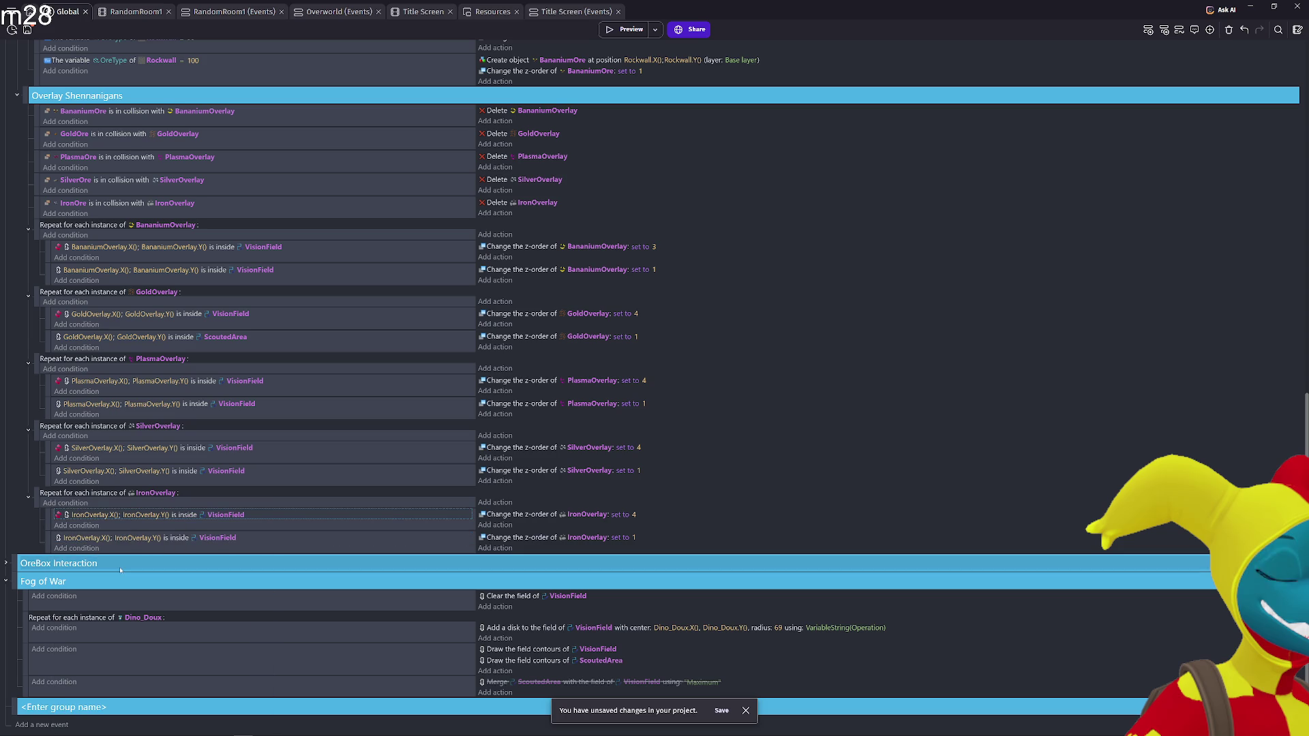
# Play-test the cave with both IronOverlay conditions inverted, then close the preview
pyautogui.click(610, 31)
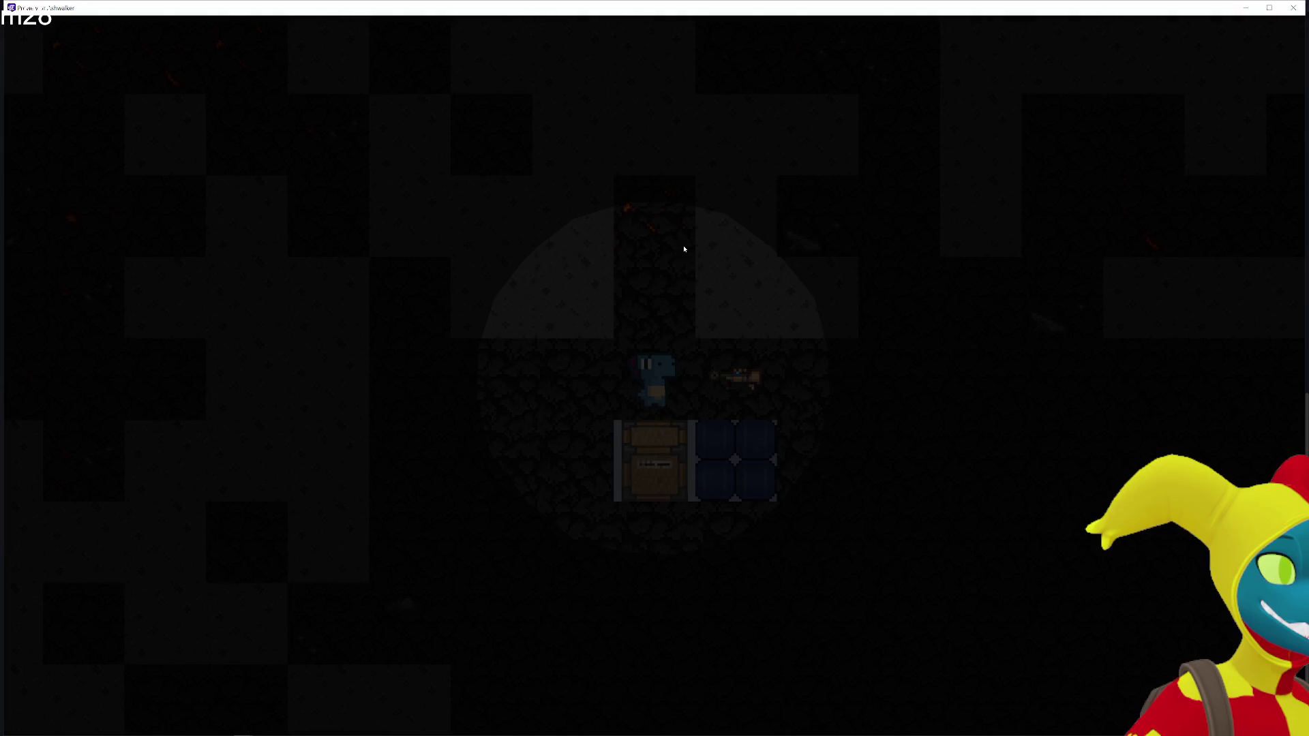
pyautogui.press('d')
pyautogui.press('w')
pyautogui.press('w')
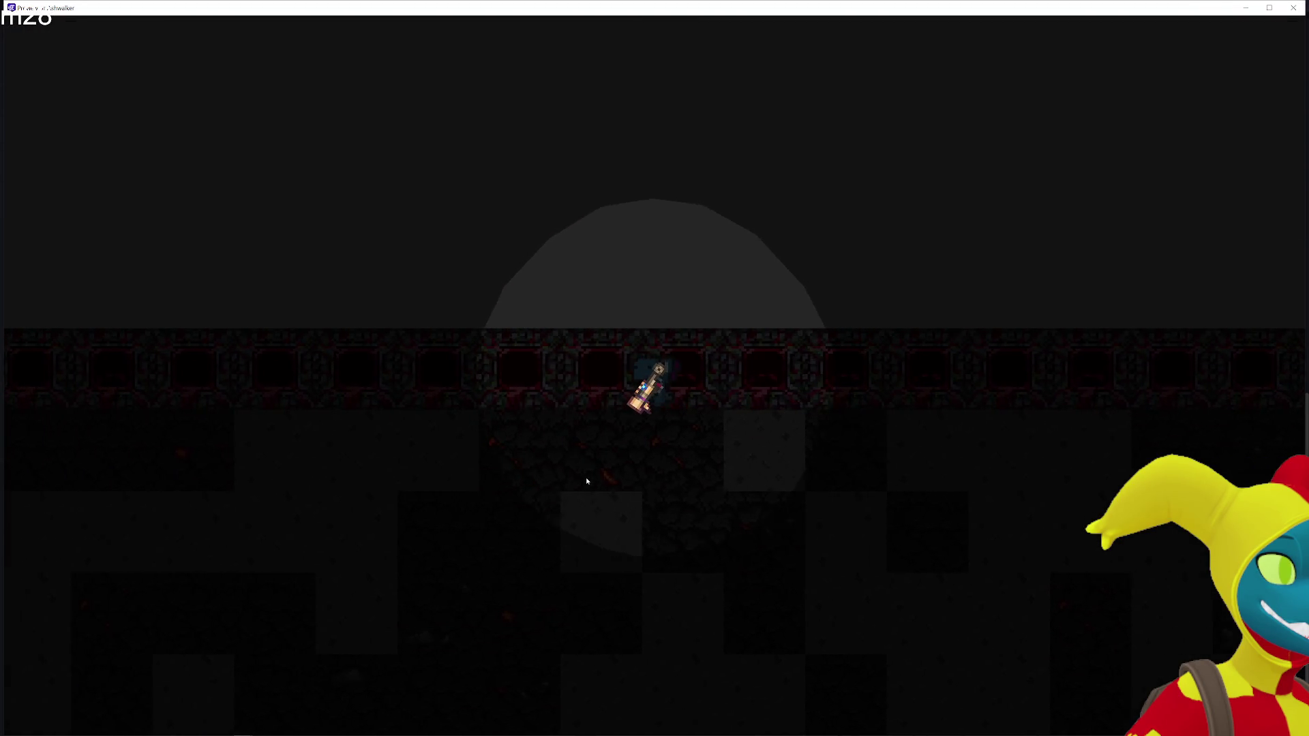
pyautogui.press('s')
pyautogui.press('w')
pyautogui.press('s')
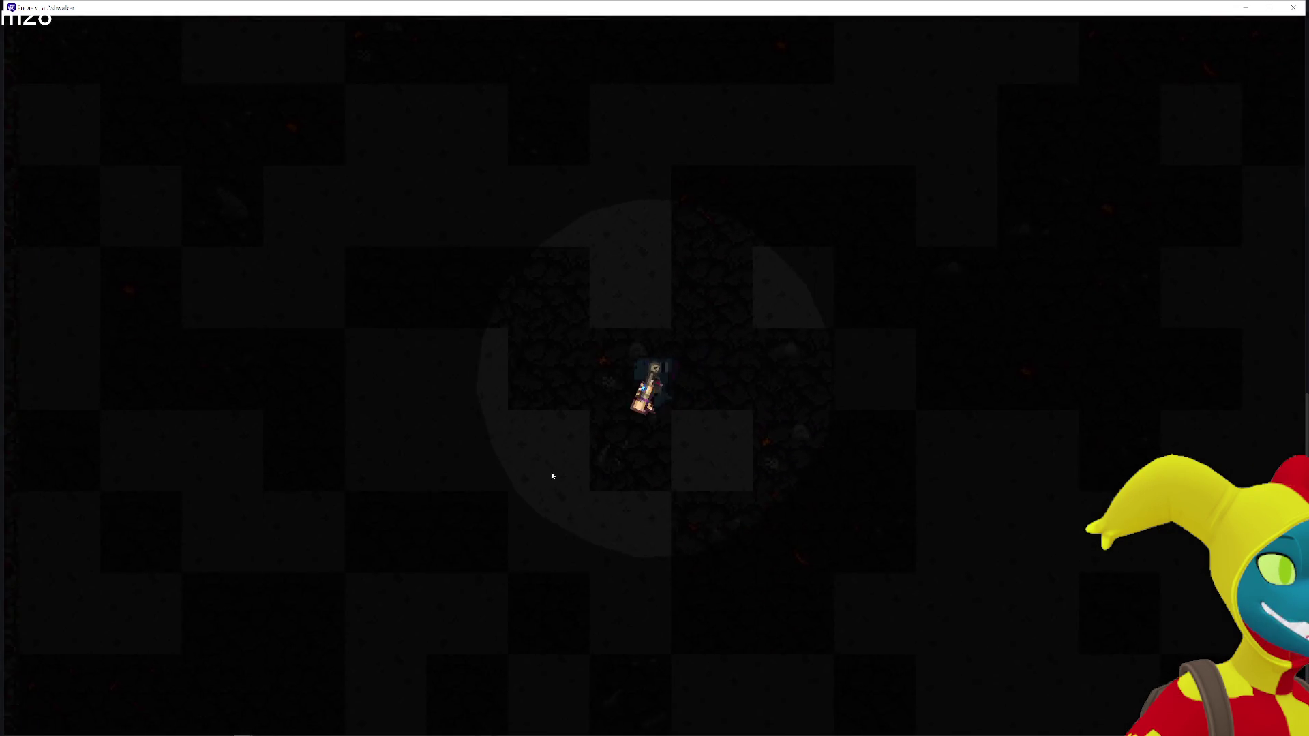
pyautogui.press('a')
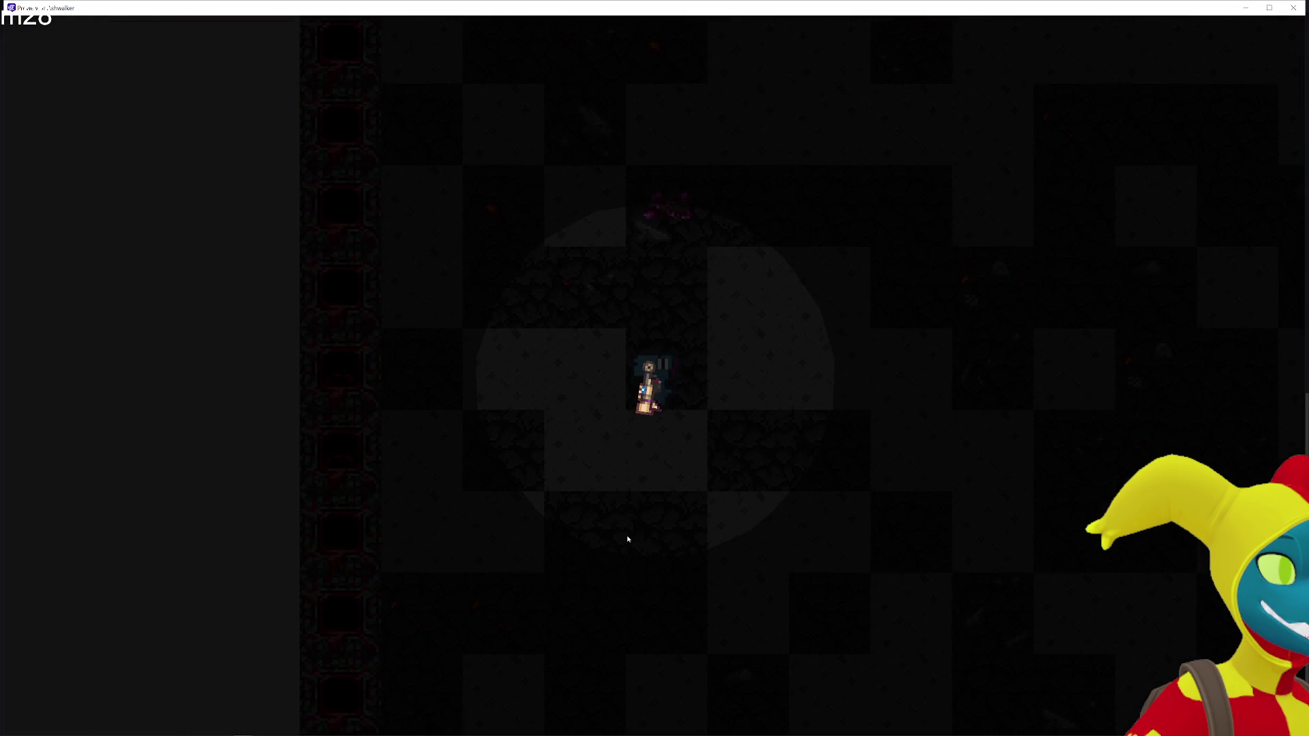
pyautogui.press('s')
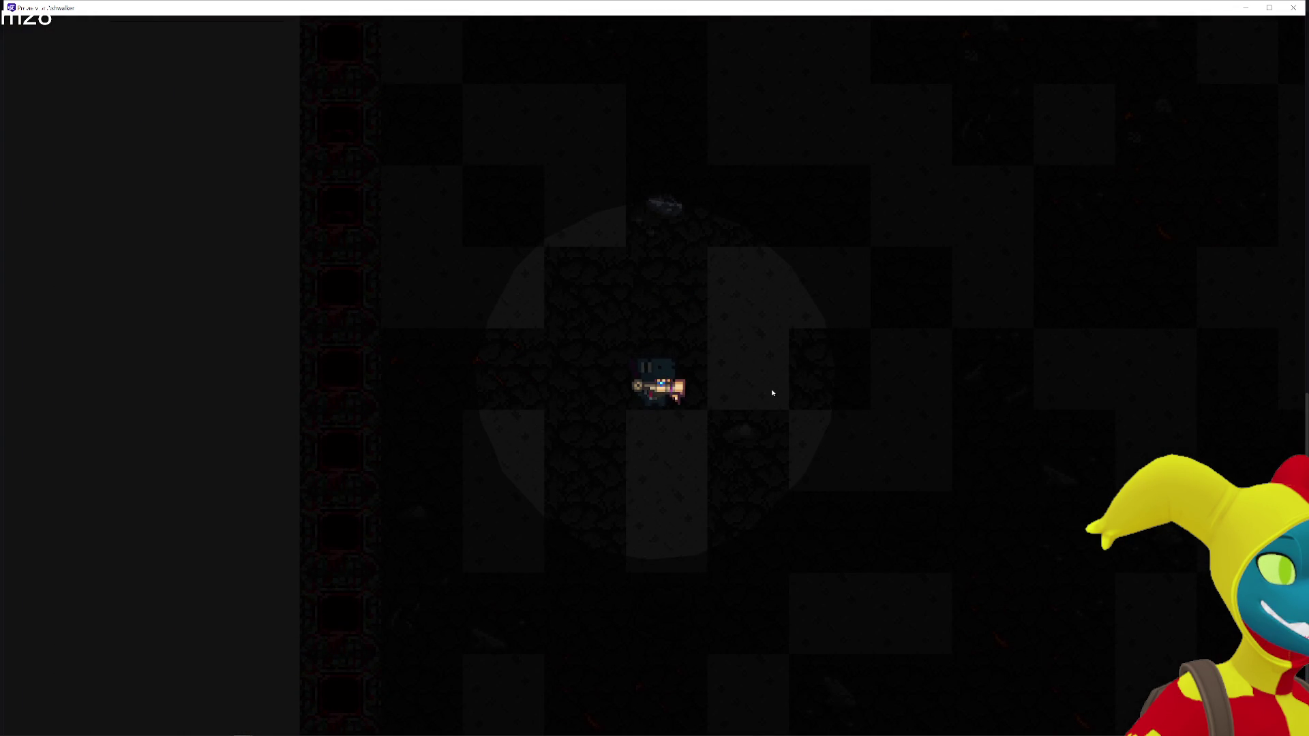
pyautogui.press('d')
pyautogui.press('d')
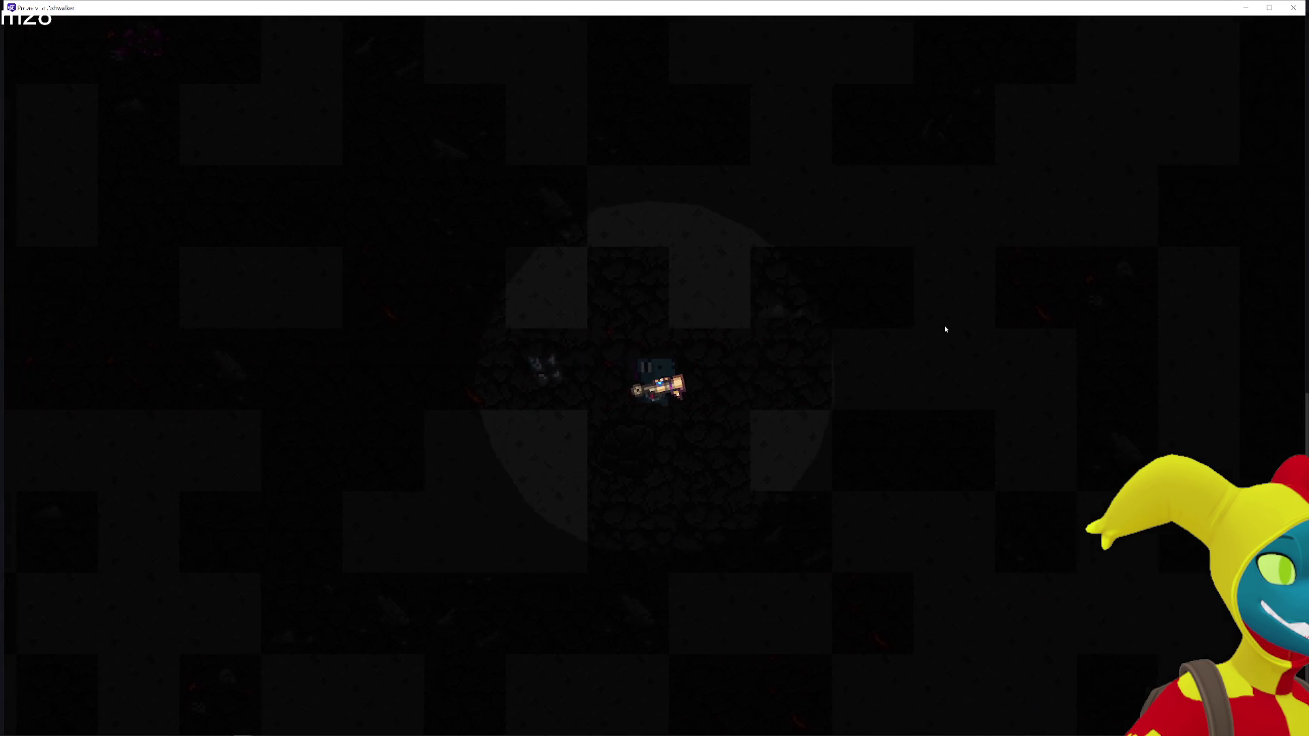
pyautogui.click(1293, 8)
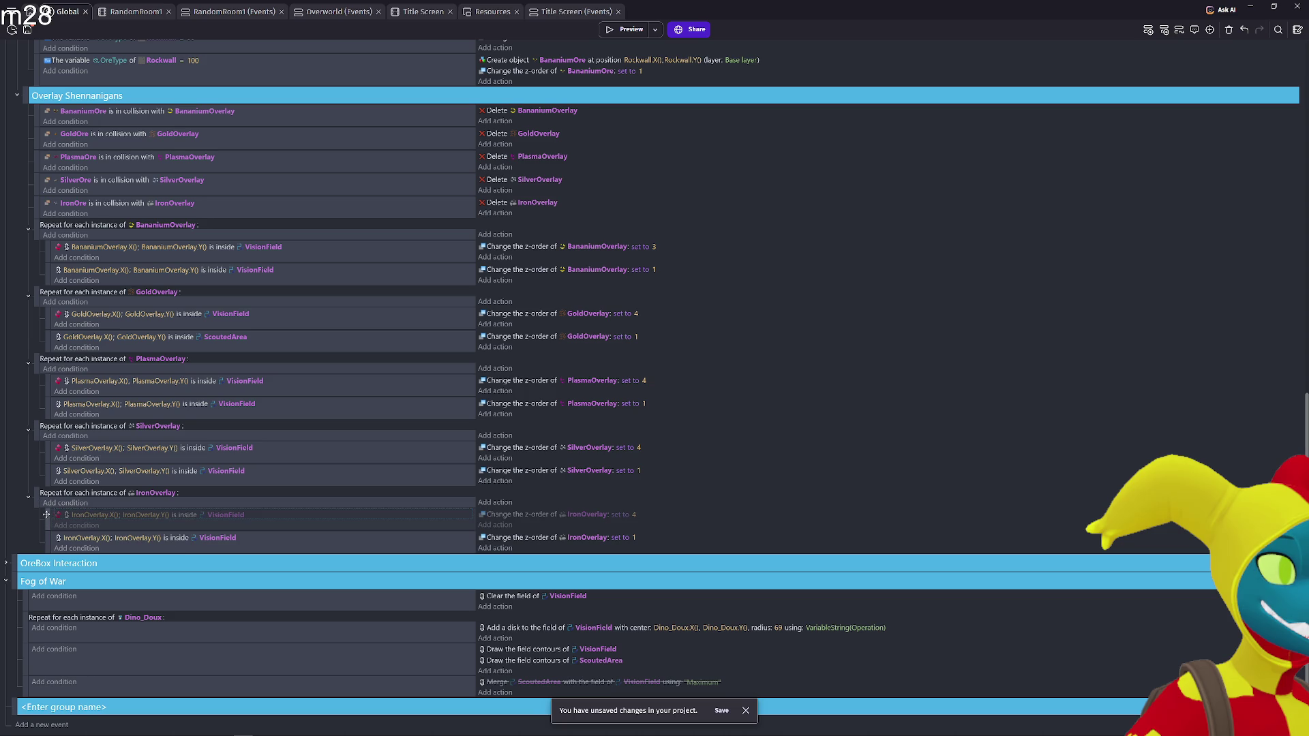
# Reorder the two IronOverlay z-order events, move them out of their Repeat loop, and play-test the cave
pyautogui.moveTo(51, 521)
pyautogui.mouseDown()
pyautogui.moveTo(52, 533)
pyautogui.moveTo(34, 504)
pyautogui.mouseUp()
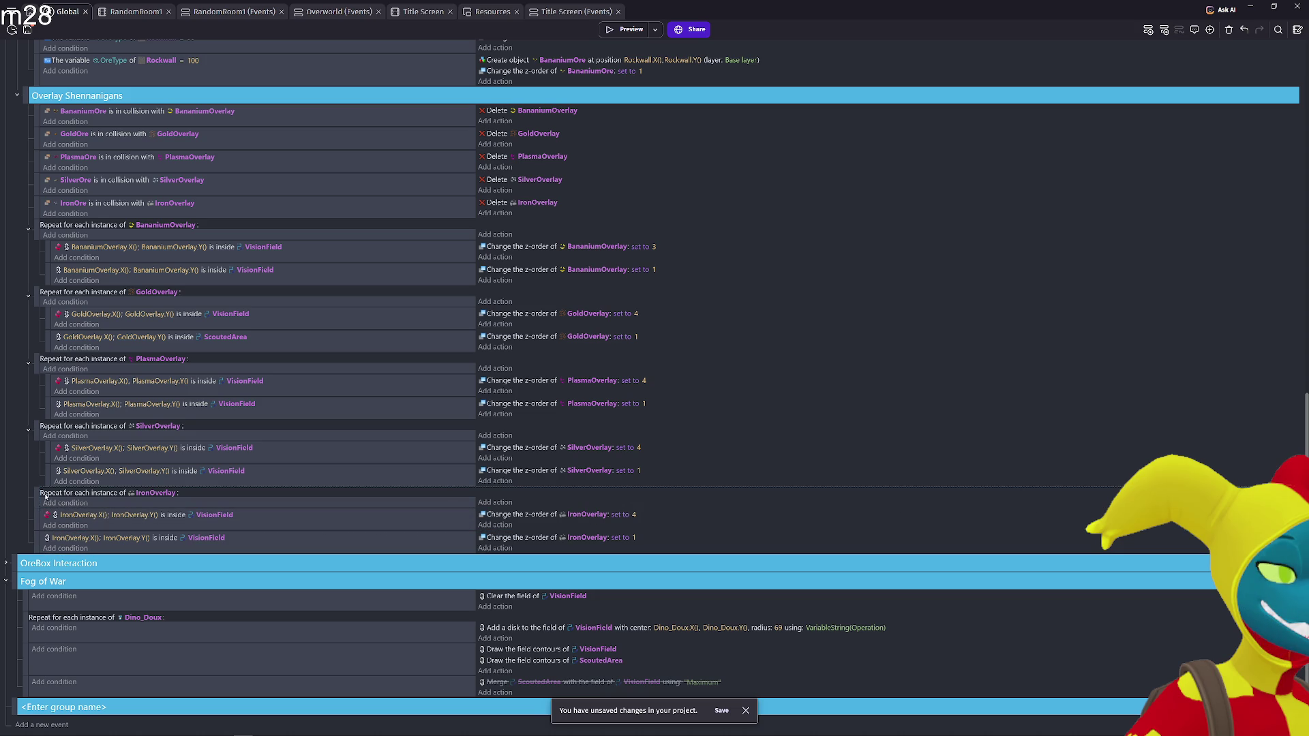
pyautogui.moveTo(38, 493); pyautogui.dragTo(79, 476)
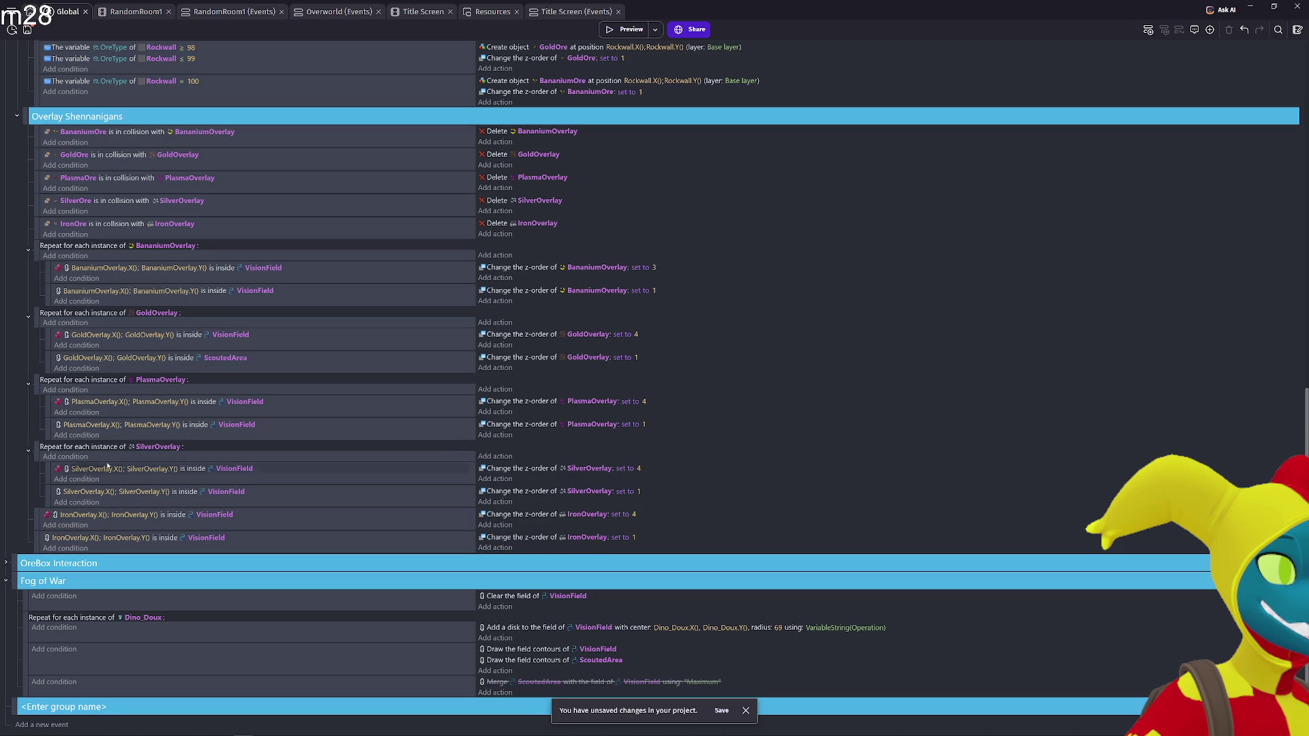
pyautogui.click(622, 30)
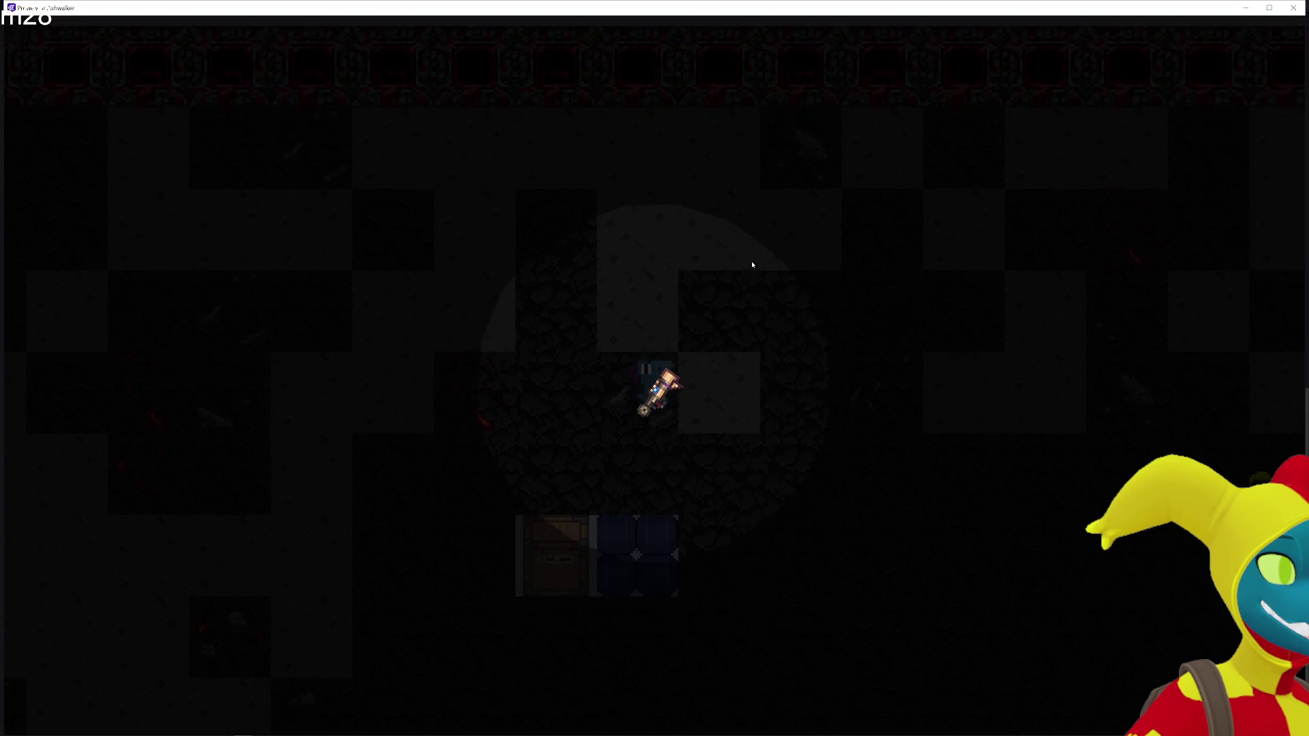
pyautogui.press('a')
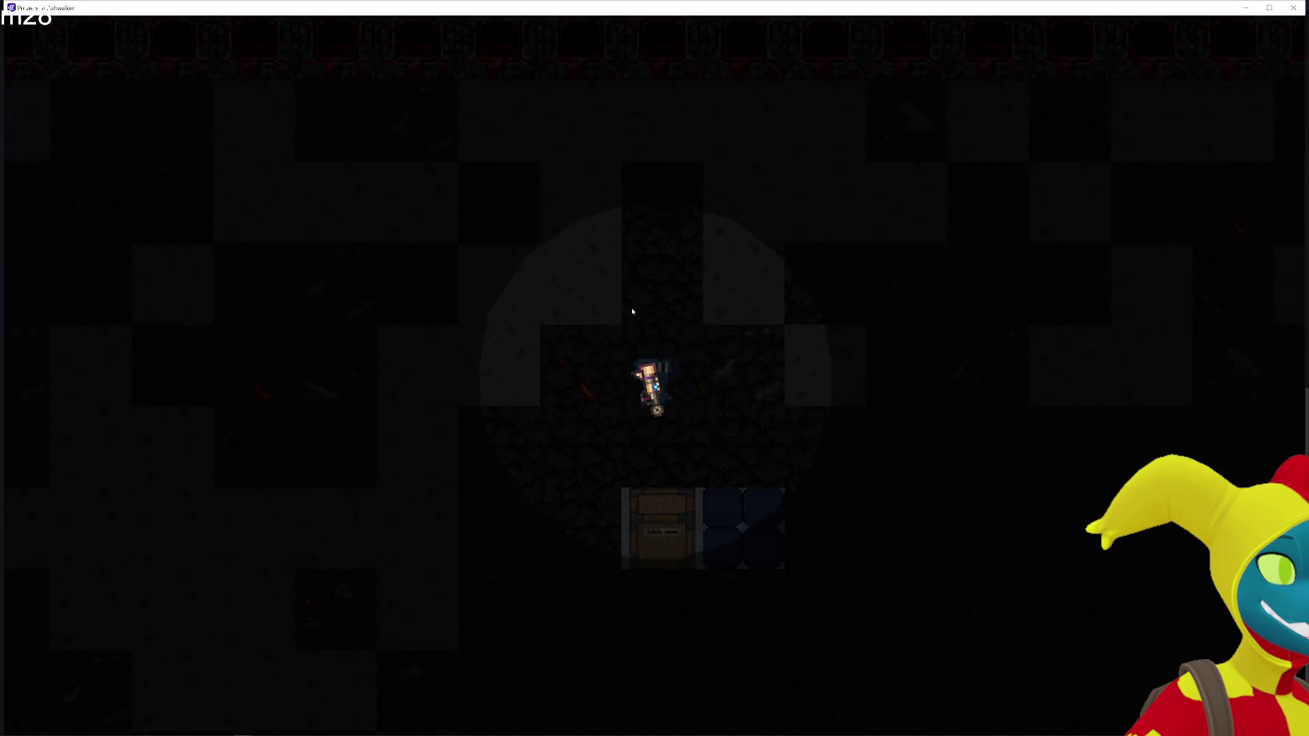
pyautogui.press('s')
pyautogui.press('w')
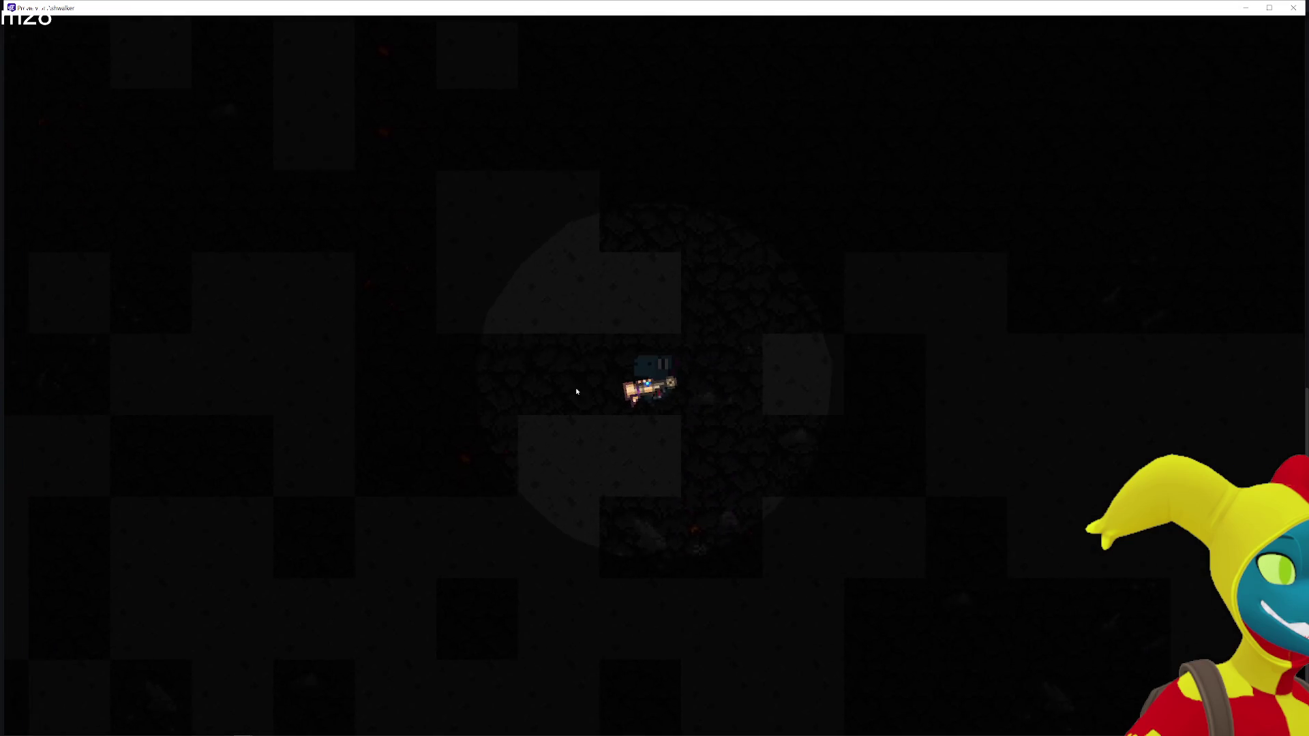
pyautogui.press('s')
pyautogui.press('d')
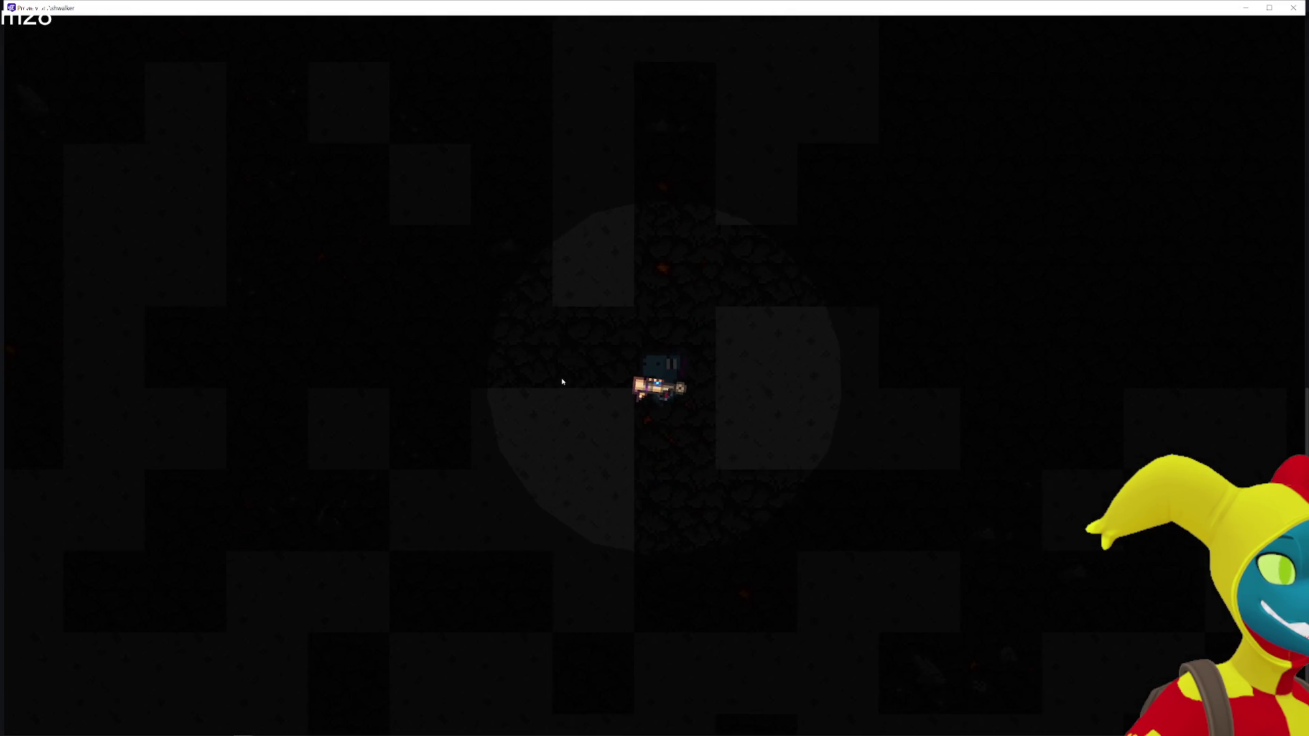
pyautogui.press('a')
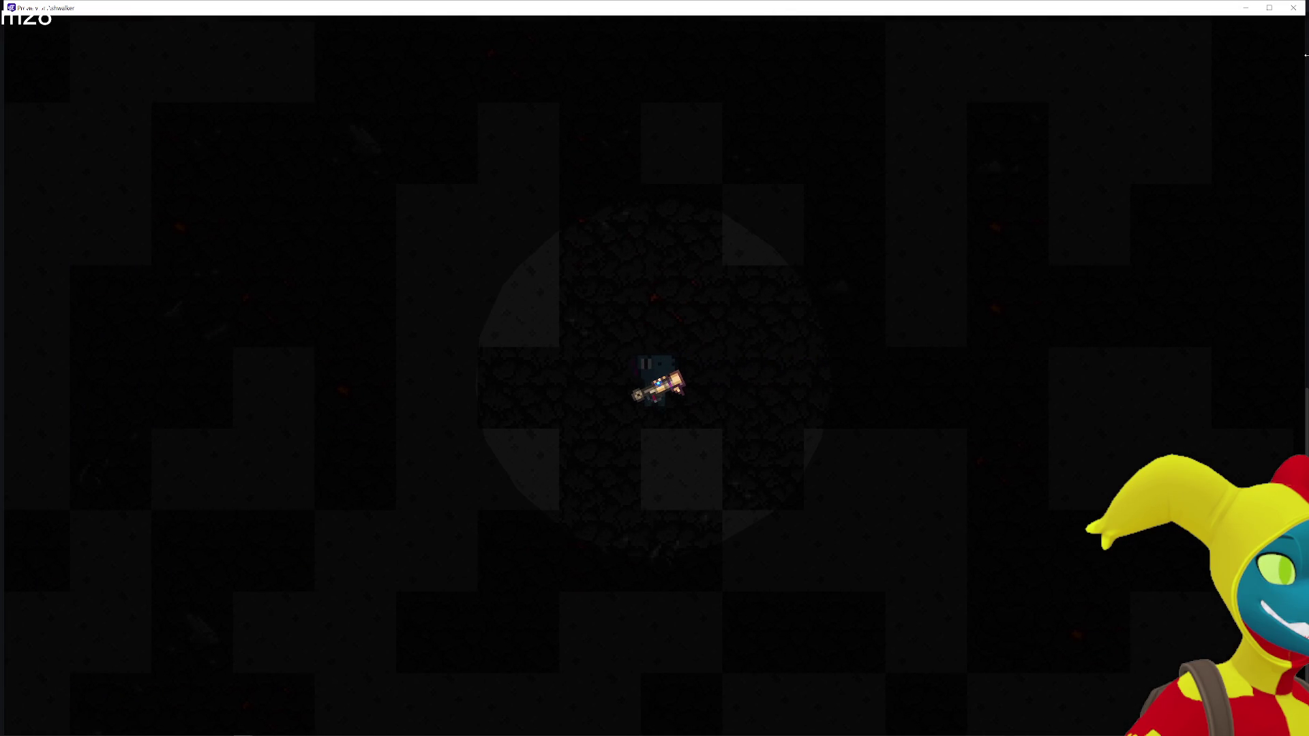
pyautogui.click(1297, 8)
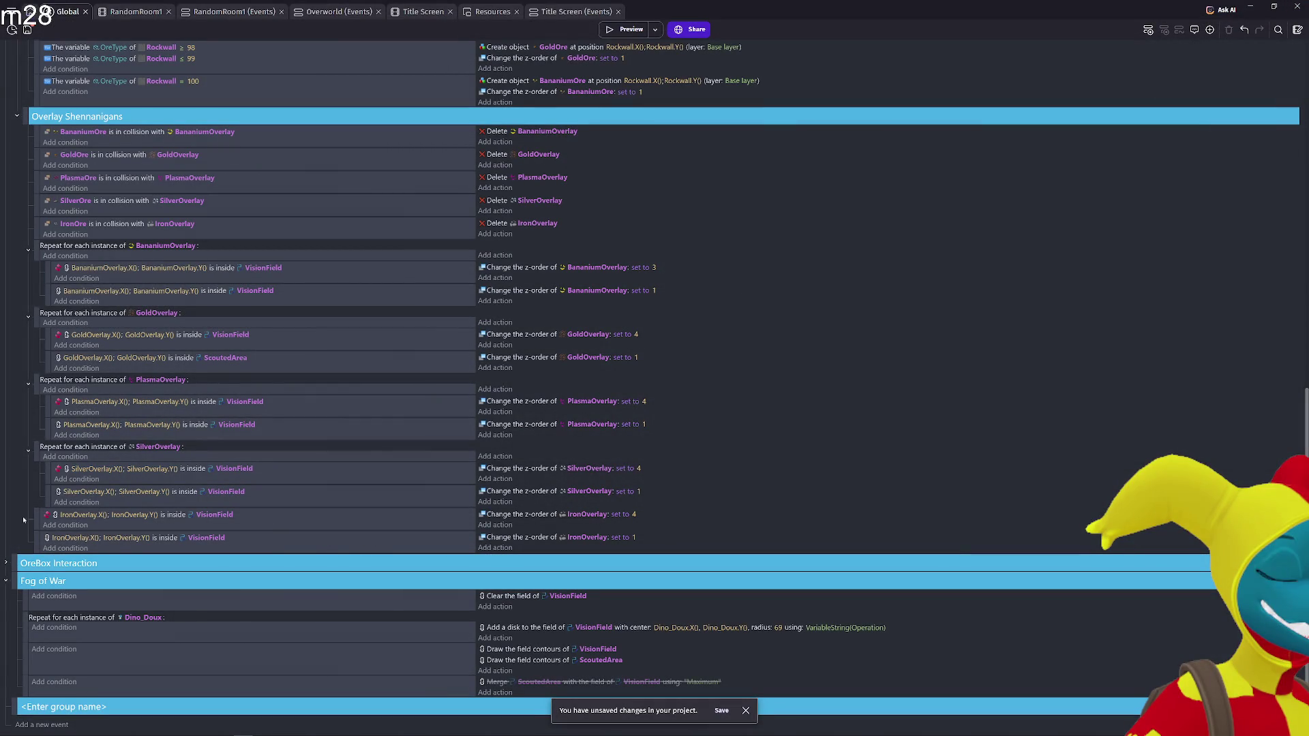
# Uninvert the first IronOverlay condition and invert the second one
pyautogui.click(80, 517)
pyautogui.rightClick(66, 519)
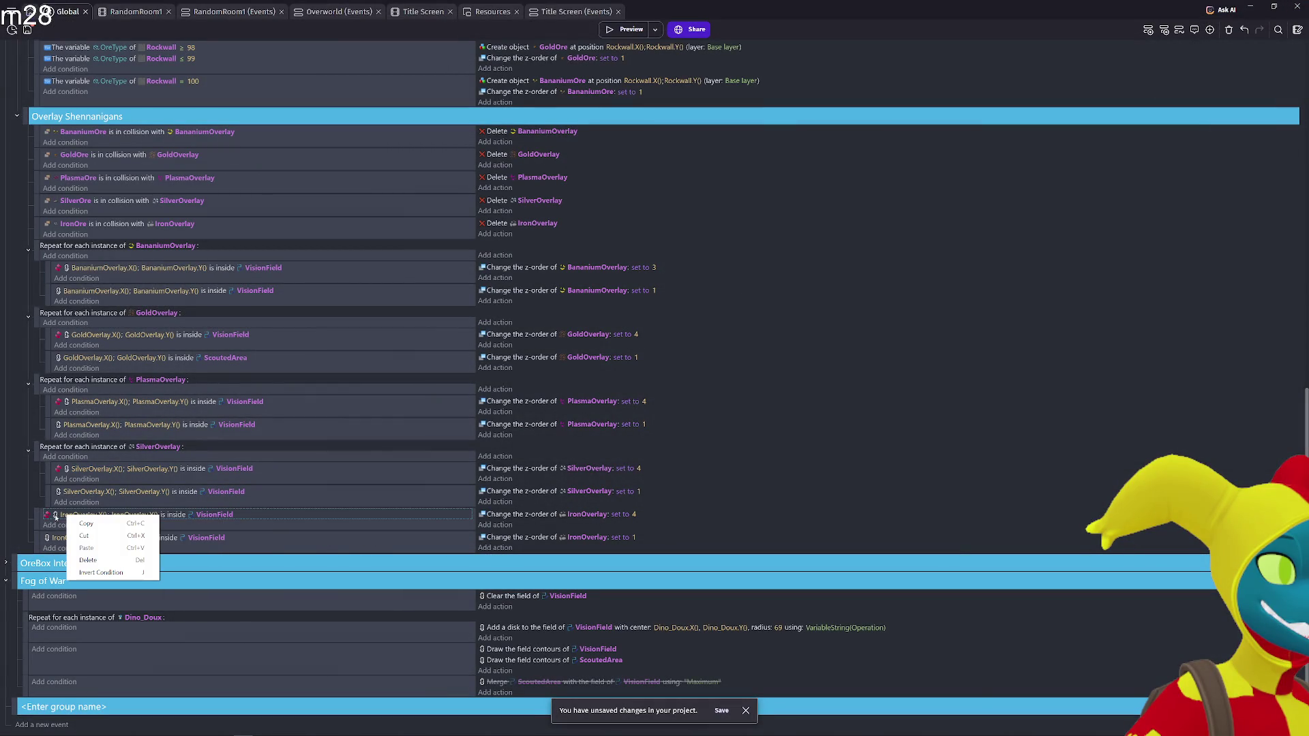
pyautogui.click(71, 546)
pyautogui.rightClick(71, 547)
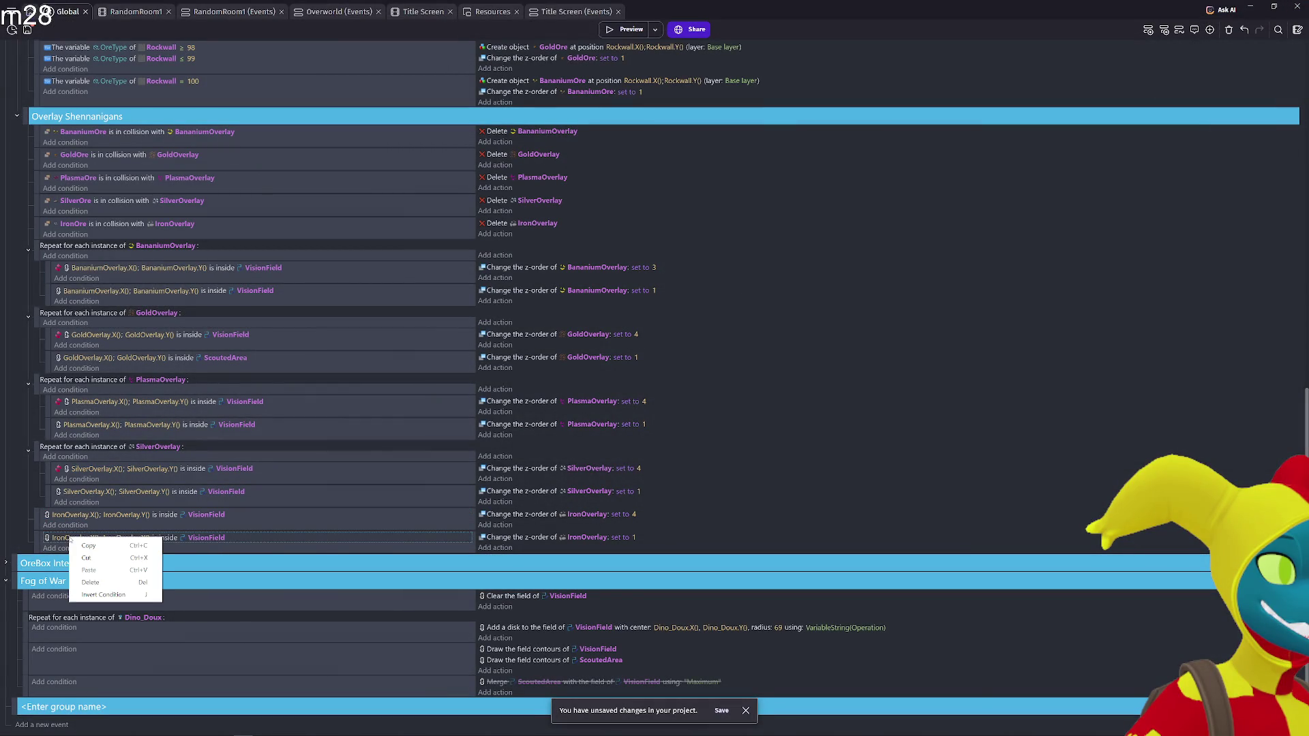
pyautogui.click(103, 600)
pyautogui.rightClick(86, 544)
pyautogui.click(102, 562)
# Walk the character through the cave preview to test the fog, then close it
pyautogui.click(619, 32)
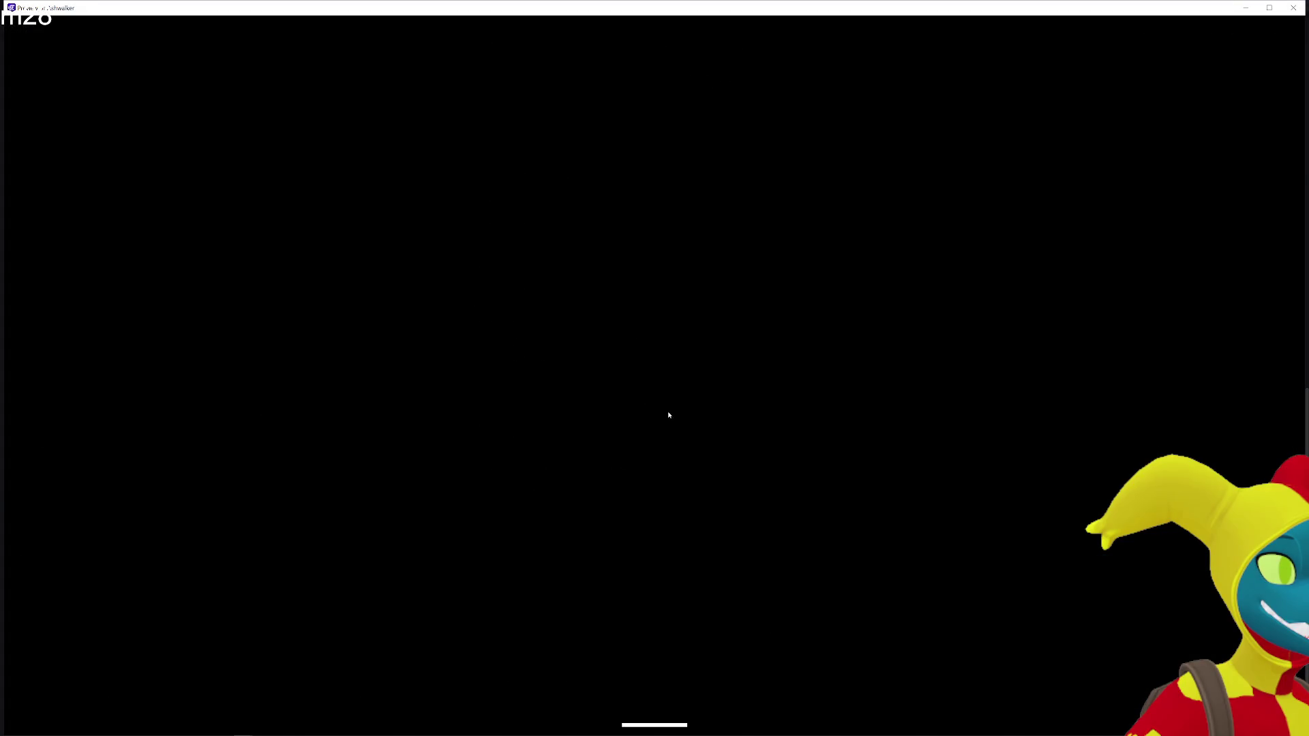
pyautogui.press('a')
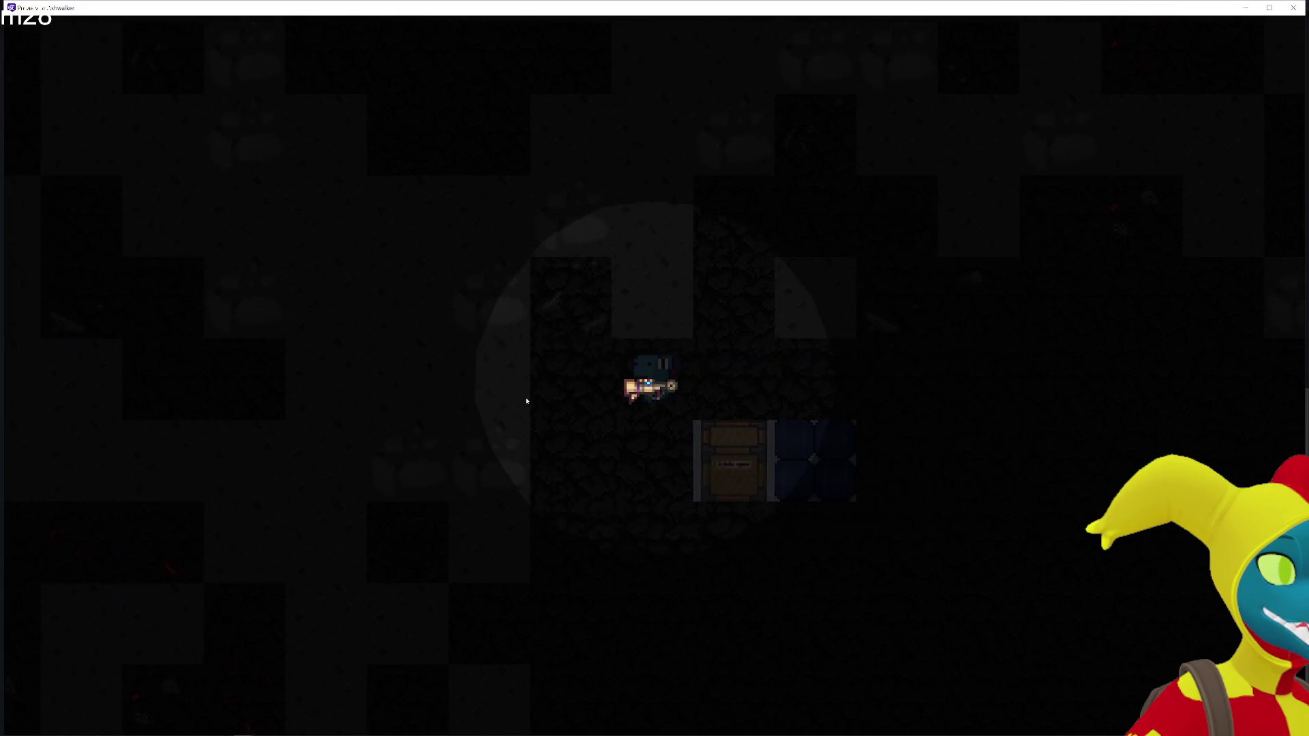
pyautogui.press('w')
pyautogui.press('s')
pyautogui.press('s')
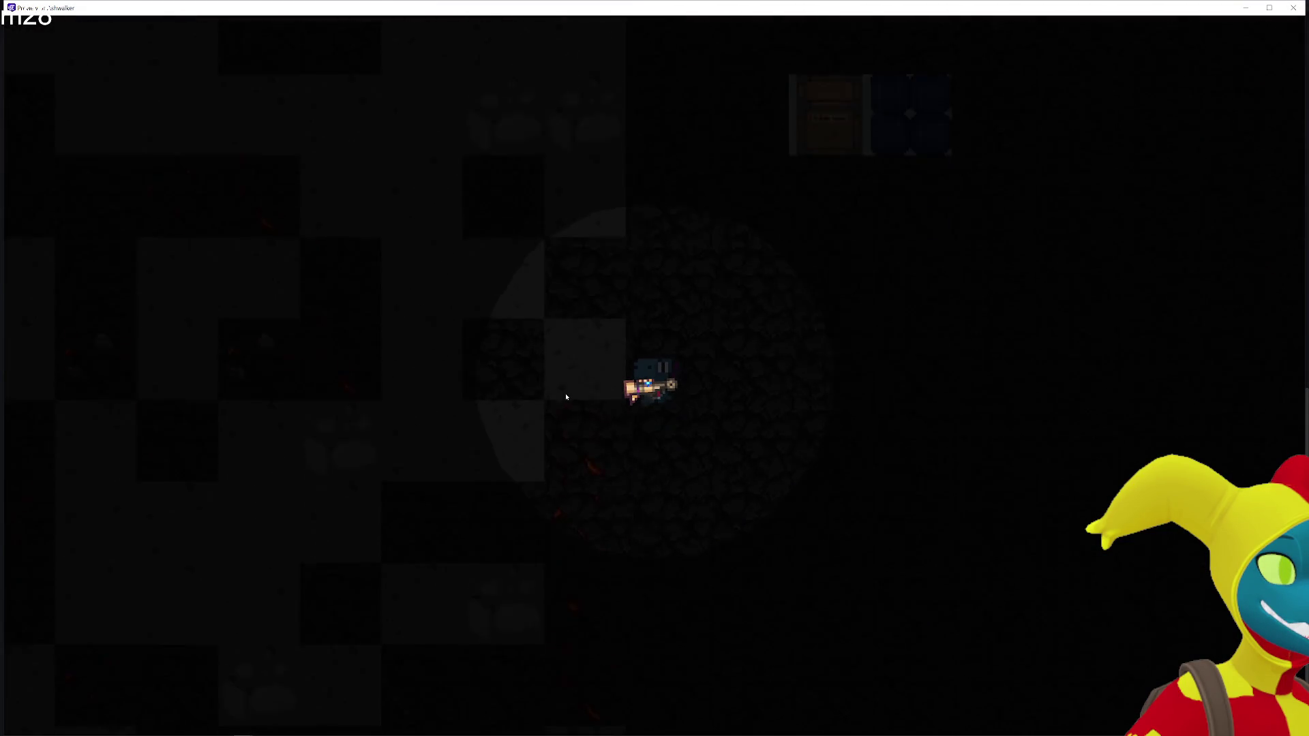
pyautogui.press('a')
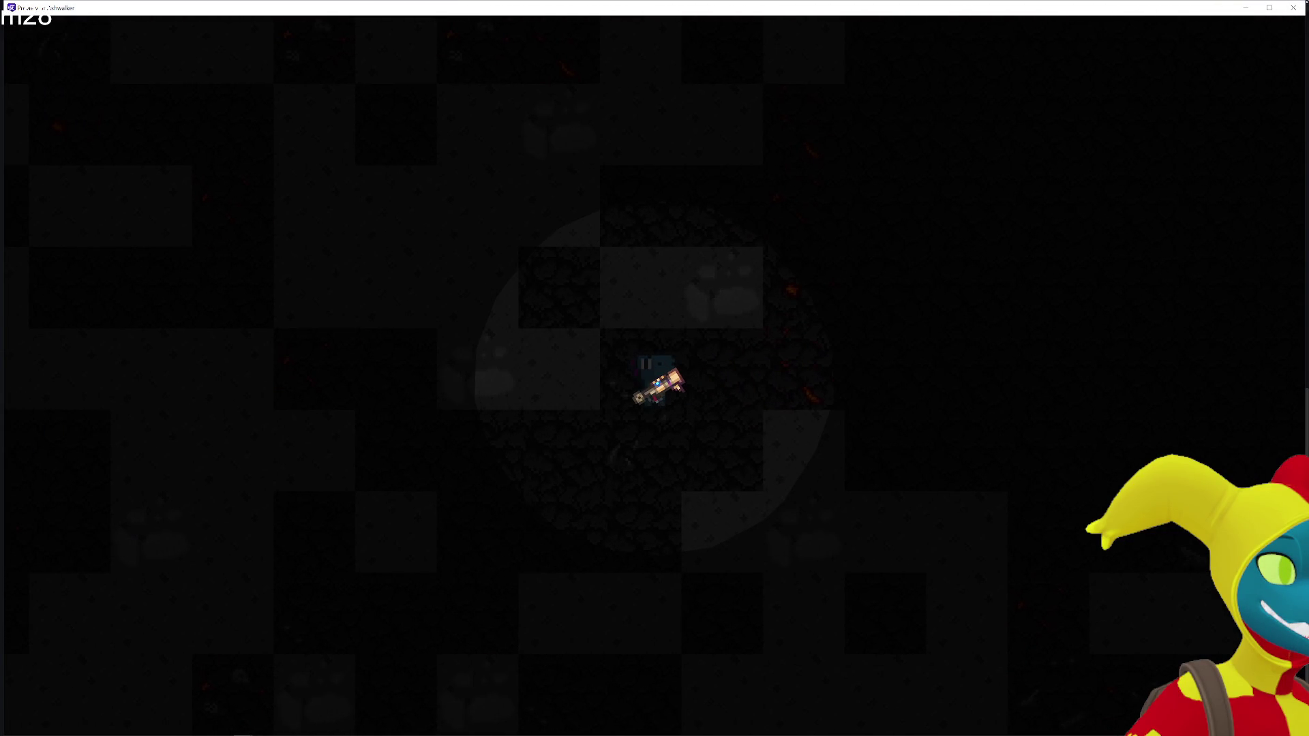
pyautogui.click(1301, 12)
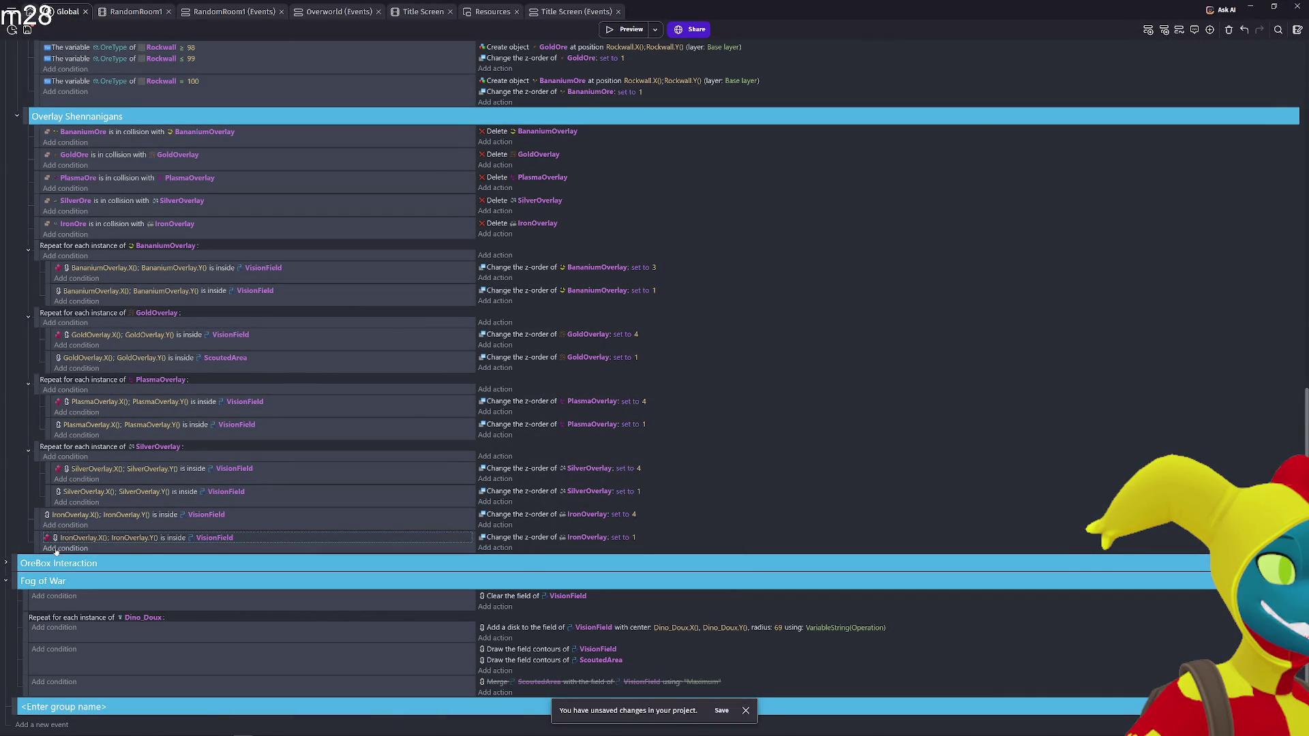
# Disable the last IronOverlay z-order event and re-test the overlays in the preview
pyautogui.press('d')
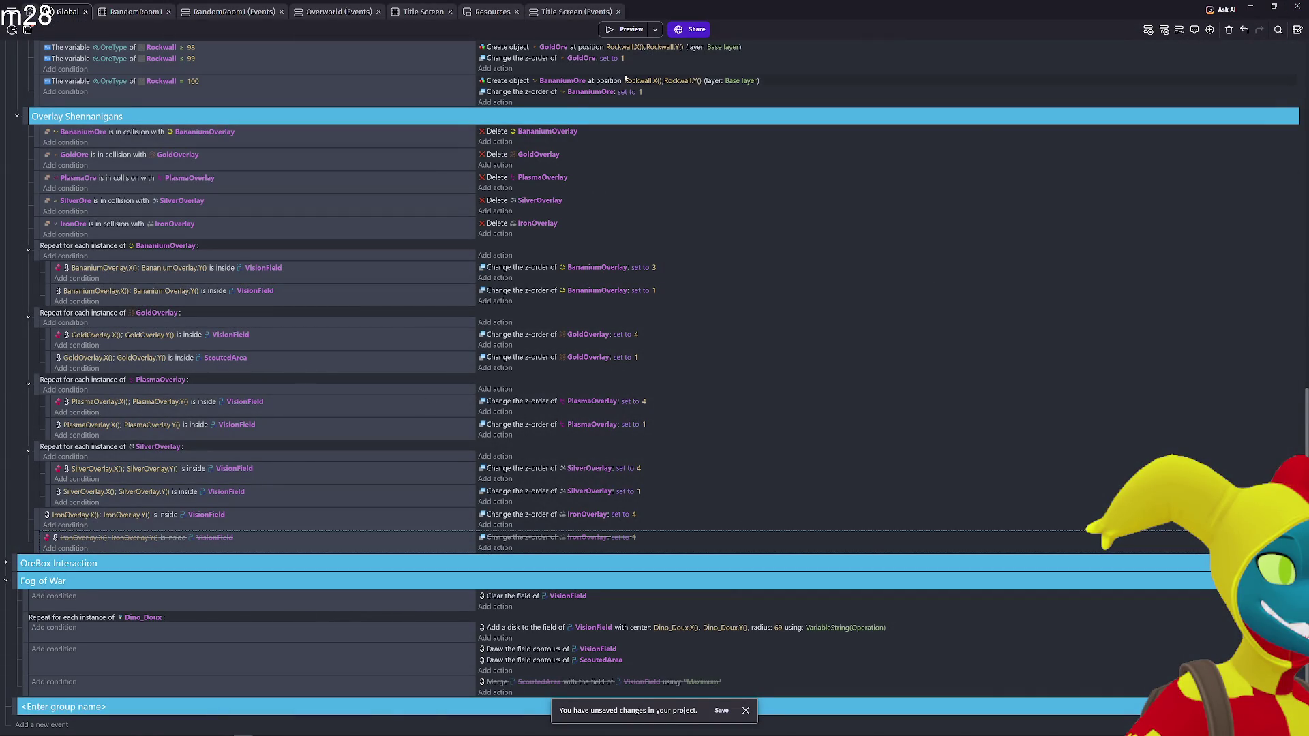
pyautogui.click(624, 30)
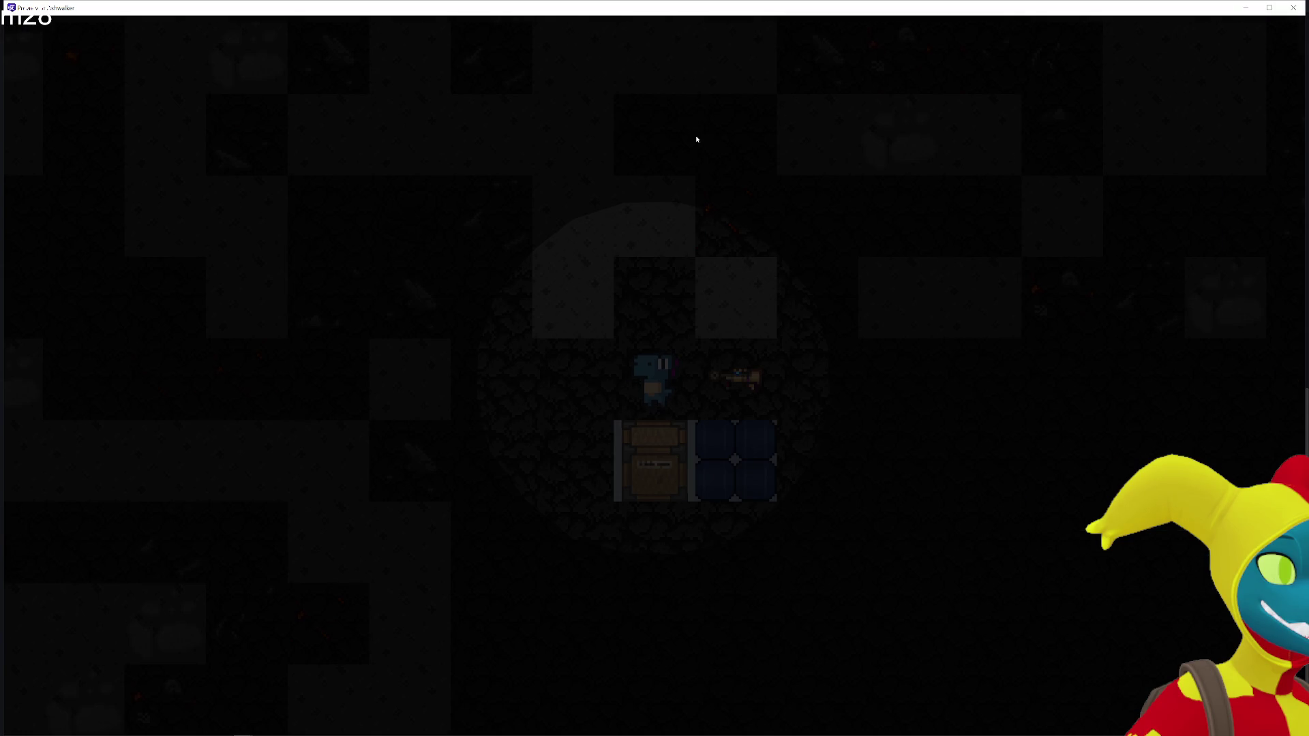
pyautogui.press('Right')
pyautogui.press('Right')
pyautogui.press('Up')
pyautogui.press('Up')
pyautogui.press('Right')
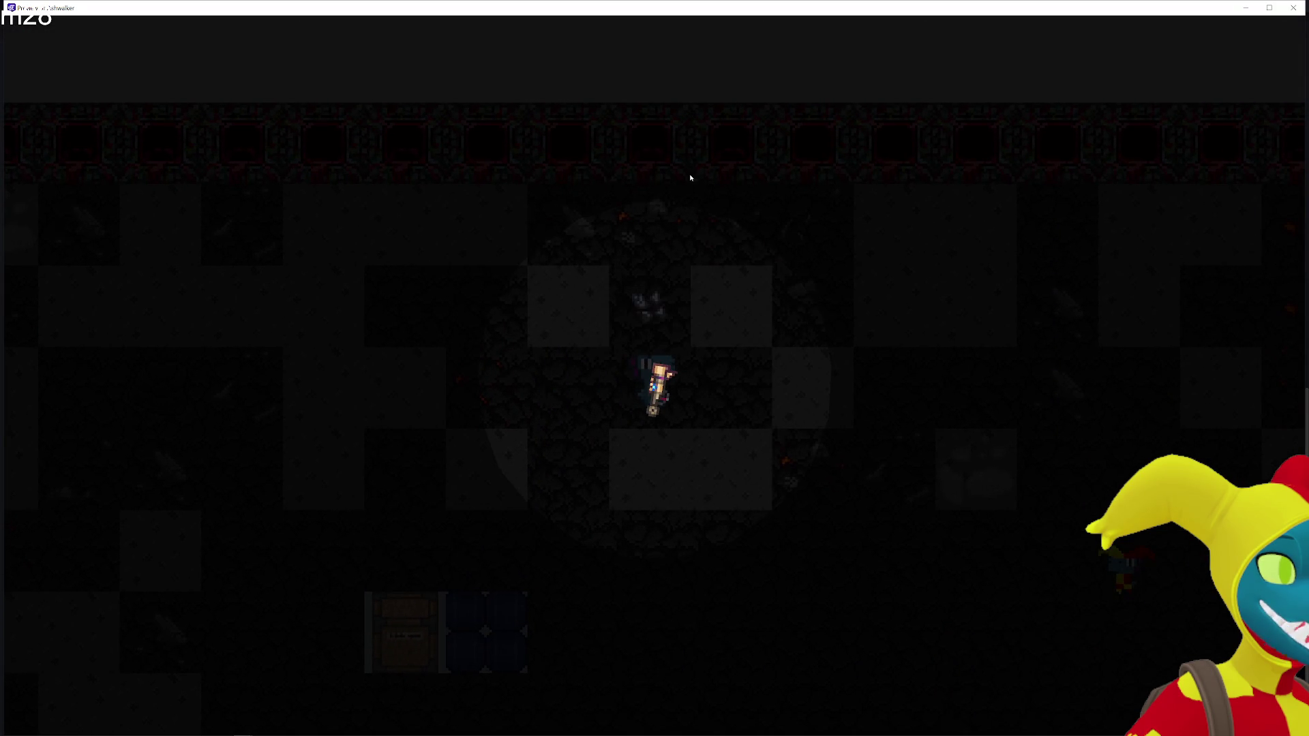
pyautogui.press('Left')
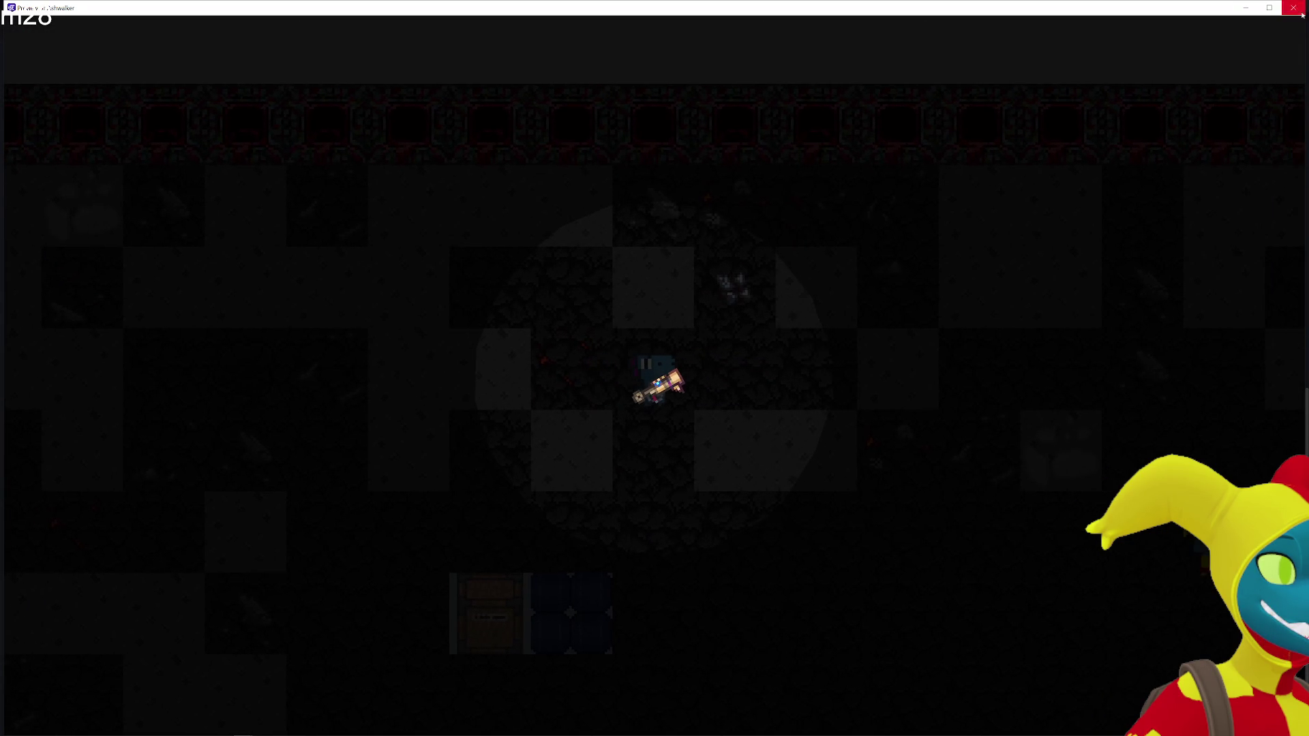
pyautogui.click(1294, 8)
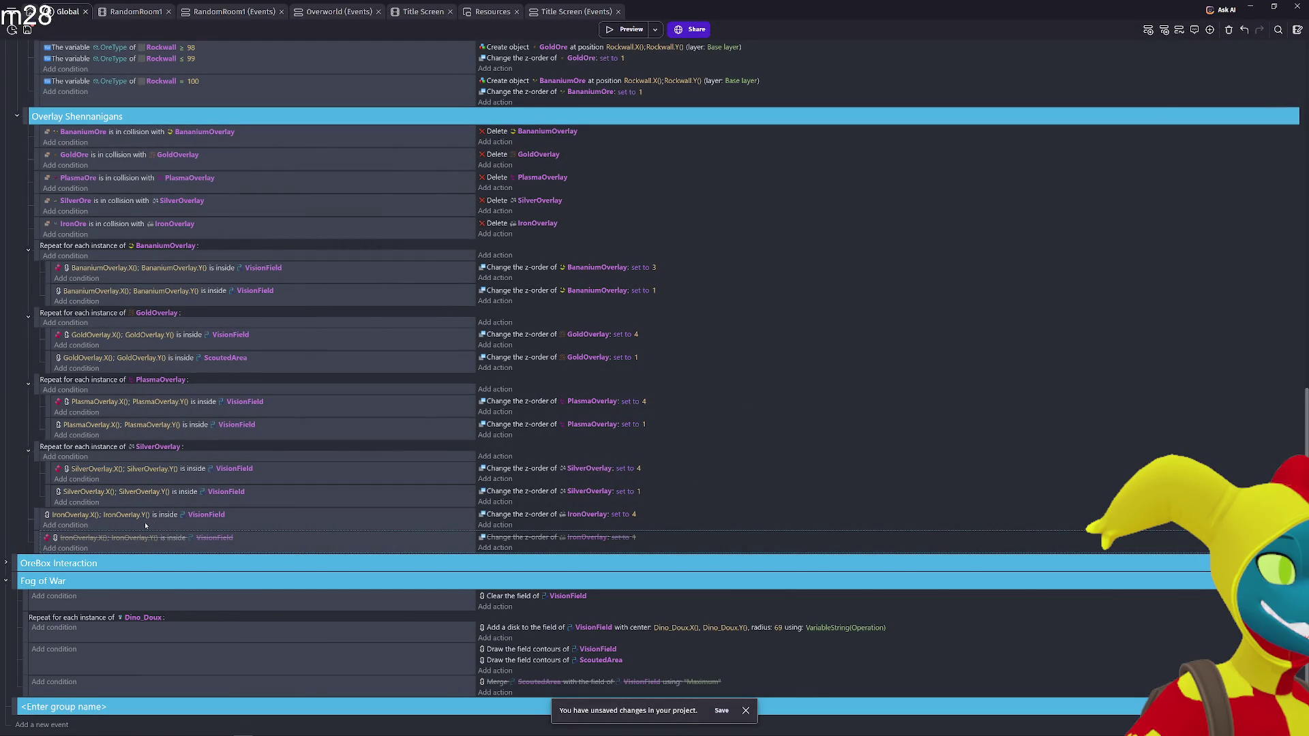
# Switch the first IronOverlay condition to ScoutedArea and test it in the preview
pyautogui.click(215, 517)
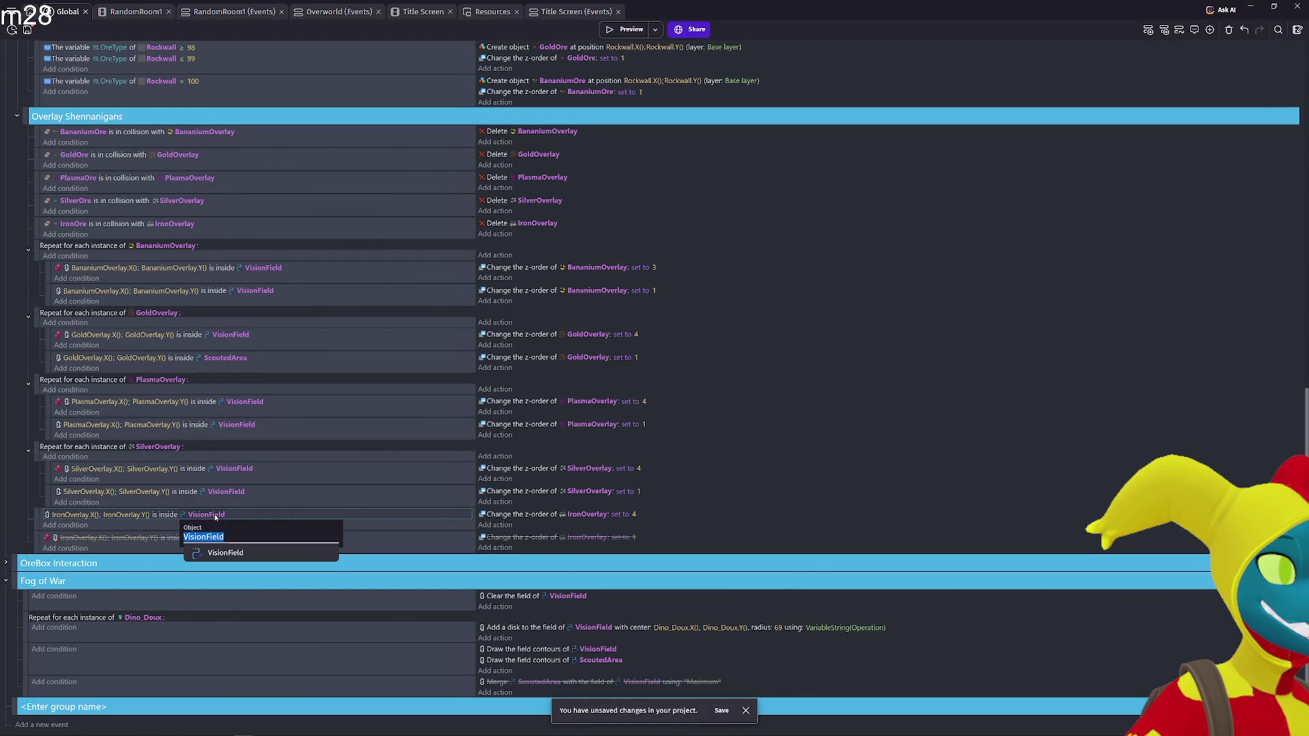
pyautogui.write('sh')
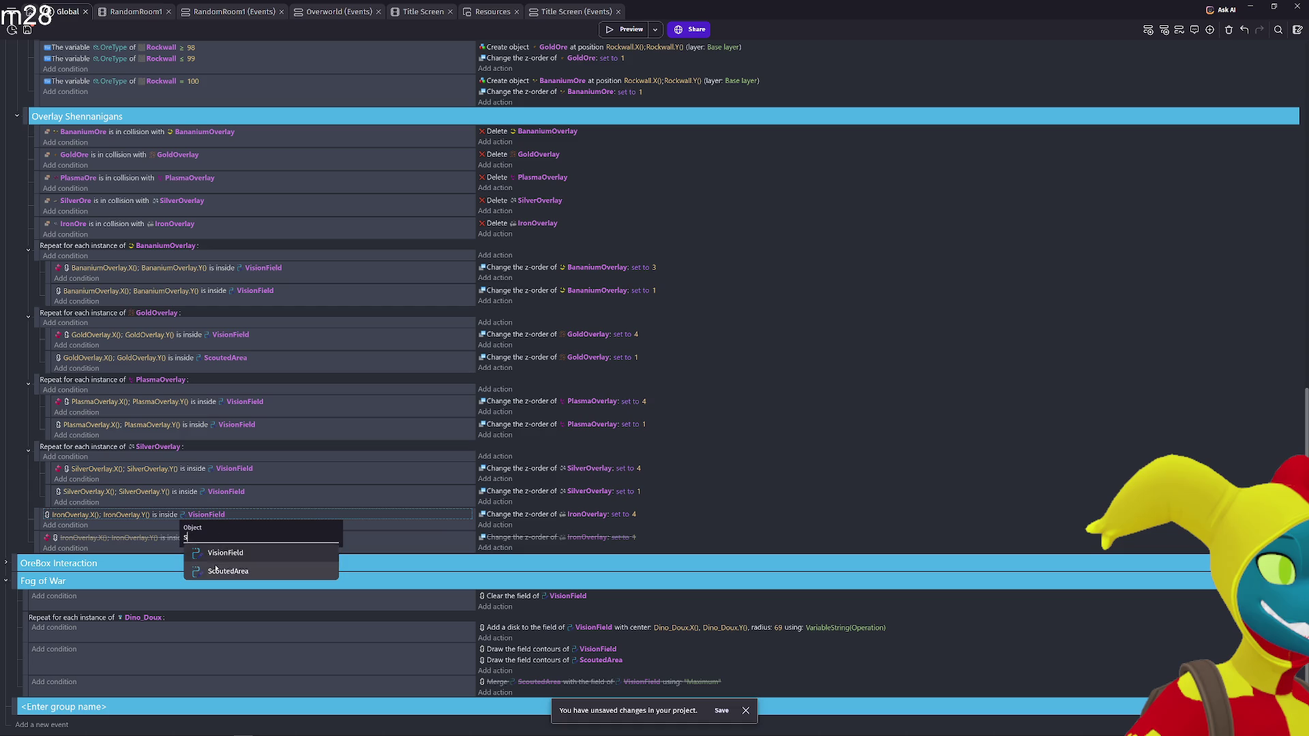
pyautogui.click(216, 571)
pyautogui.click(621, 29)
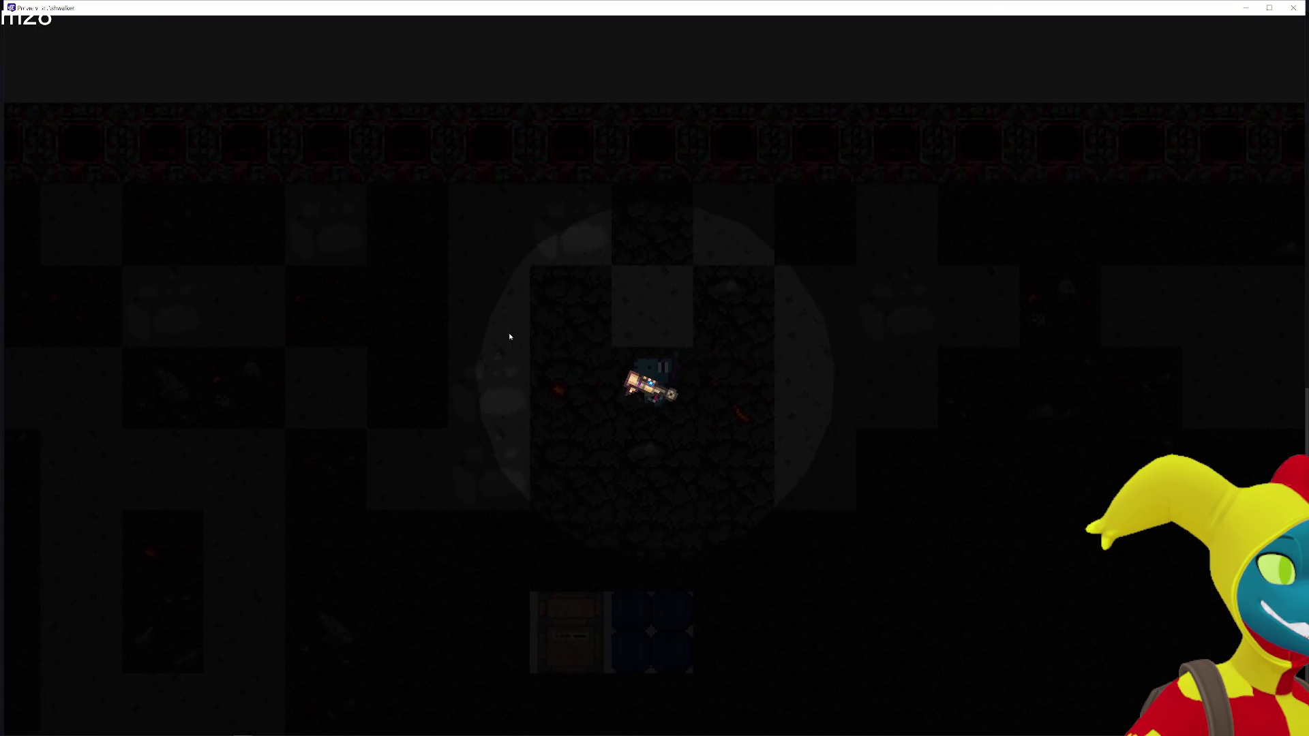
pyautogui.press('s')
pyautogui.press('d')
pyautogui.click(1294, 7)
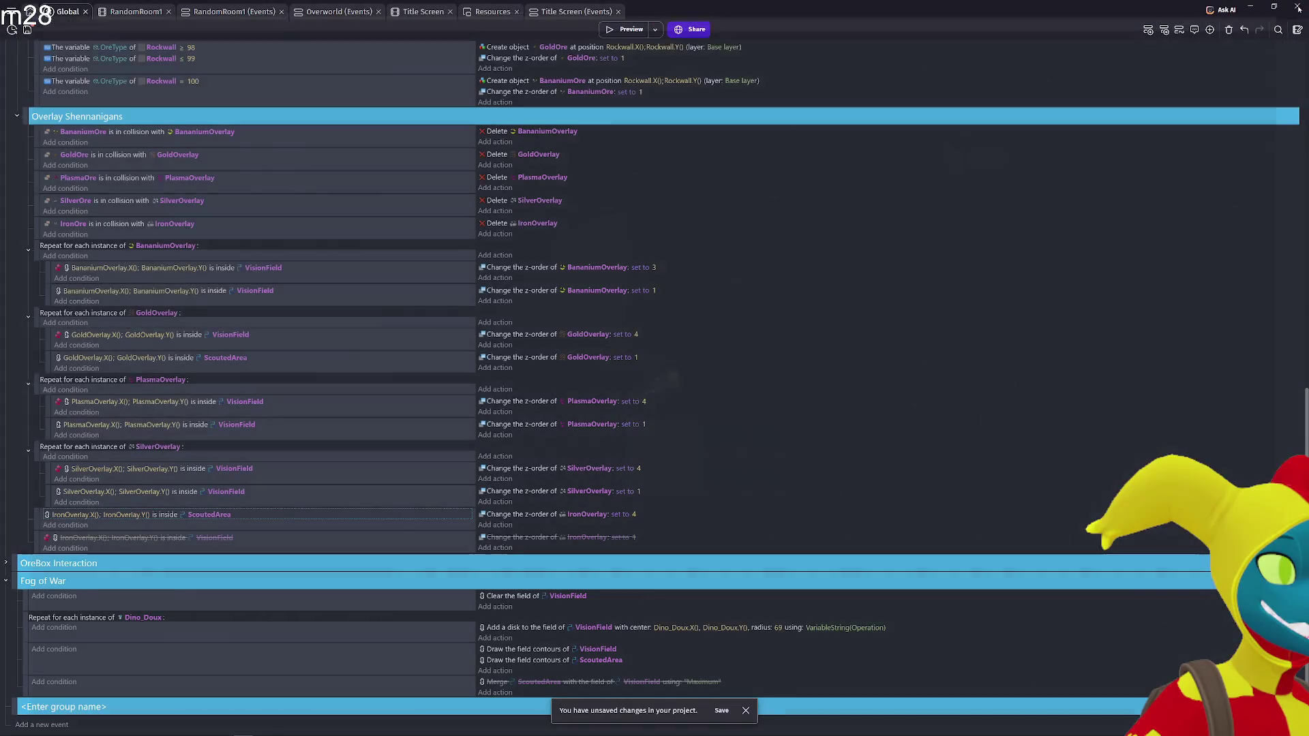
# Re-enable the last IronOverlay event, point its inverted condition at ScoutedArea, and preview
pyautogui.click(35, 543)
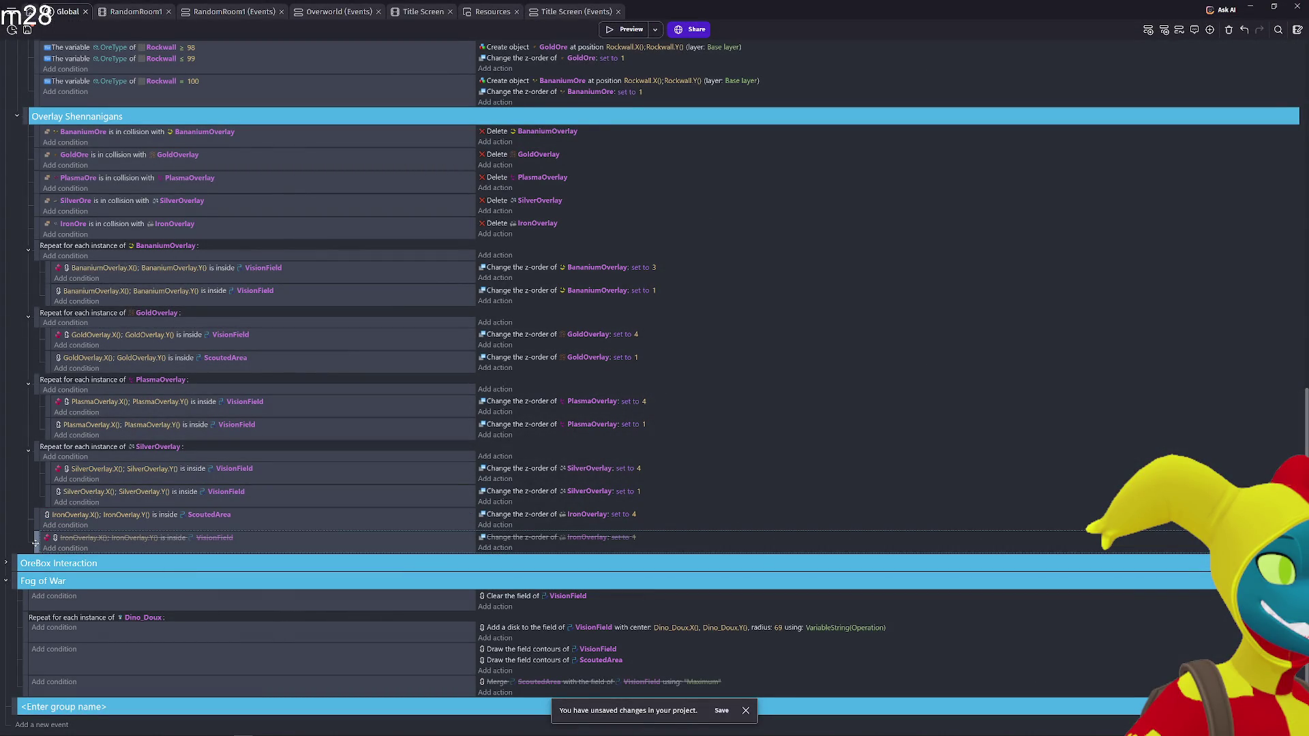
pyautogui.press('d')
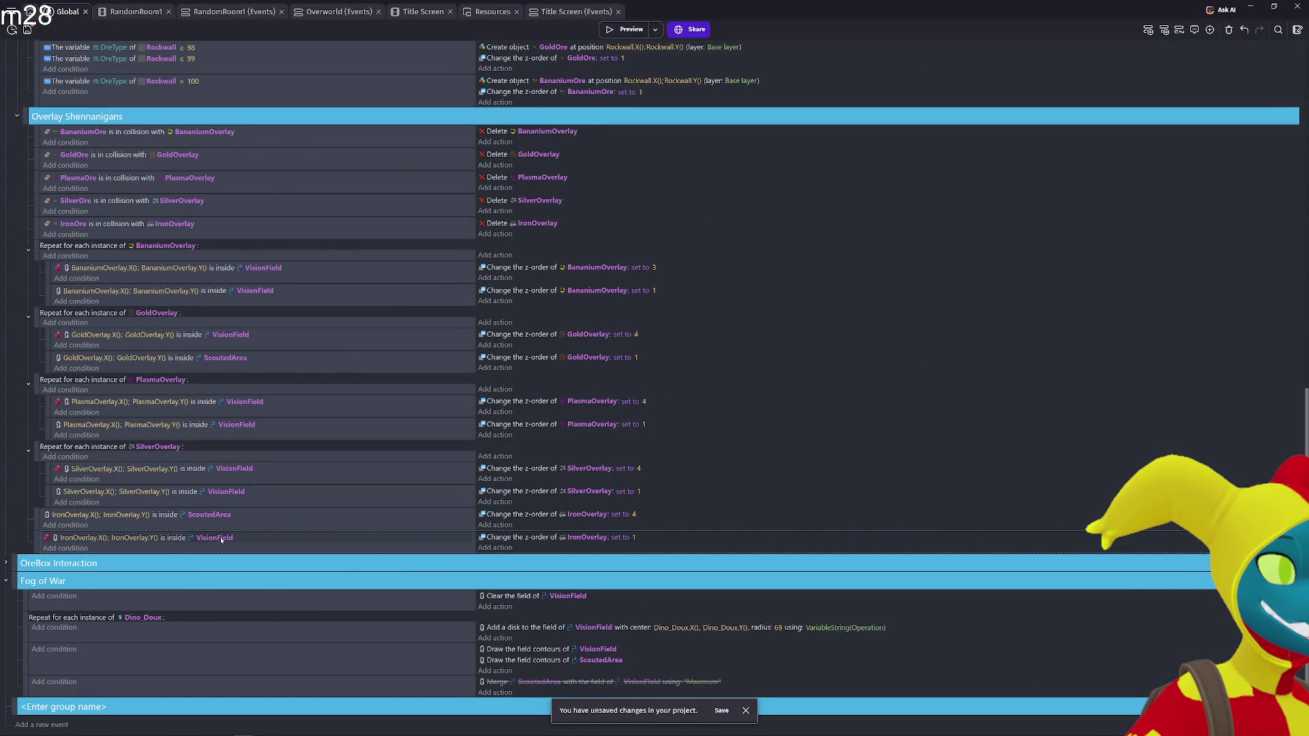
pyautogui.click(225, 540)
pyautogui.write('S')
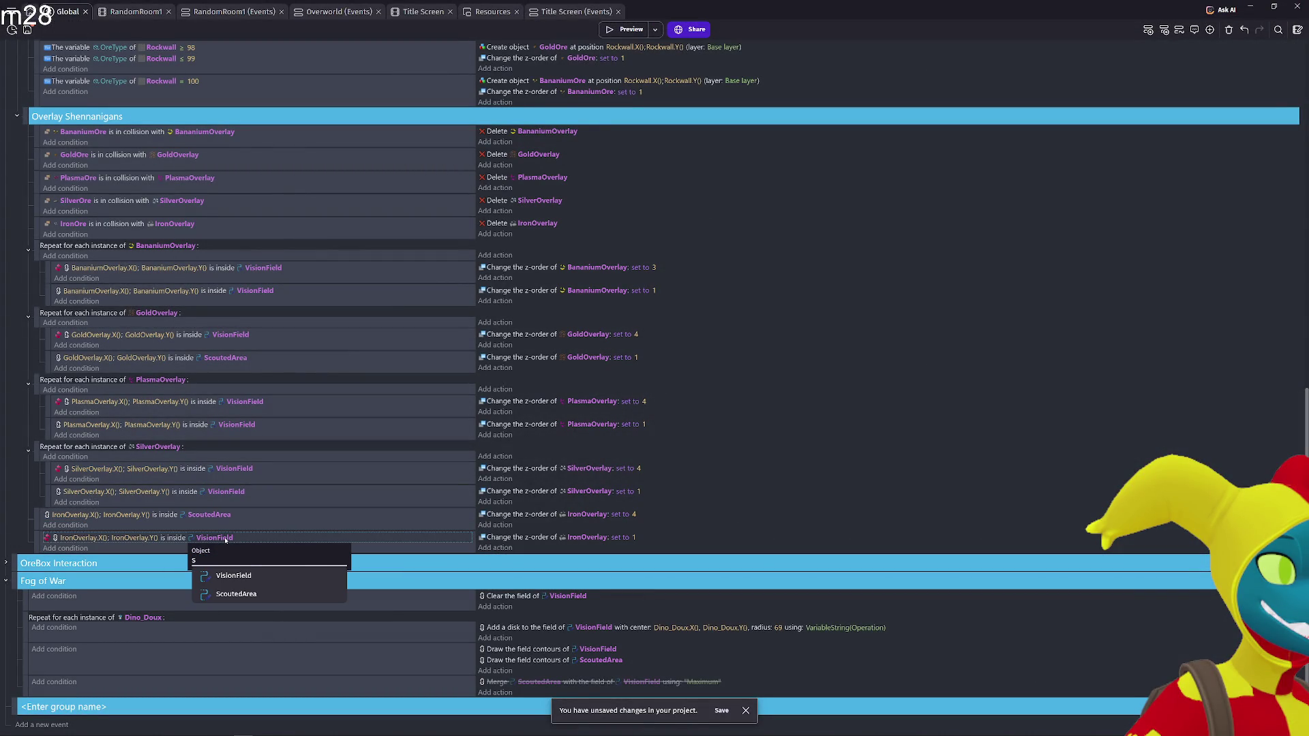
pyautogui.click(217, 594)
pyautogui.click(630, 31)
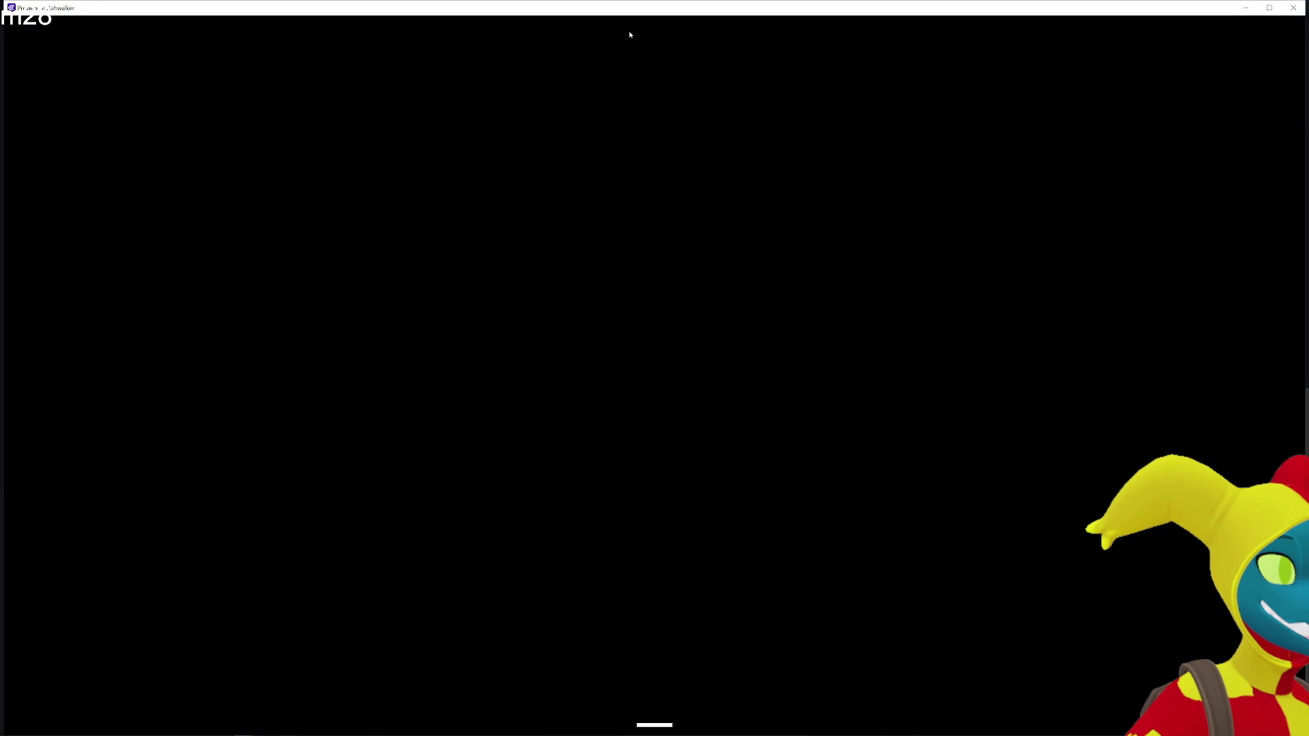
pyautogui.press('w')
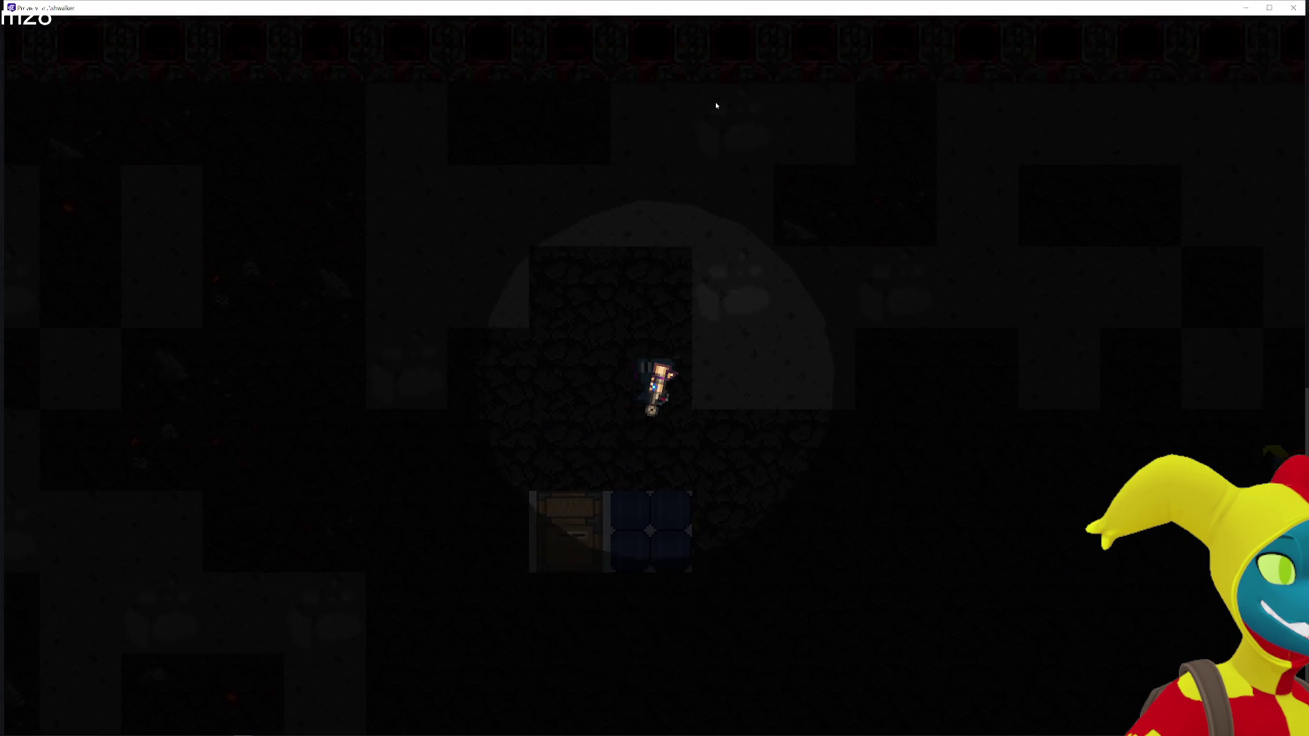
pyautogui.click(1293, 7)
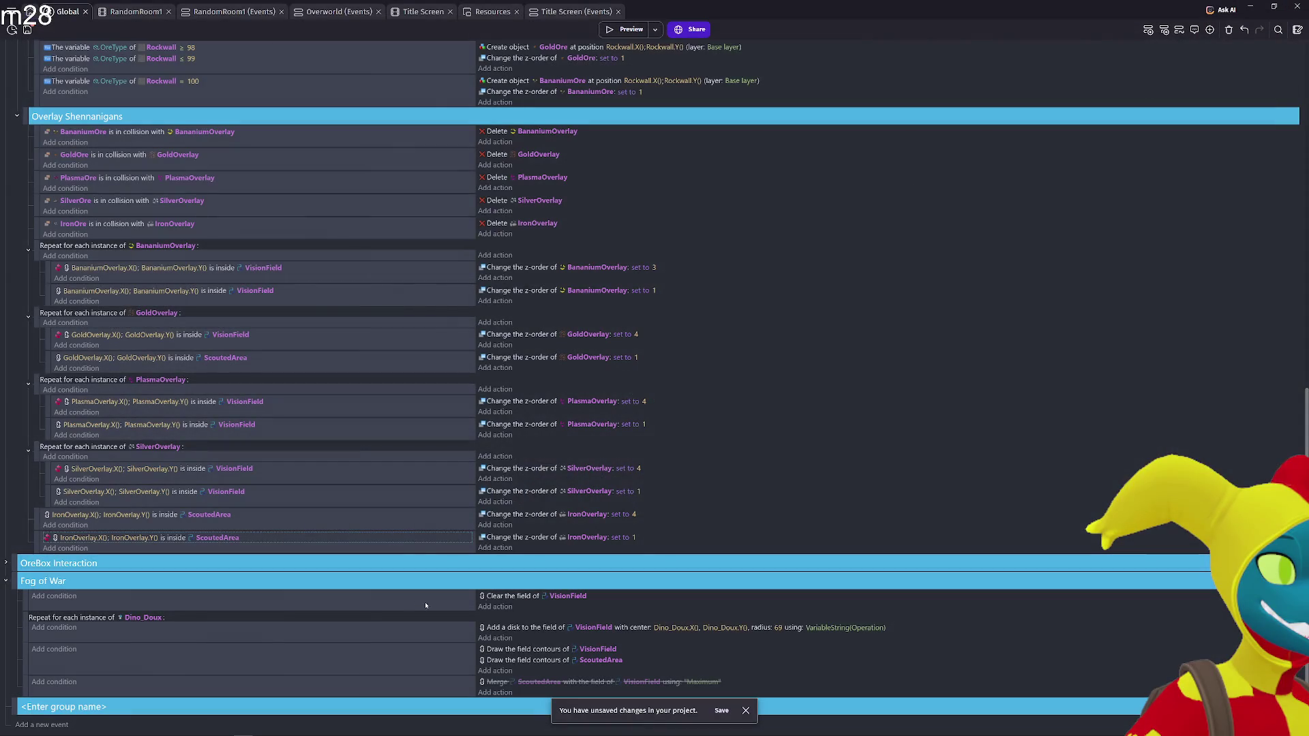
# Set the first IronOverlay z-order to 1 and the second to 4, then play-test the cave
pyautogui.click(634, 516)
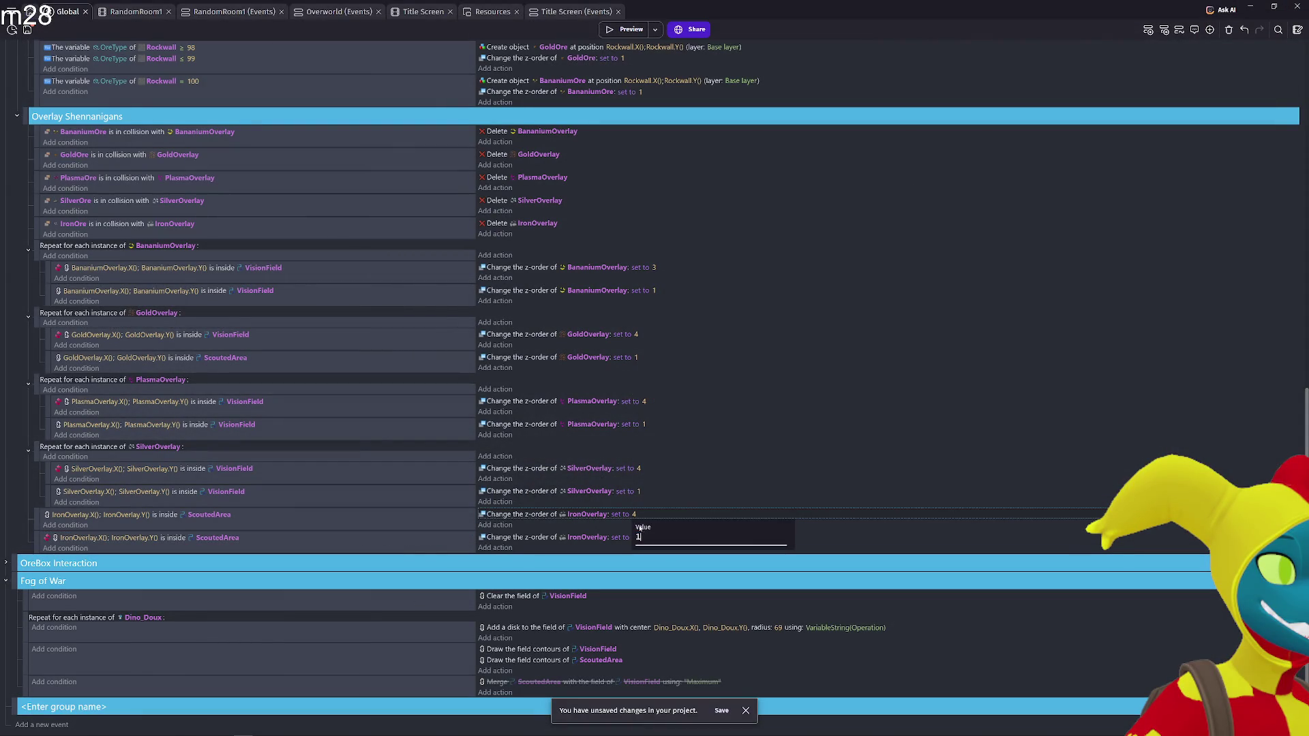
pyautogui.click(635, 538)
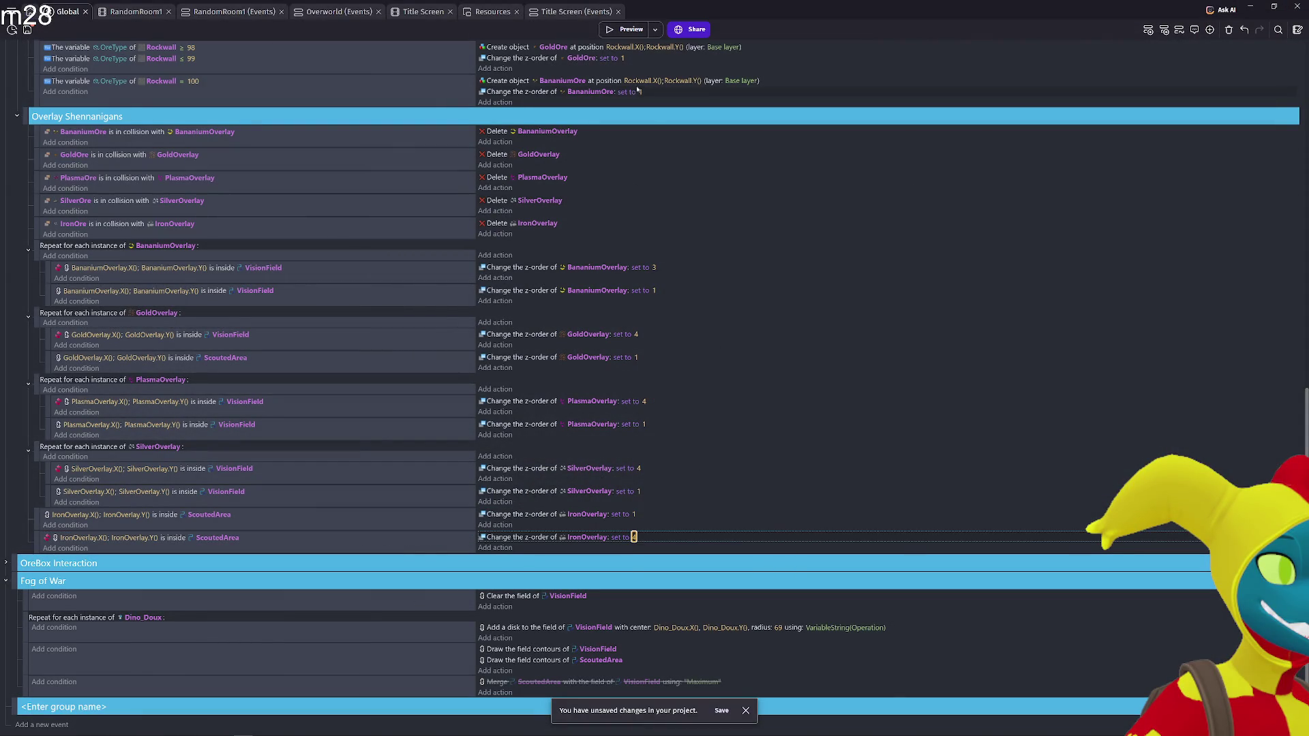
pyautogui.click(628, 29)
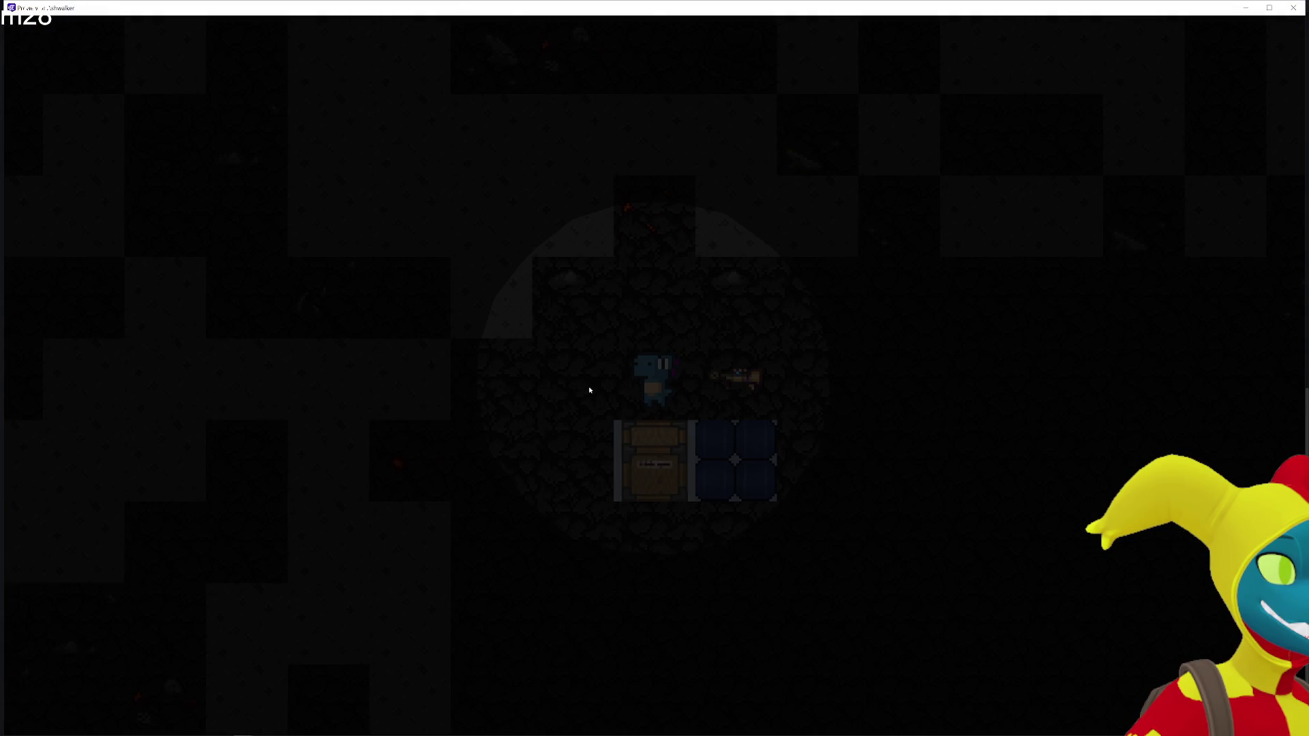
pyautogui.press('Up')
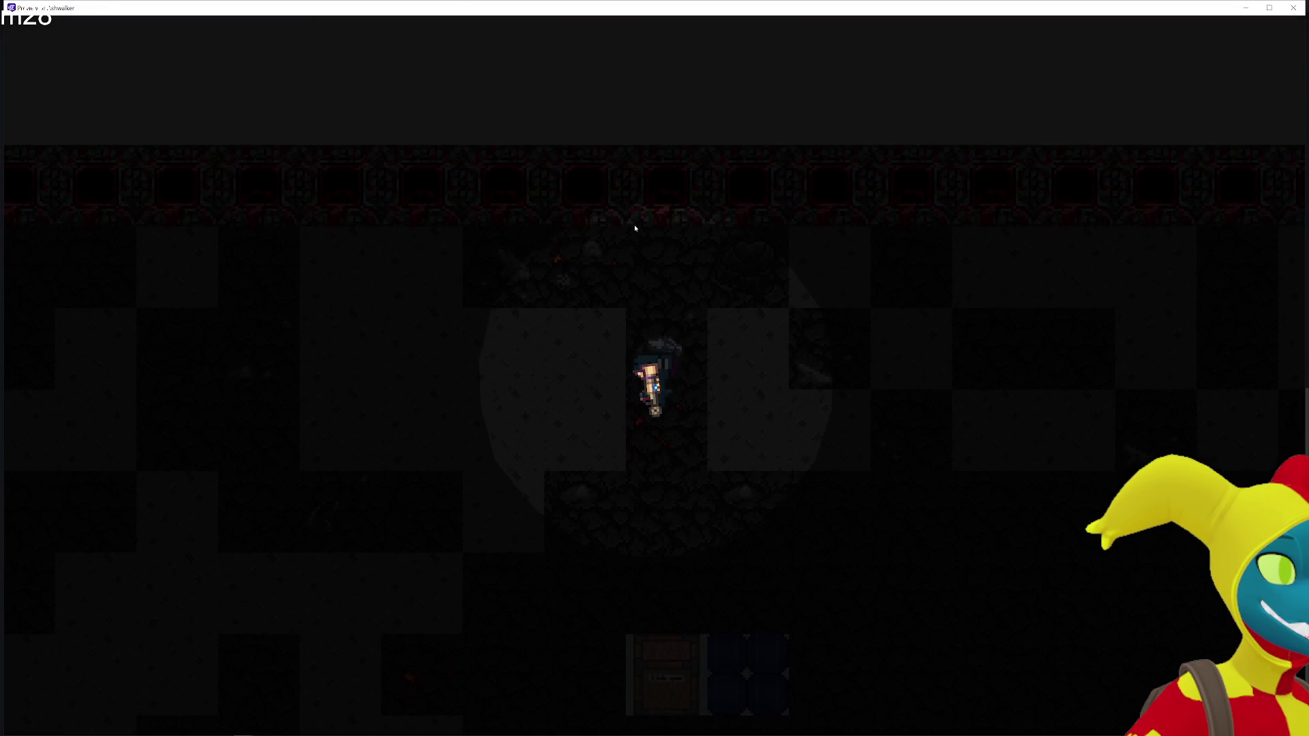
pyautogui.press('Up')
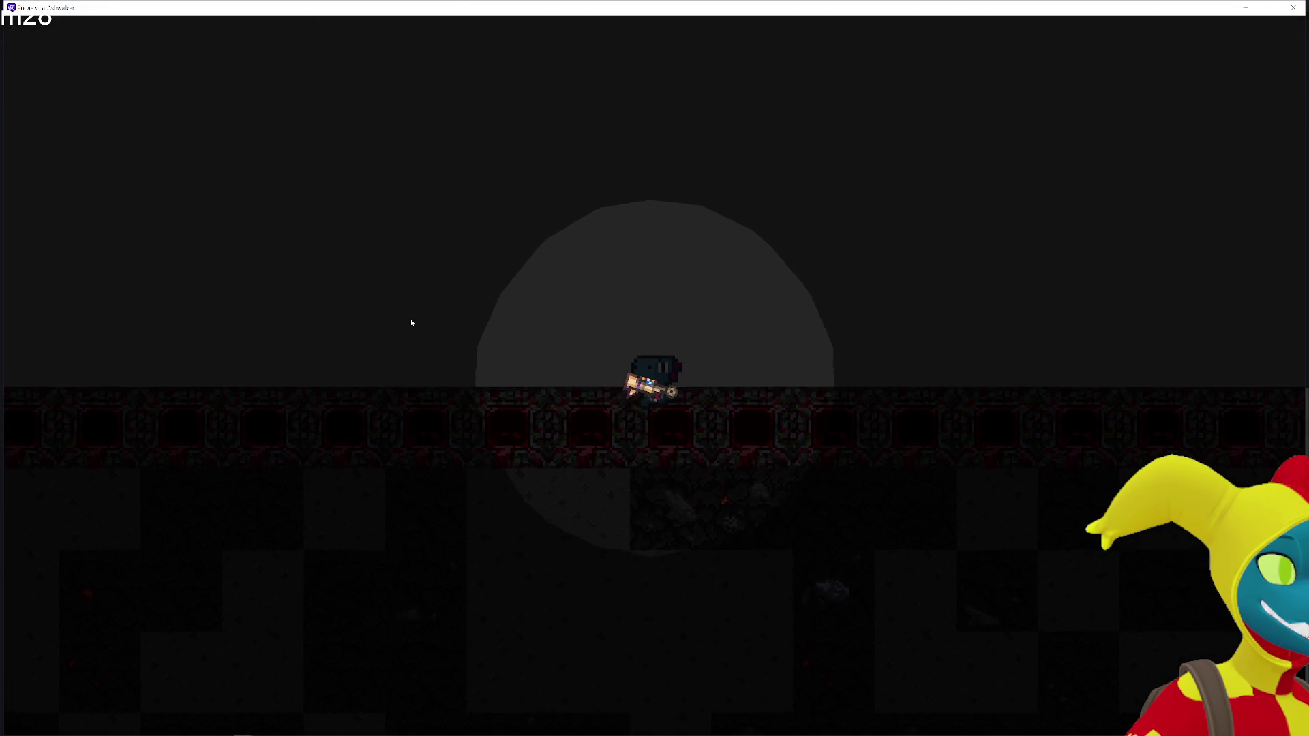
pyautogui.press('Down')
pyautogui.press('Down')
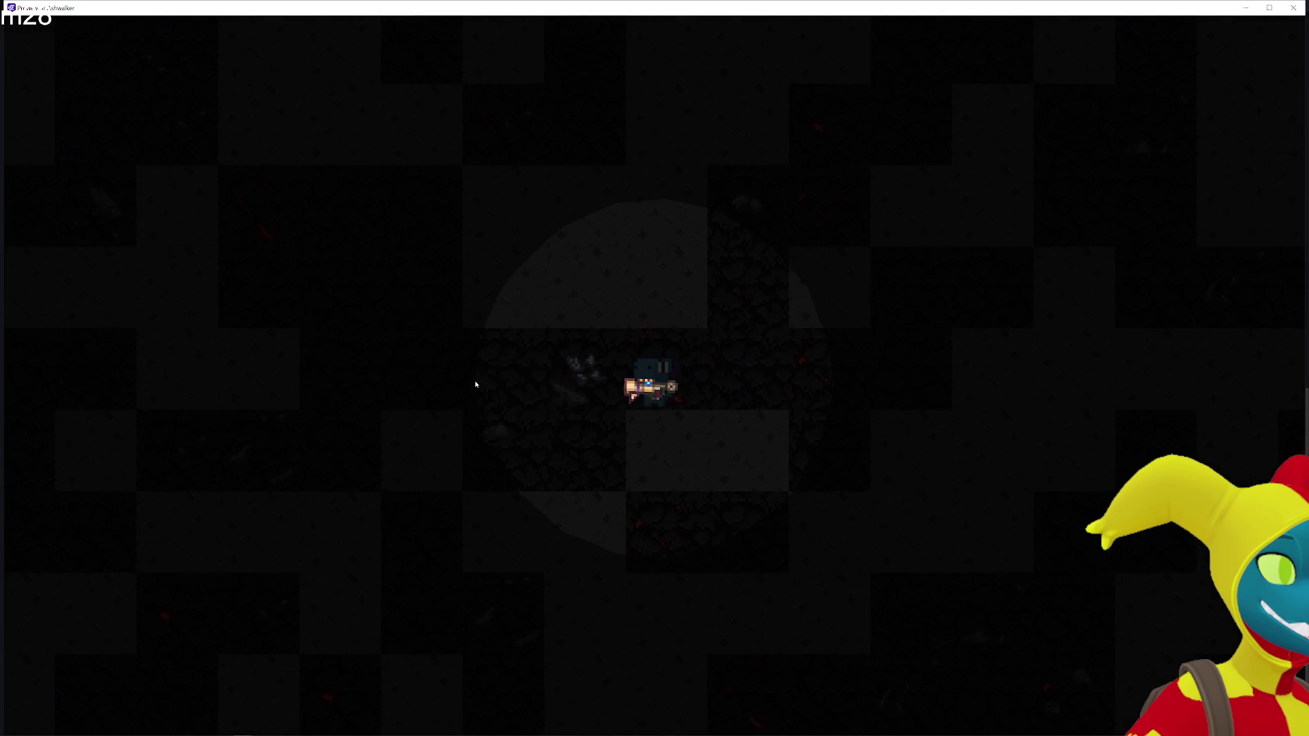
pyautogui.press('Left')
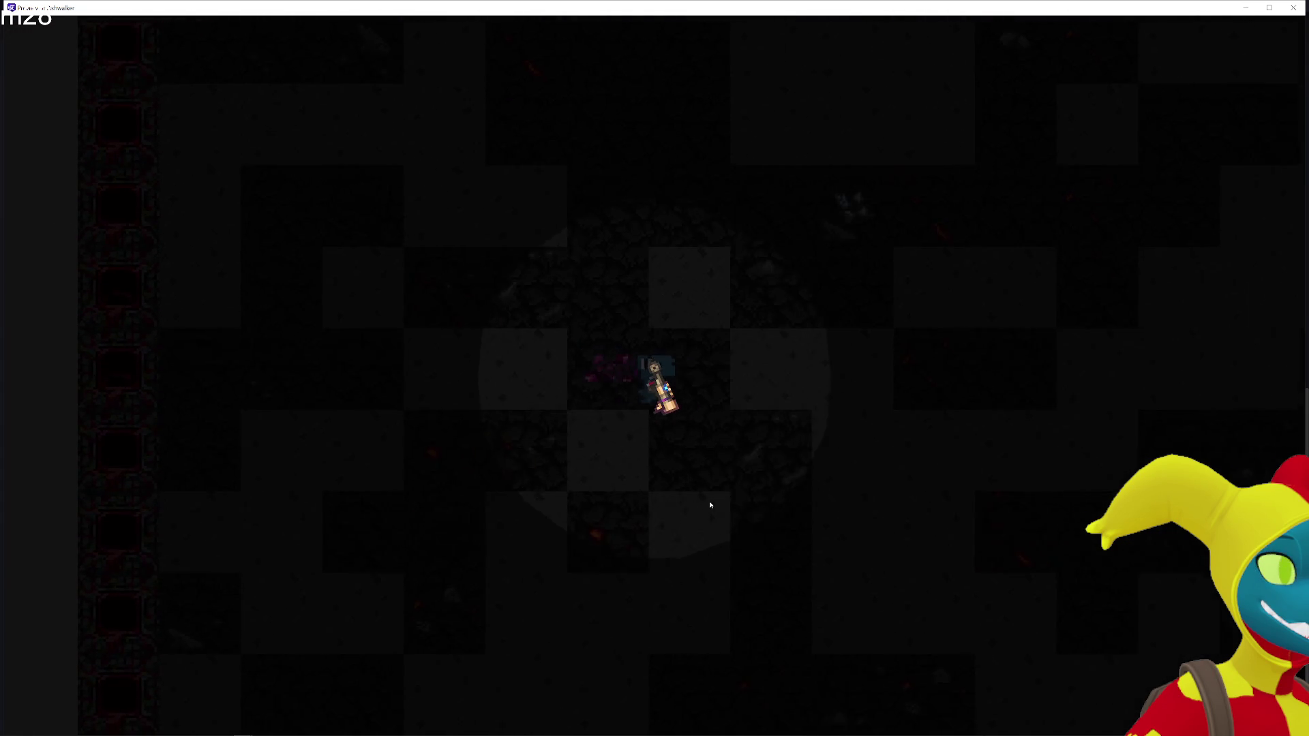
pyautogui.press('Right')
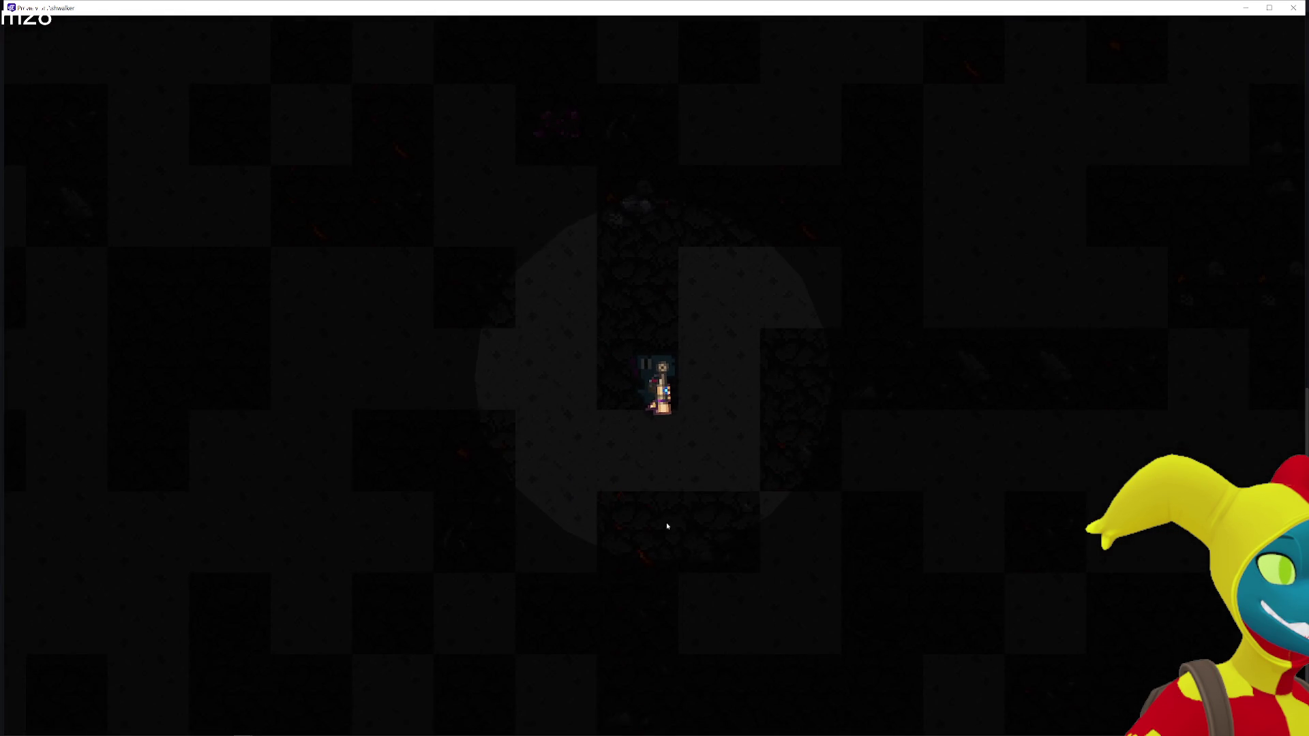
pyautogui.click(1300, 9)
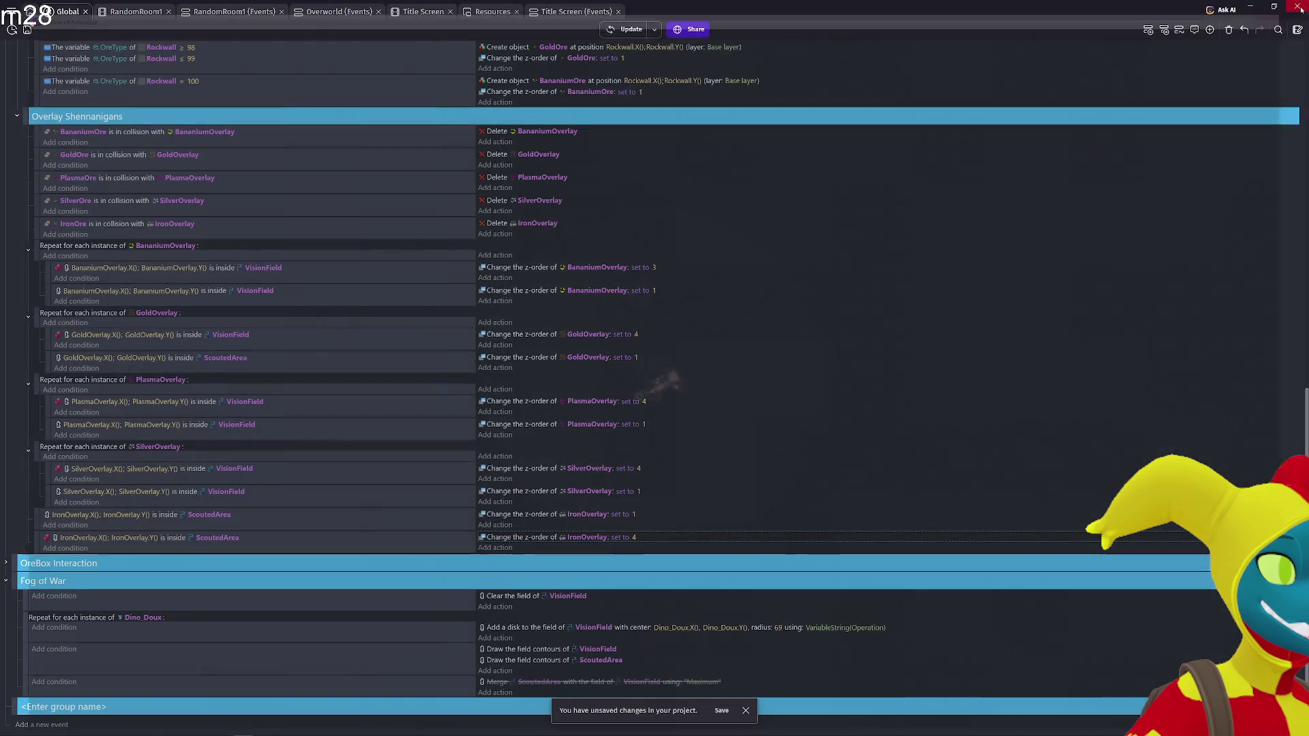
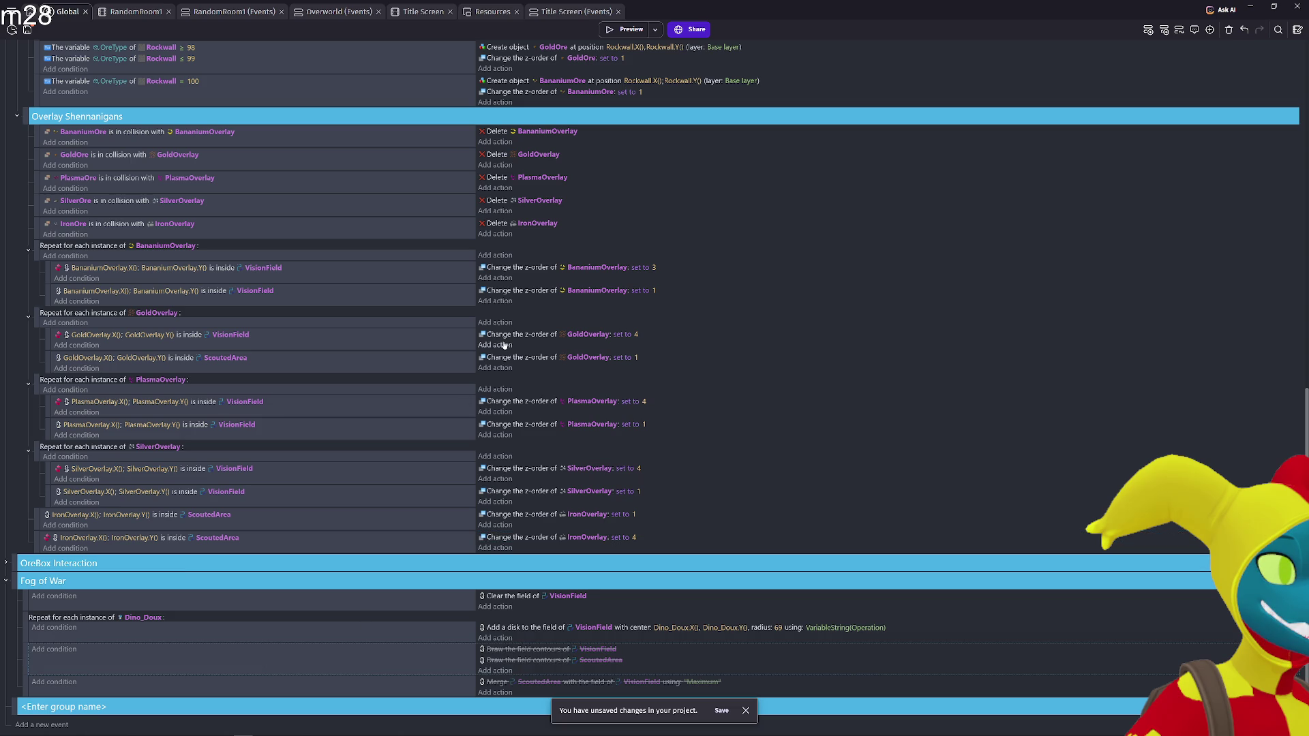
# Playtest the current fog of war by walking the player up, right and down
pyautogui.click(628, 31)
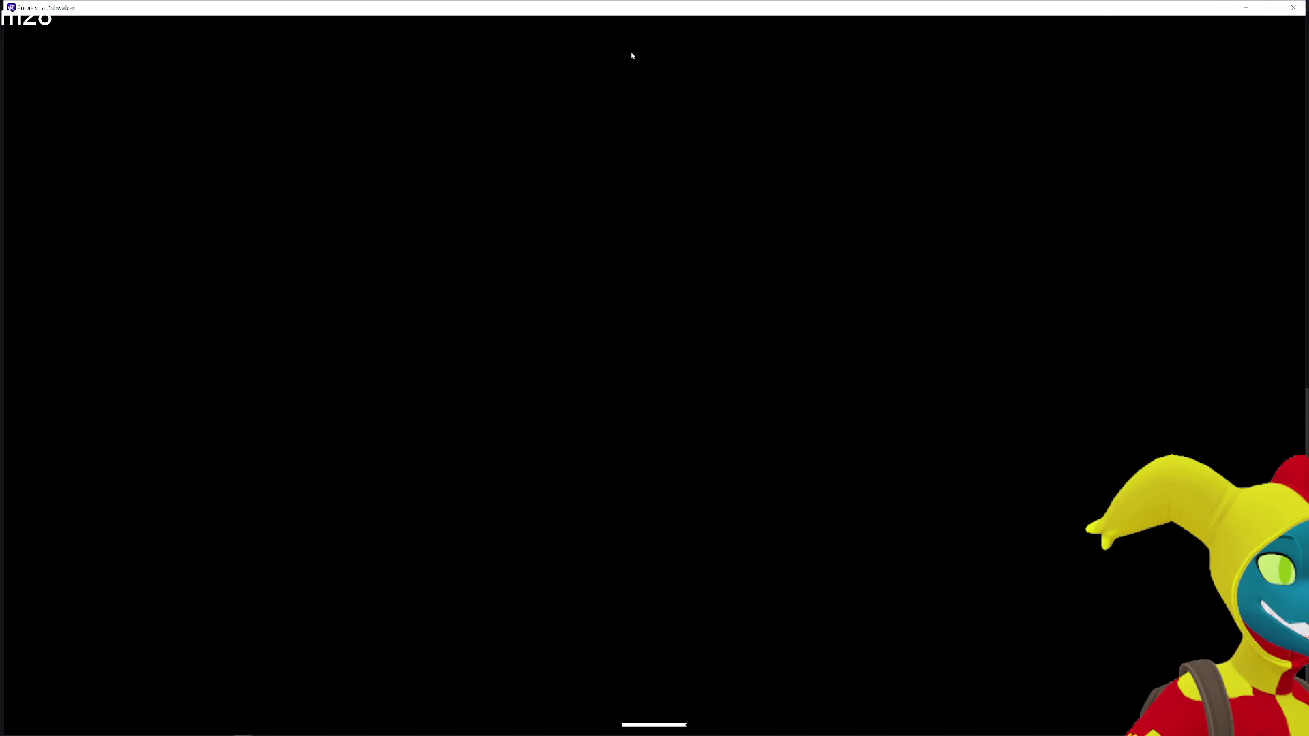
pyautogui.press('d')
pyautogui.press('w')
pyautogui.press('d')
pyautogui.press('s')
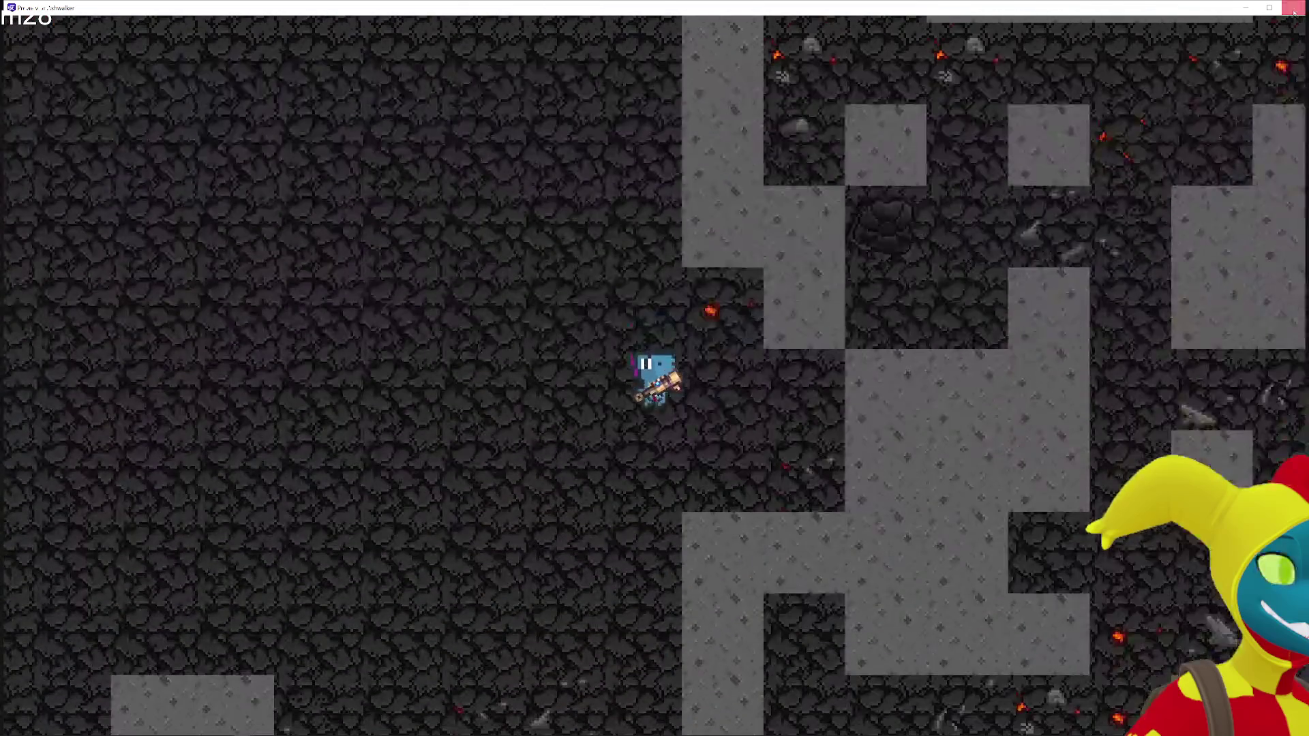
pyautogui.click(1299, 8)
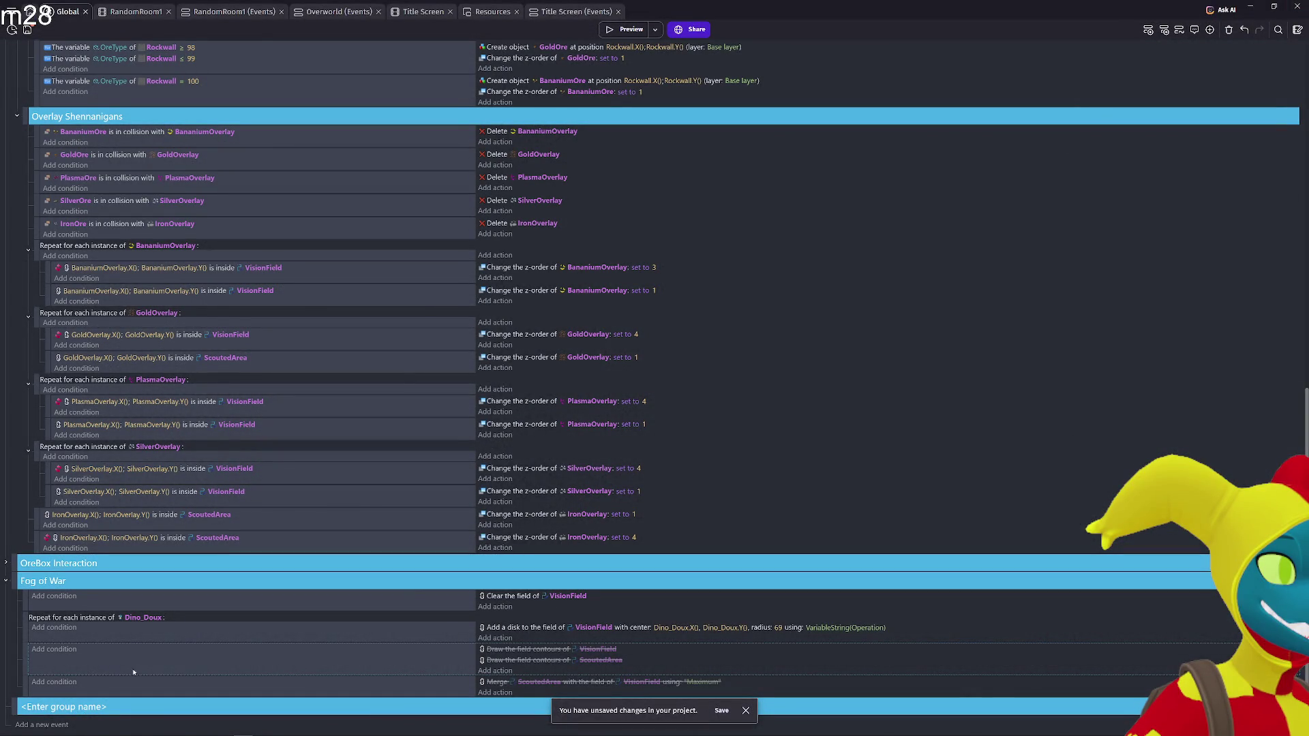
# Re-enable both contour actions, move the ScoutedArea contour draw into the Merge event, and playtest
pyautogui.press('d')
pyautogui.moveTo(537, 660); pyautogui.dragTo(516, 682)
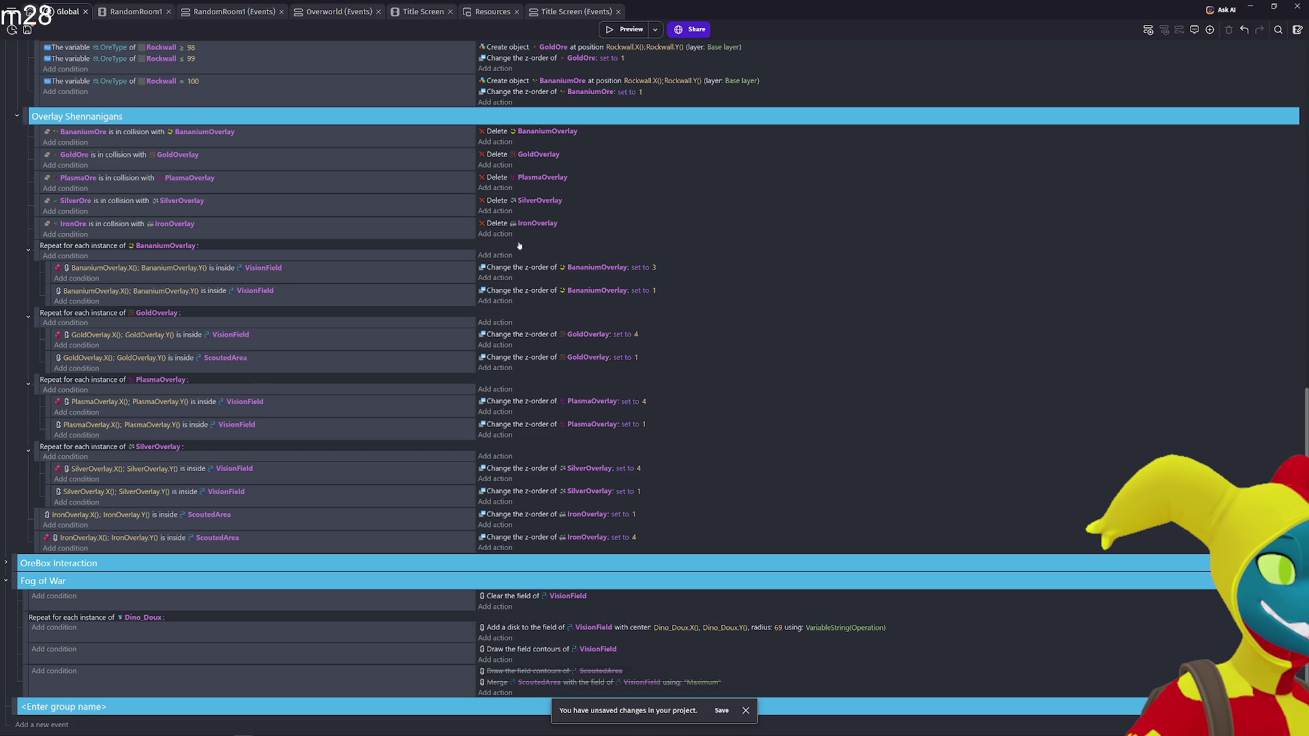
pyautogui.click(622, 30)
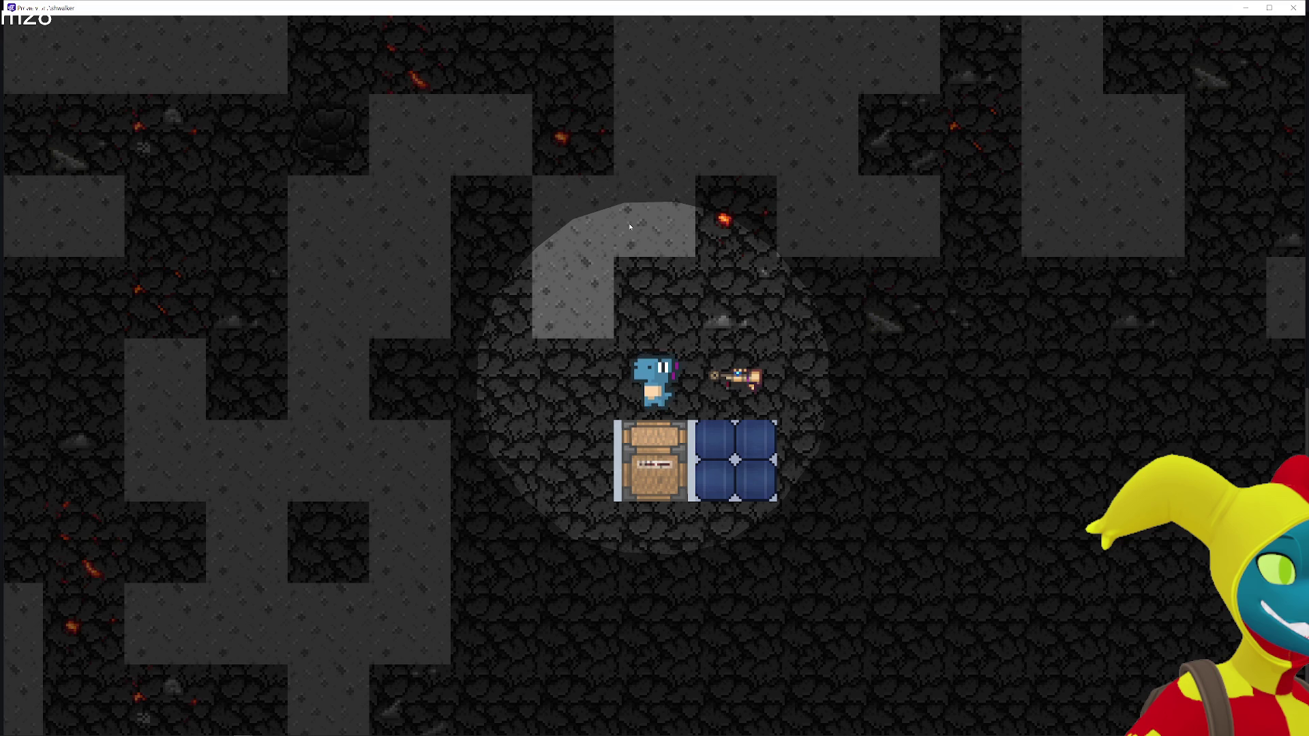
pyautogui.press('d')
pyautogui.press('w')
pyautogui.press('w')
pyautogui.press('s')
pyautogui.press('d')
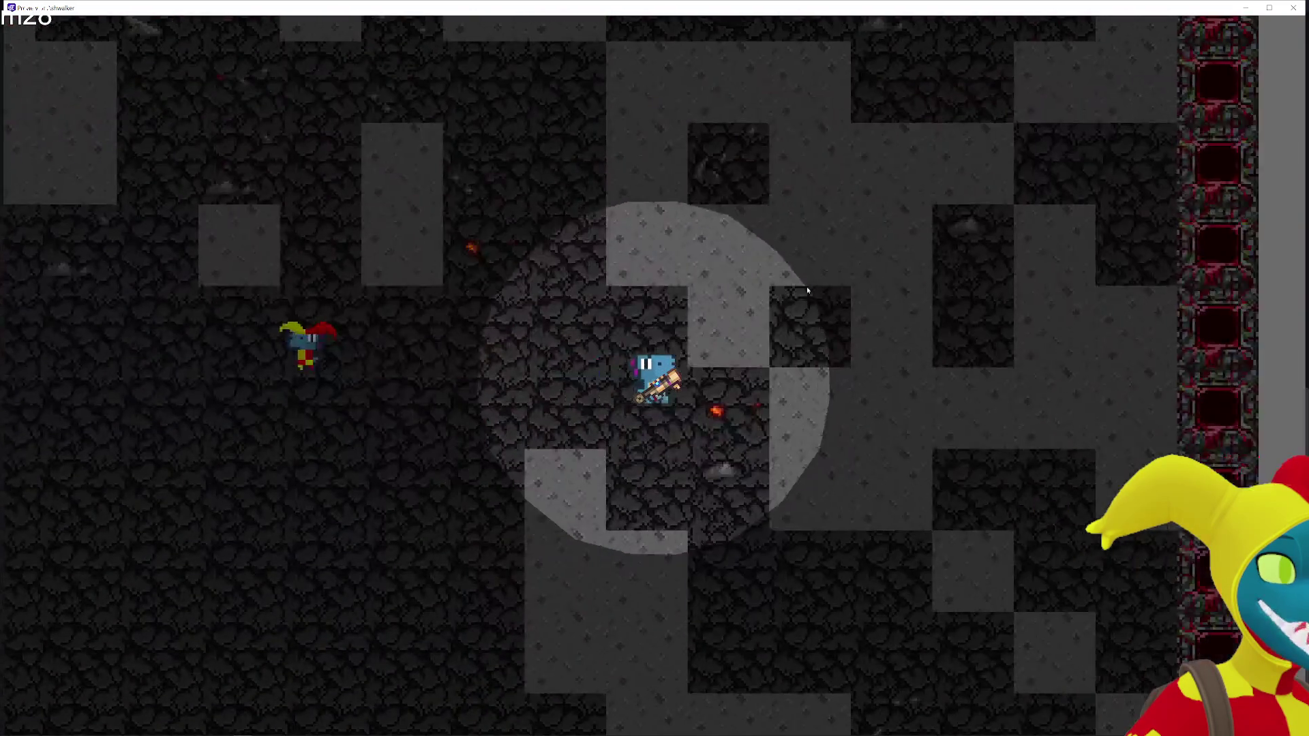
pyautogui.press('a')
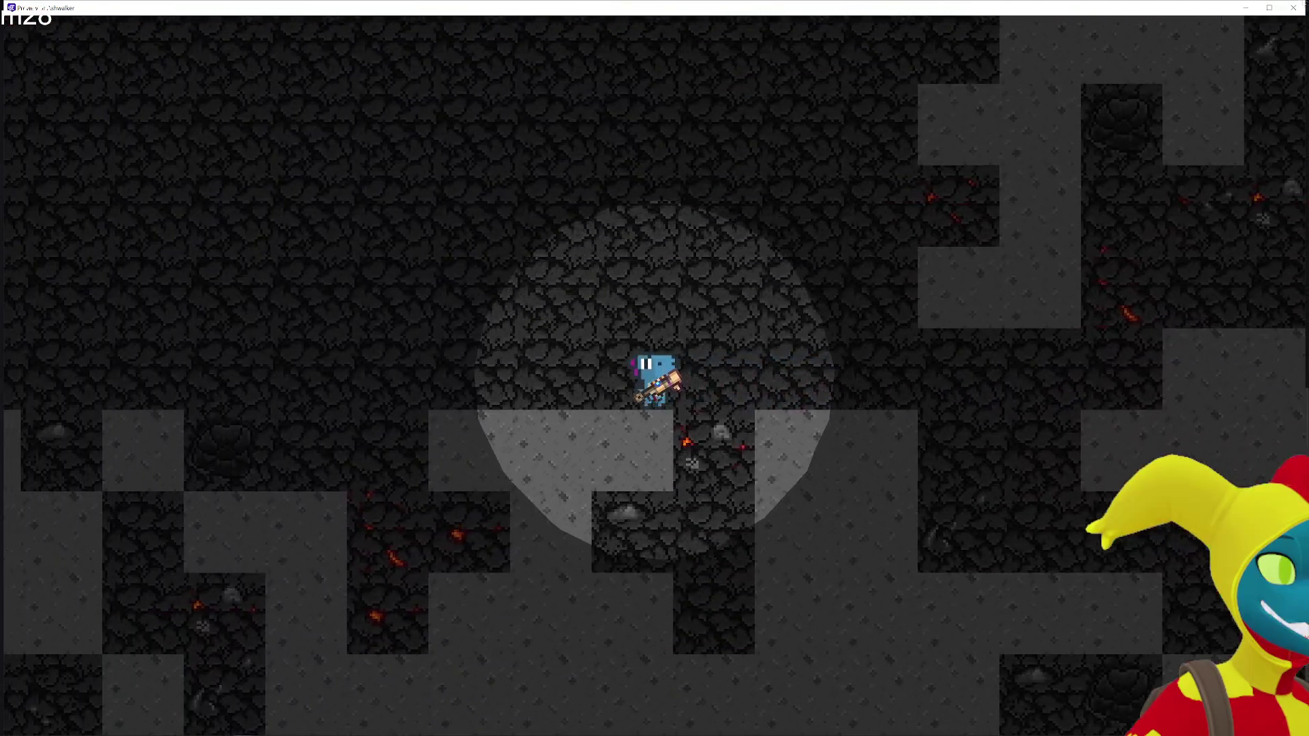
pyautogui.click(1293, 8)
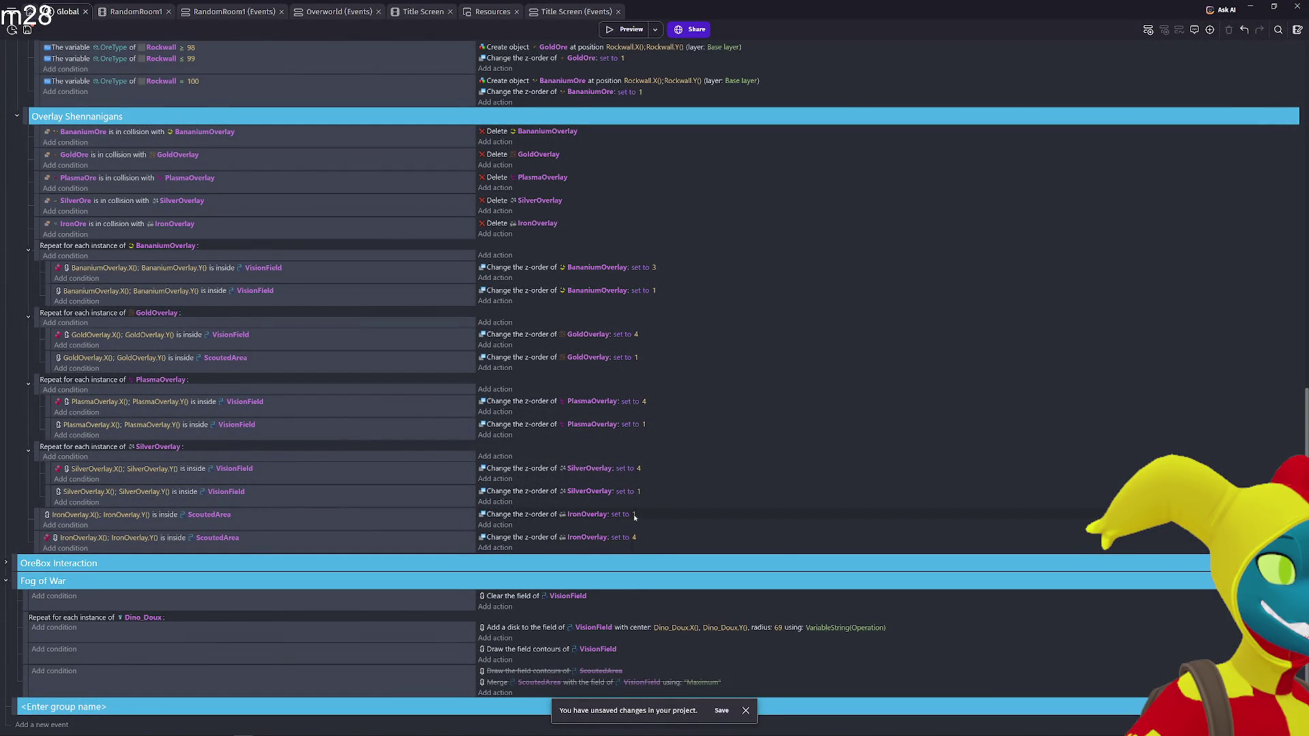
# Swap the IronOverlay z-orders to 4 inside ScoutedArea and 1 outside it
pyautogui.click(634, 537)
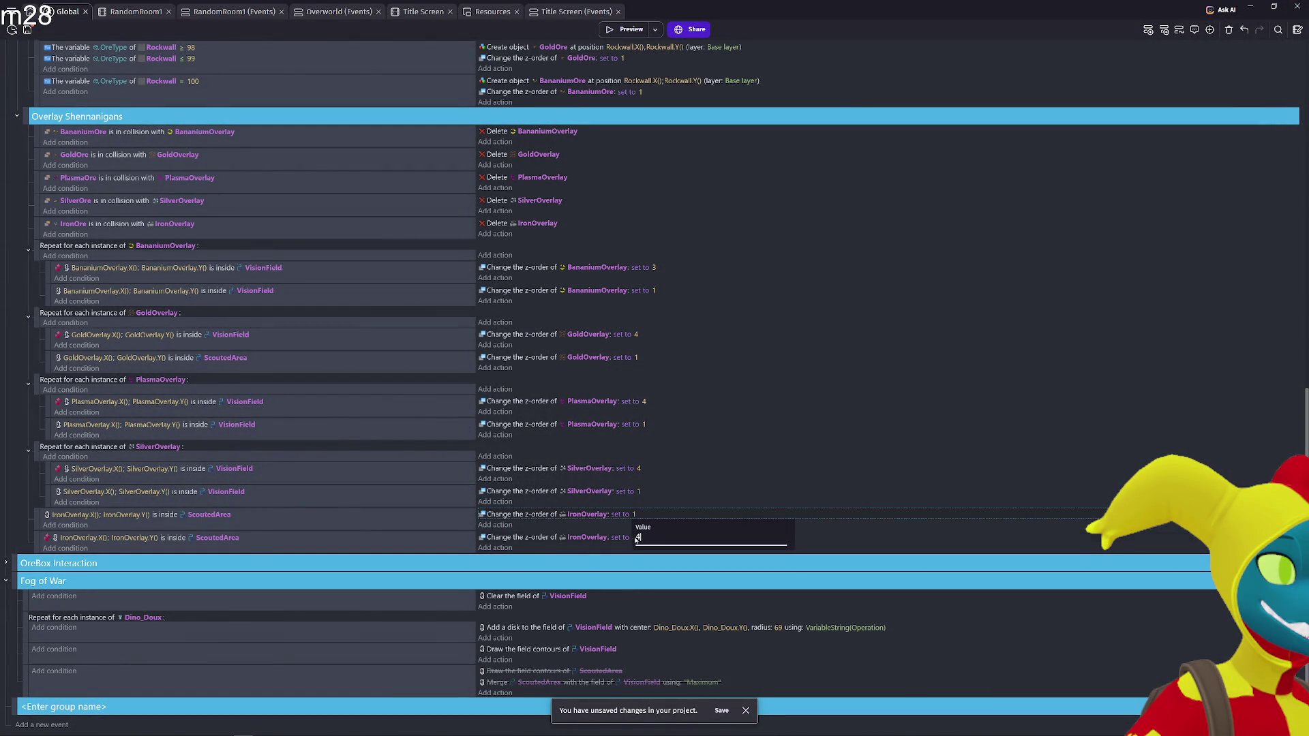
pyautogui.press('Return')
pyautogui.click(634, 537)
pyautogui.press('Escape')
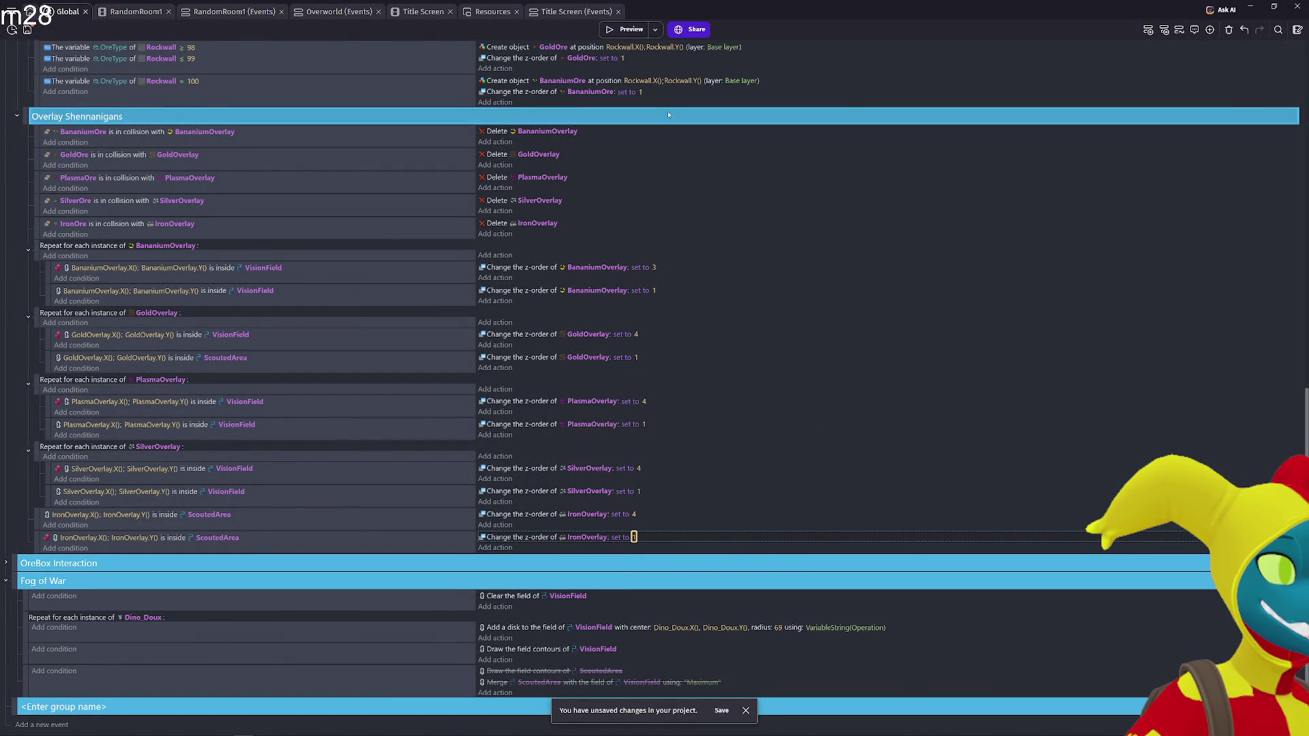
# Playtest the swapped overlay z-orders, then quit GDevelop
pyautogui.click(626, 30)
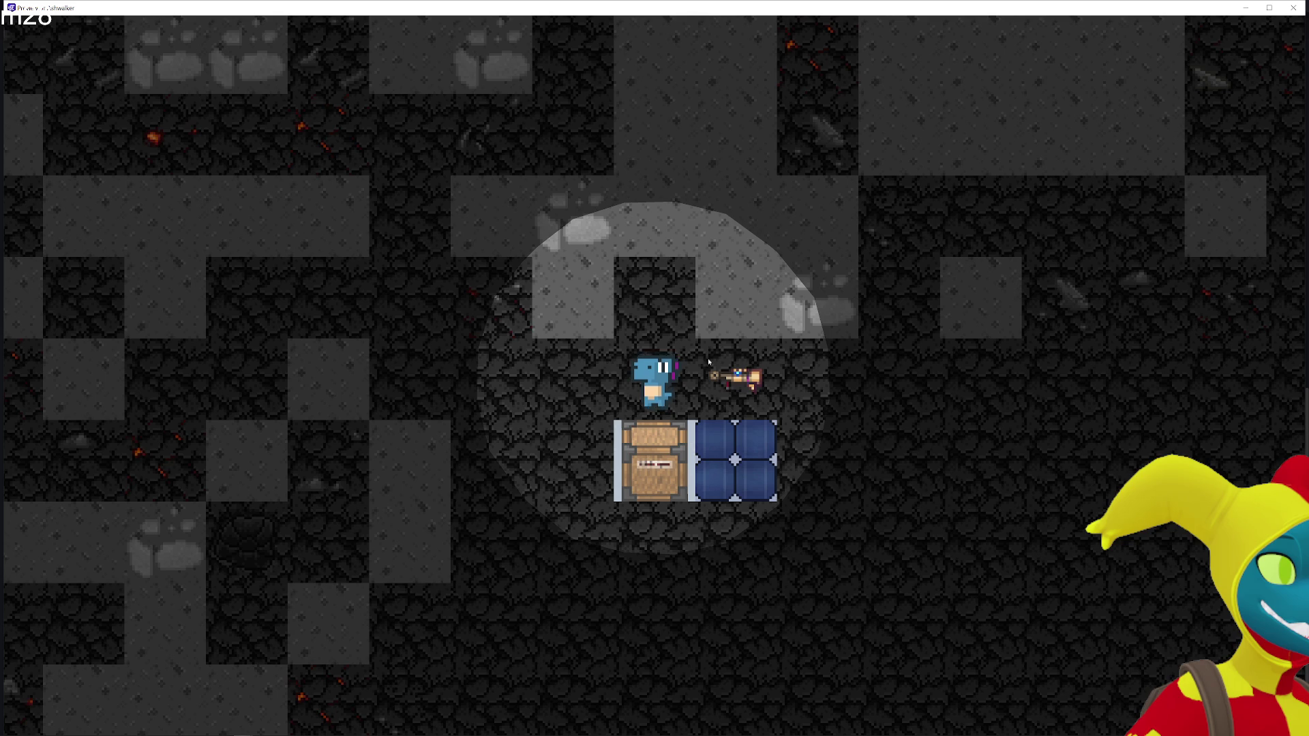
pyautogui.press('d')
pyautogui.press('w')
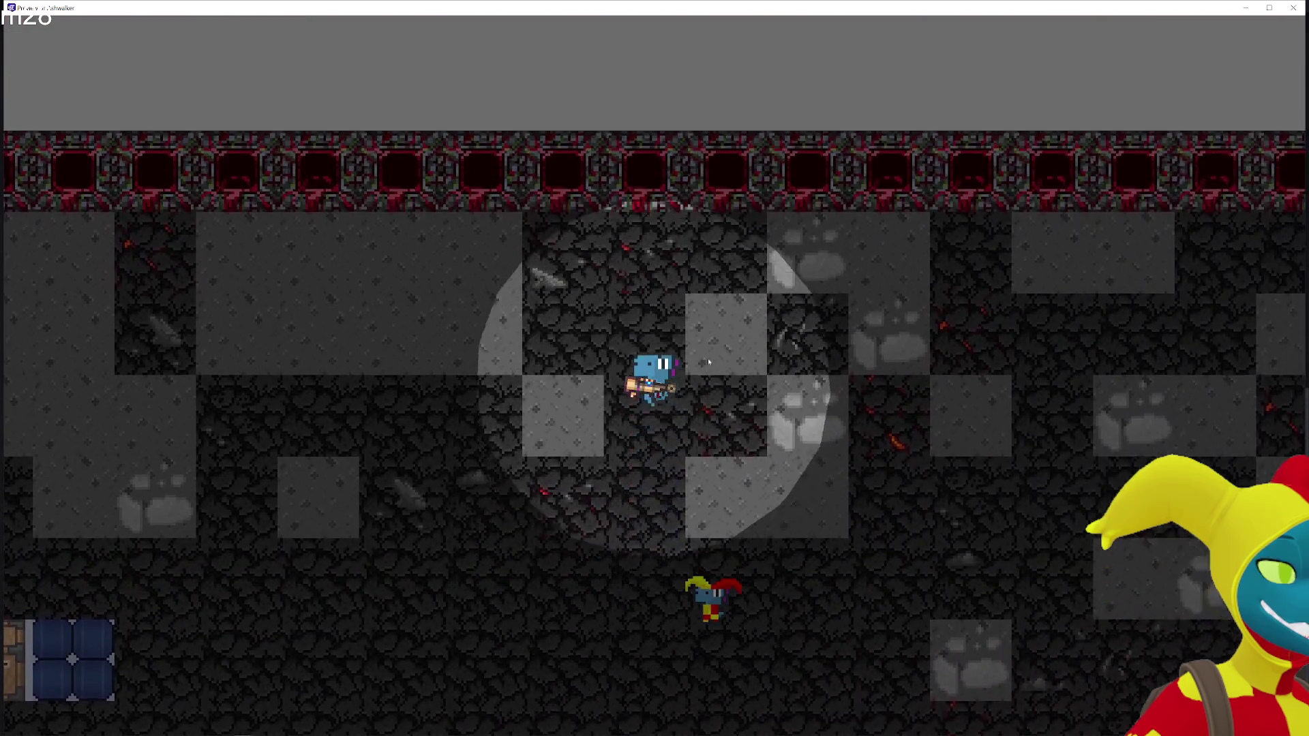
pyautogui.press('s')
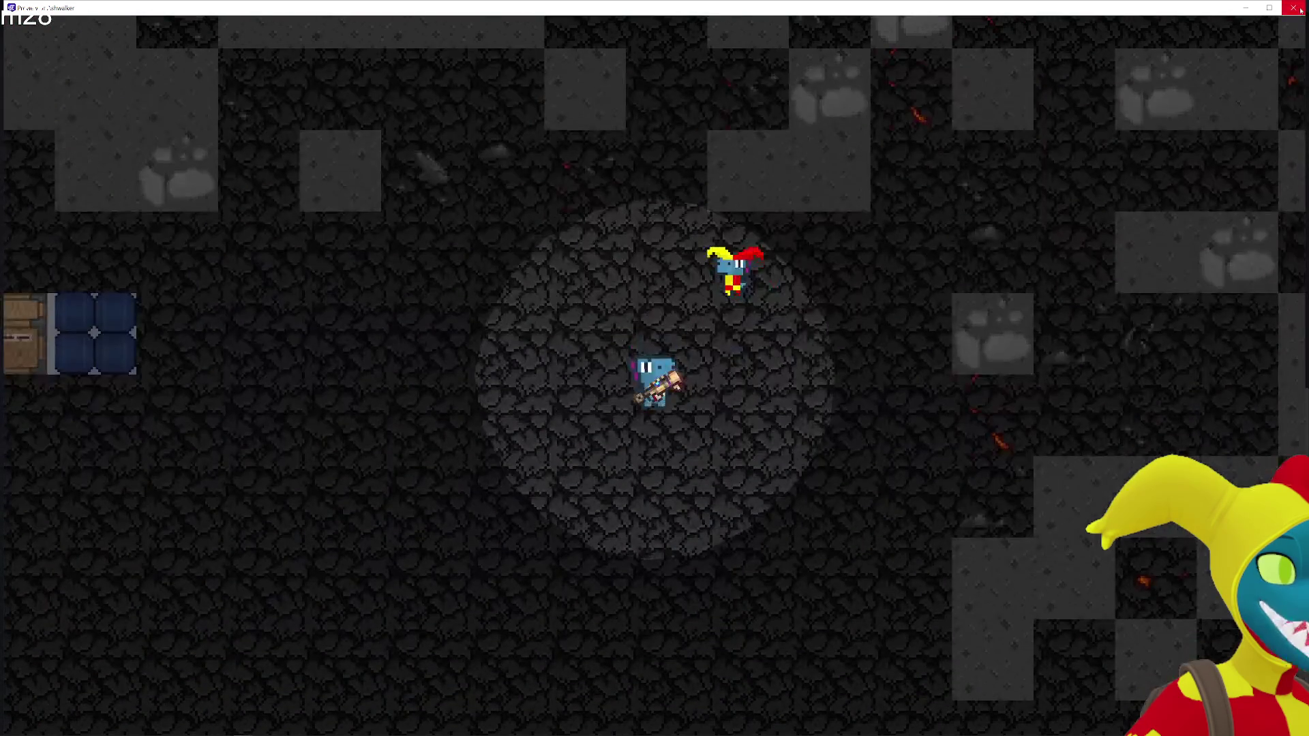
pyautogui.hotkey('alt', 'F4')
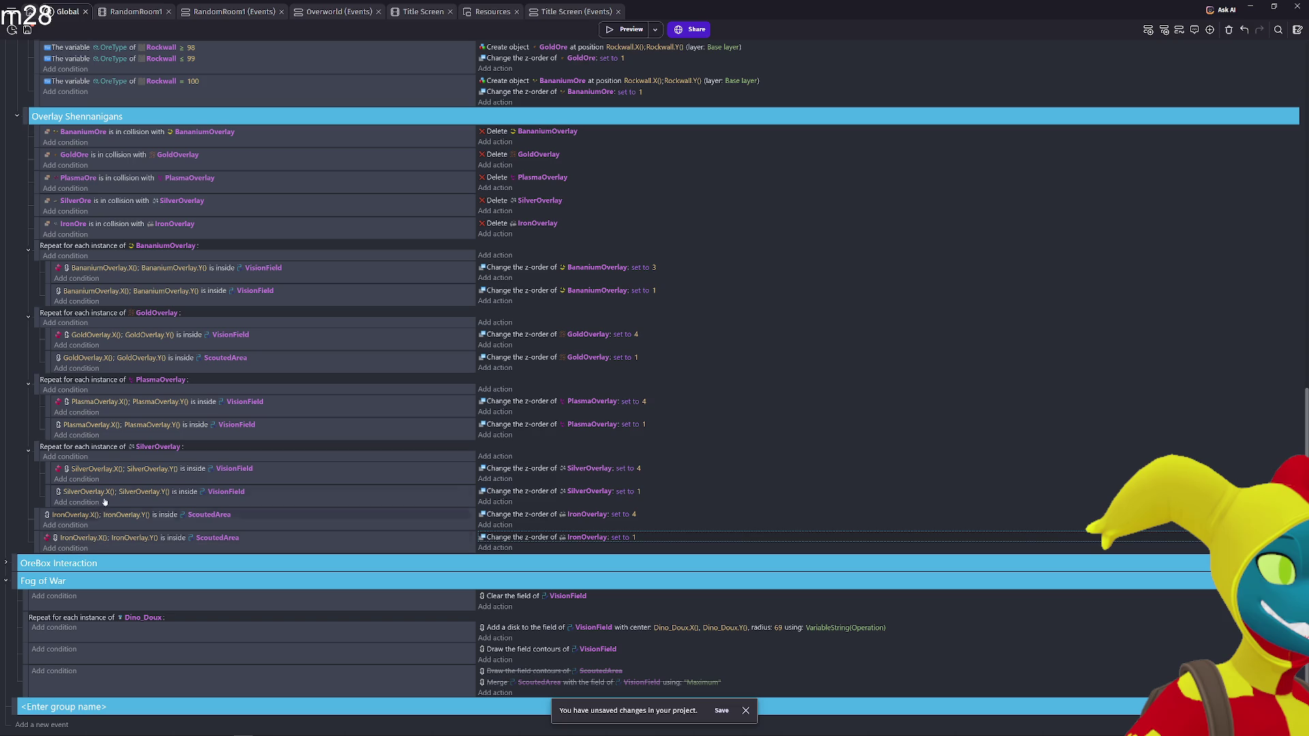
pyautogui.scroll(3, 95, 516)
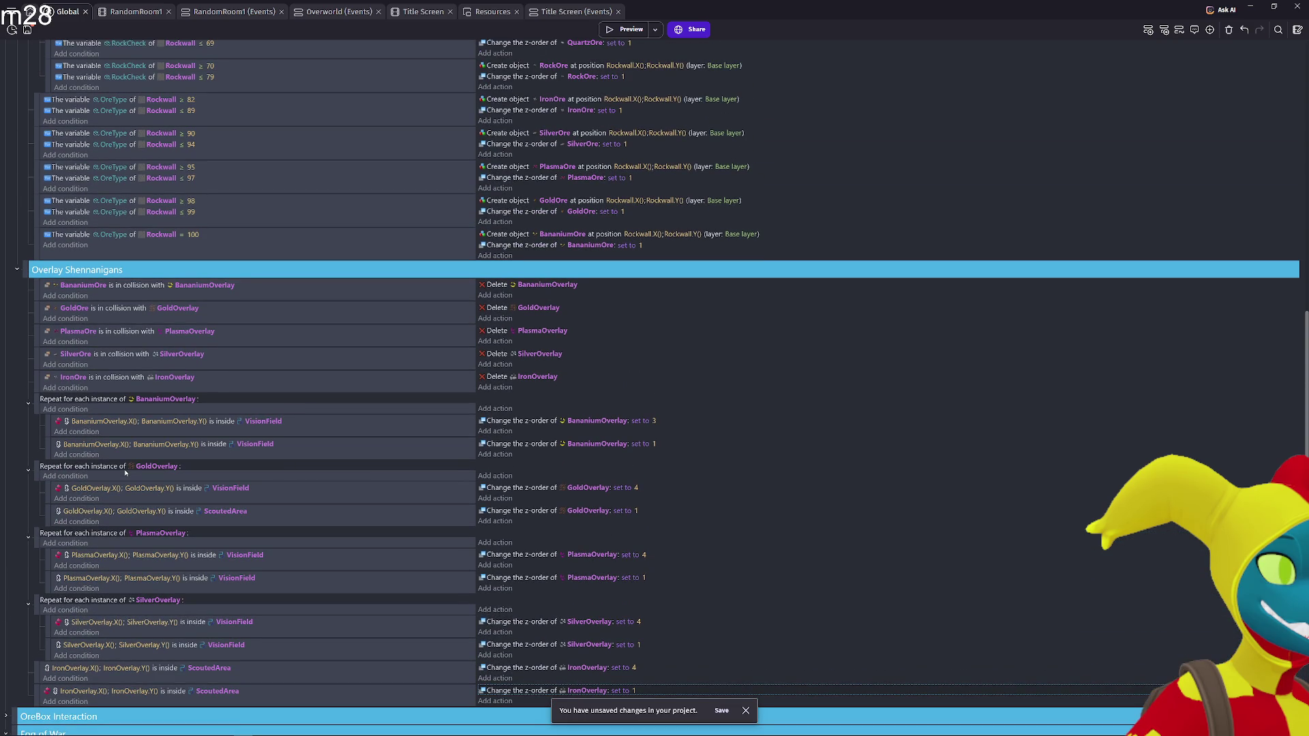
pyautogui.scroll(-3, 125, 472)
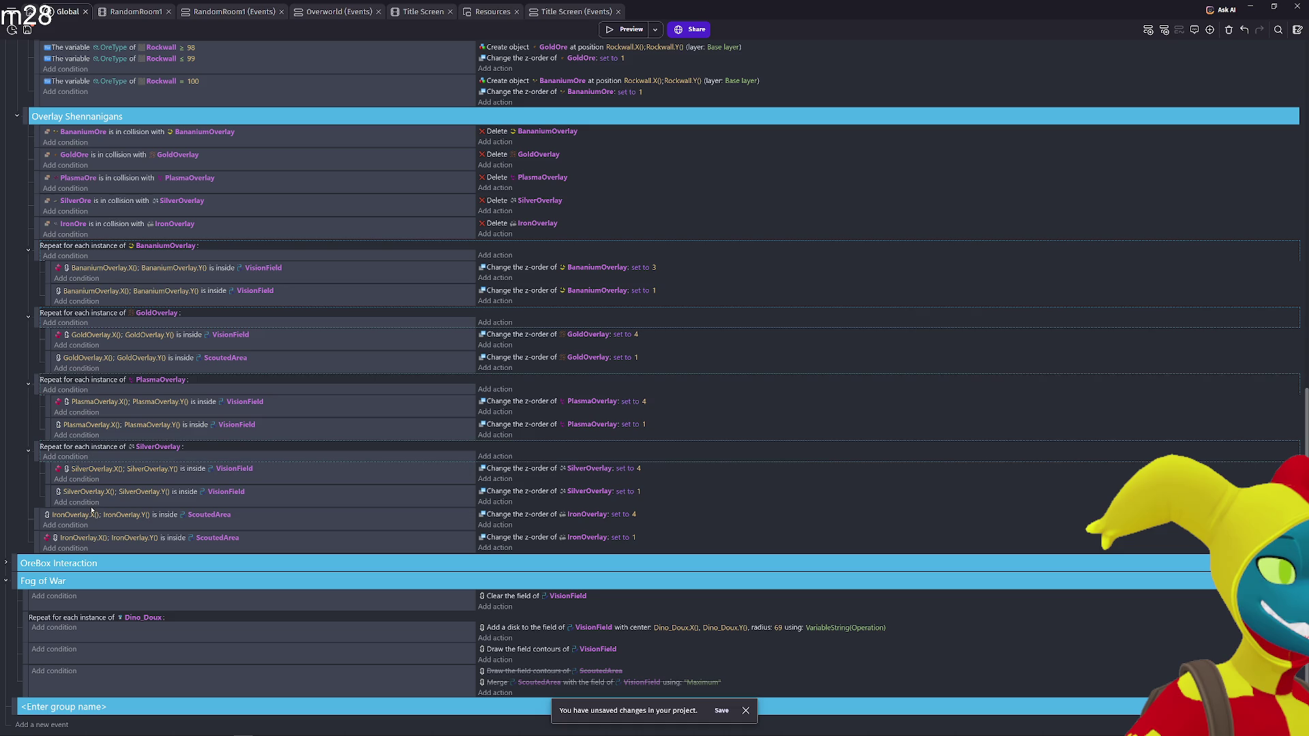
pyautogui.click(1304, 4)
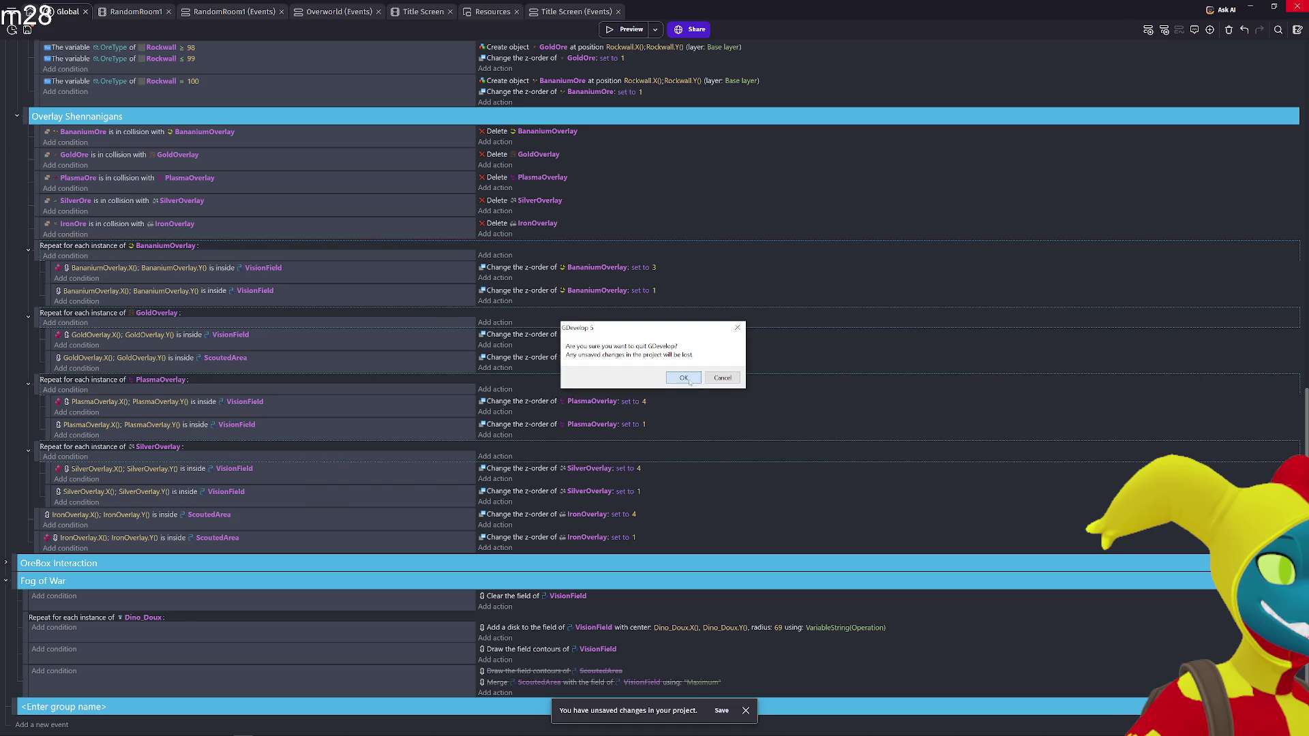
# Discard the unsaved changes and relaunch GDevelop 5 through a 'go' system search
pyautogui.click(689, 379)
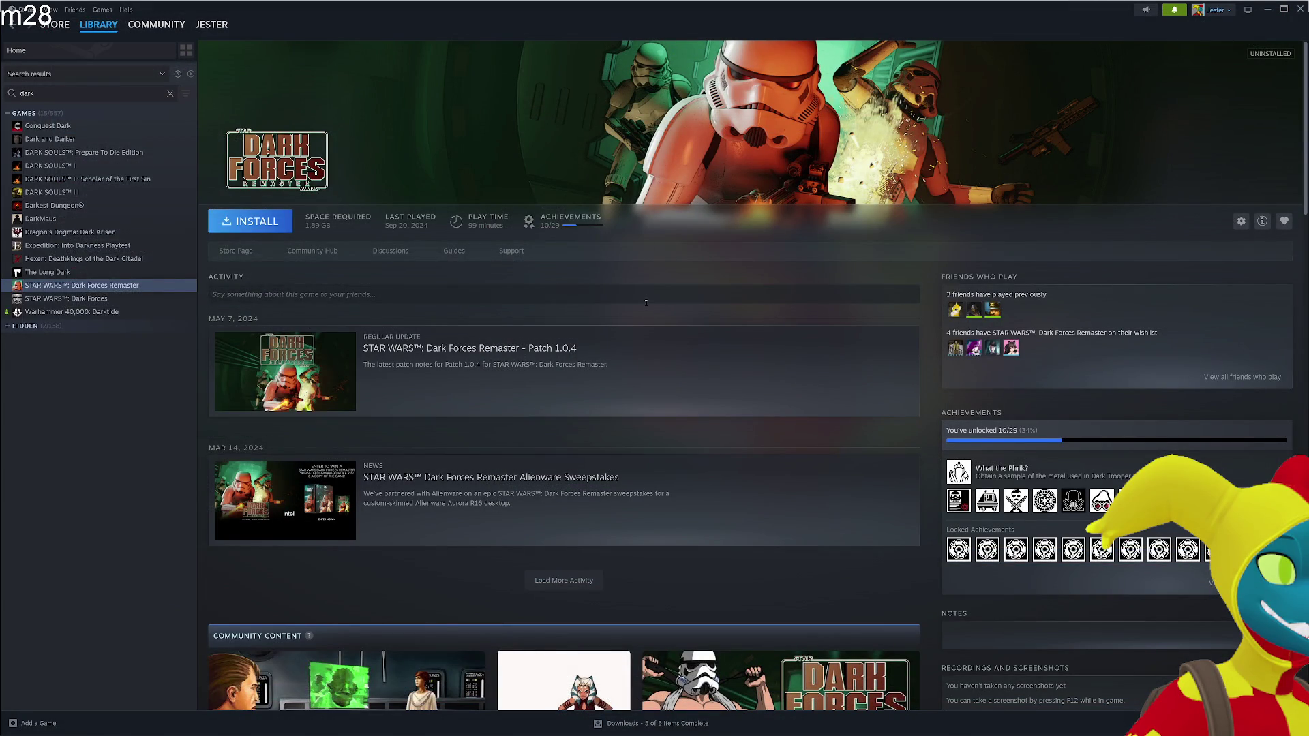
pyautogui.press('super')
pyautogui.write('go')
pyautogui.press('Return')
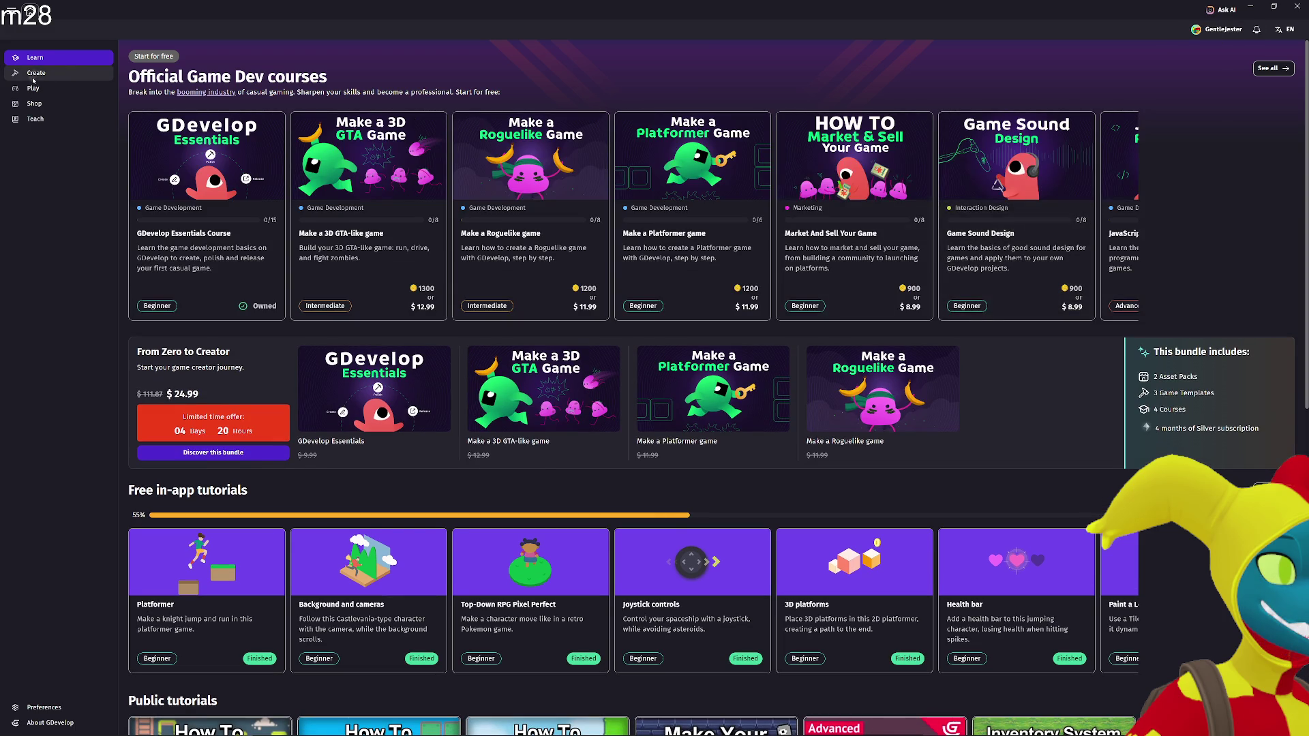
# Reopen the Ashwalker project from its GDevelop auto-save version
pyautogui.click(53, 71)
pyautogui.click(1255, 243)
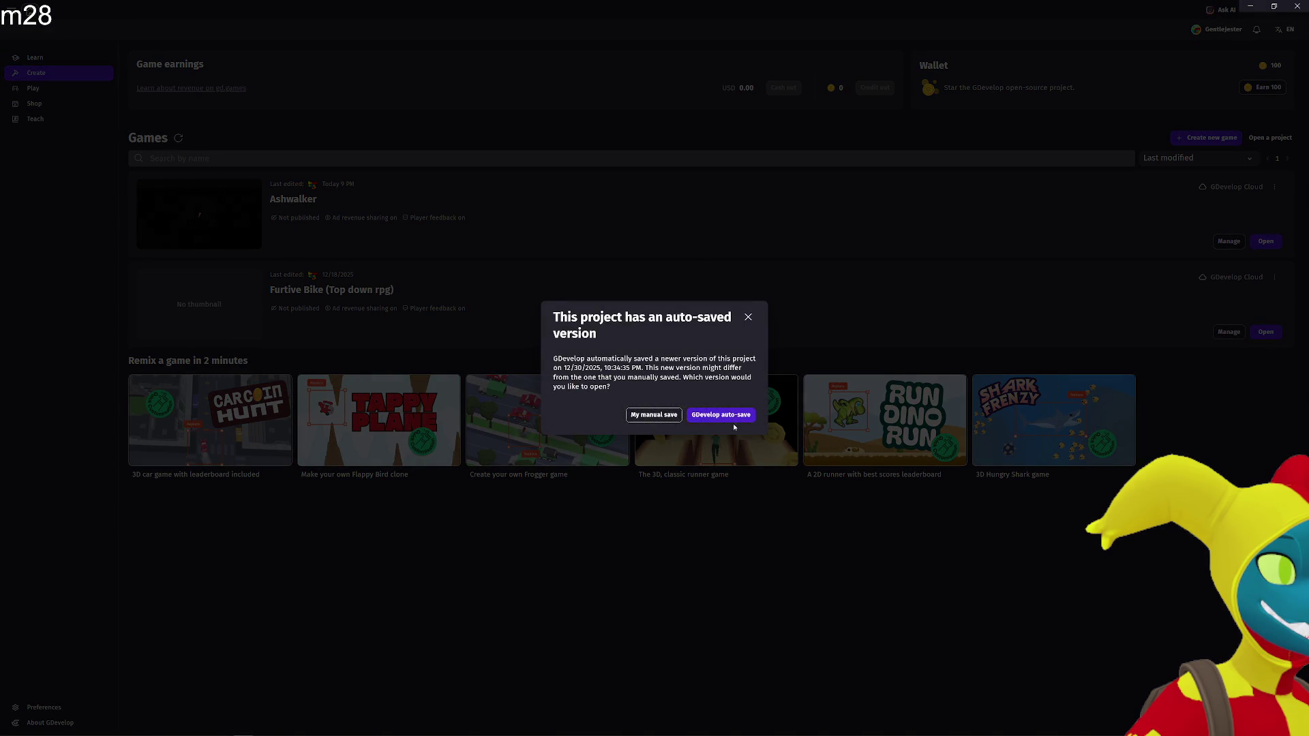
pyautogui.click(677, 418)
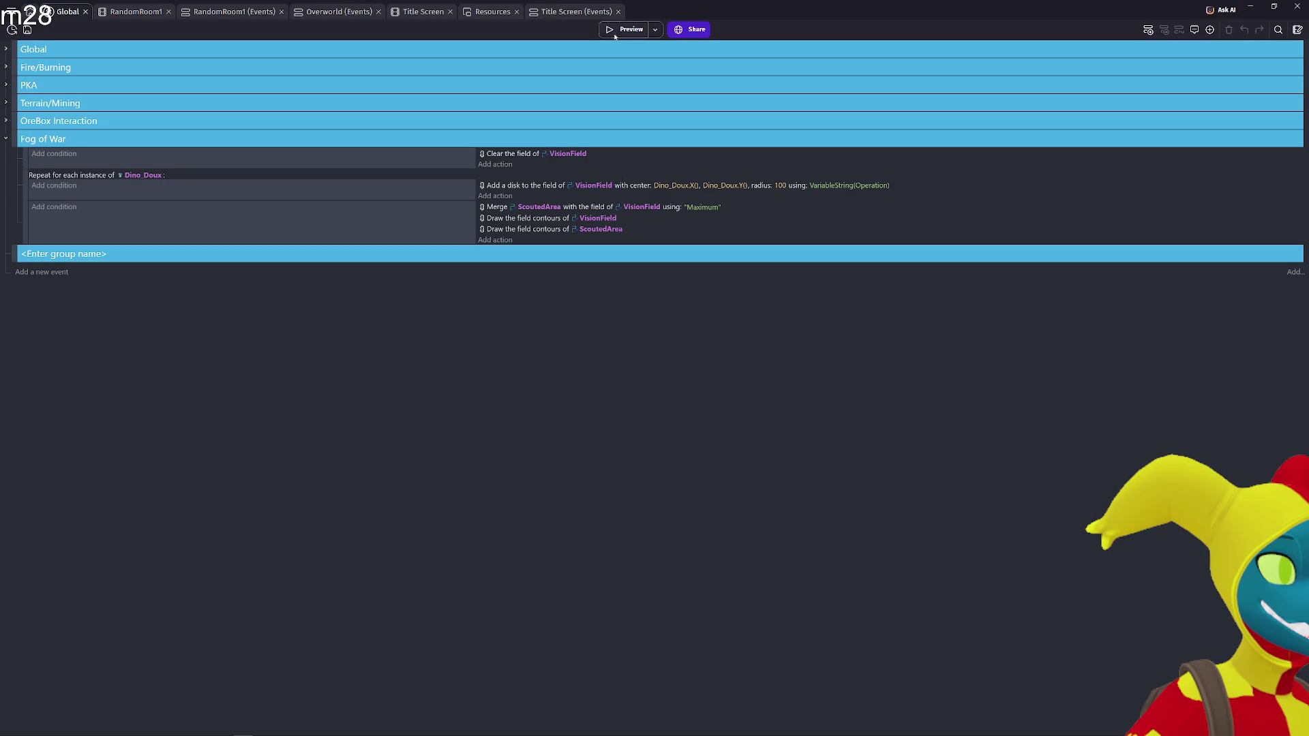
# Playtest the game, walking around the cave with the arrow keys to reveal ore through the fog
pyautogui.click(615, 34)
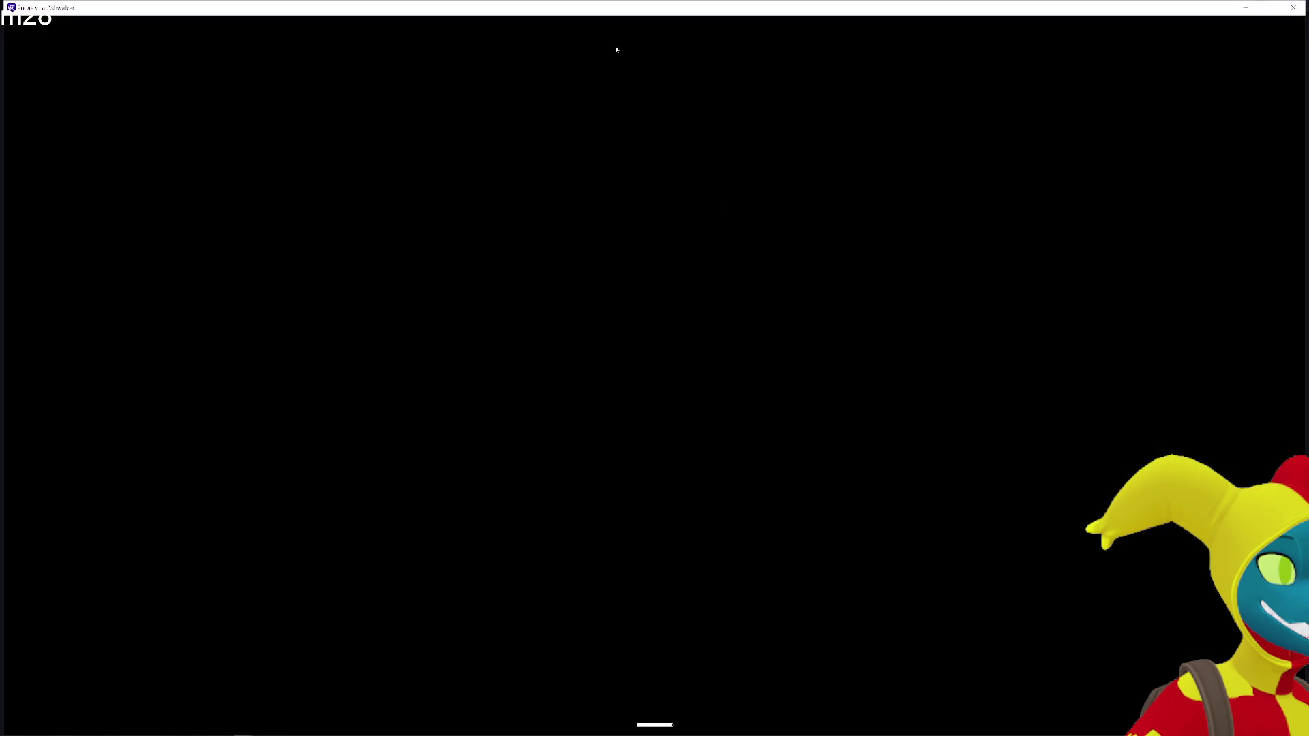
pyautogui.press('Right')
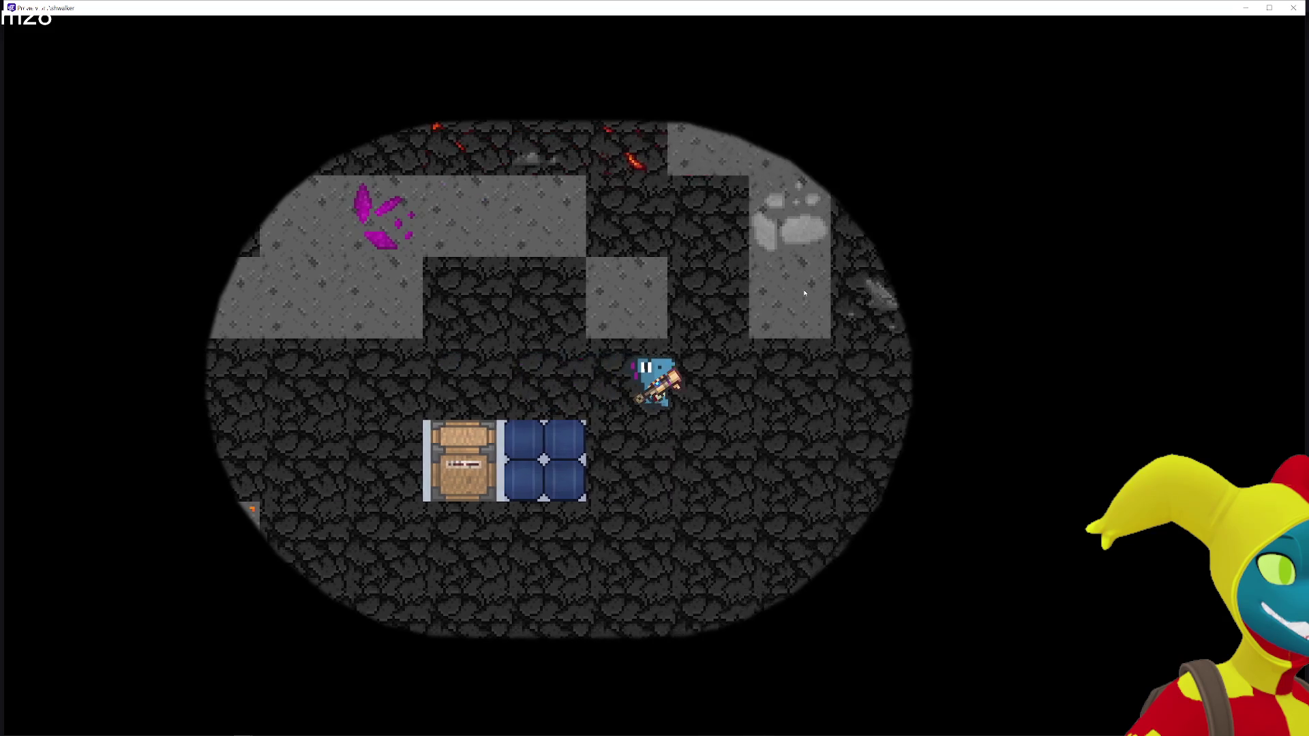
pyautogui.press('Up')
pyautogui.press('Left')
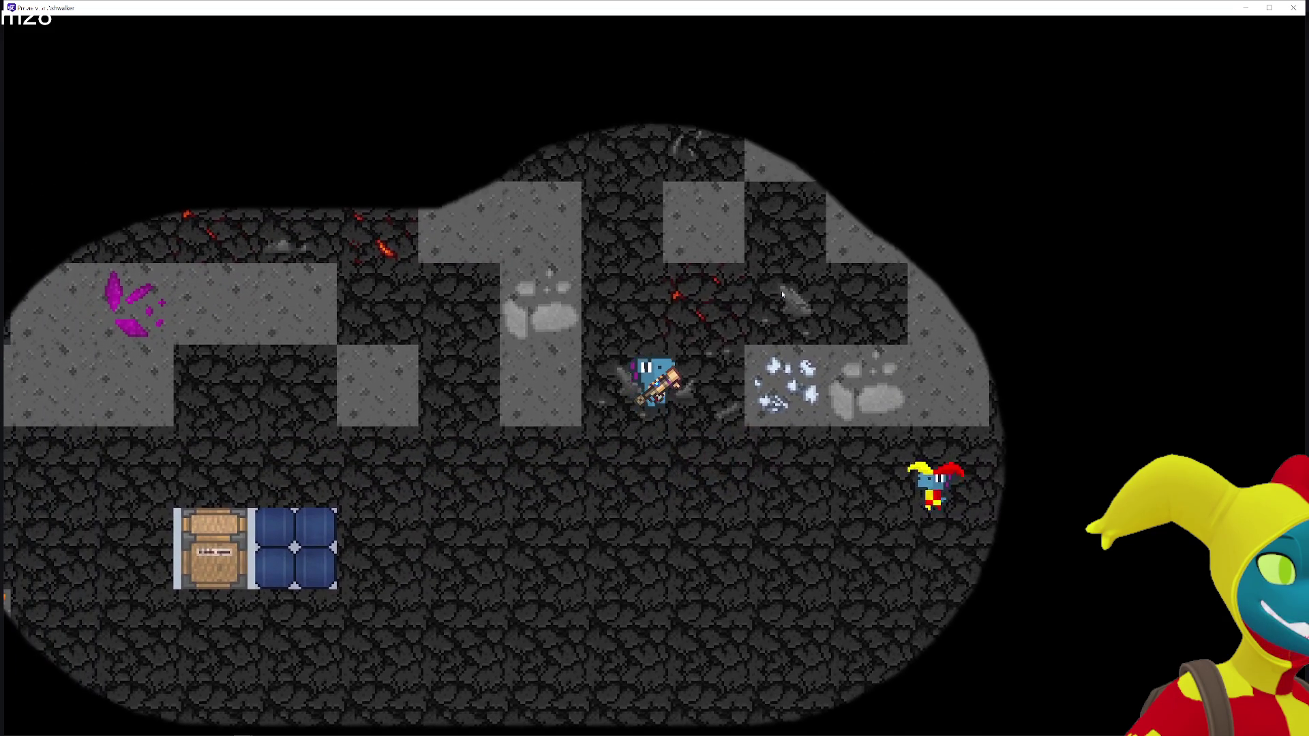
pyautogui.press('Down')
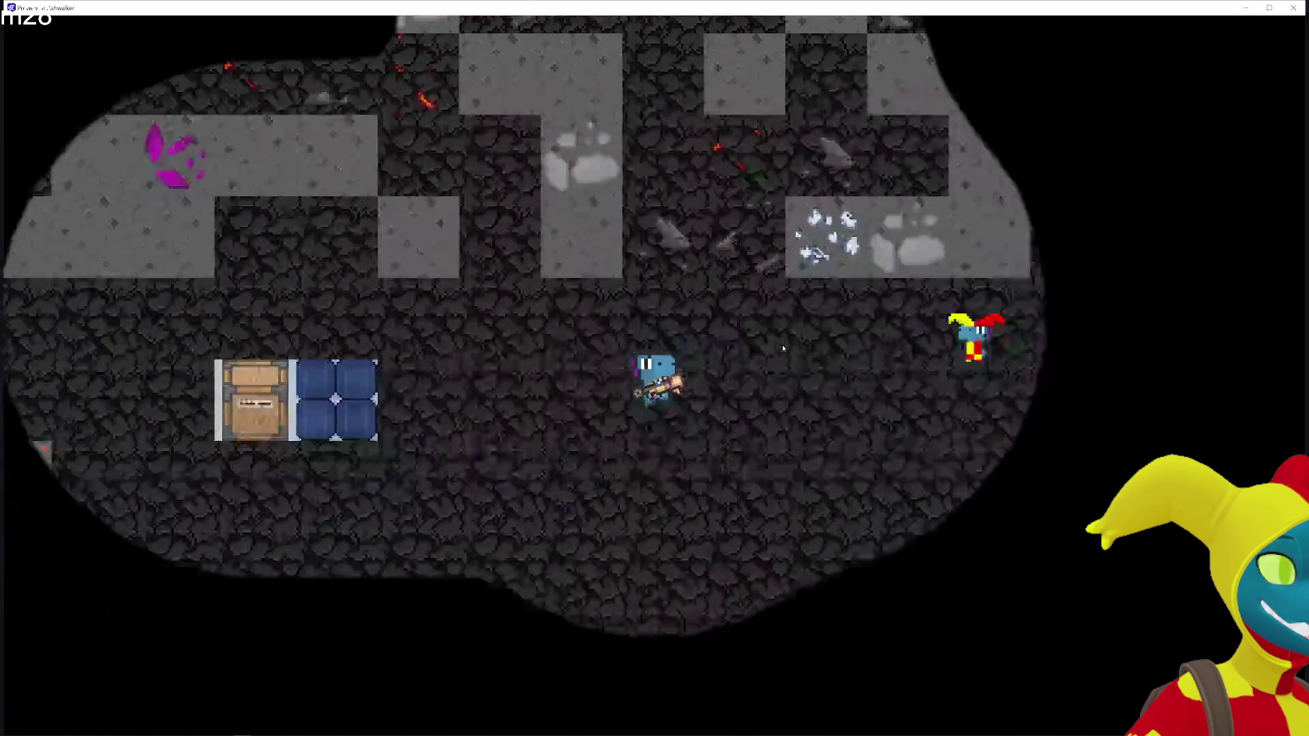
pyautogui.press('Right')
pyautogui.press('Right')
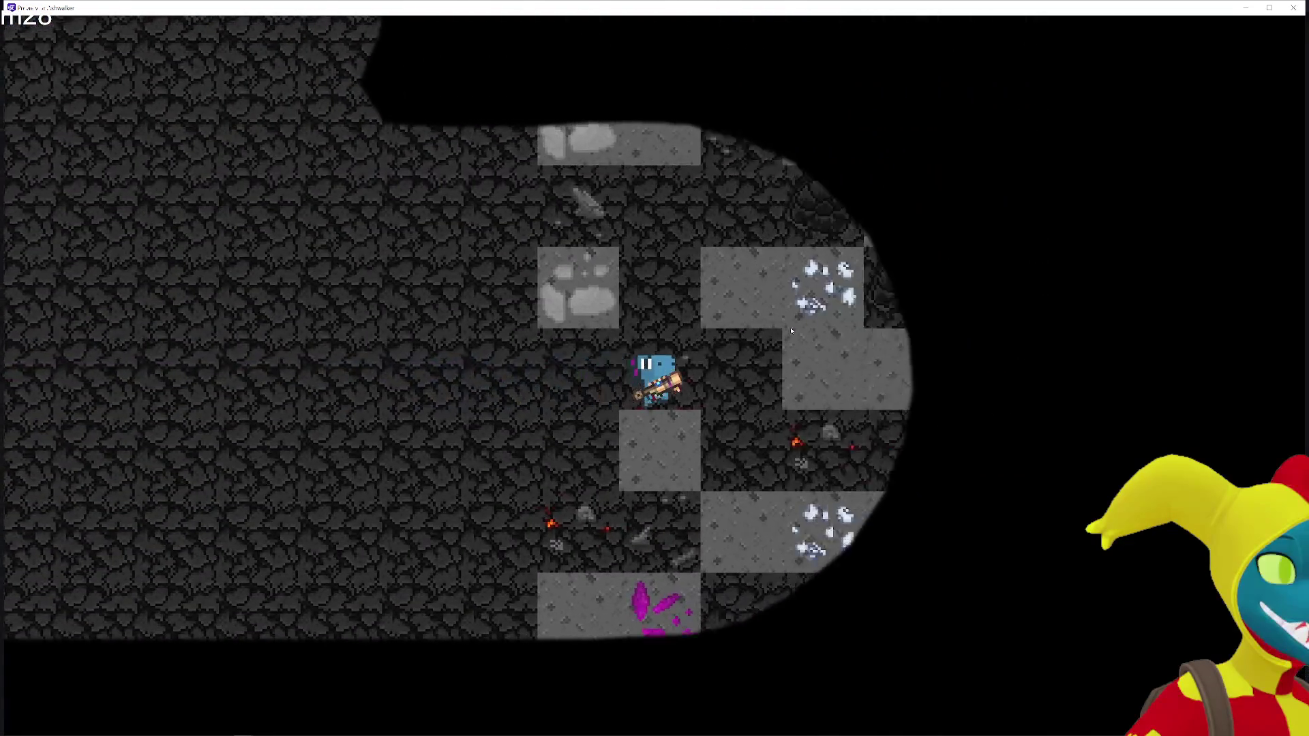
pyautogui.press('Right')
pyautogui.press('Up')
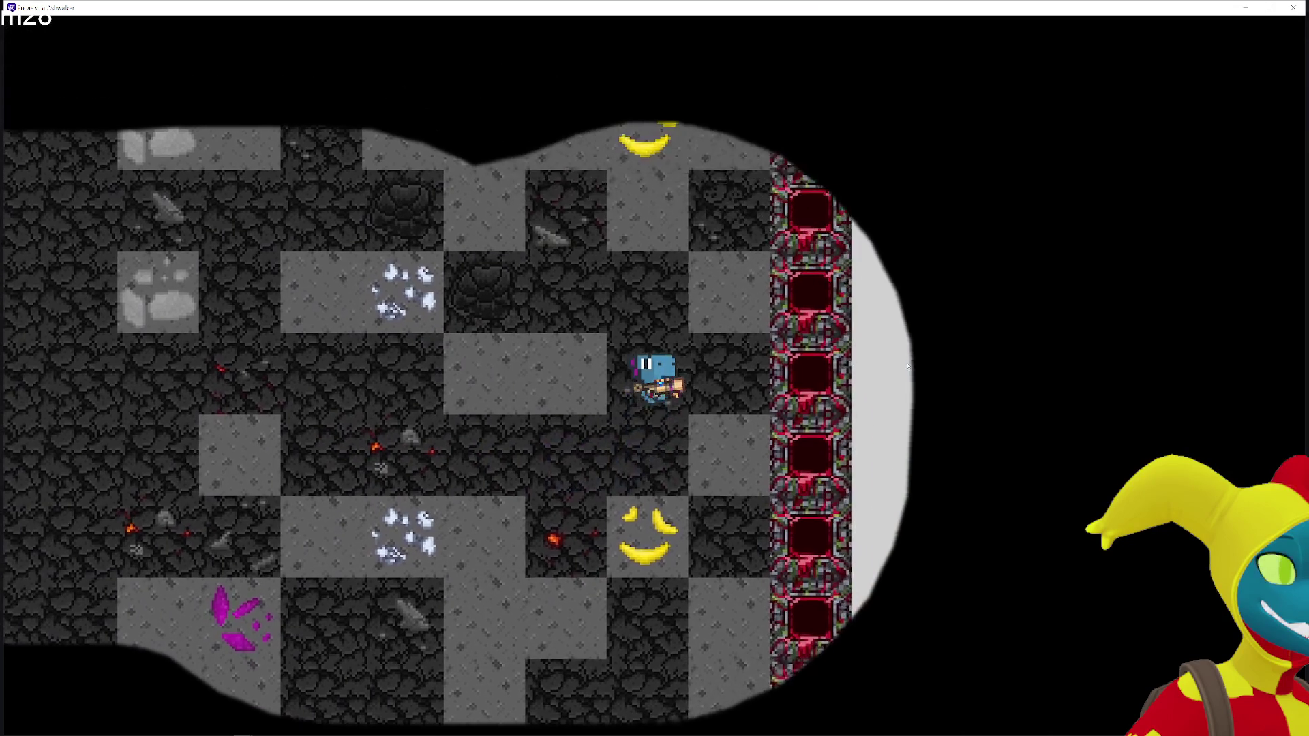
pyautogui.press('Left')
pyautogui.press('Down')
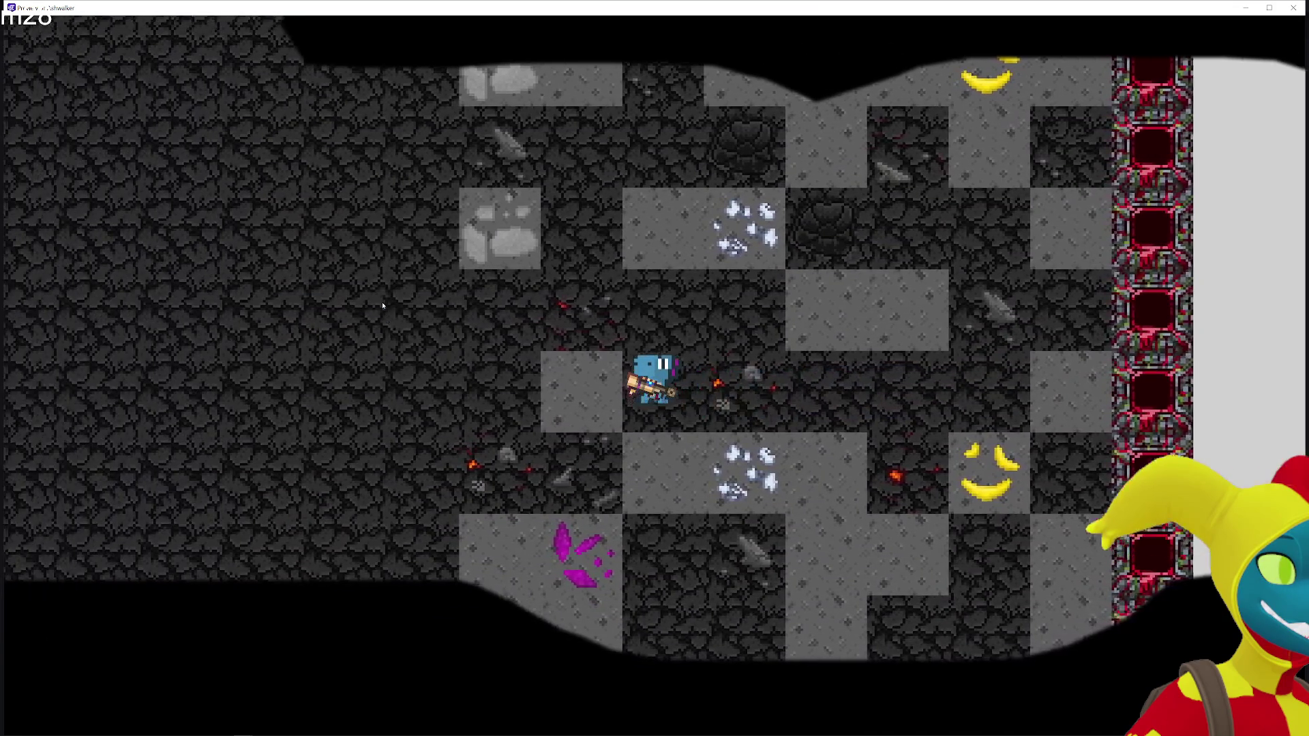
pyautogui.press('Down')
pyautogui.press('Left')
pyautogui.press('Left')
pyautogui.press('Up')
pyautogui.press('Left')
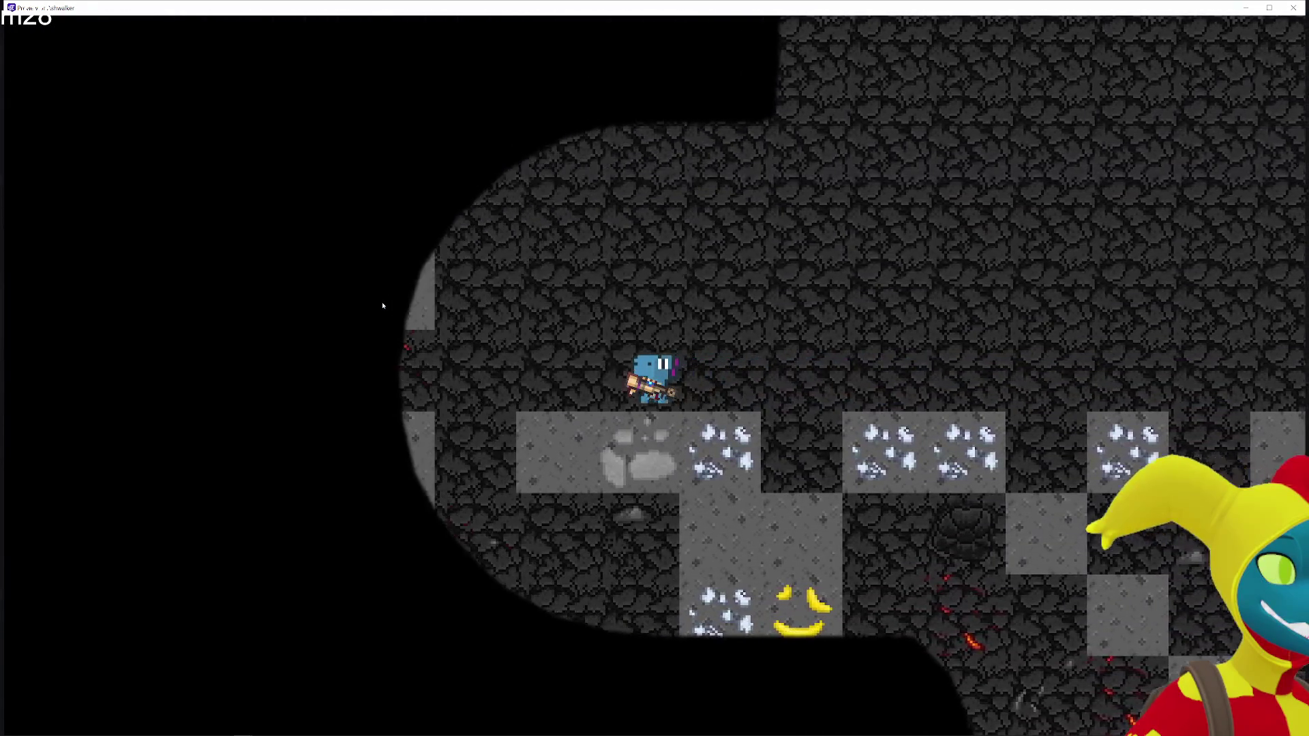
pyautogui.press('Up')
pyautogui.press('Right')
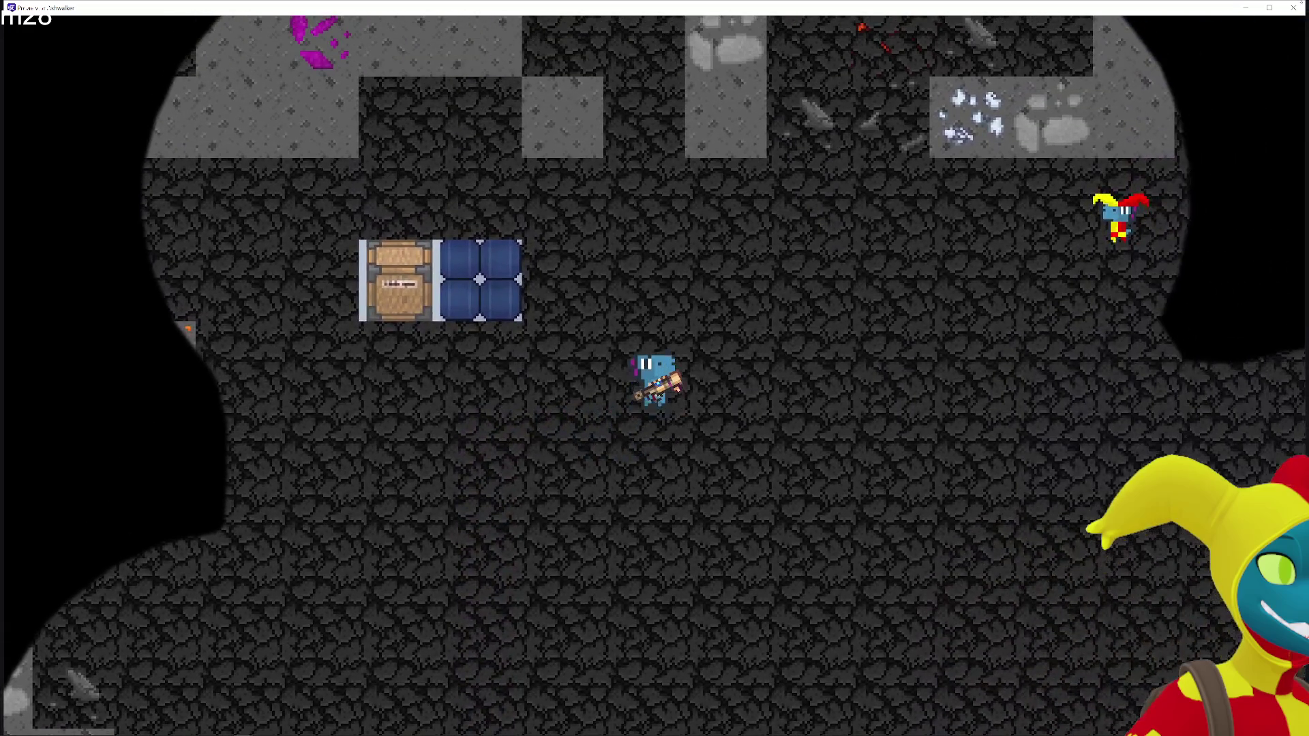
pyautogui.click(1294, 8)
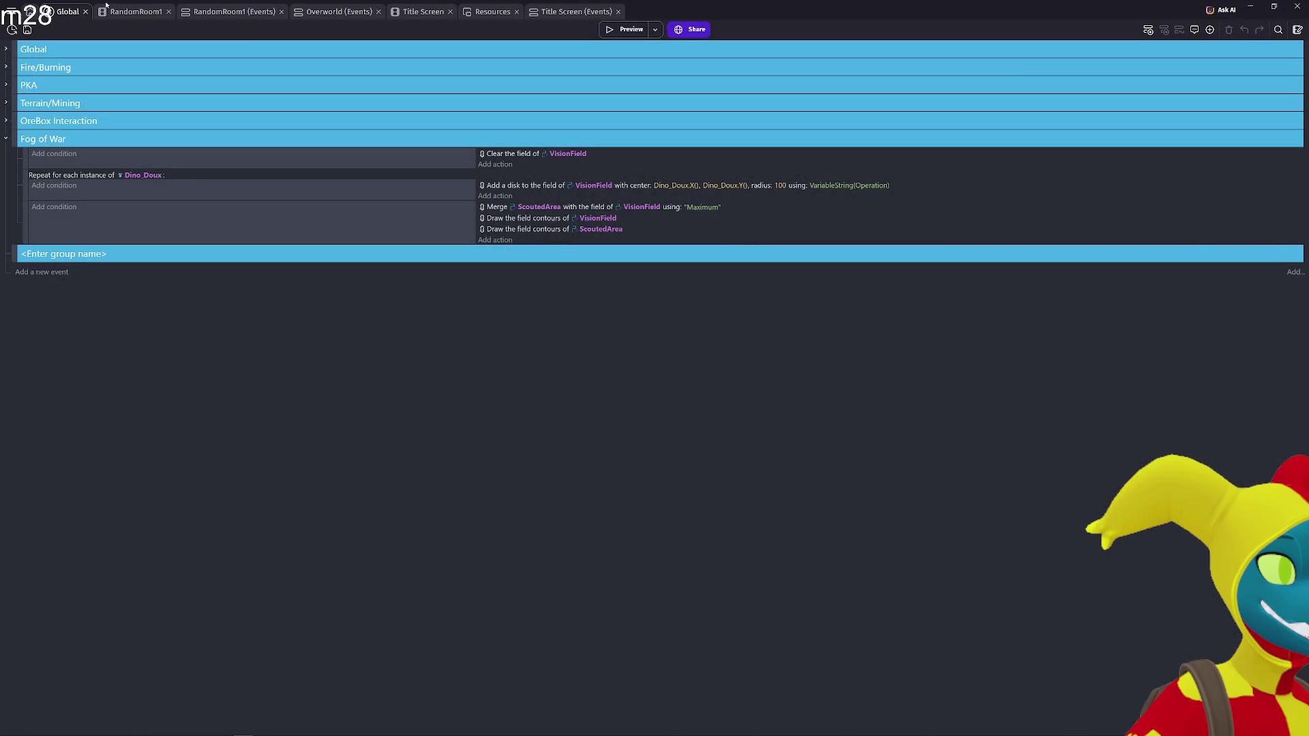
# In RandomRoom1, open the ScoutedArea object and set its fill opacity to 195
pyautogui.click(116, 13)
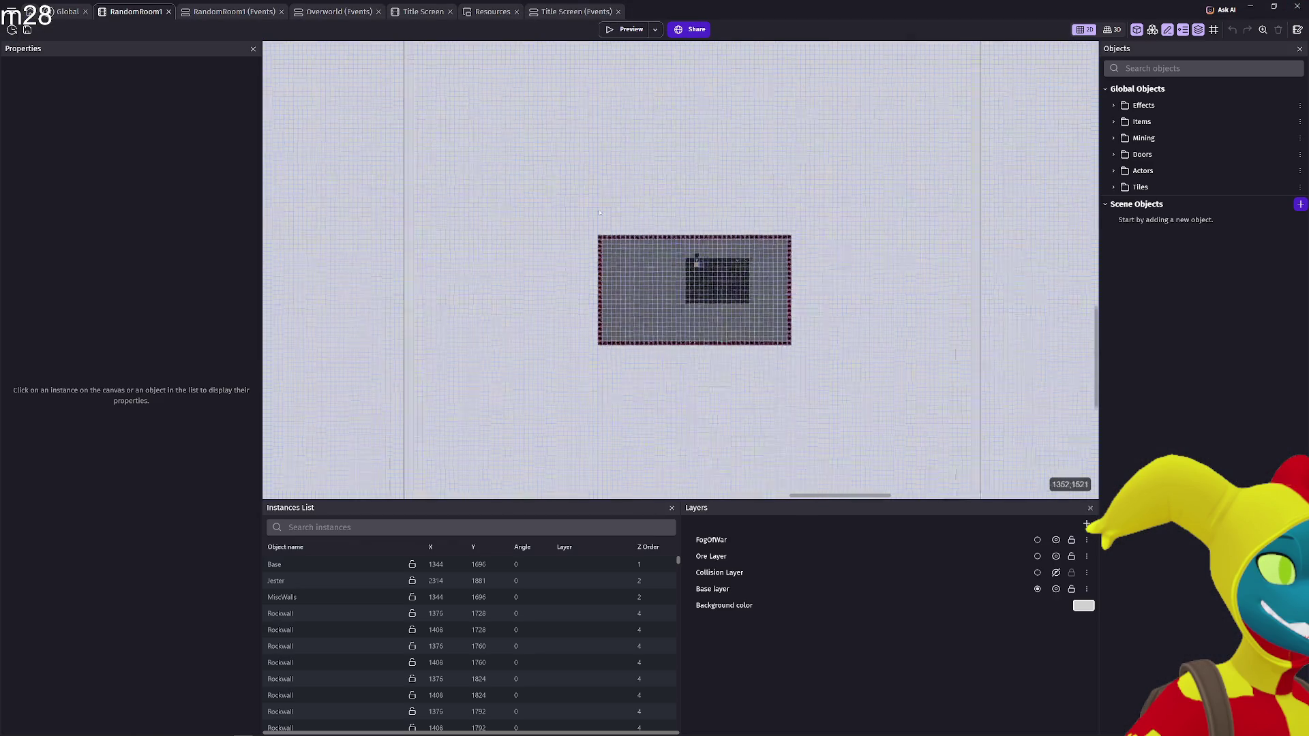
pyautogui.scroll(10, 787, 295)
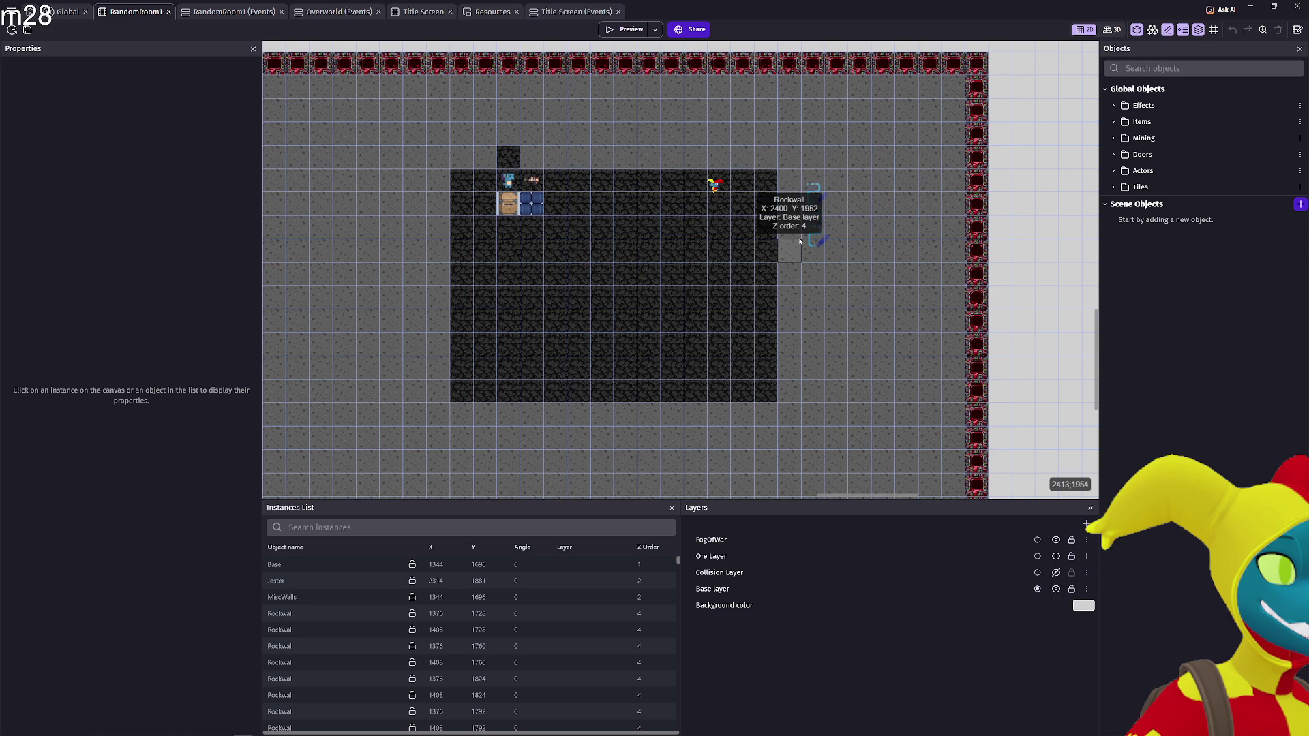
pyautogui.moveTo(812, 235)
pyautogui.mouseDown()
pyautogui.moveTo(812, 202)
pyautogui.moveTo(814, 228)
pyautogui.mouseUp()
pyautogui.click(813, 230)
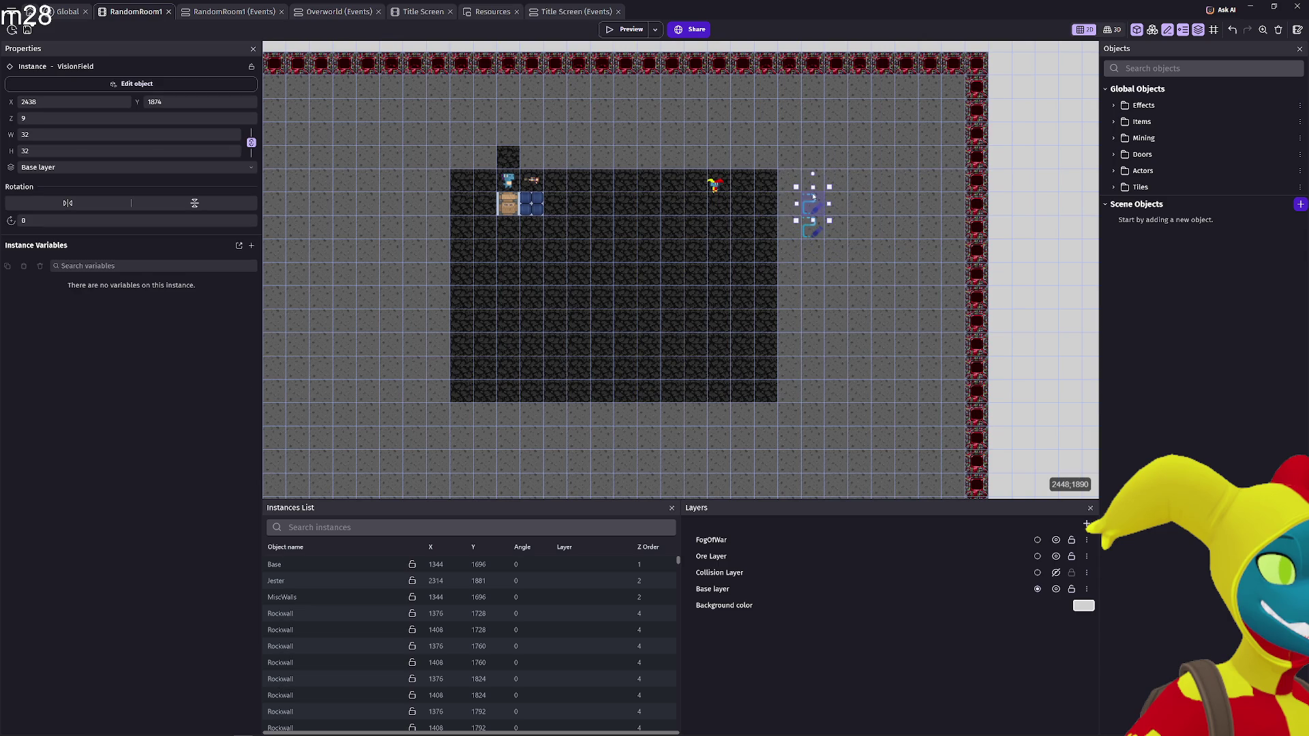
pyautogui.doubleClick(813, 230)
pyautogui.doubleClick(669, 175)
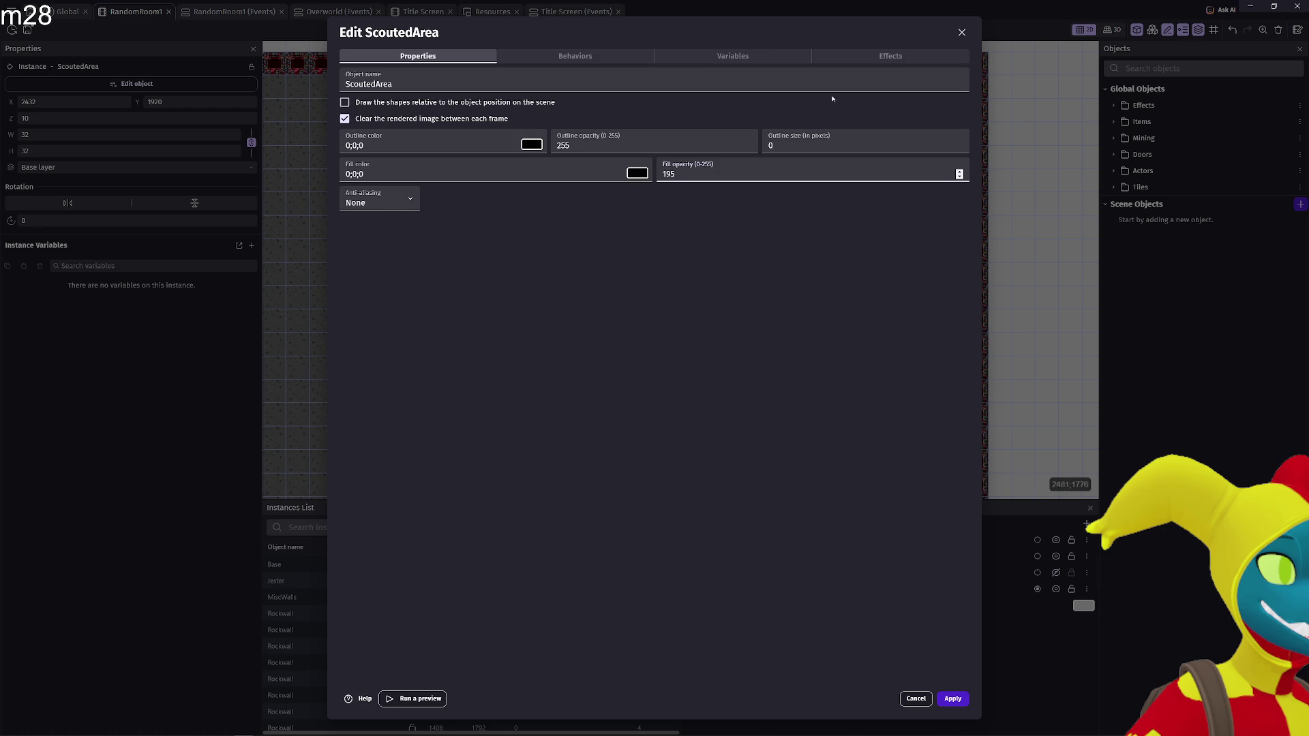
# Change ScoutedArea's effect from Blur (Kawase, fast) to CRT, apply it, and launch a preview
pyautogui.click(844, 58)
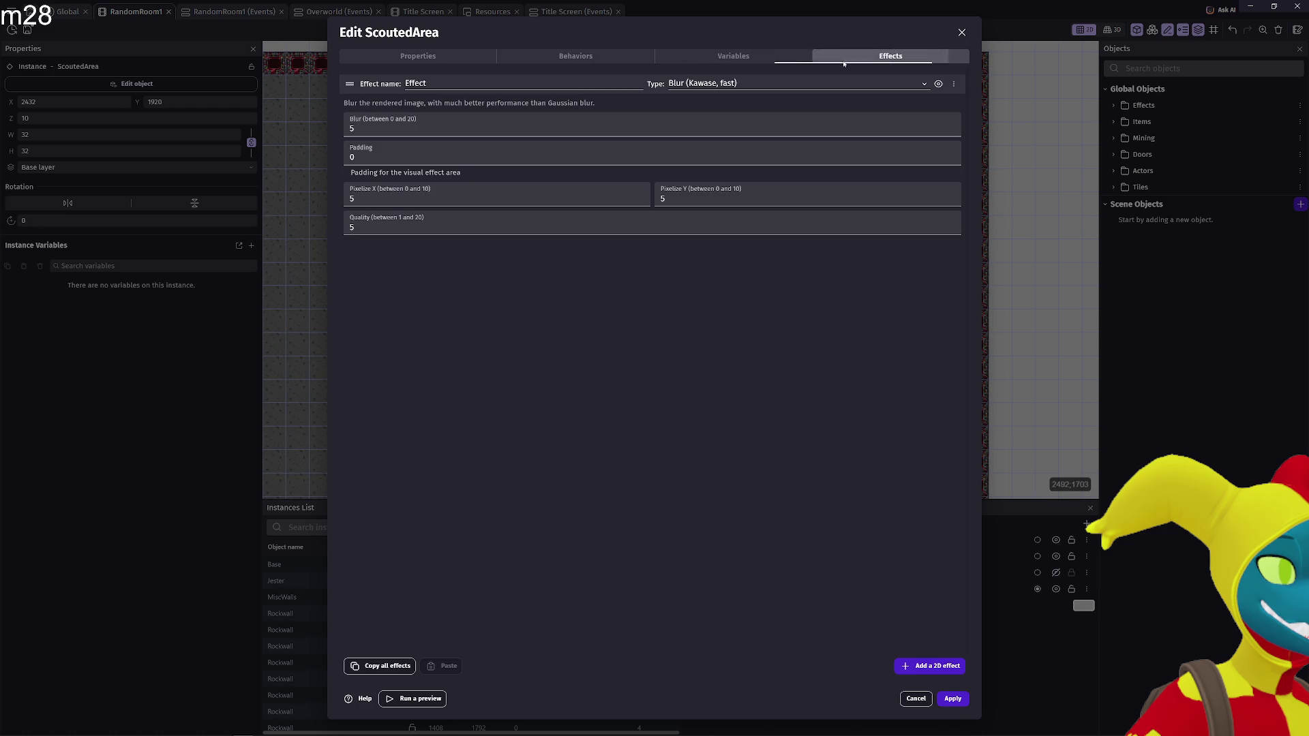
pyautogui.click(749, 82)
pyautogui.click(747, 102)
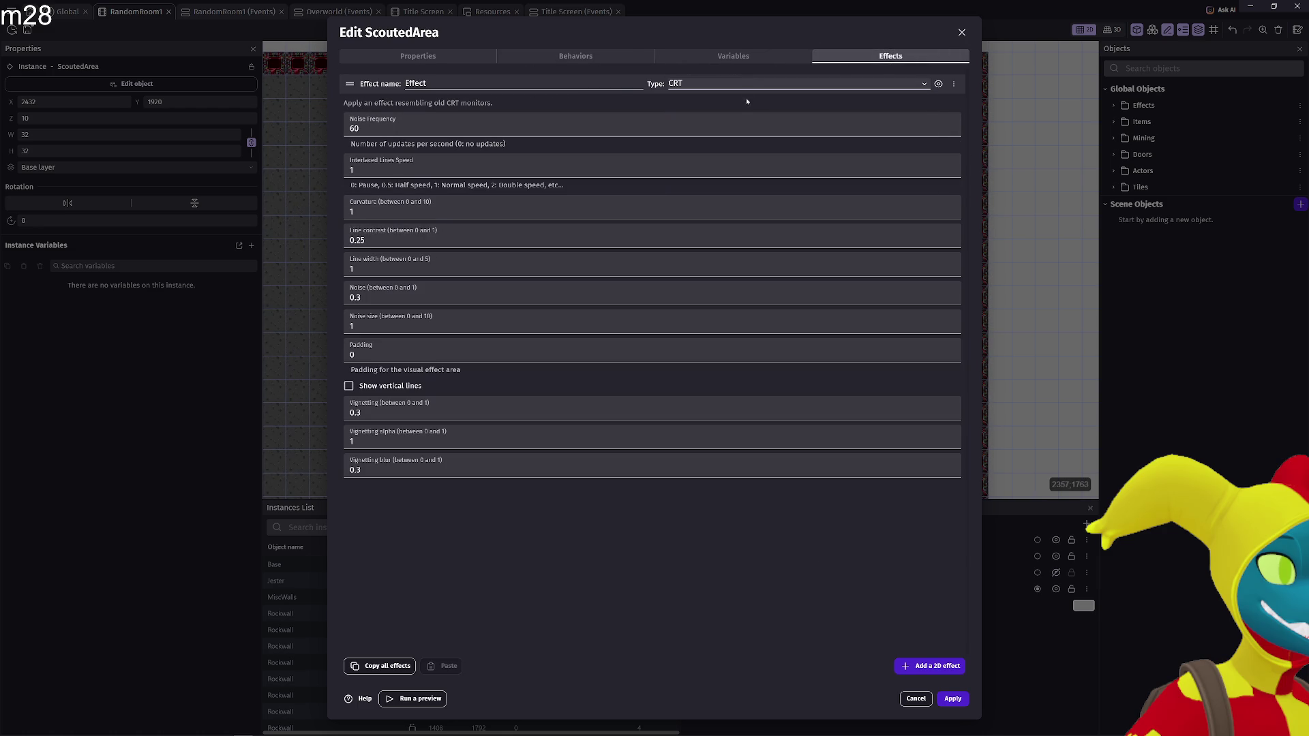
pyautogui.click(953, 698)
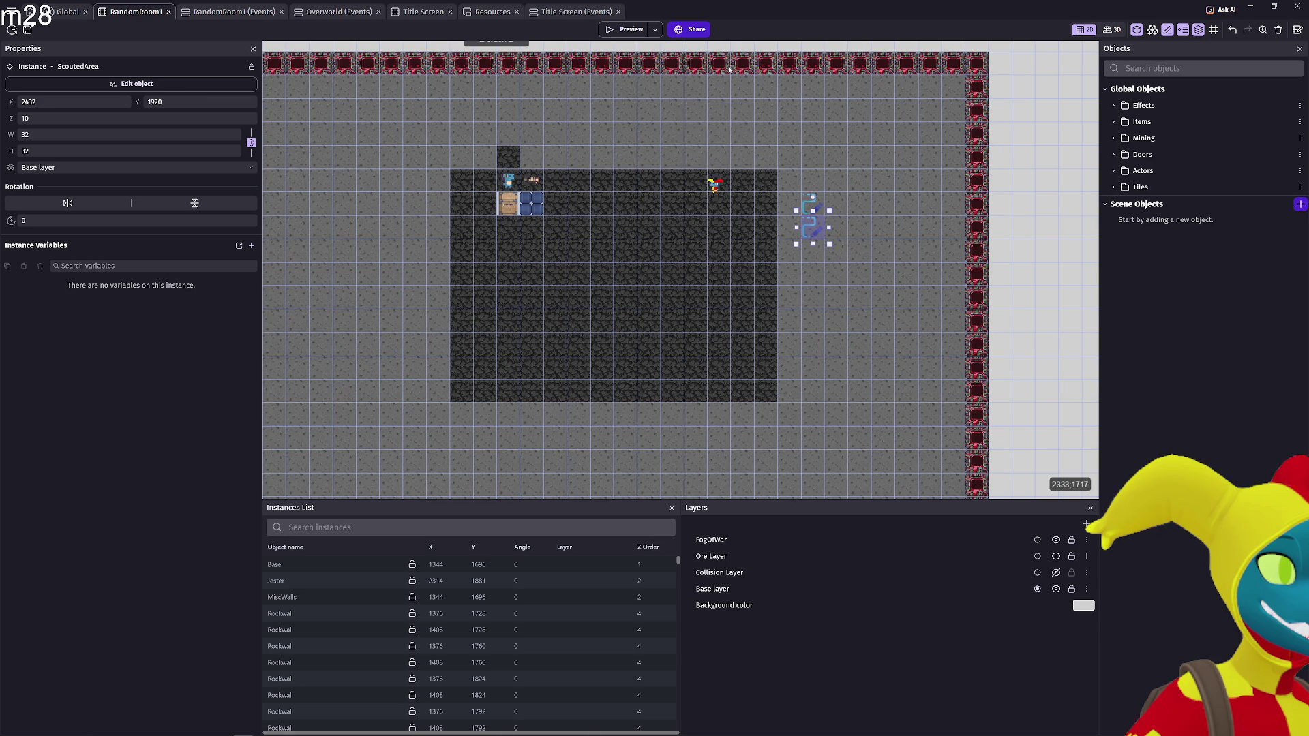
pyautogui.click(624, 30)
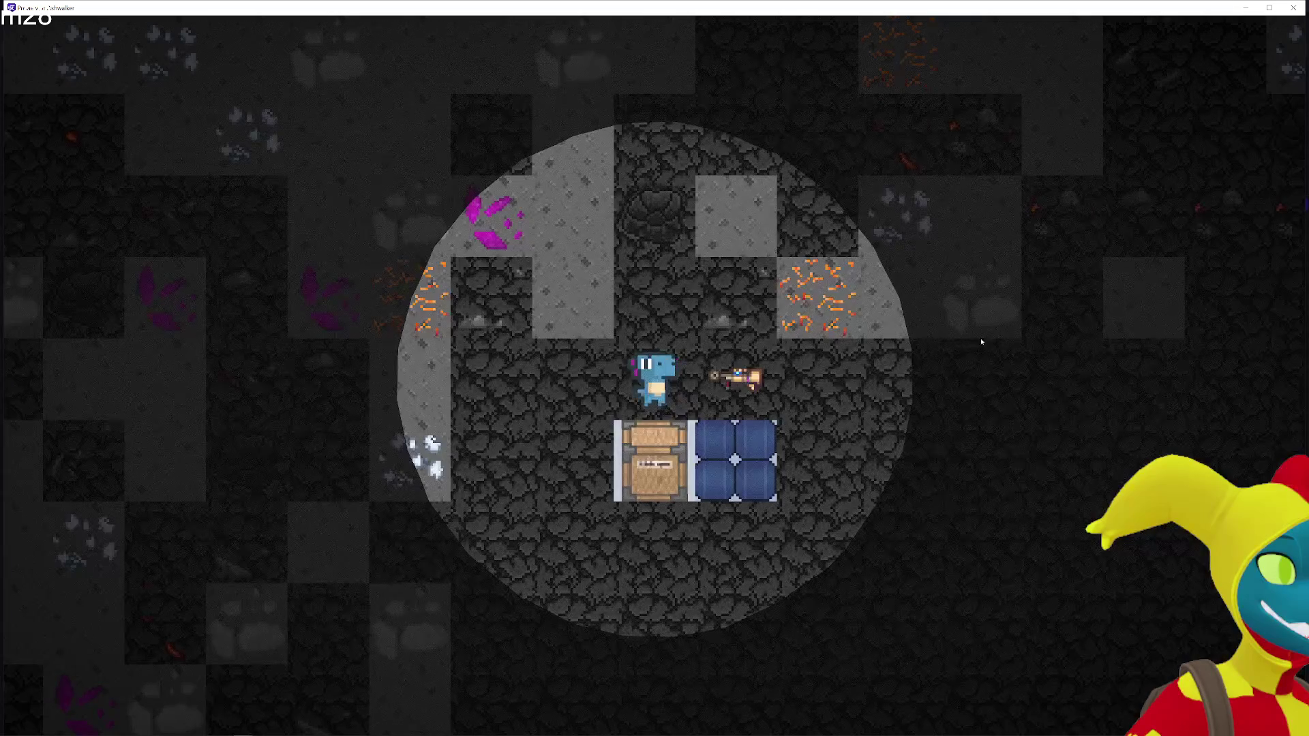
# Walk the dinosaur right, up, down and left through the cave to check the fog
pyautogui.press('d')
pyautogui.press('d')
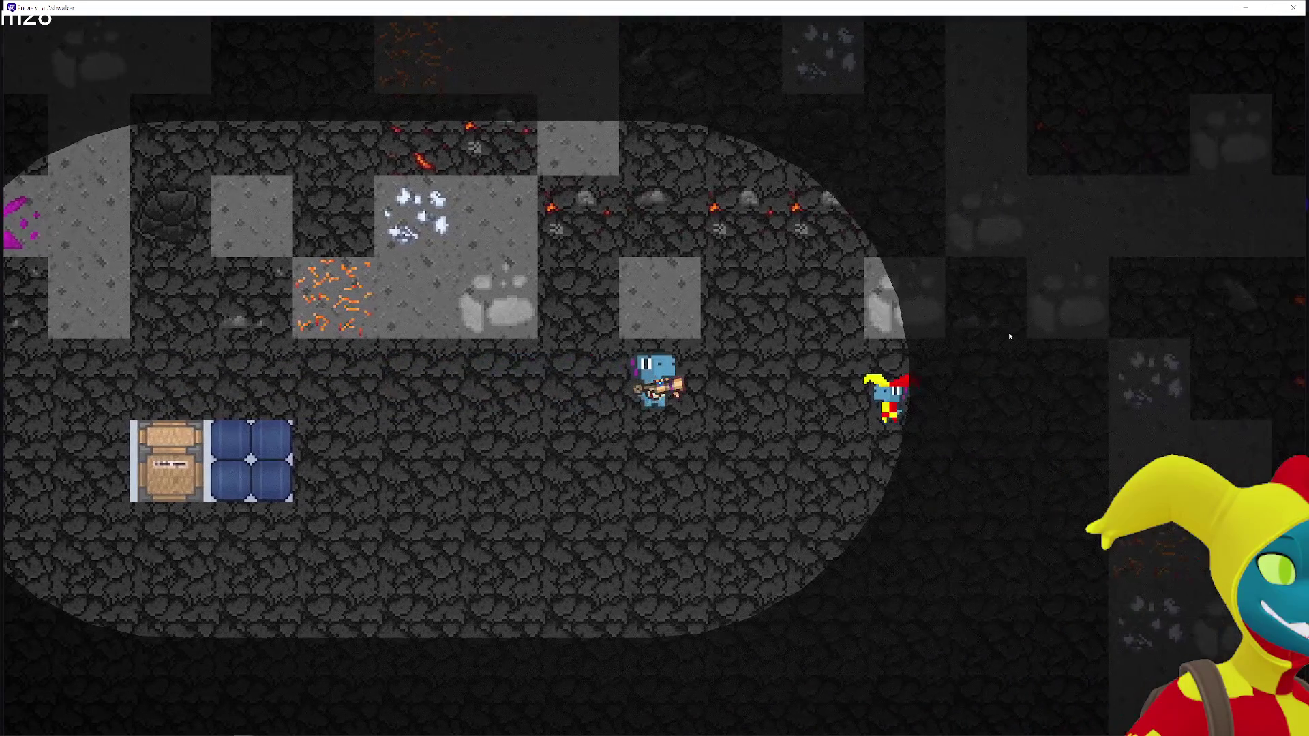
pyautogui.press('d')
pyautogui.press('w')
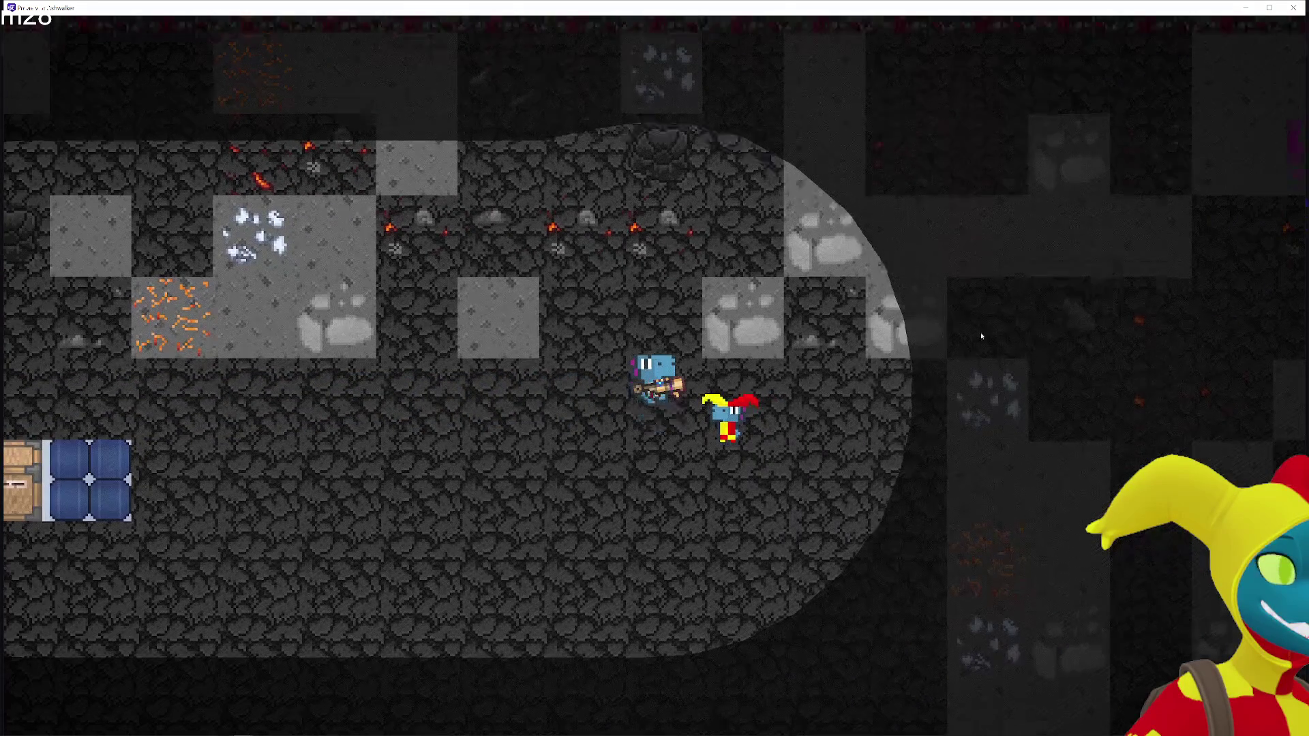
pyautogui.press('s')
pyautogui.press('a')
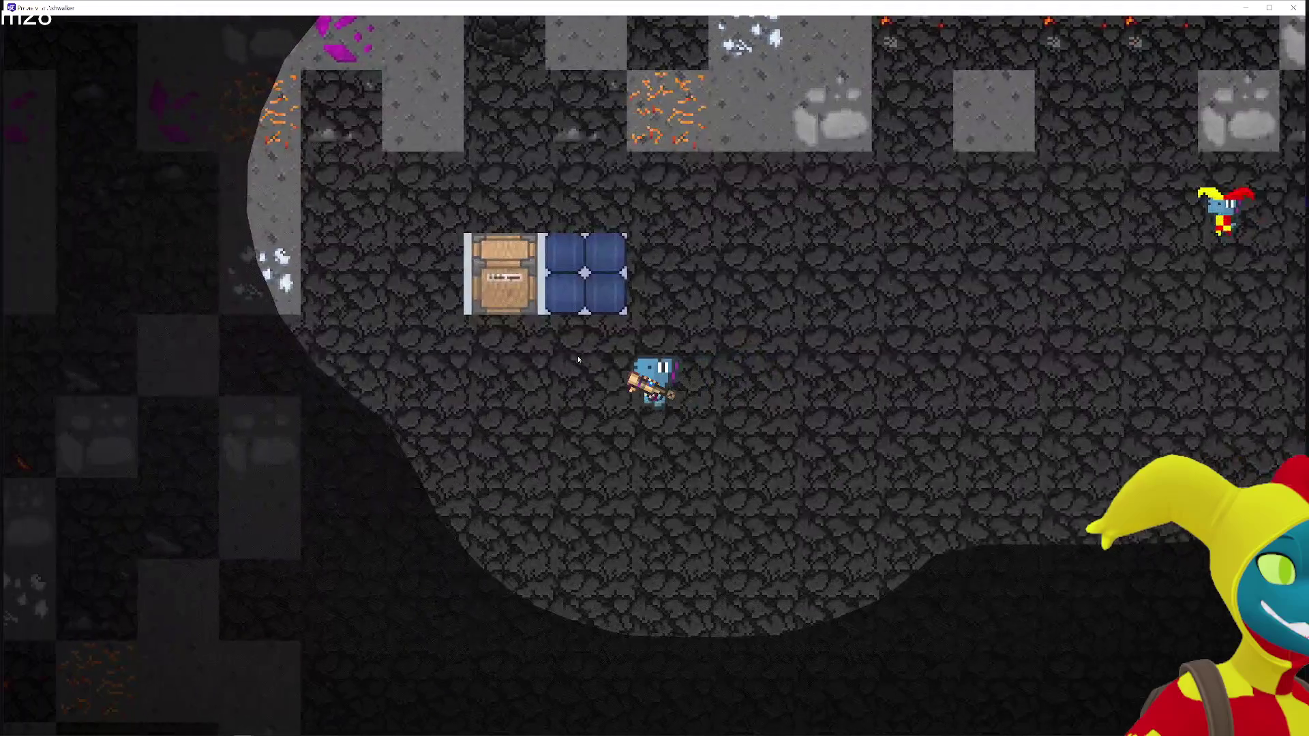
pyautogui.press('a')
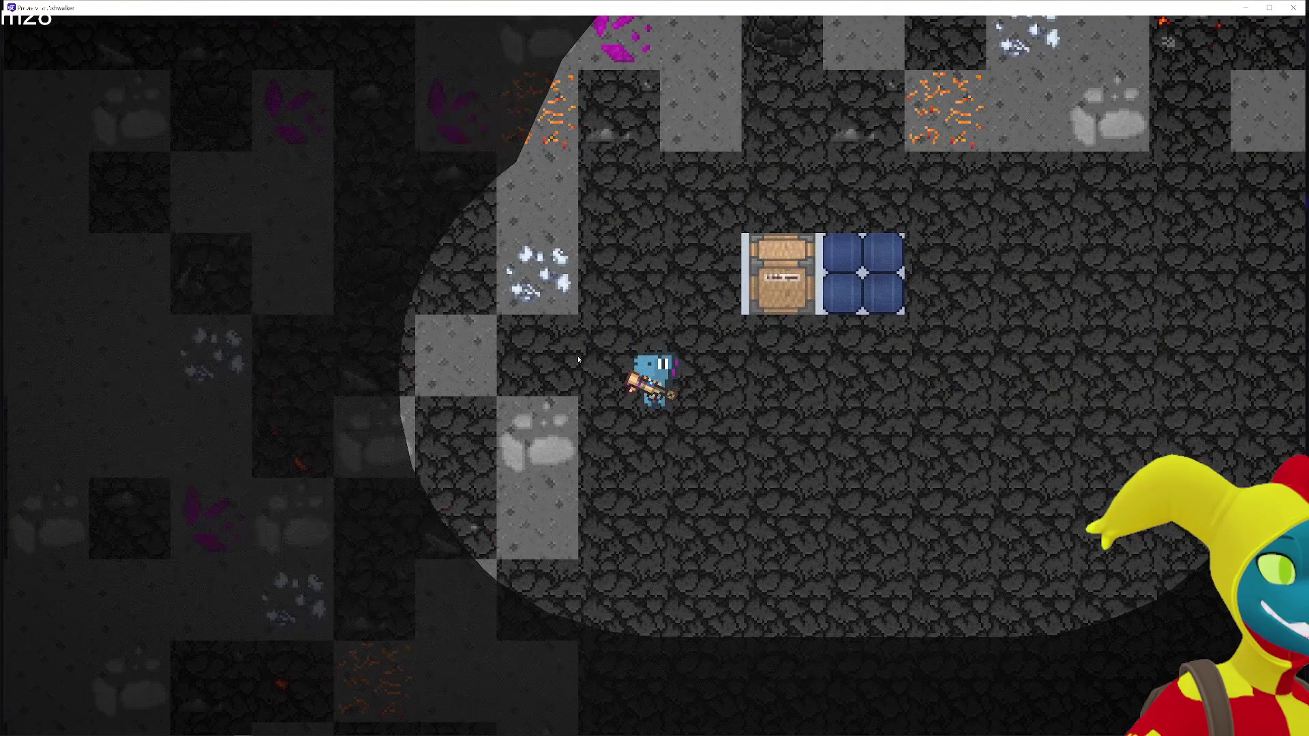
pyautogui.press('d')
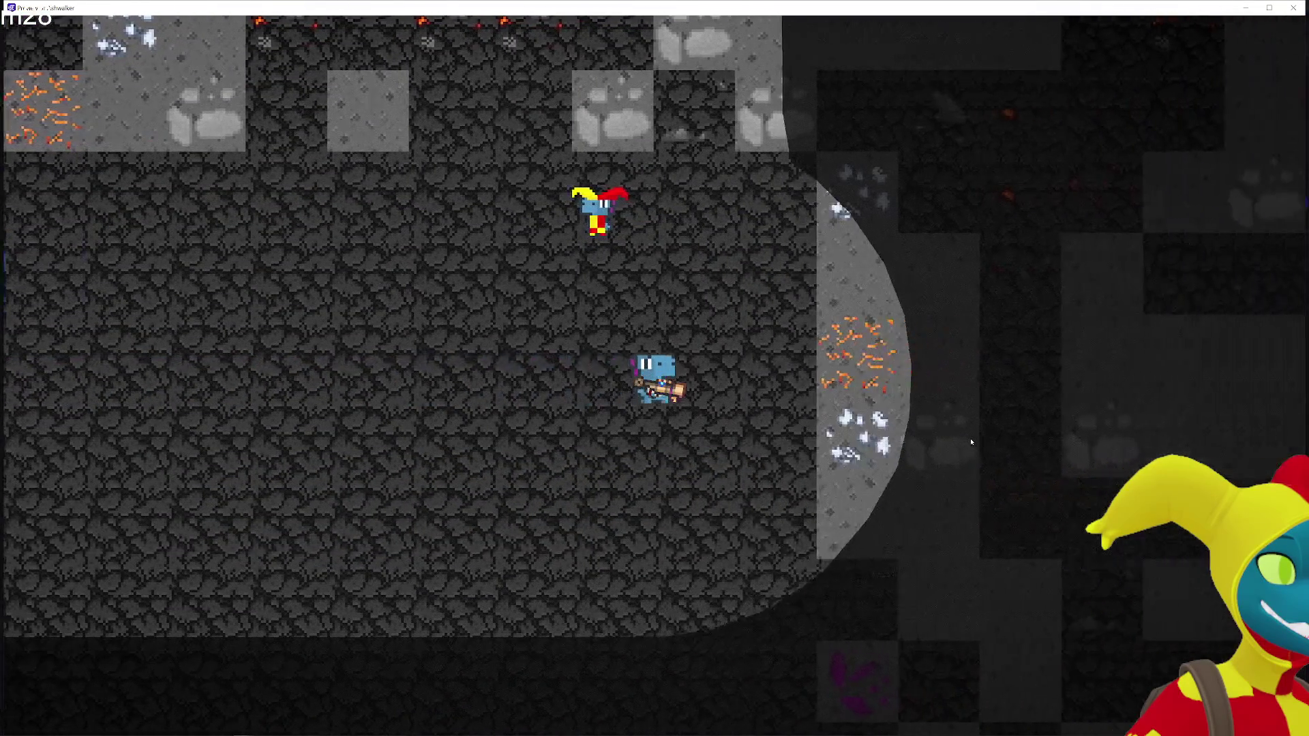
pyautogui.press('d')
# Mine the adjacent copper ore tile, close the preview, and return to the Global events sheet
pyautogui.click(989, 389)
pyautogui.press('w')
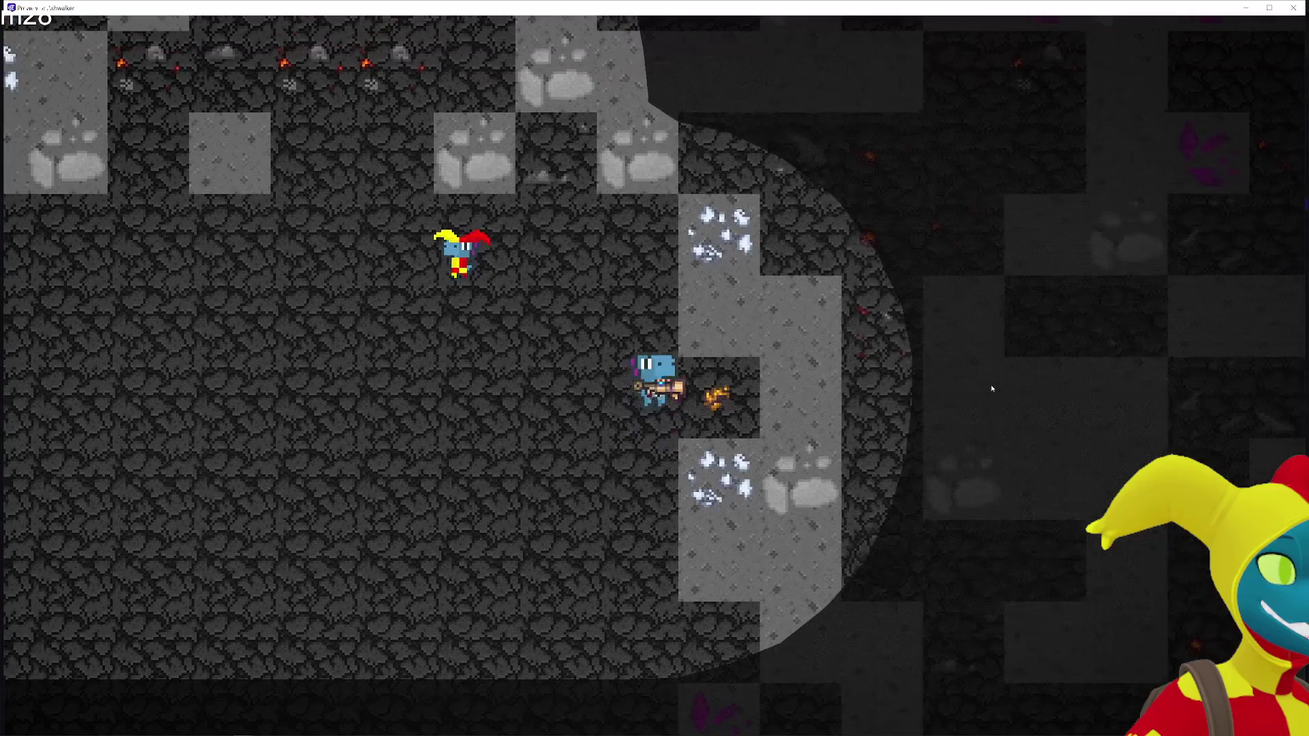
pyautogui.press('a')
pyautogui.press('w')
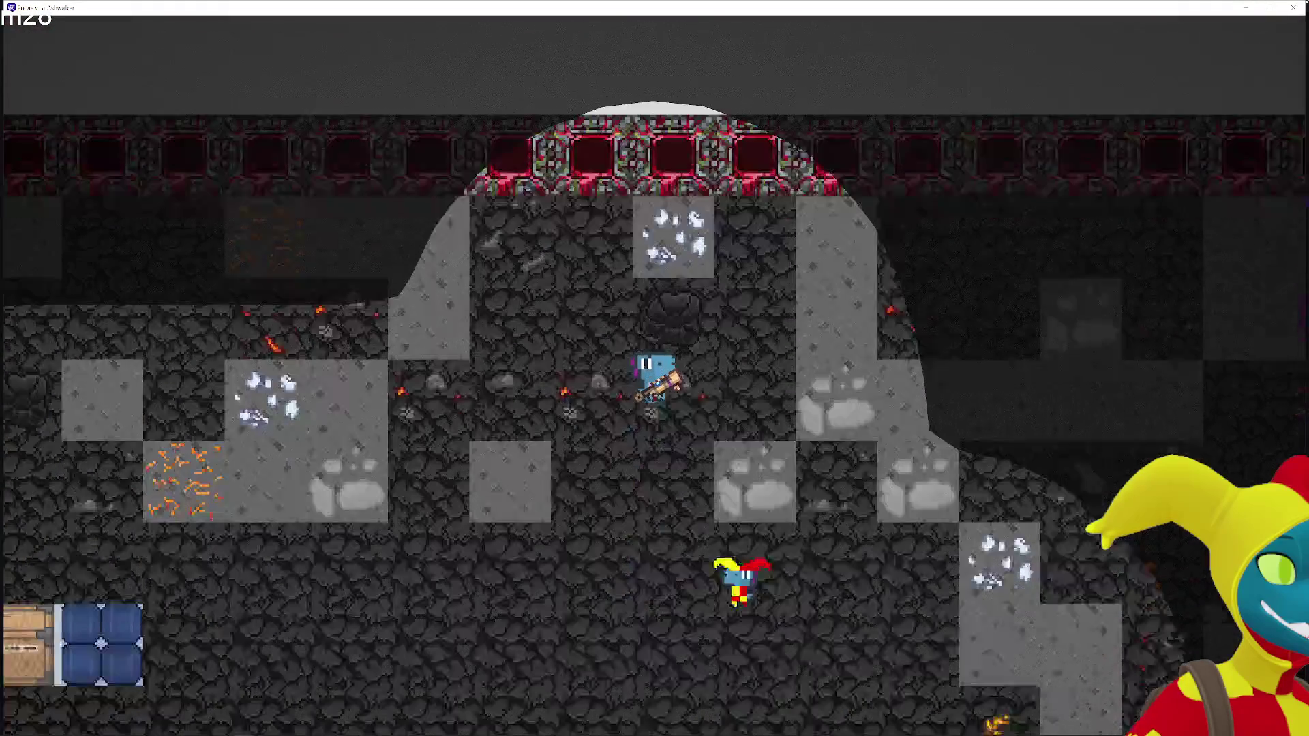
pyautogui.press('s')
pyautogui.hotkey('alt', 'F4')
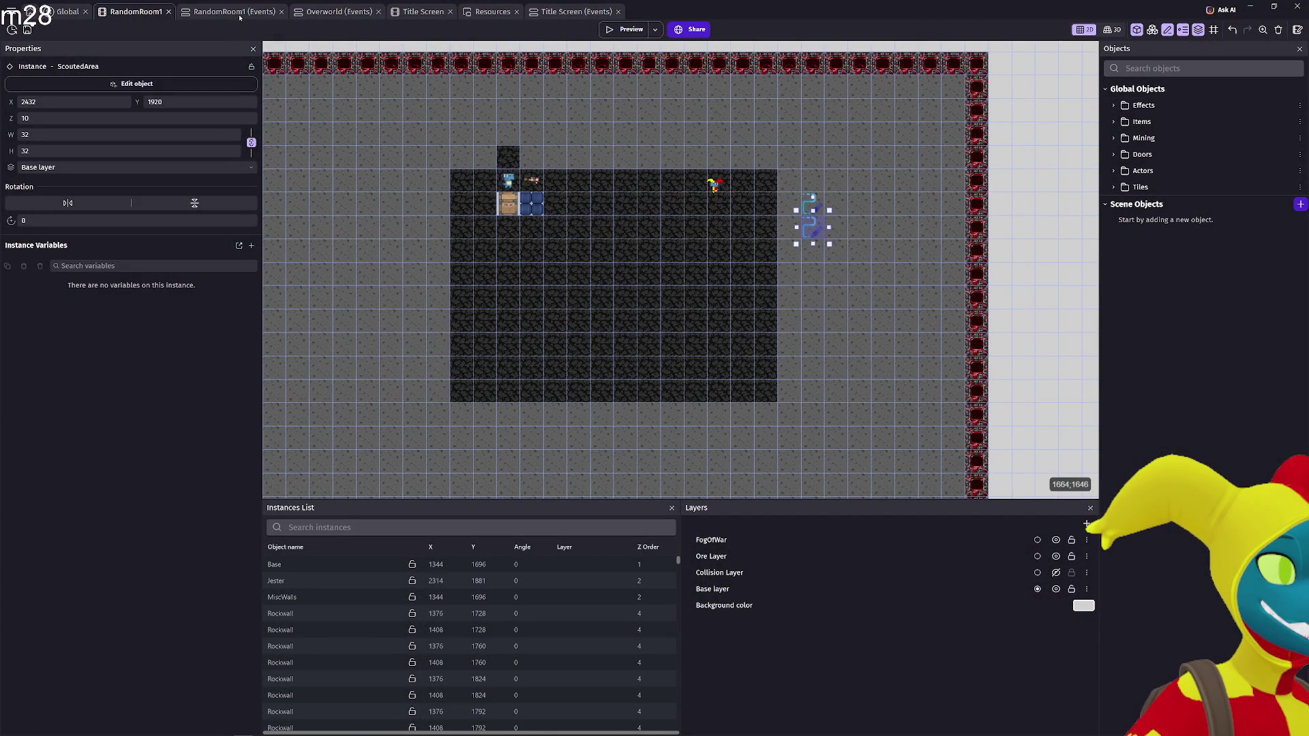
pyautogui.click(67, 12)
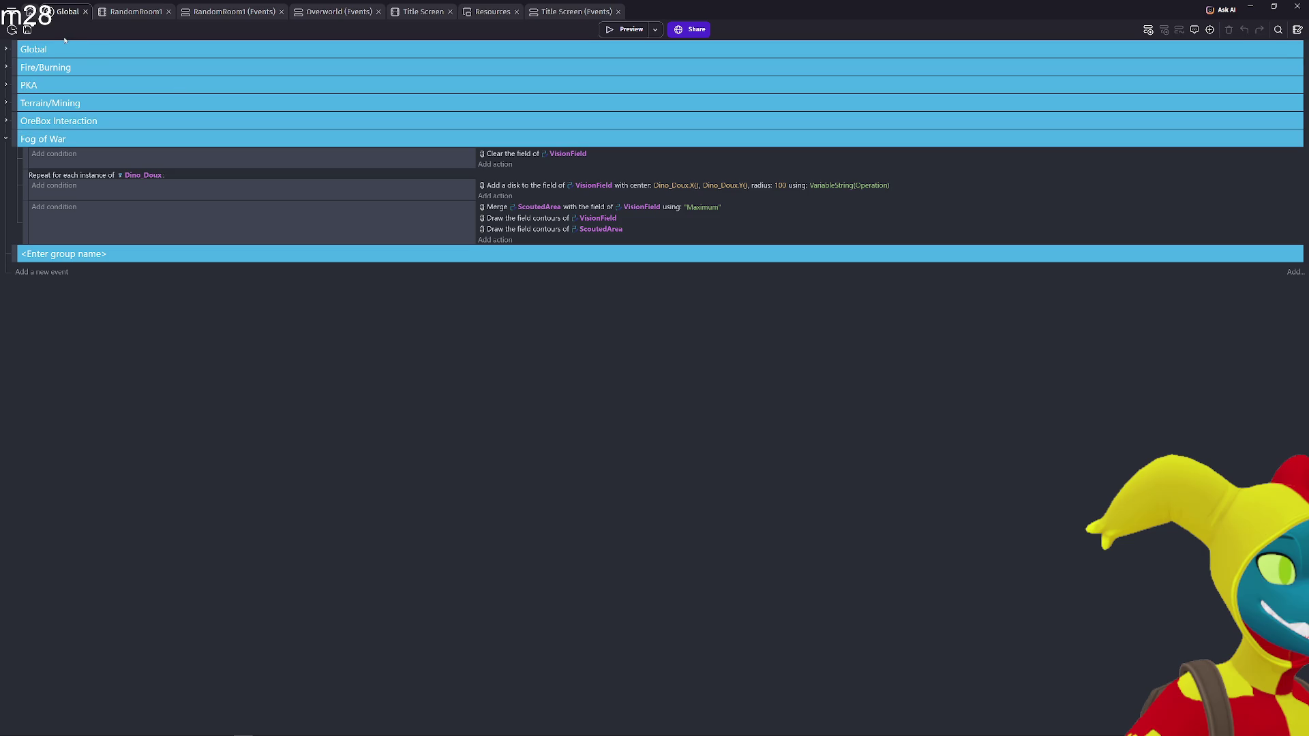
# Look over the project overview and home page, then return to the RandomRoom1 scene
pyautogui.click(12, 11)
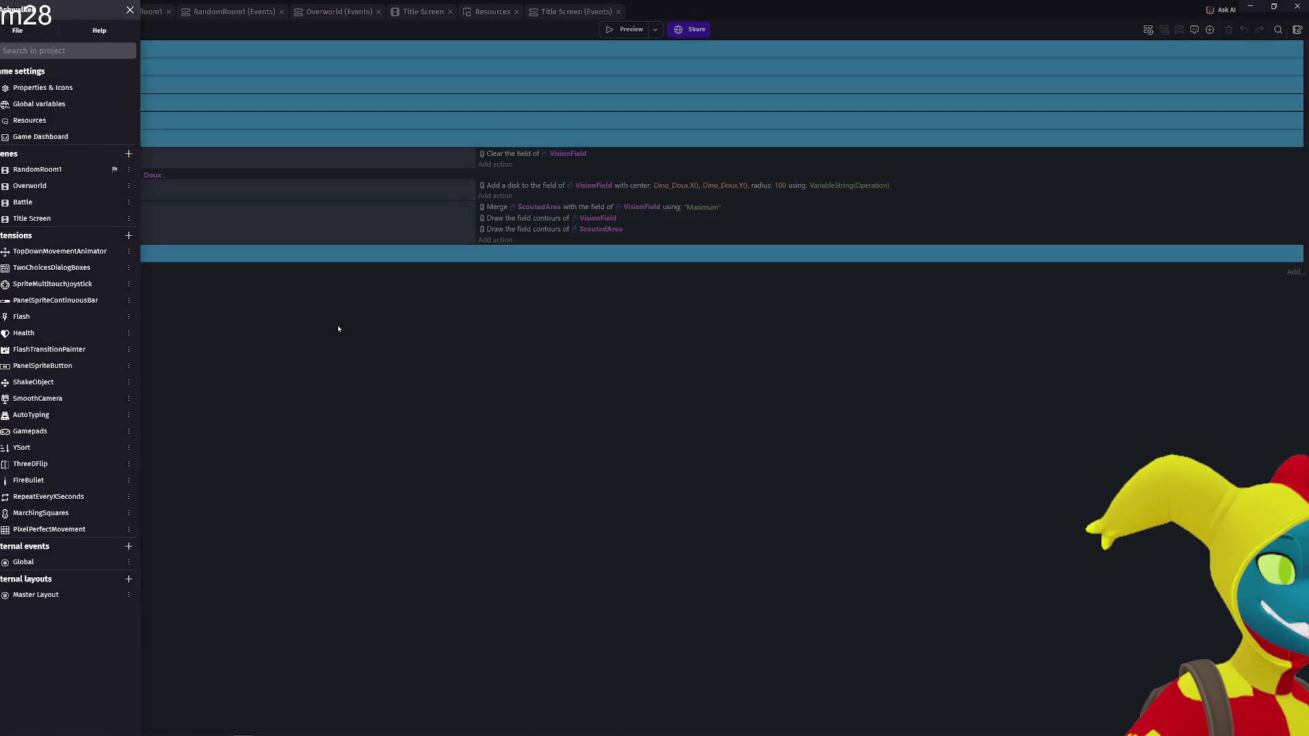
pyautogui.click(382, 383)
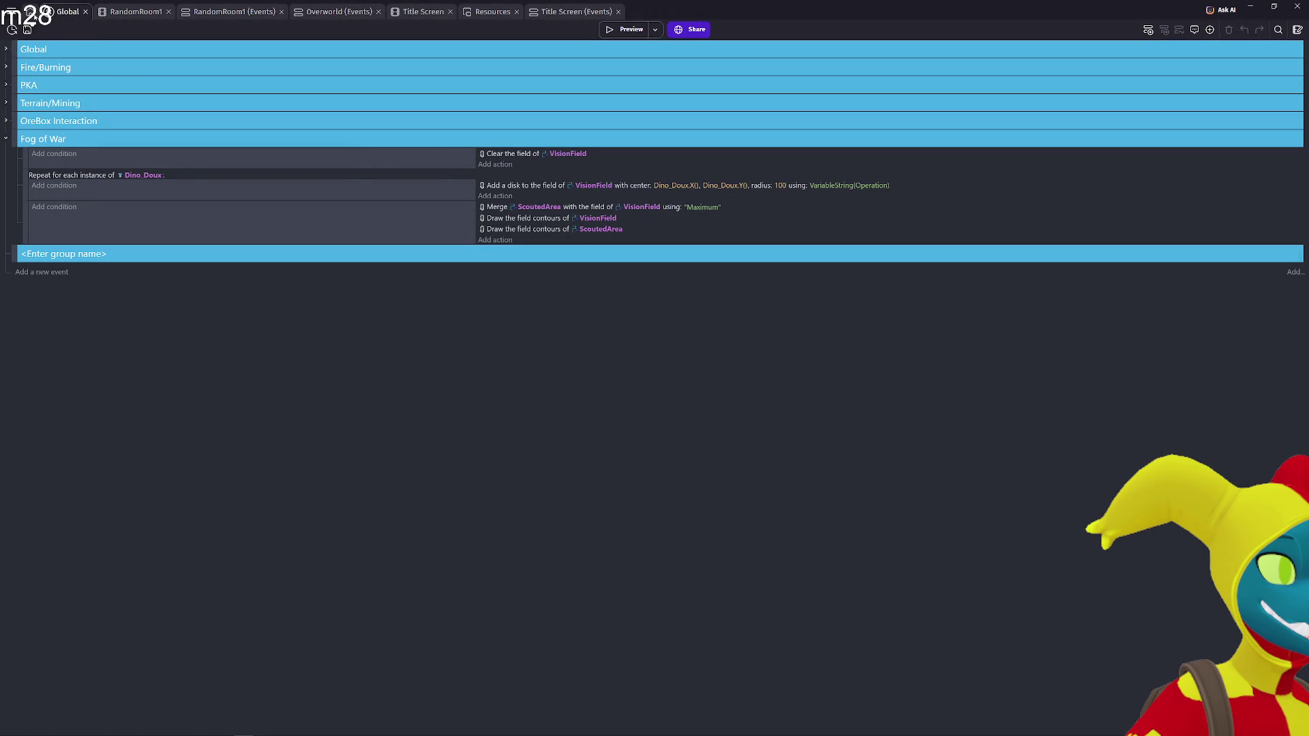
pyautogui.click(31, 11)
pyautogui.click(72, 14)
pyautogui.click(111, 11)
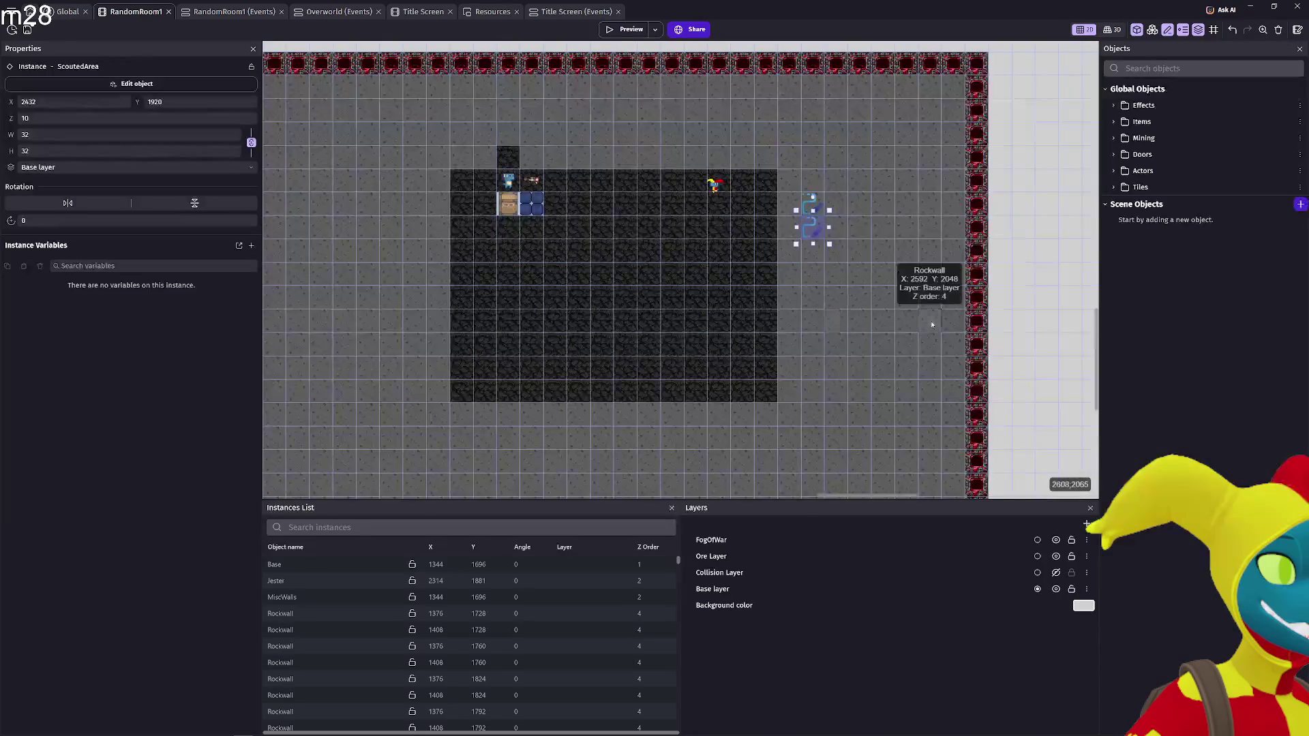
pyautogui.scroll(5, 815, 157)
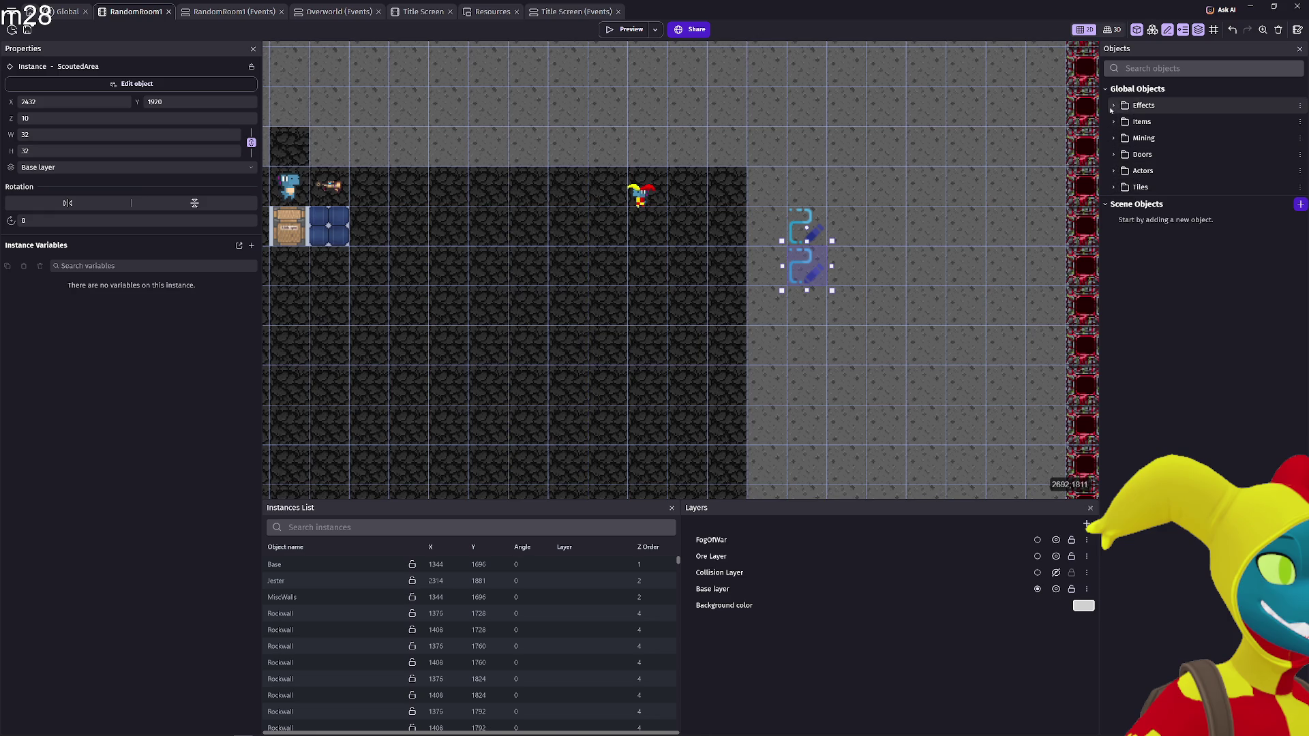
# Add a white Light object named NewLight with radius 50, which creates a Lighting layer
pyautogui.click(1112, 107)
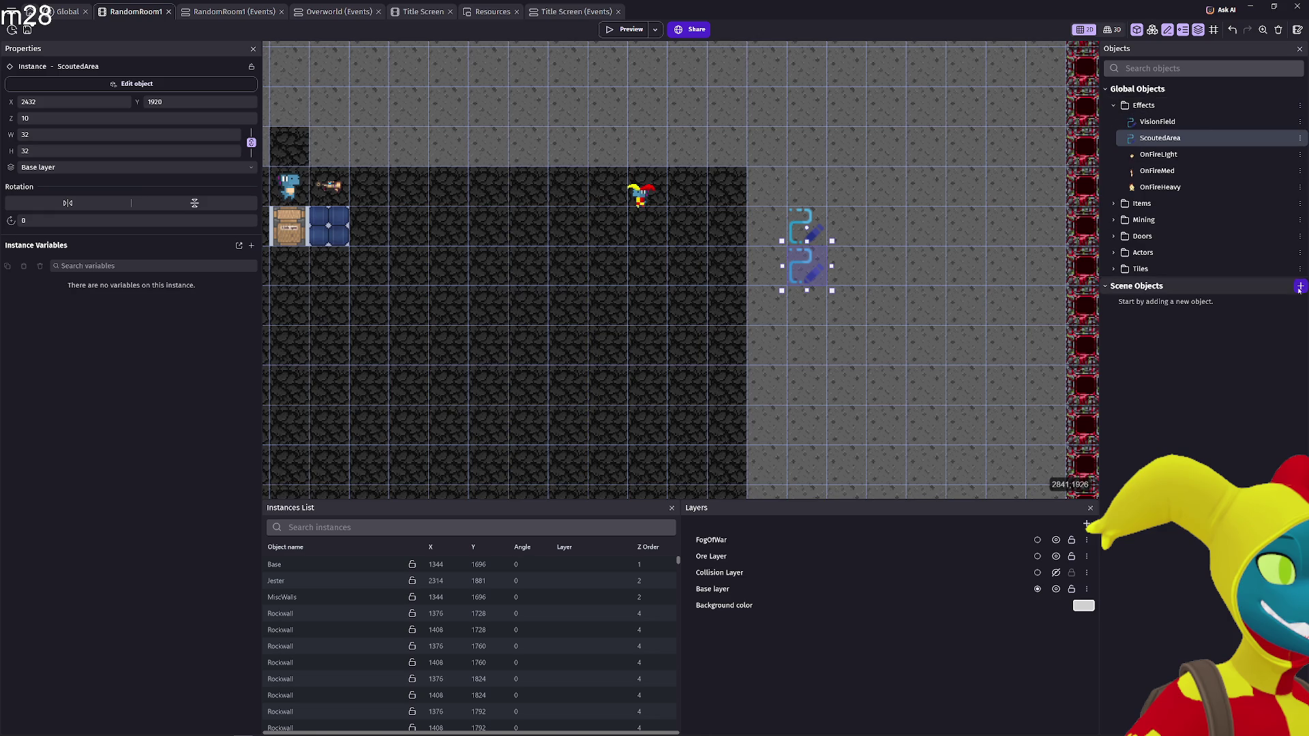
pyautogui.click(1301, 287)
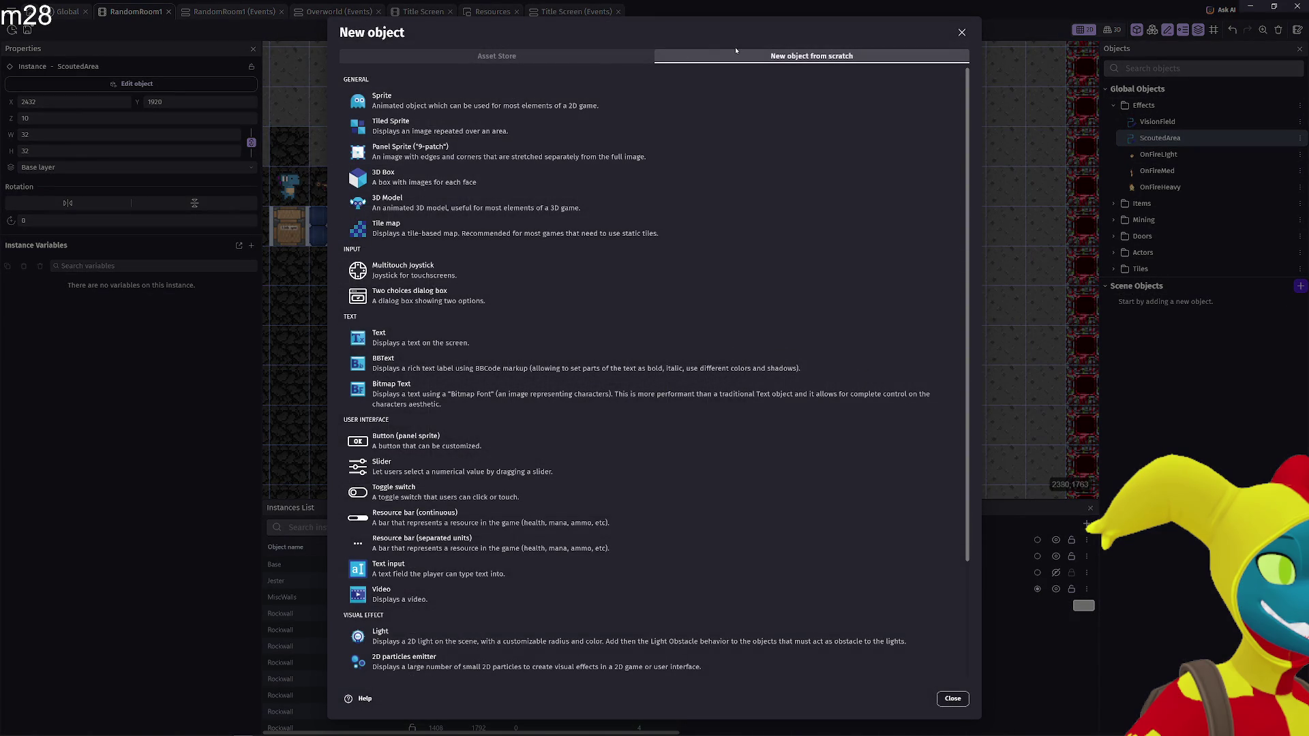
pyautogui.scroll(-4, 423, 497)
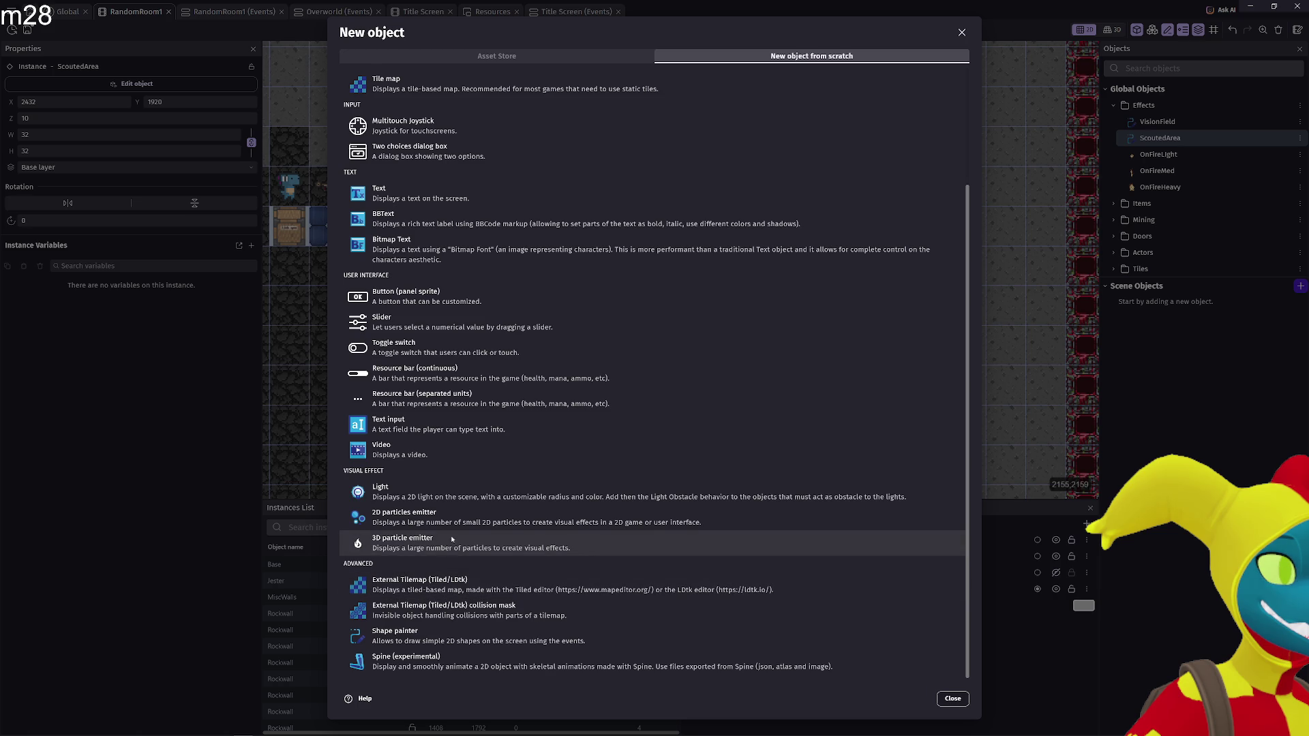
pyautogui.click(556, 487)
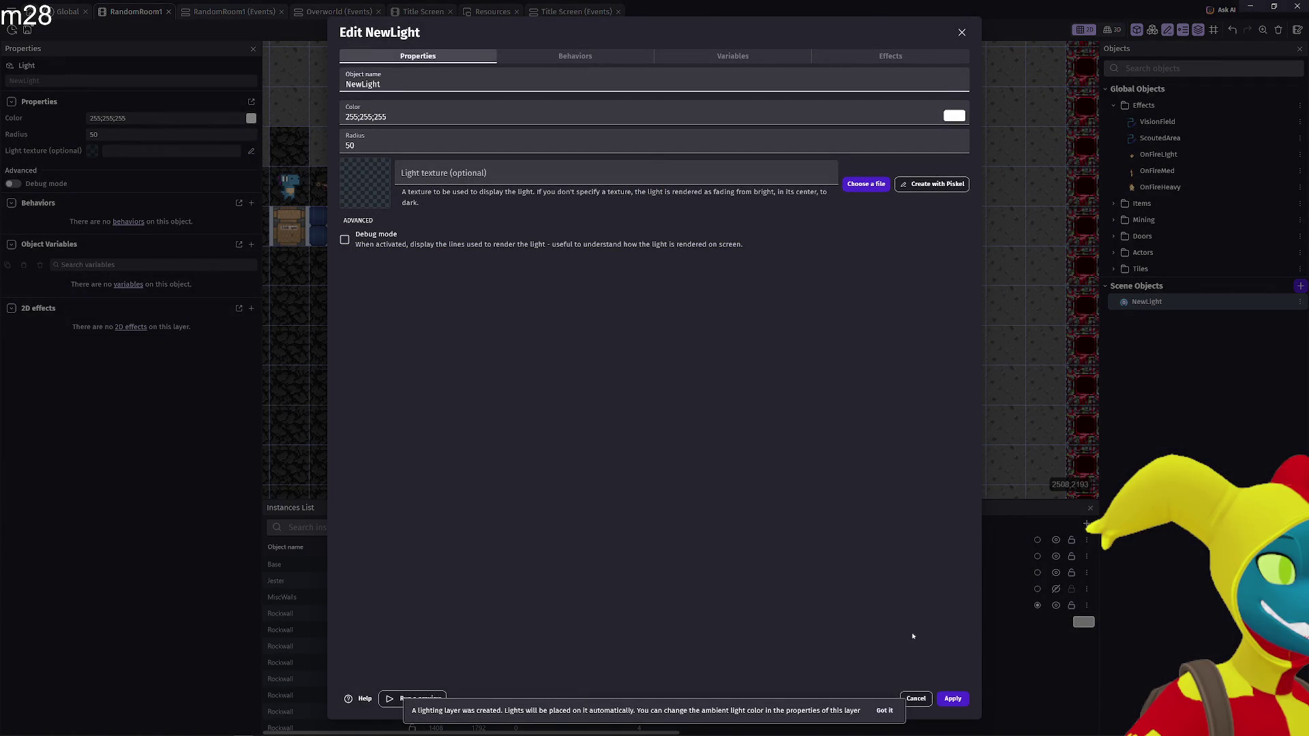
pyautogui.click(952, 699)
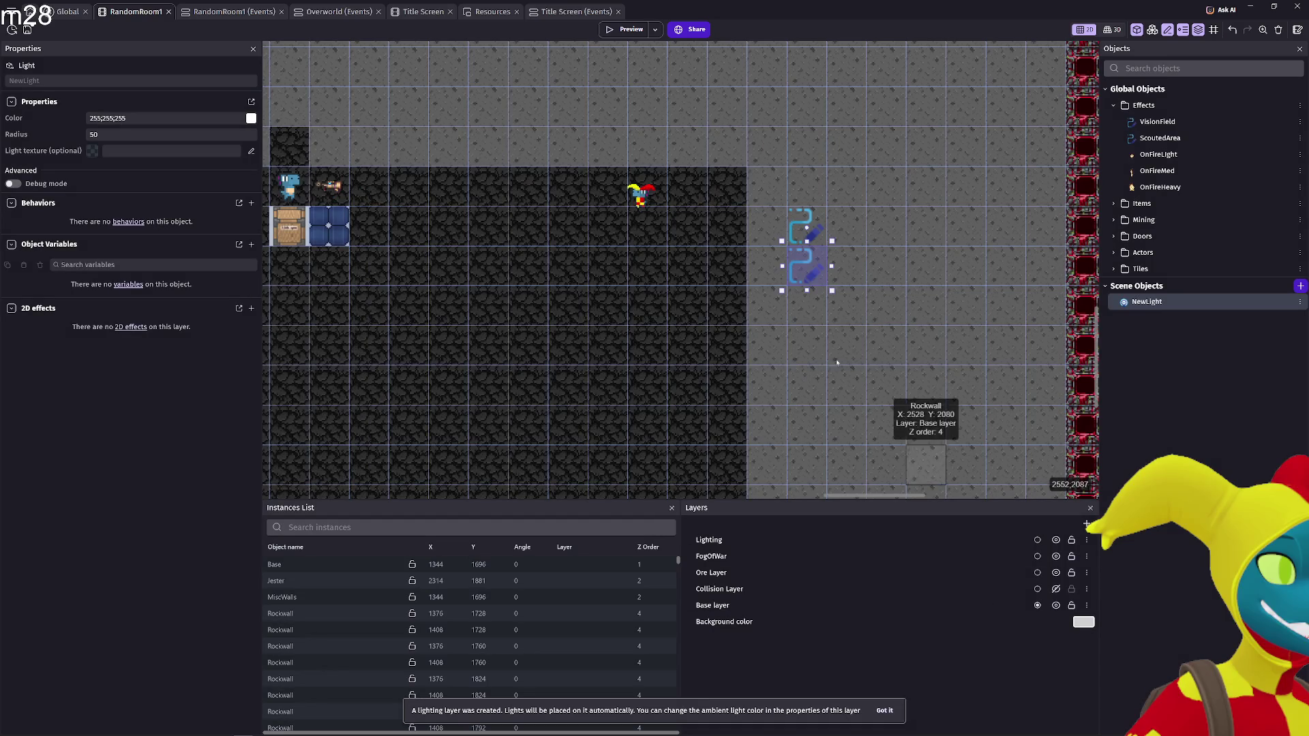
# Give the Rockwall object the LightObstacleBehavior so it blocks light, and apply
pyautogui.click(773, 309)
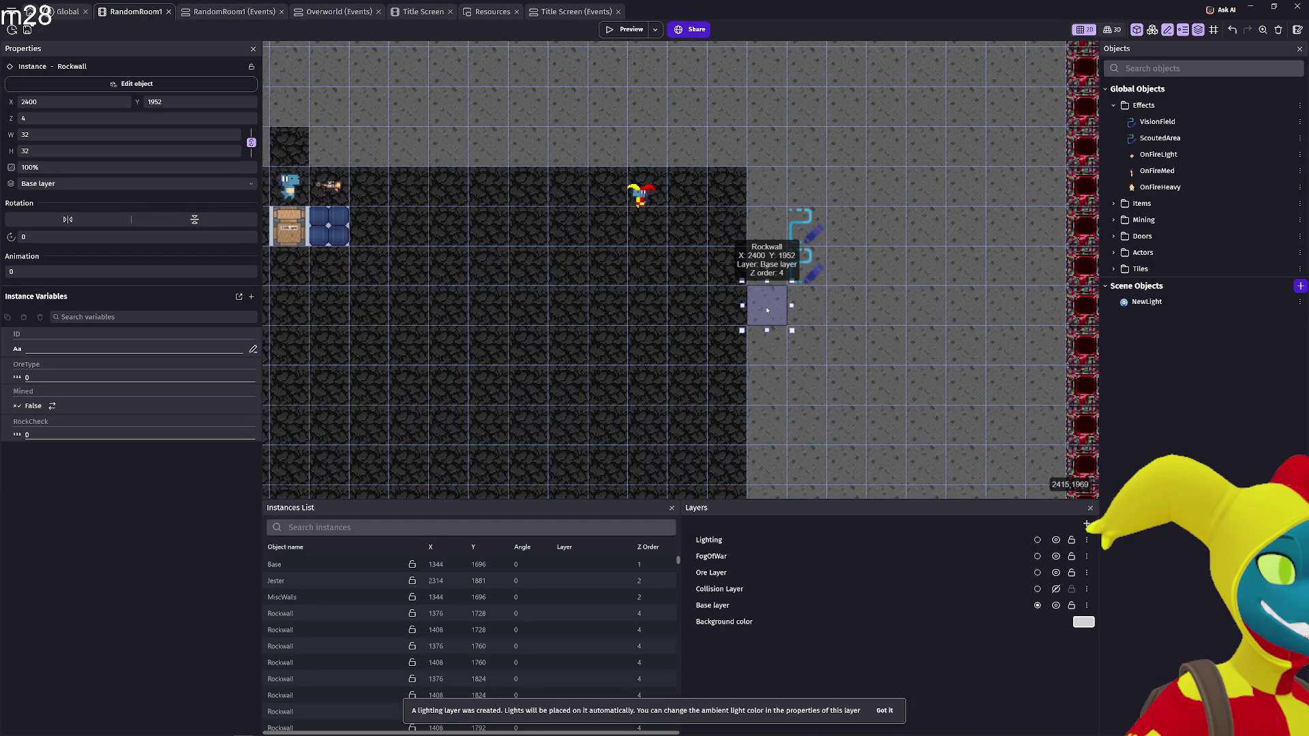
pyautogui.doubleClick(763, 303)
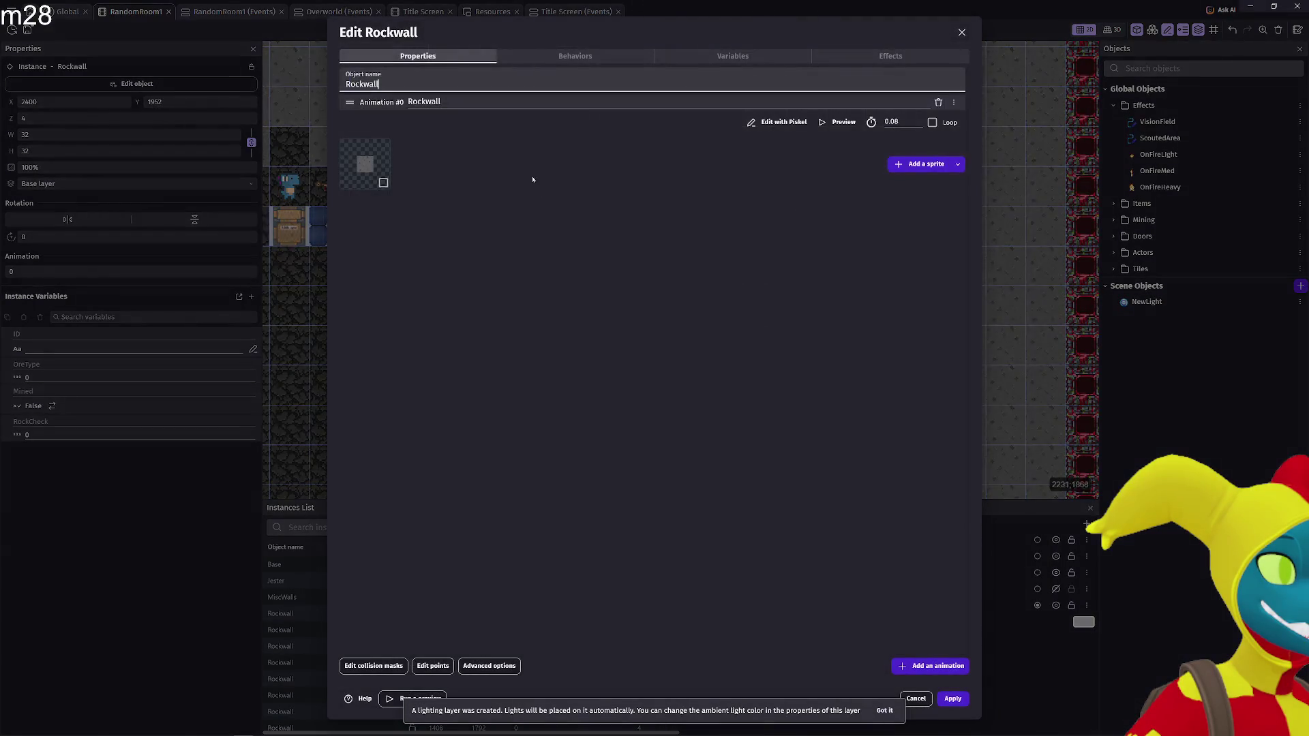
pyautogui.click(592, 59)
pyautogui.click(658, 382)
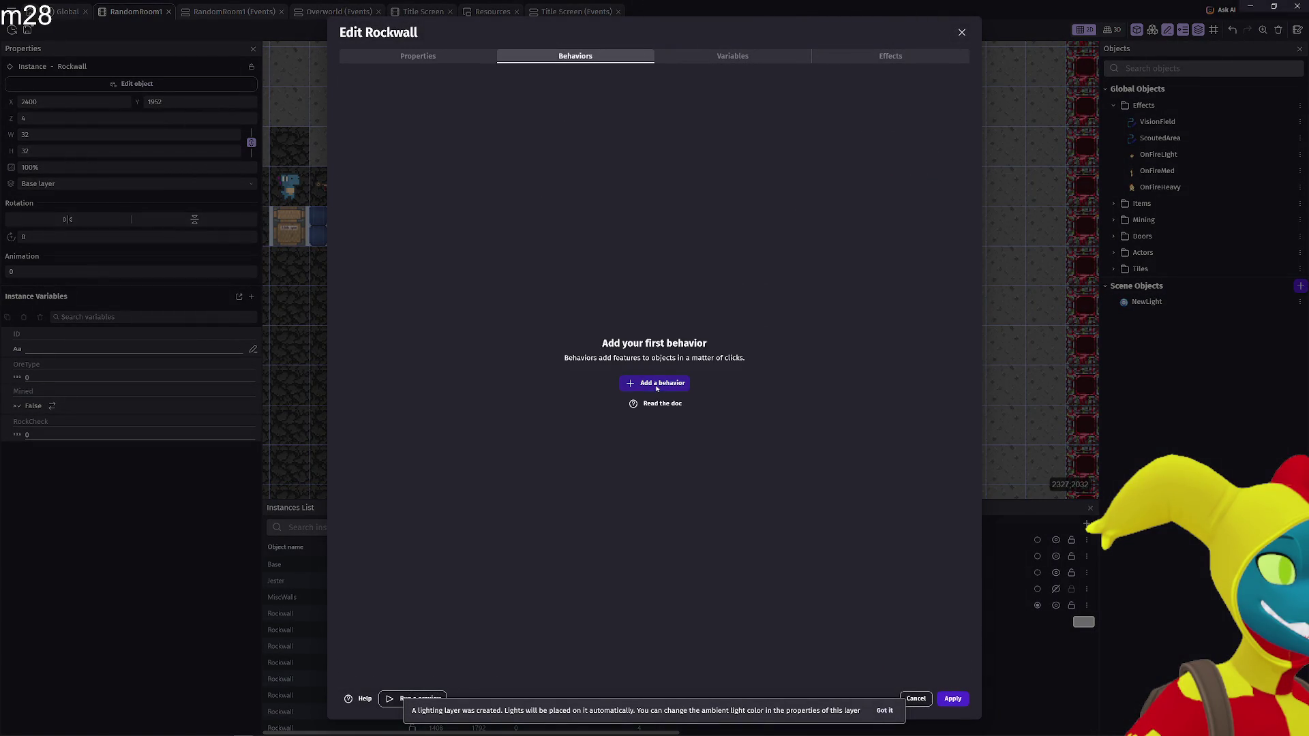
pyautogui.click(533, 58)
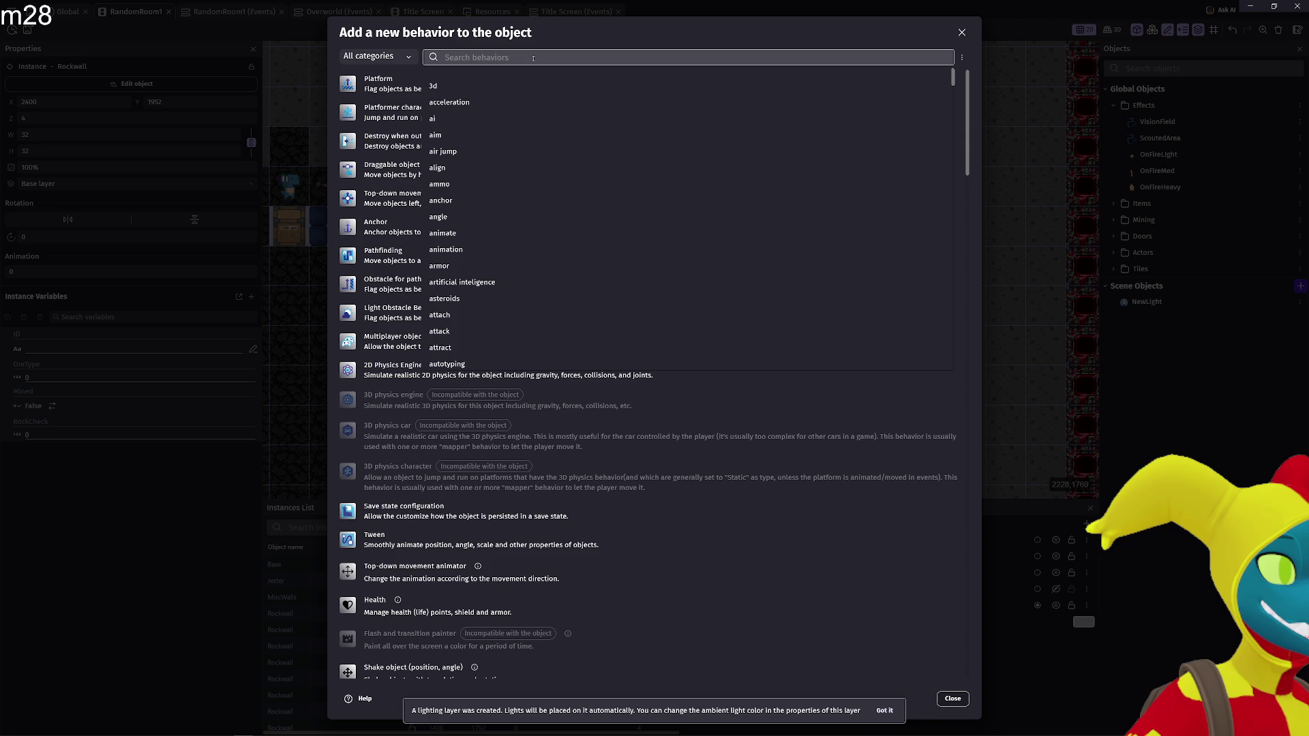
pyautogui.write('light')
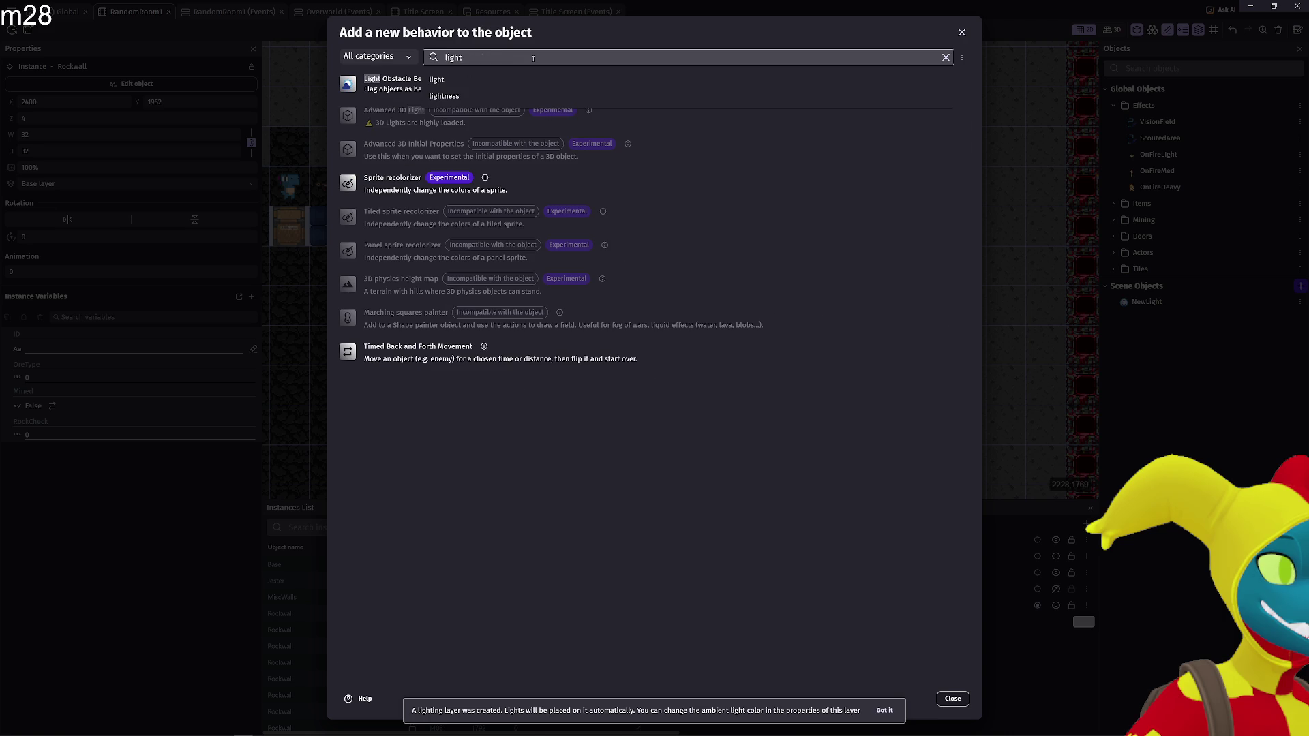
pyautogui.click(432, 87)
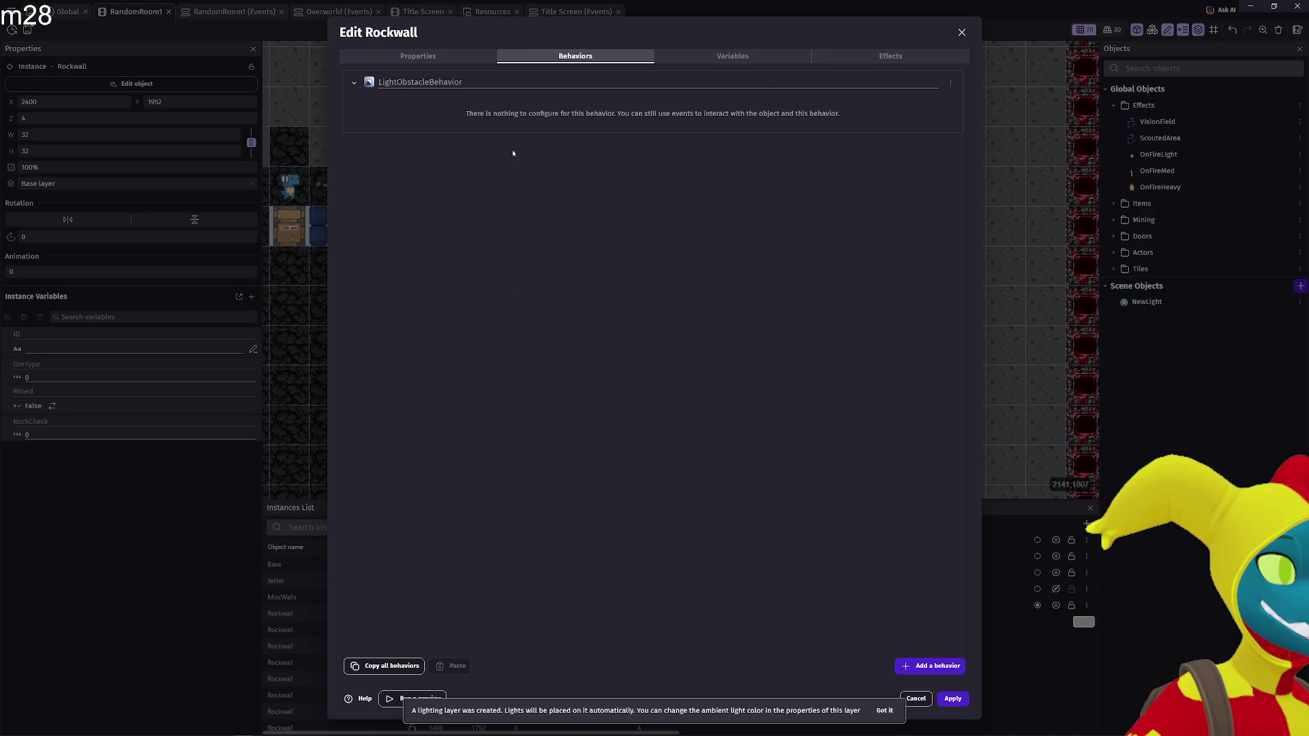
pyautogui.click(953, 699)
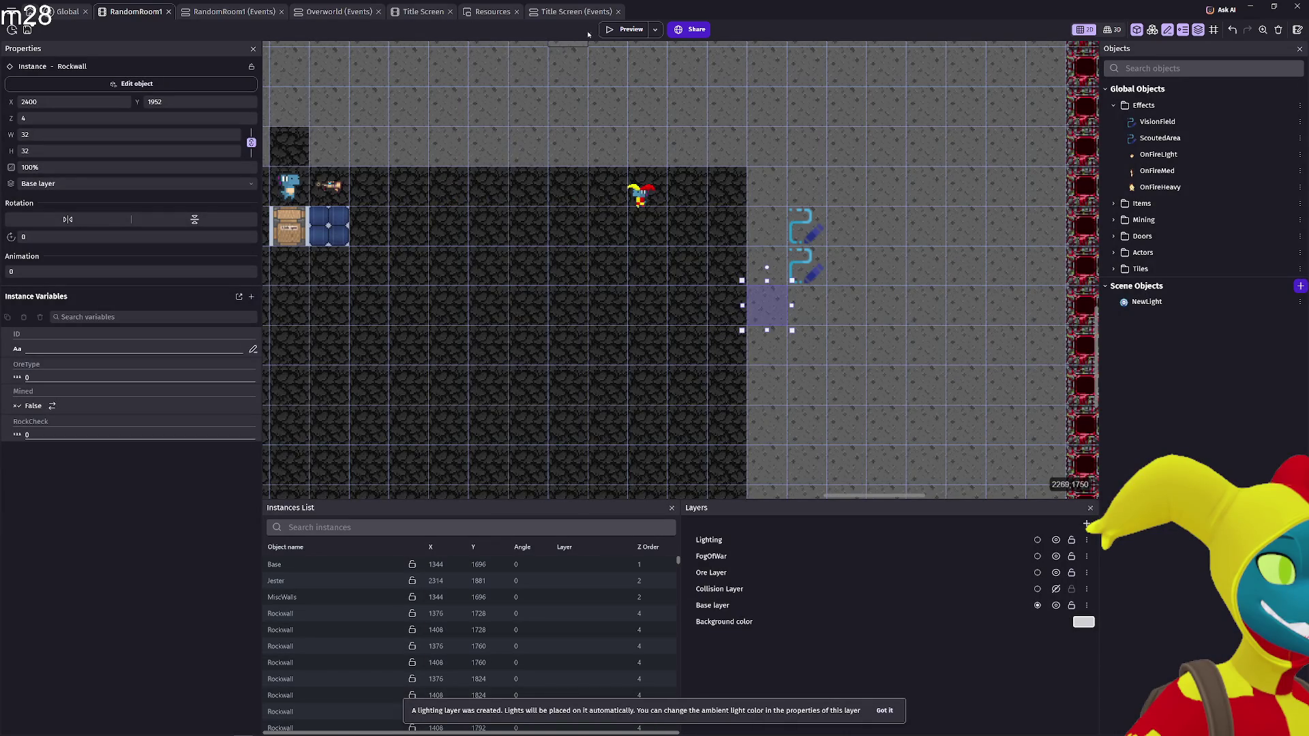
# Playtest the cave to see the light circle cut off by the rock walls
pyautogui.click(601, 34)
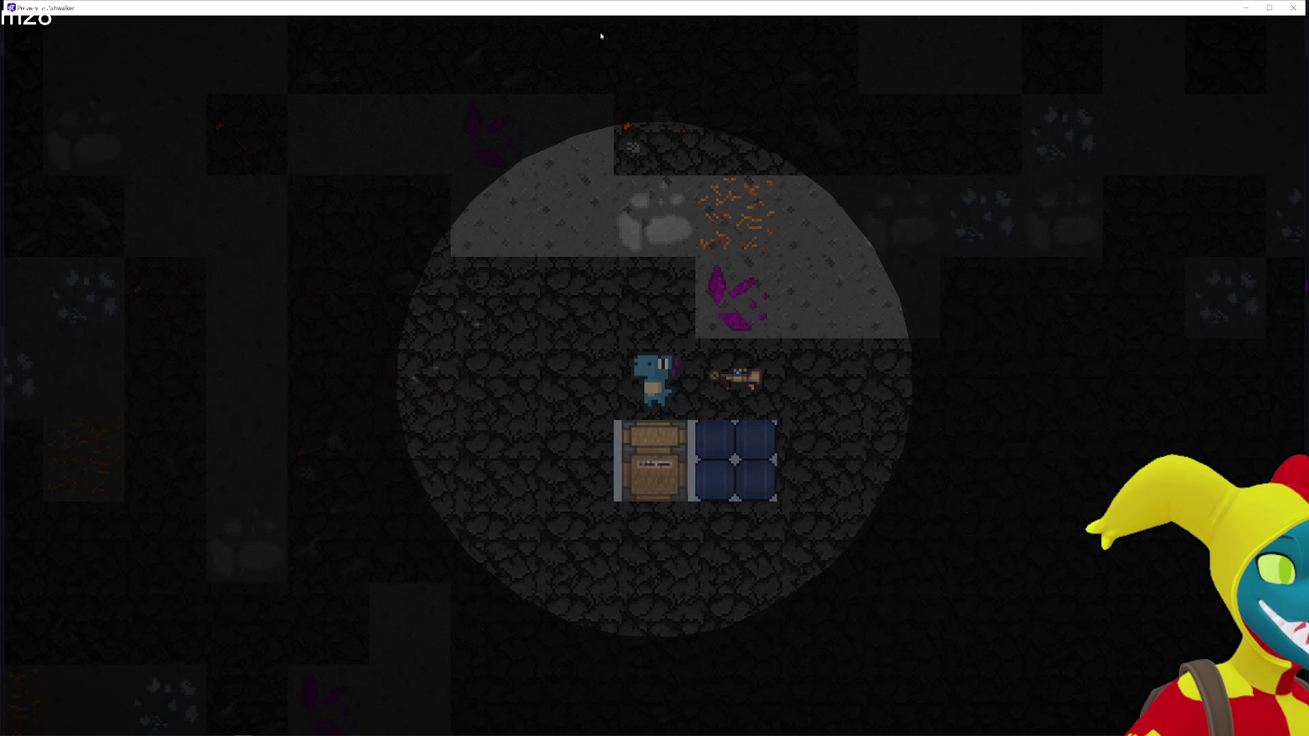
pyautogui.press('d')
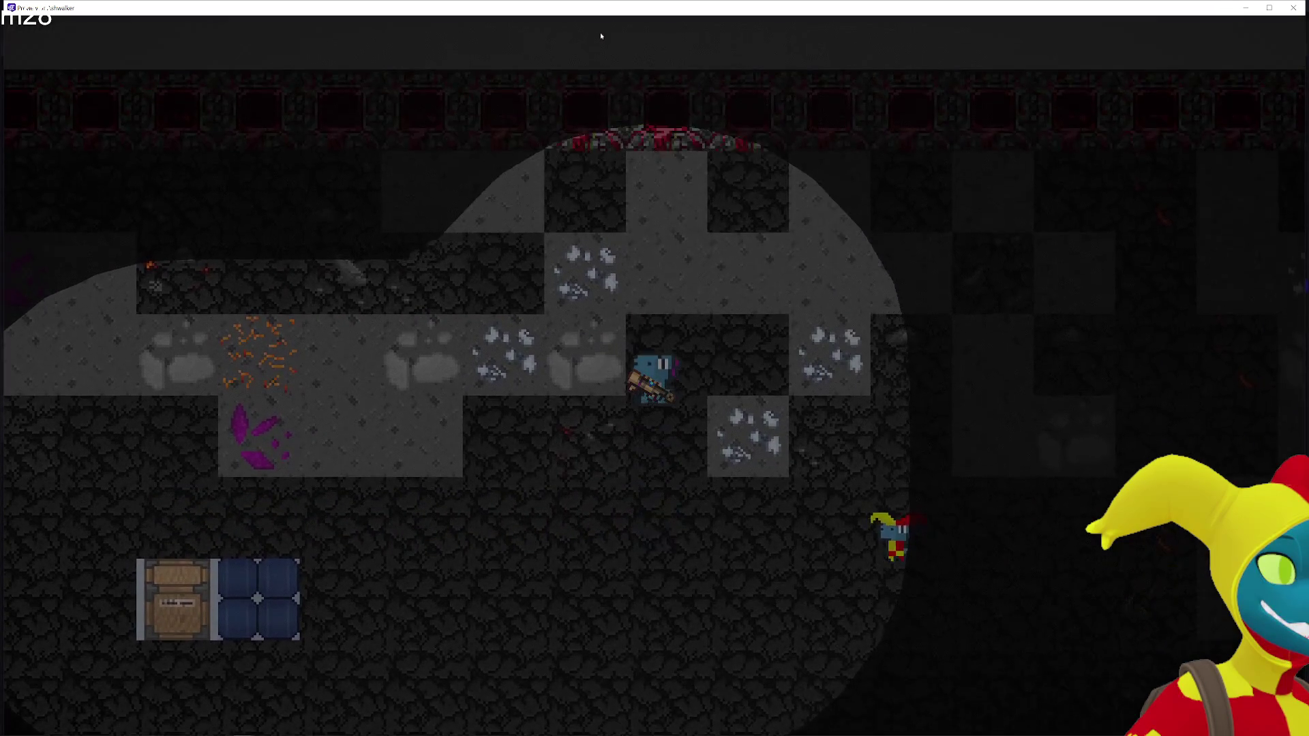
pyautogui.press('s')
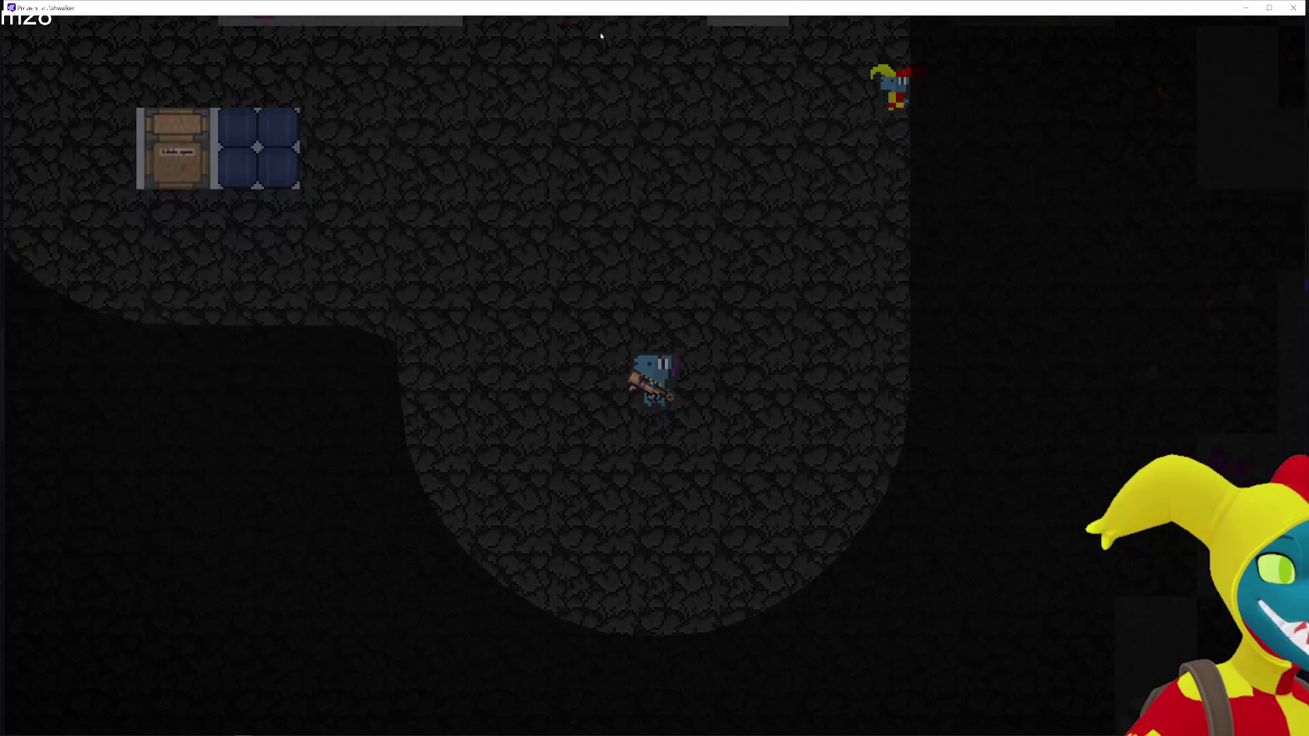
pyautogui.click(1284, 14)
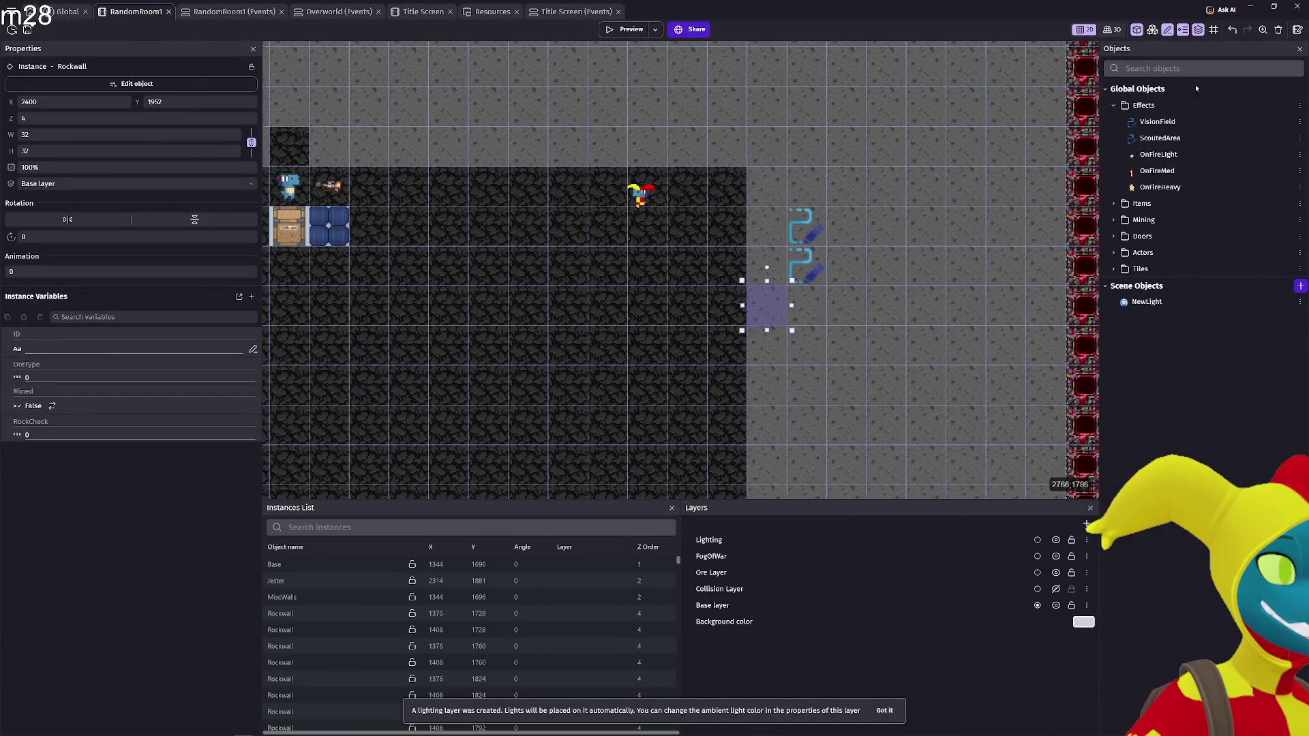
# Place an OreDetection instance in the RandomRoom1 scene beside the other fog painters
pyautogui.click(68, 12)
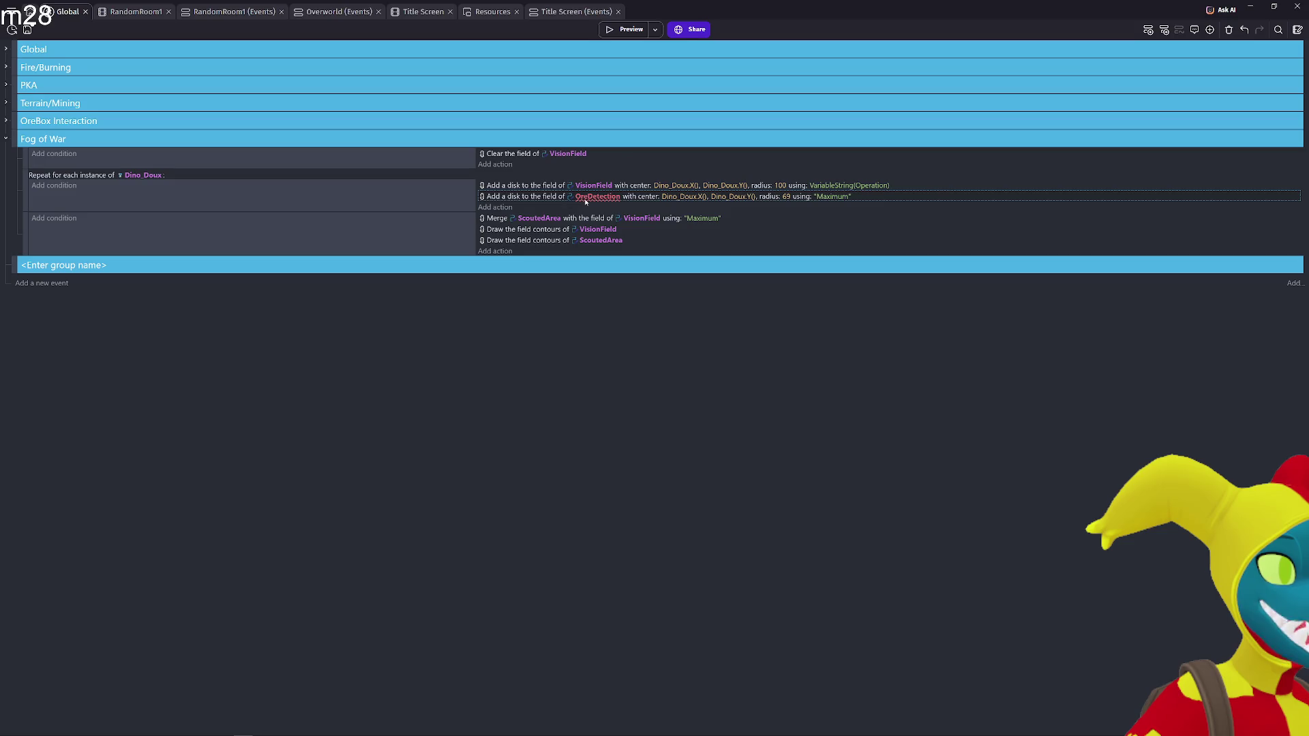
pyautogui.click(125, 13)
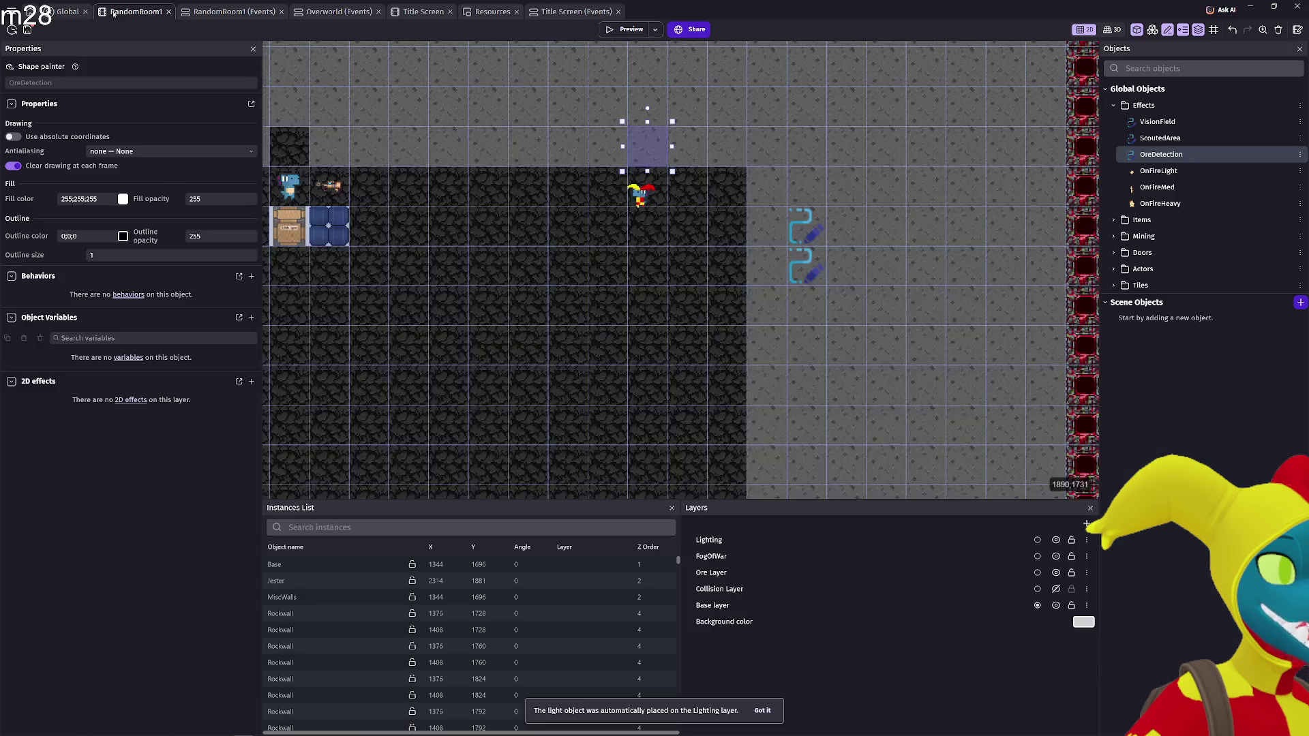
pyautogui.scroll(-5, 590, 208)
pyautogui.scroll(4, 829, 232)
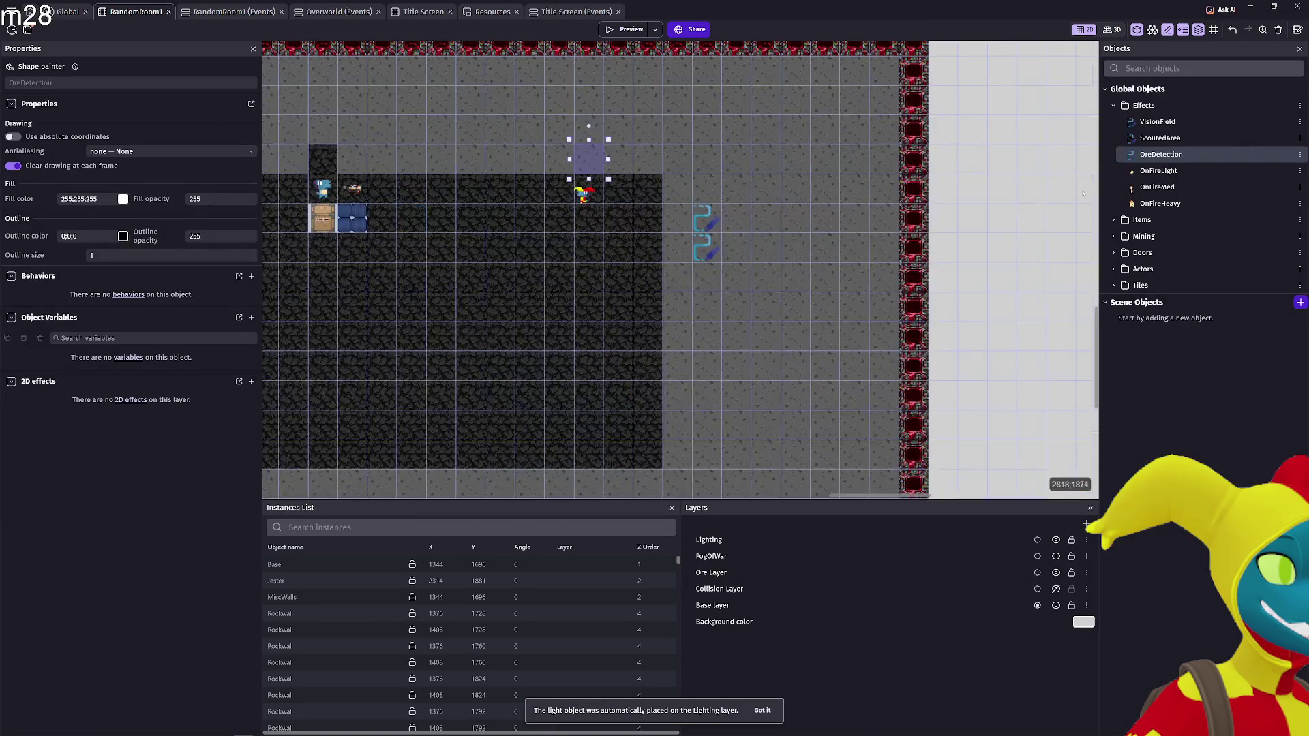
pyautogui.moveTo(709, 249); pyautogui.dragTo(710, 277)
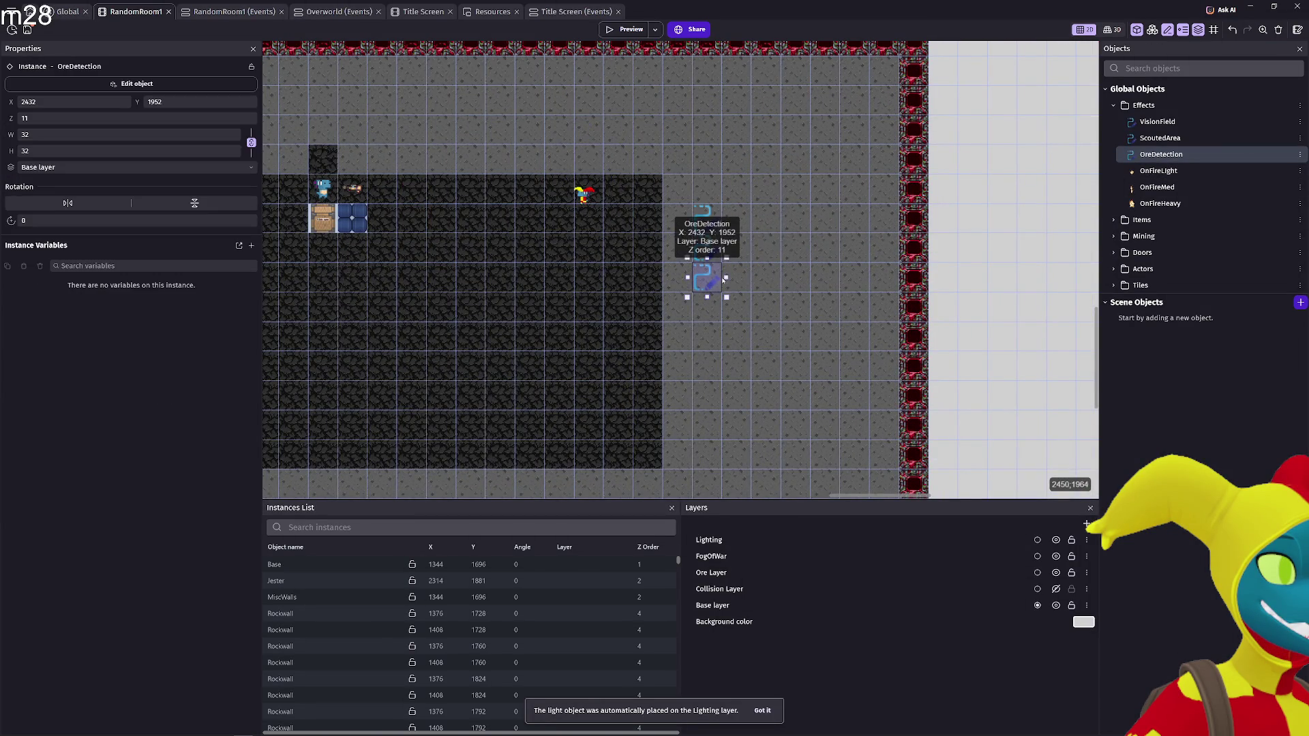
pyautogui.click(682, 109)
# Playtest the level, walking the player right, left, down and up through the cave
pyautogui.click(631, 29)
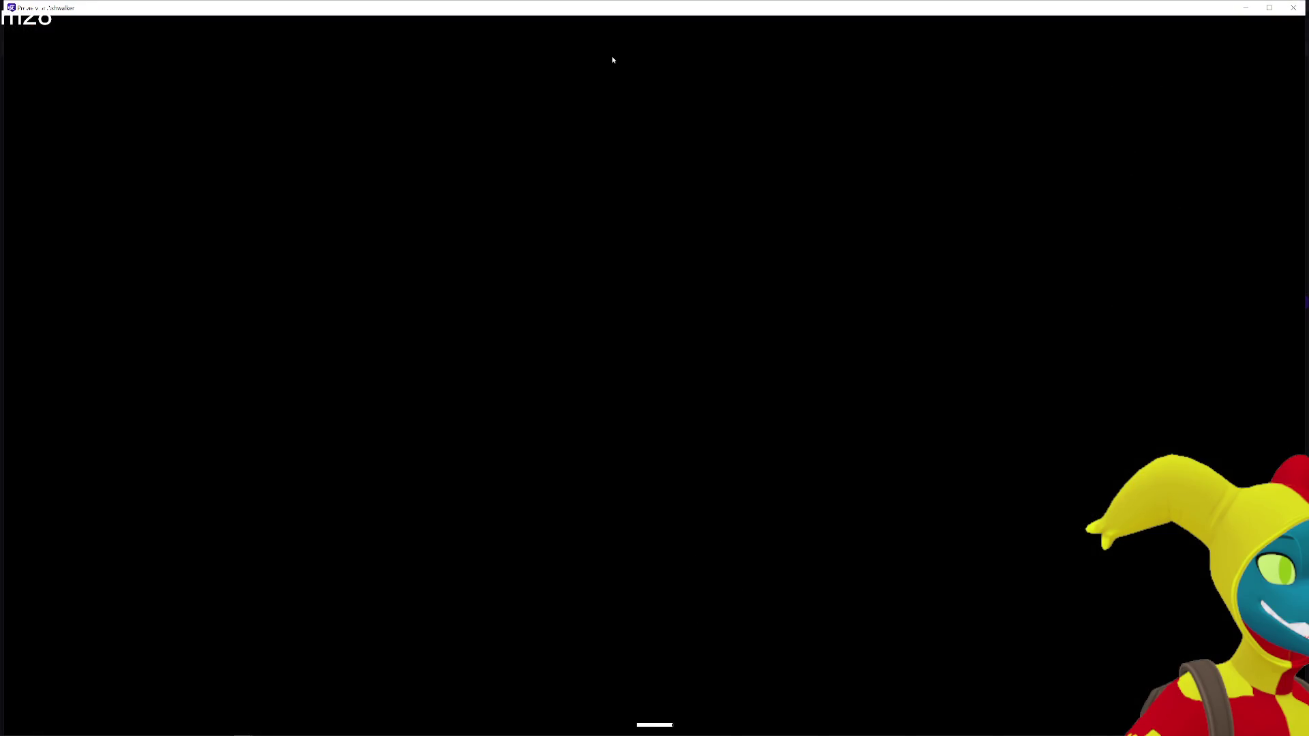
pyautogui.press('d')
pyautogui.press('a')
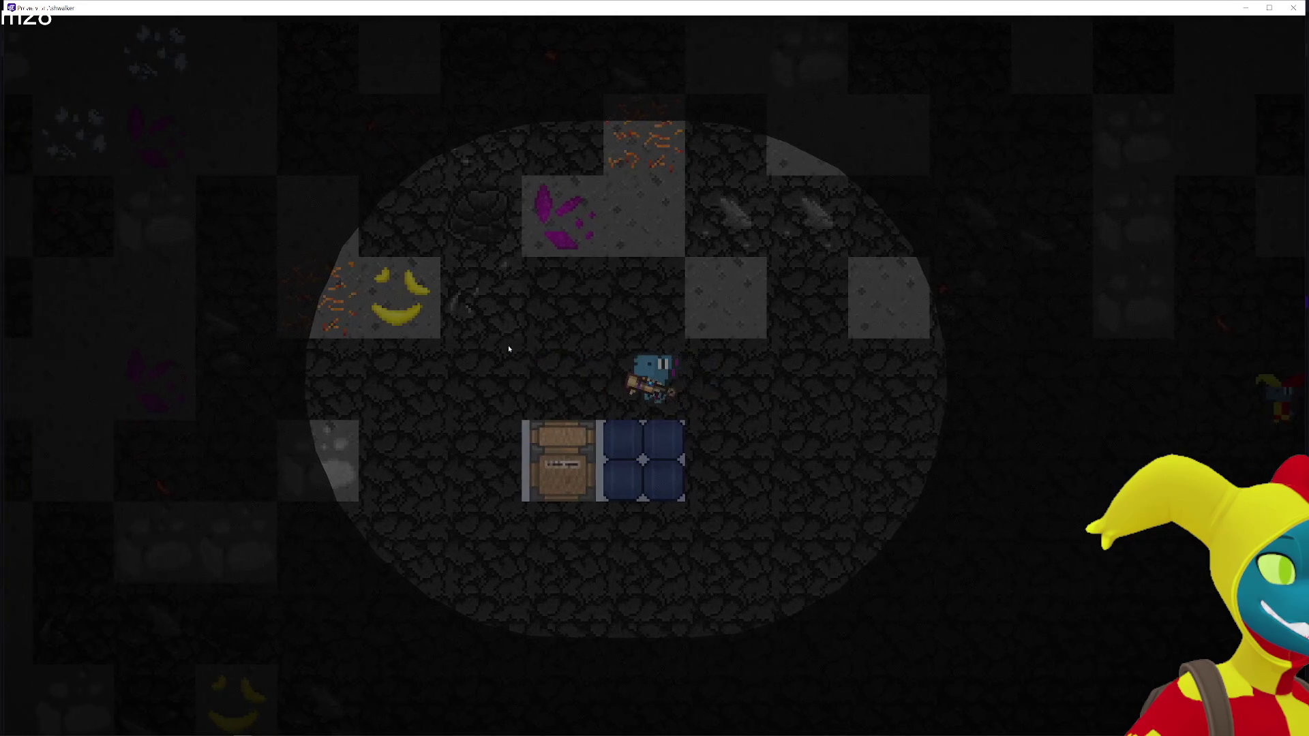
pyautogui.press('d')
pyautogui.press('s')
pyautogui.press('d')
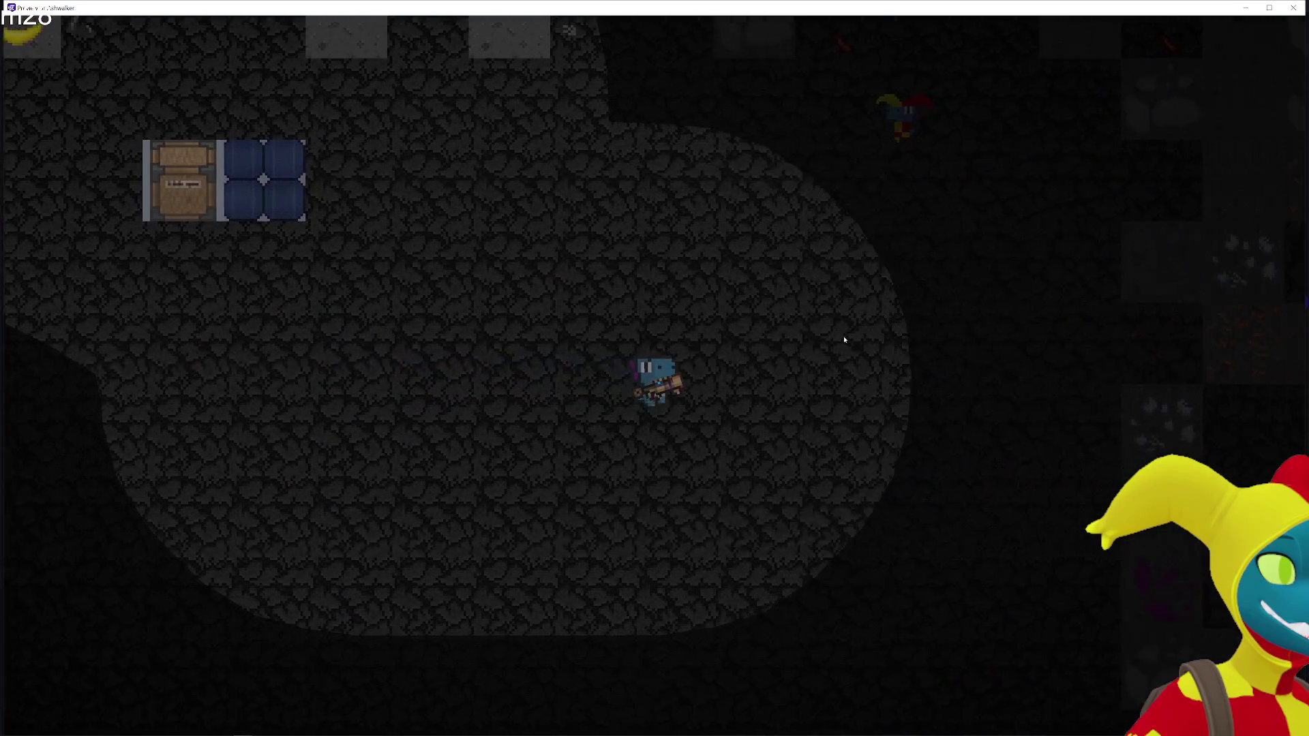
pyautogui.press('w')
pyautogui.press('d')
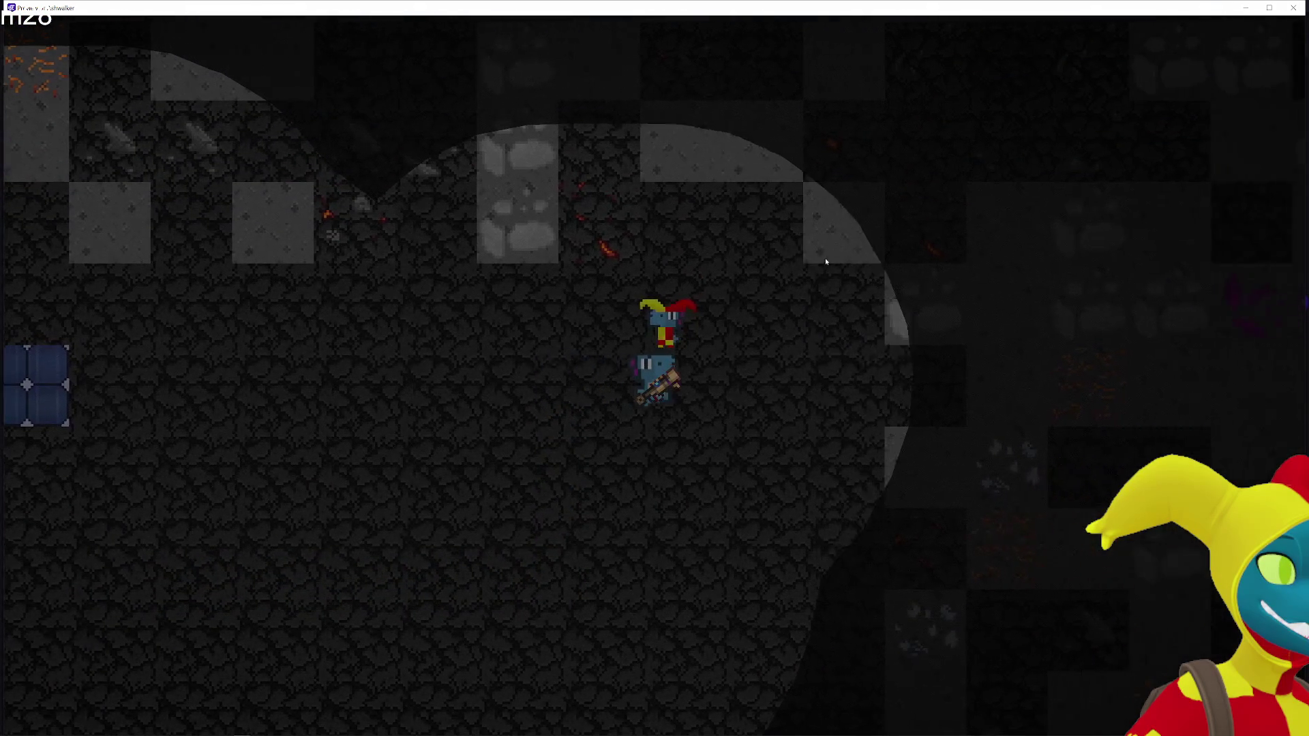
pyautogui.hotkey('alt', 'F4')
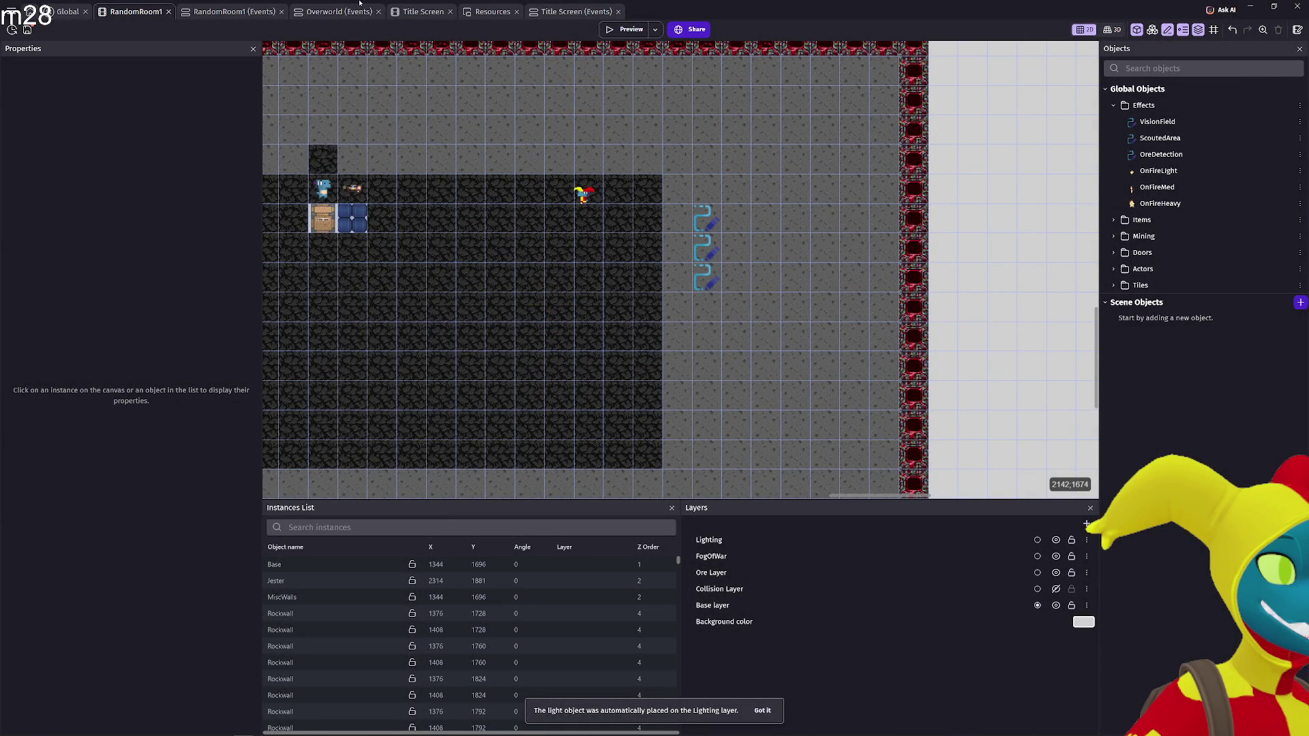
# Delete the OreDetection 'Add a disk' action from the Fog of War events
pyautogui.hotkey('ctrl', 'shift', 'Tab')
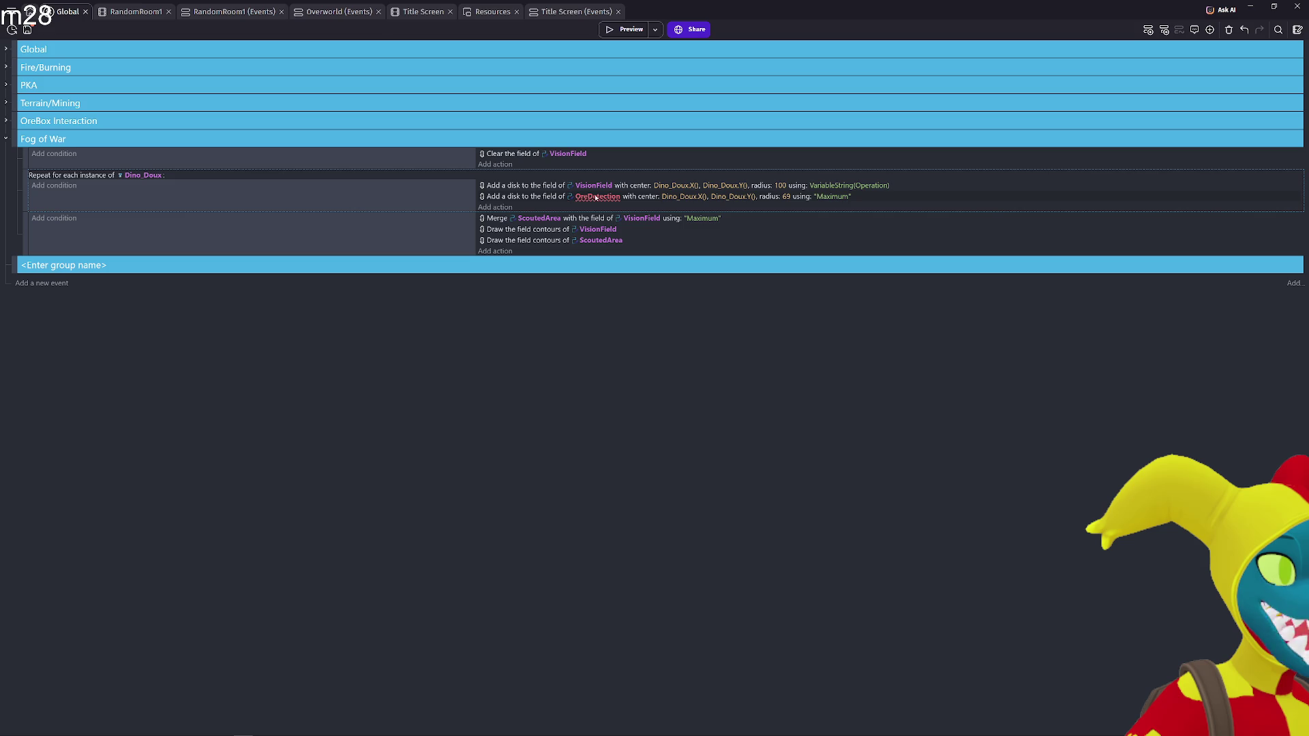
pyautogui.click(539, 197)
pyautogui.press('Delete')
# Browse the OreDetection actions for 'add' in the Dino_Doux event, then cancel without adding one
pyautogui.click(498, 197)
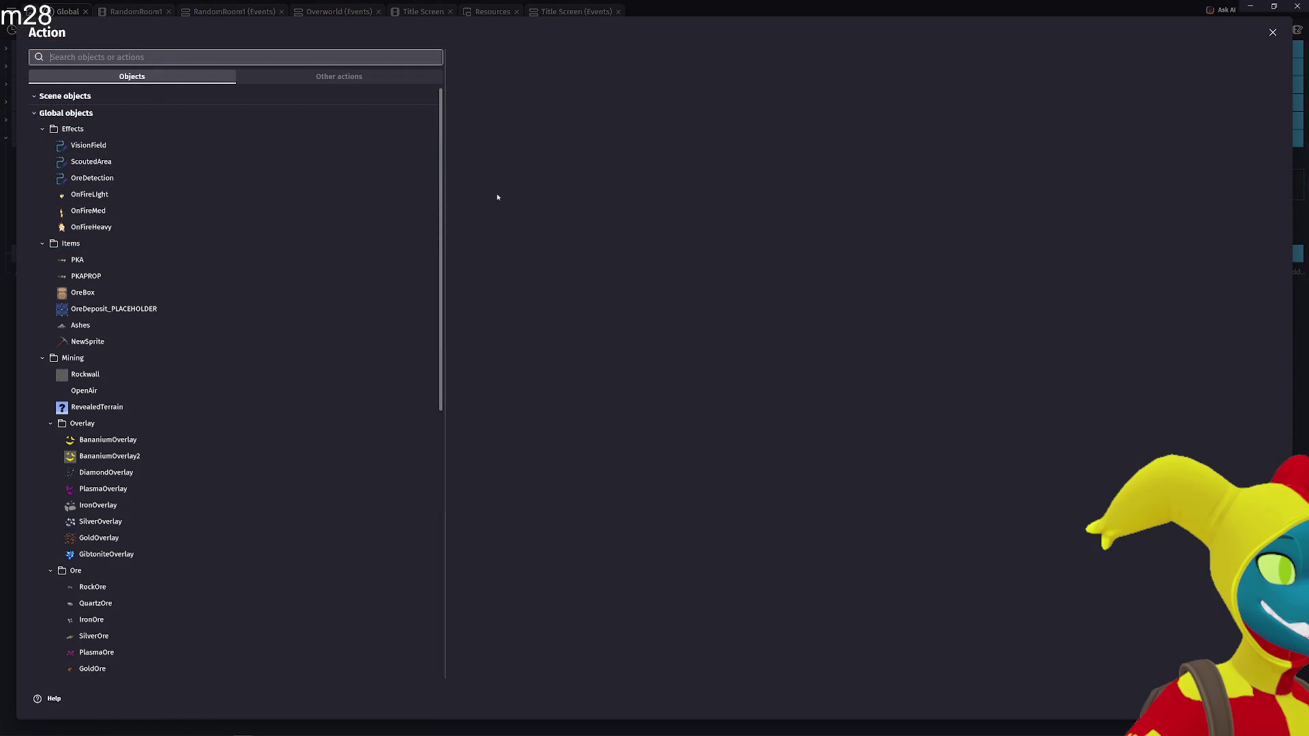
pyautogui.click(153, 179)
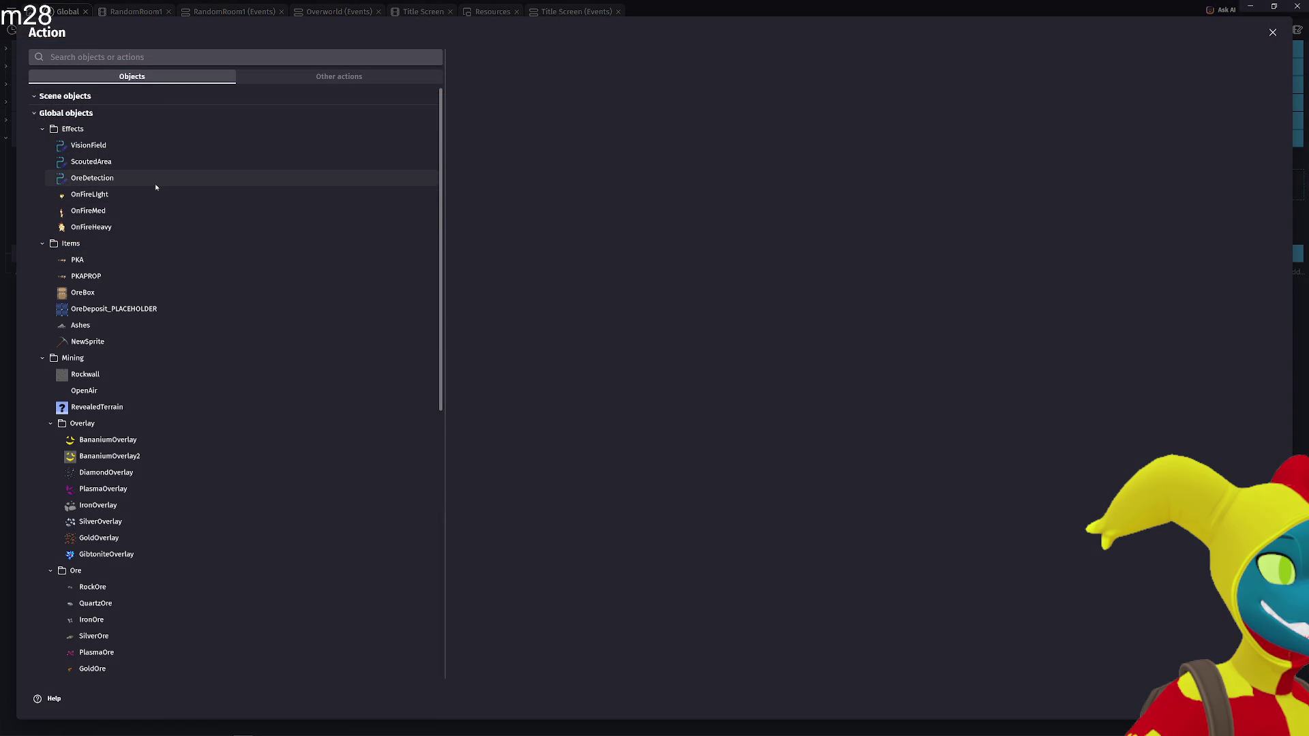
pyautogui.write('disk')
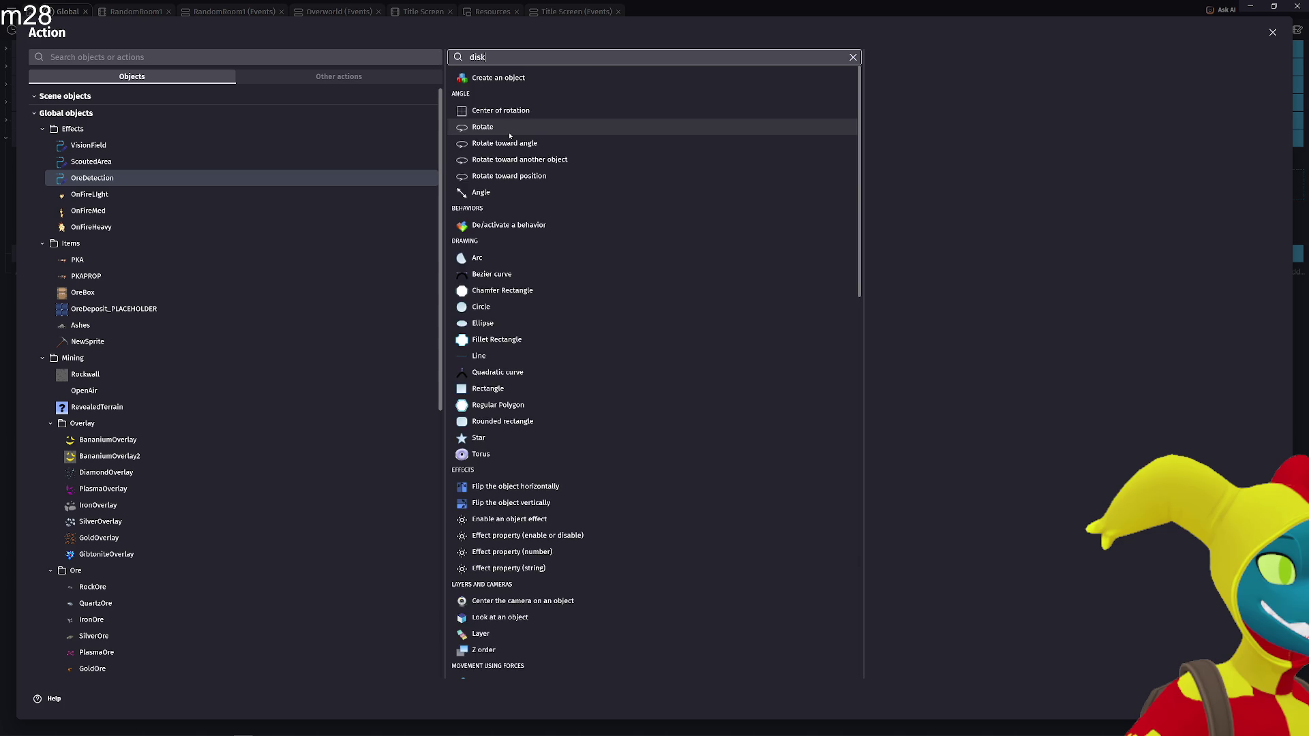
pyautogui.press('BackSpace')
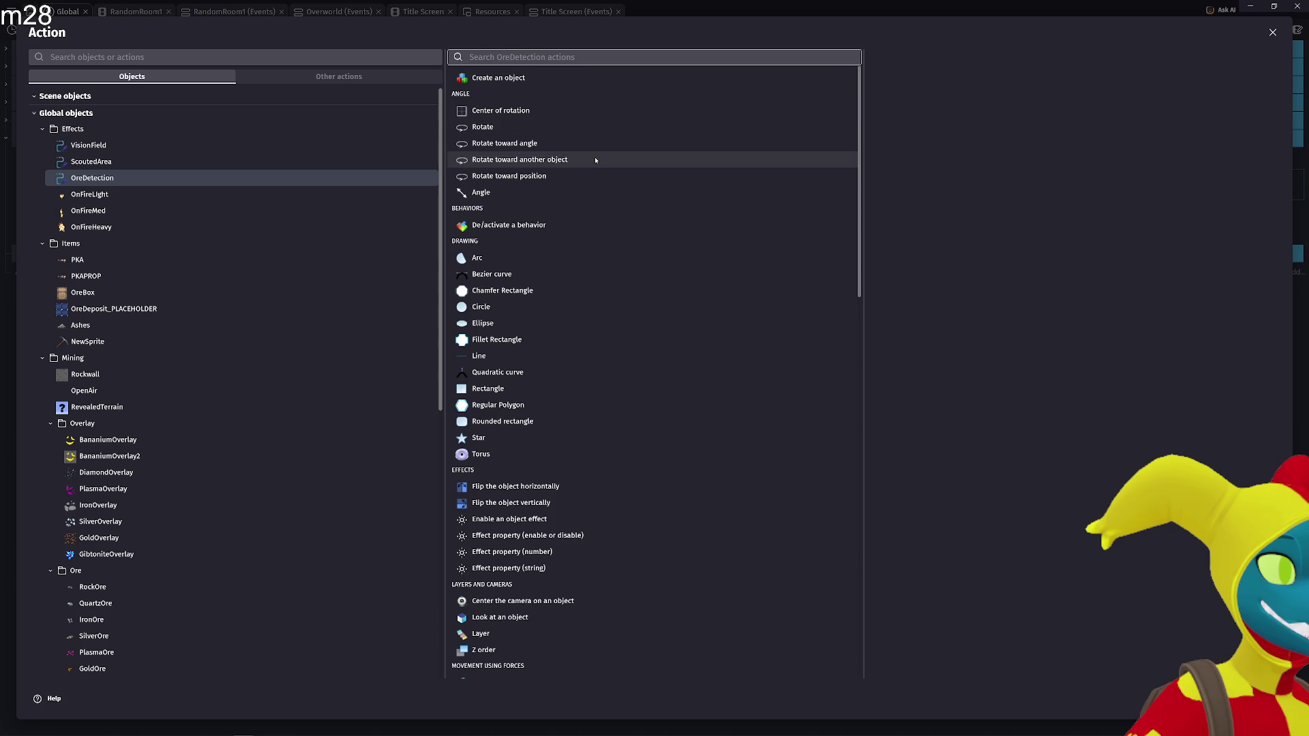
pyautogui.moveTo(861, 236); pyautogui.dragTo(879, 503)
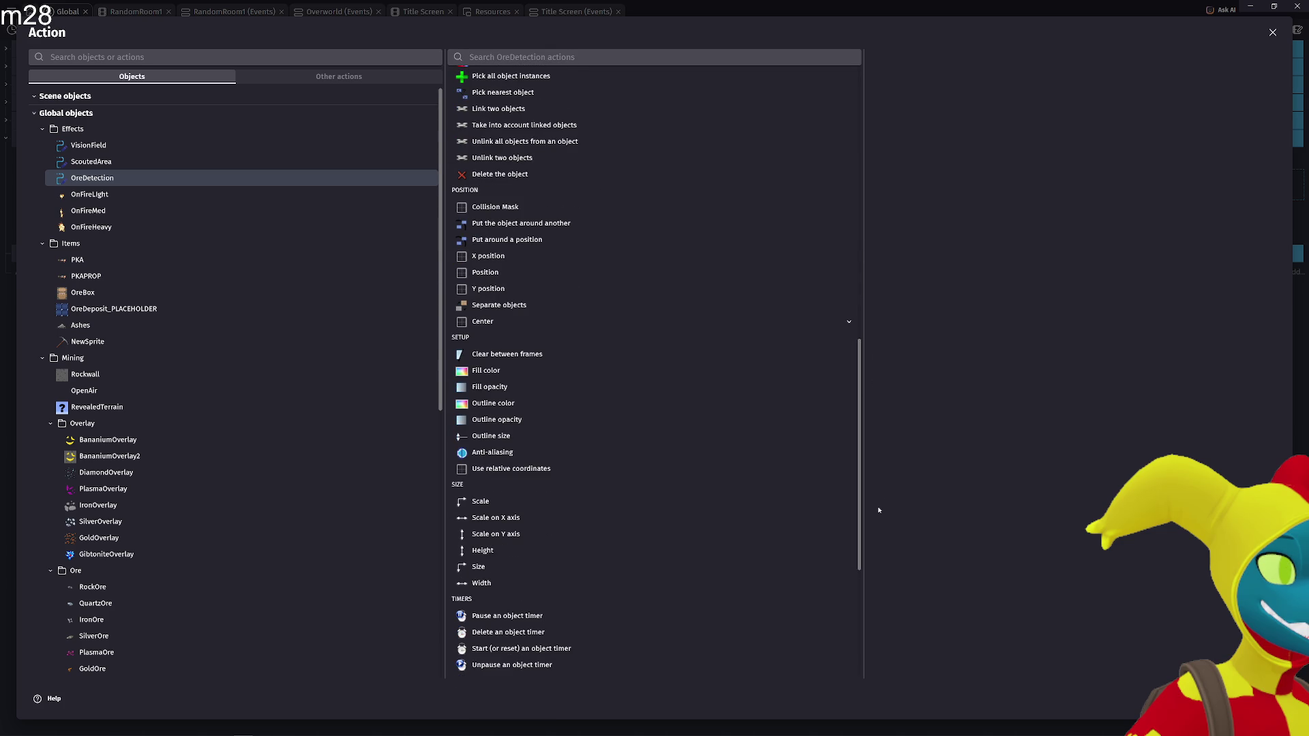
pyautogui.click(584, 58)
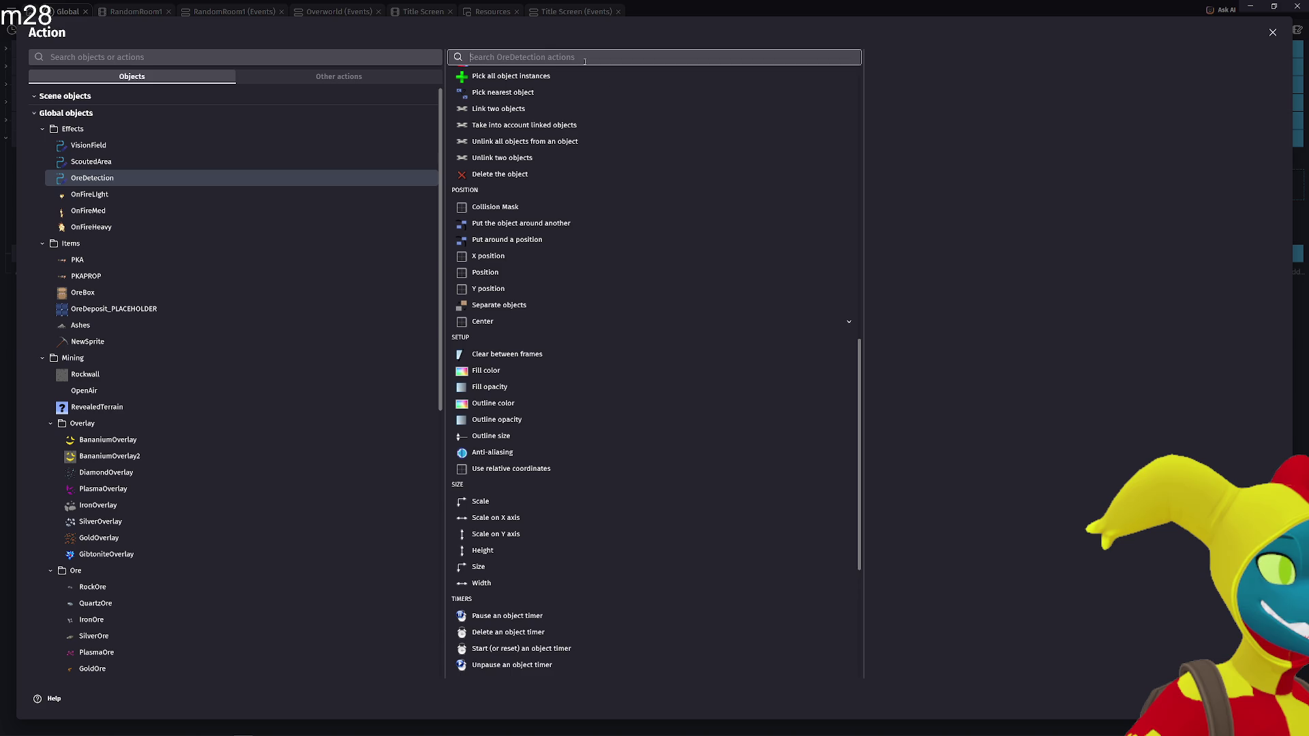
pyautogui.press('super')
pyautogui.press('super')
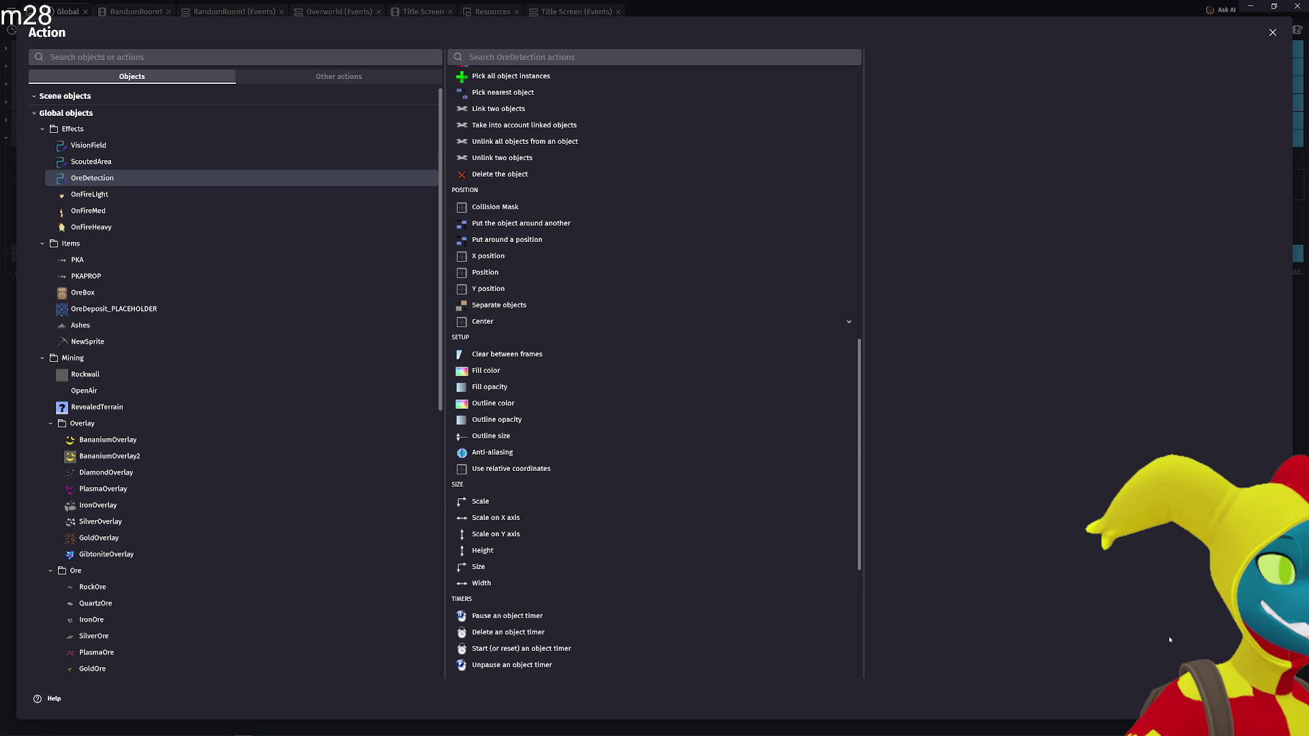
pyautogui.write('add')
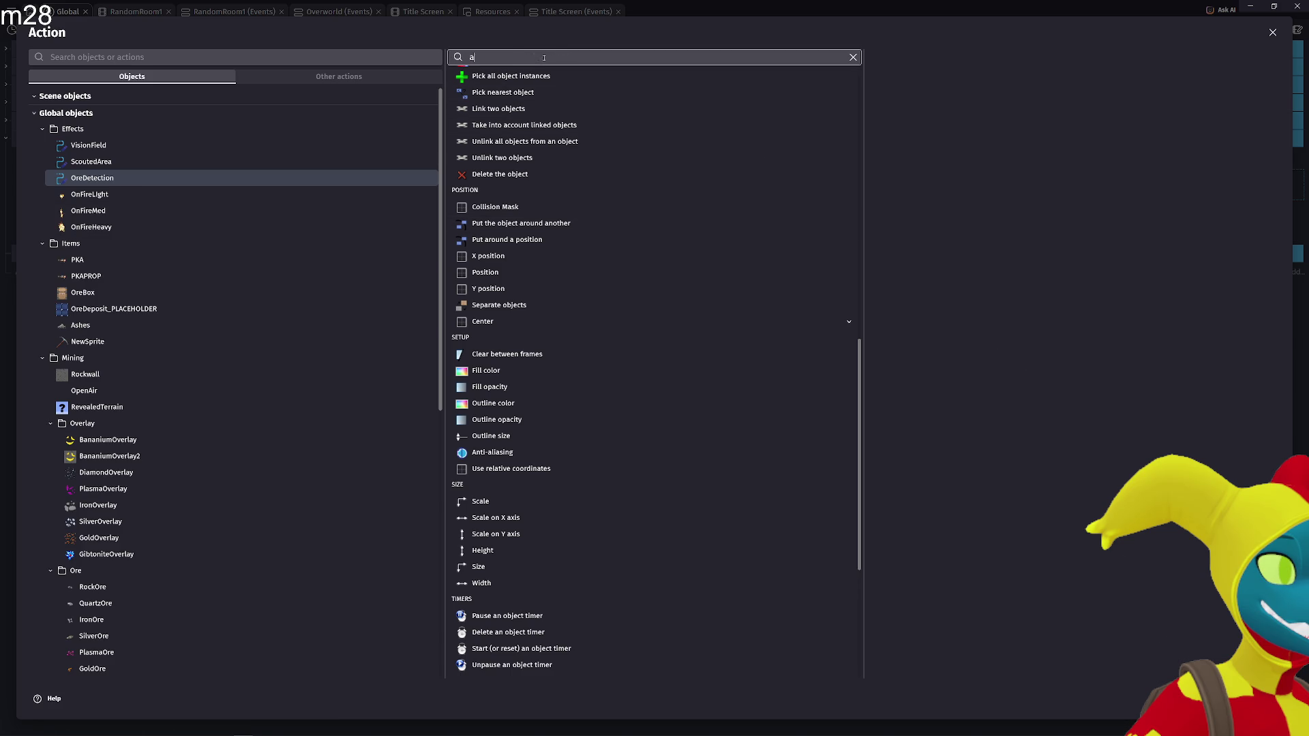
pyautogui.press('Escape')
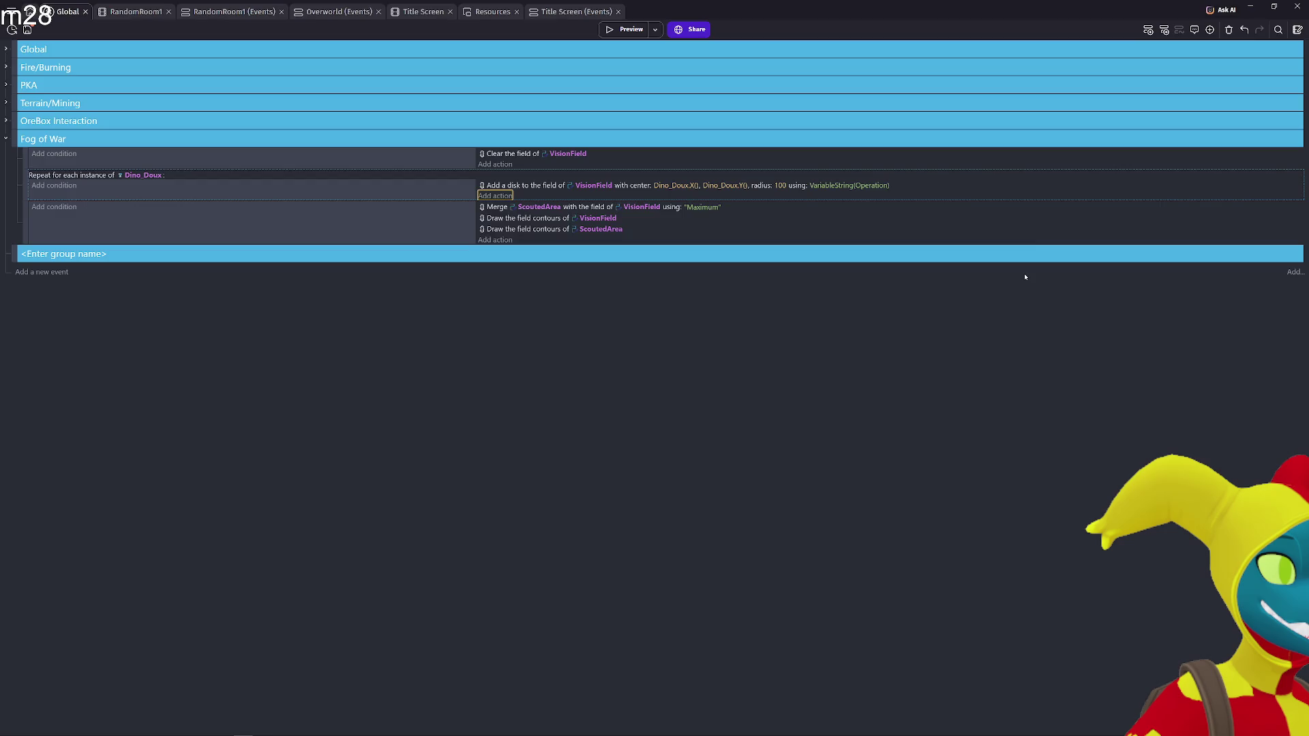
# Check which behaviors the ScoutedArea object uses in the RandomRoom1 scene
pyautogui.click(114, 16)
pyautogui.click(709, 244)
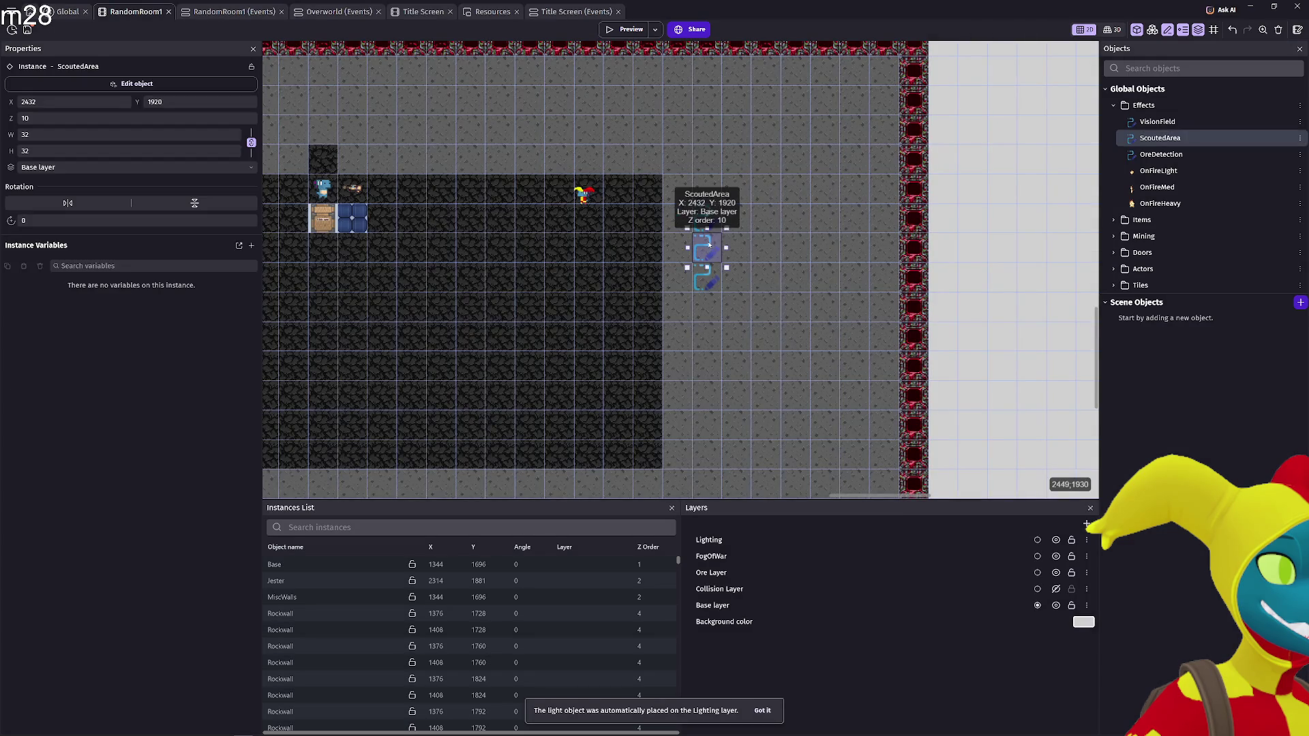
pyautogui.doubleClick(709, 244)
pyautogui.click(597, 57)
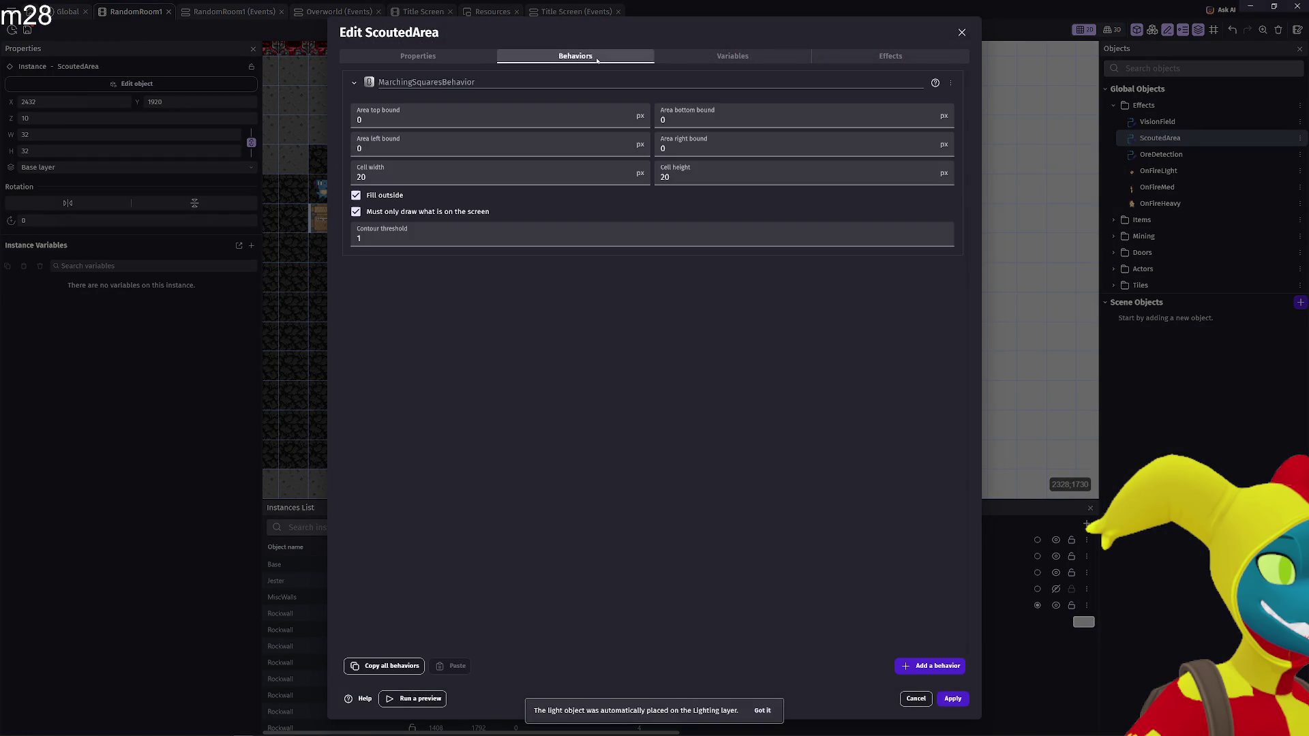
pyautogui.press('Escape')
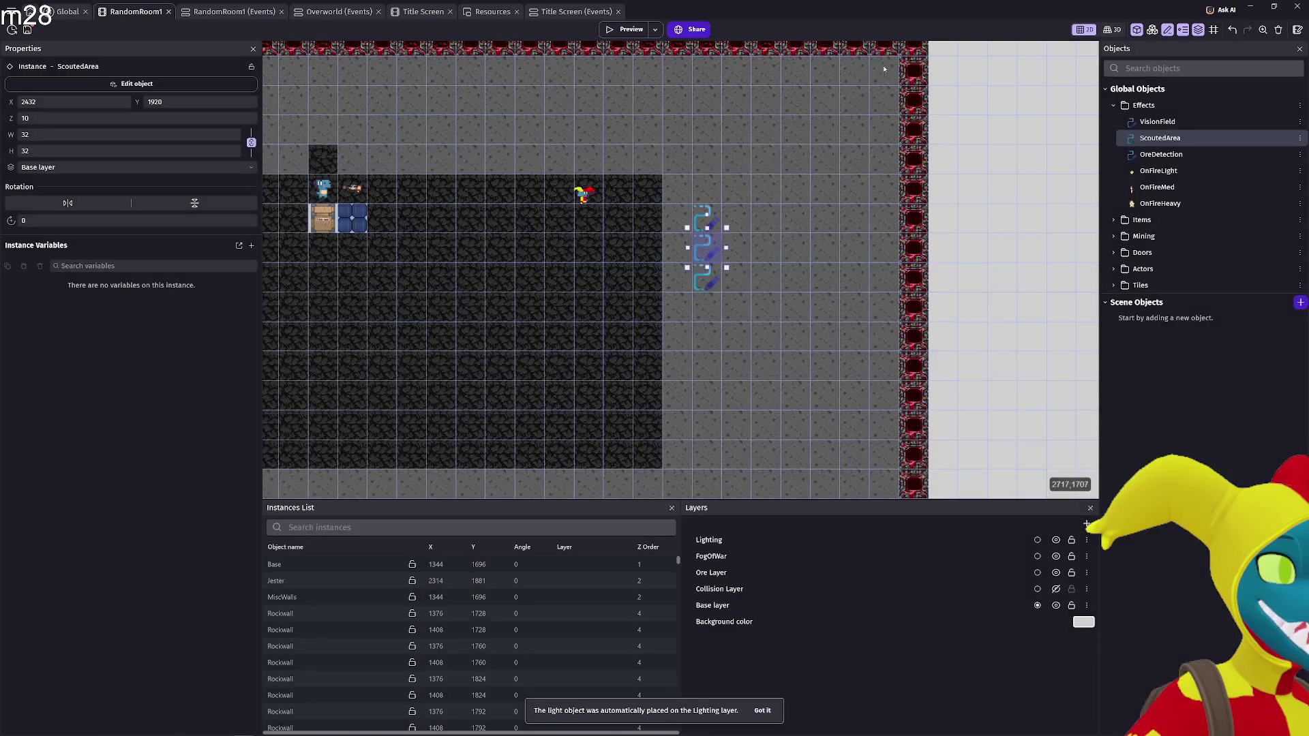
# Add the Marching squares painter behavior to OreDetection and apply the change
pyautogui.doubleClick(707, 283)
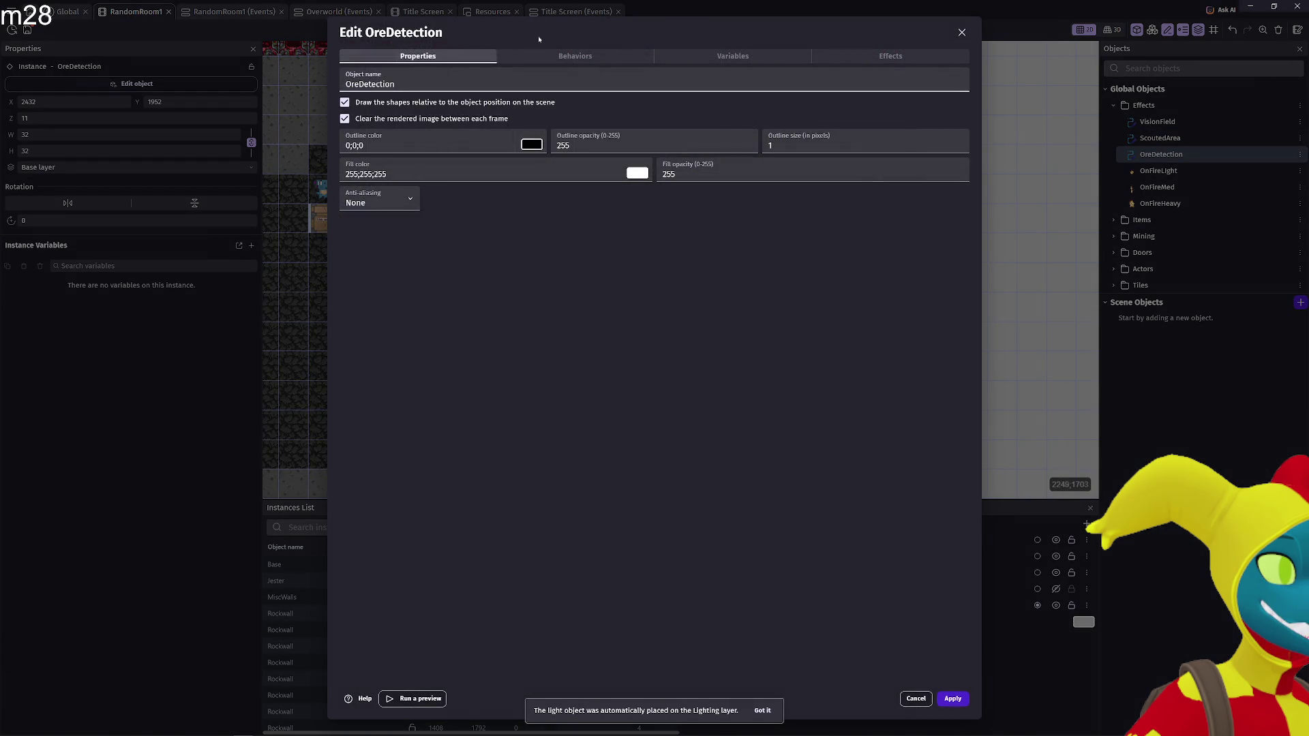
pyautogui.click(546, 56)
pyautogui.click(635, 383)
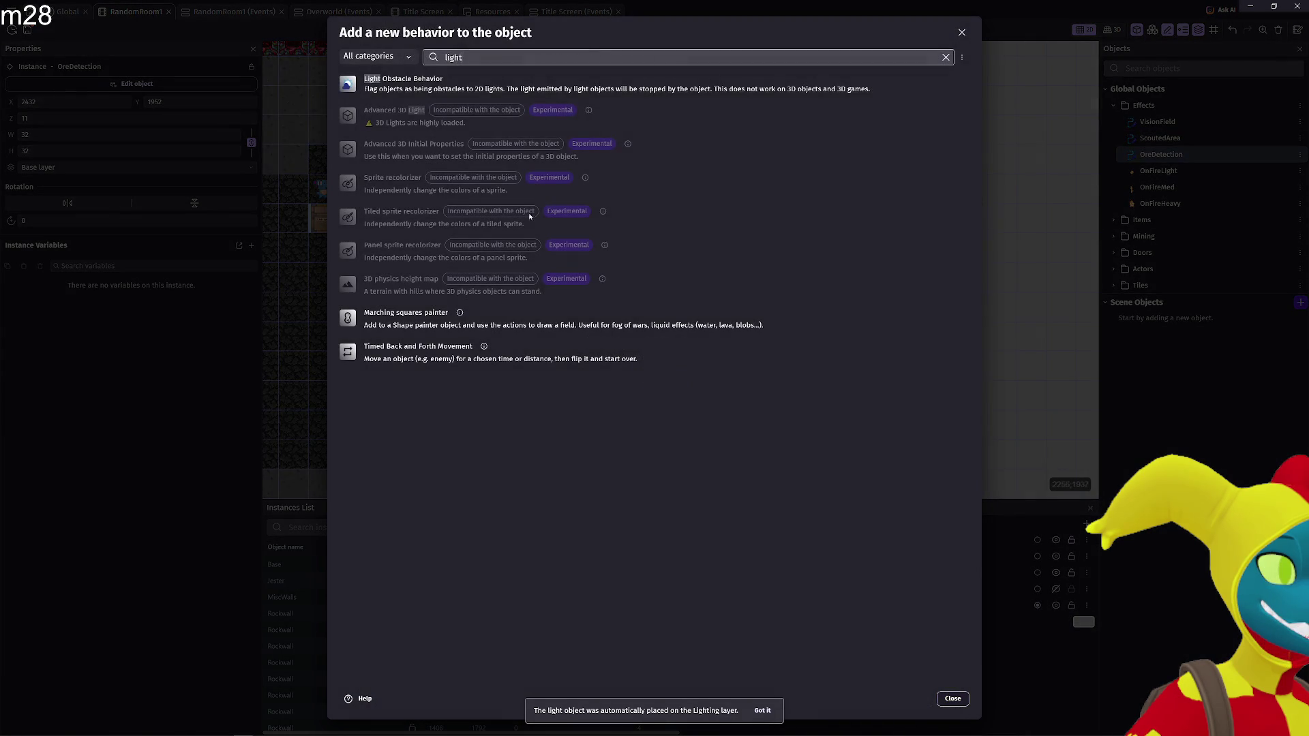
pyautogui.hotkey('ctrl', 'a')
pyautogui.write('march')
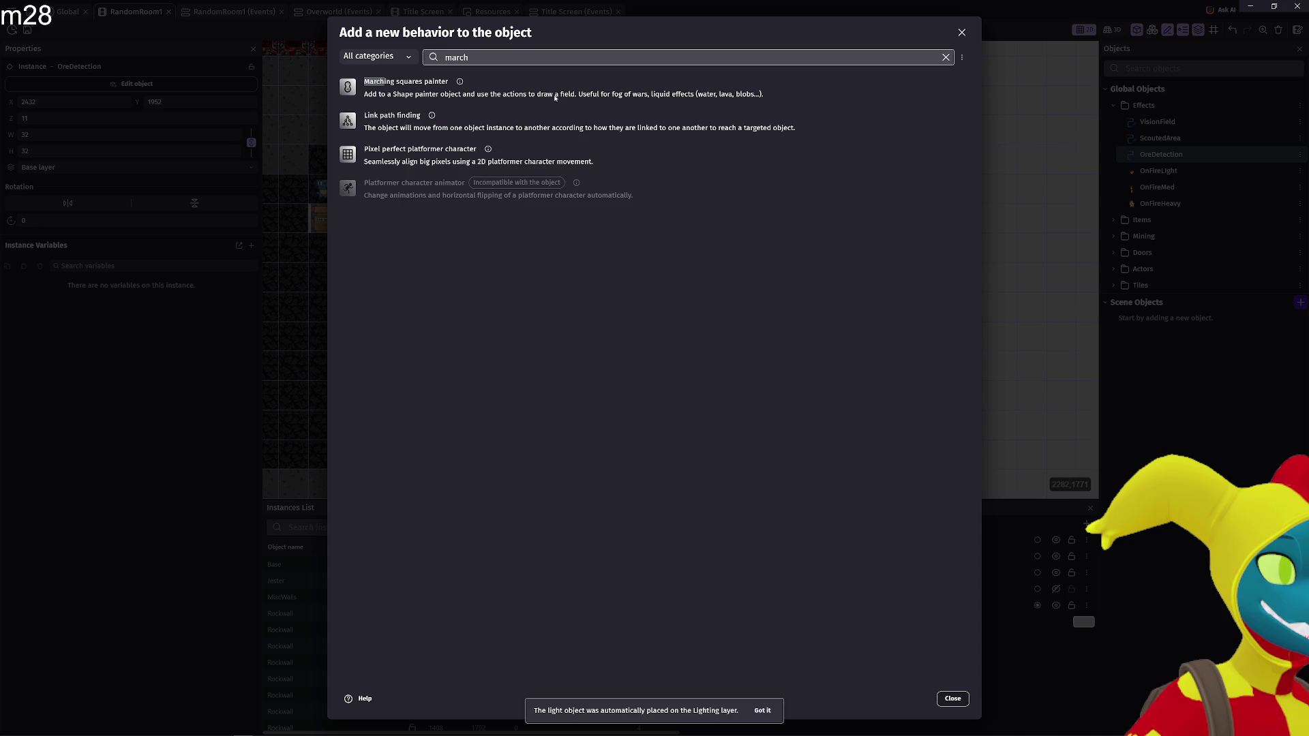
pyautogui.click(953, 699)
pyautogui.click(953, 701)
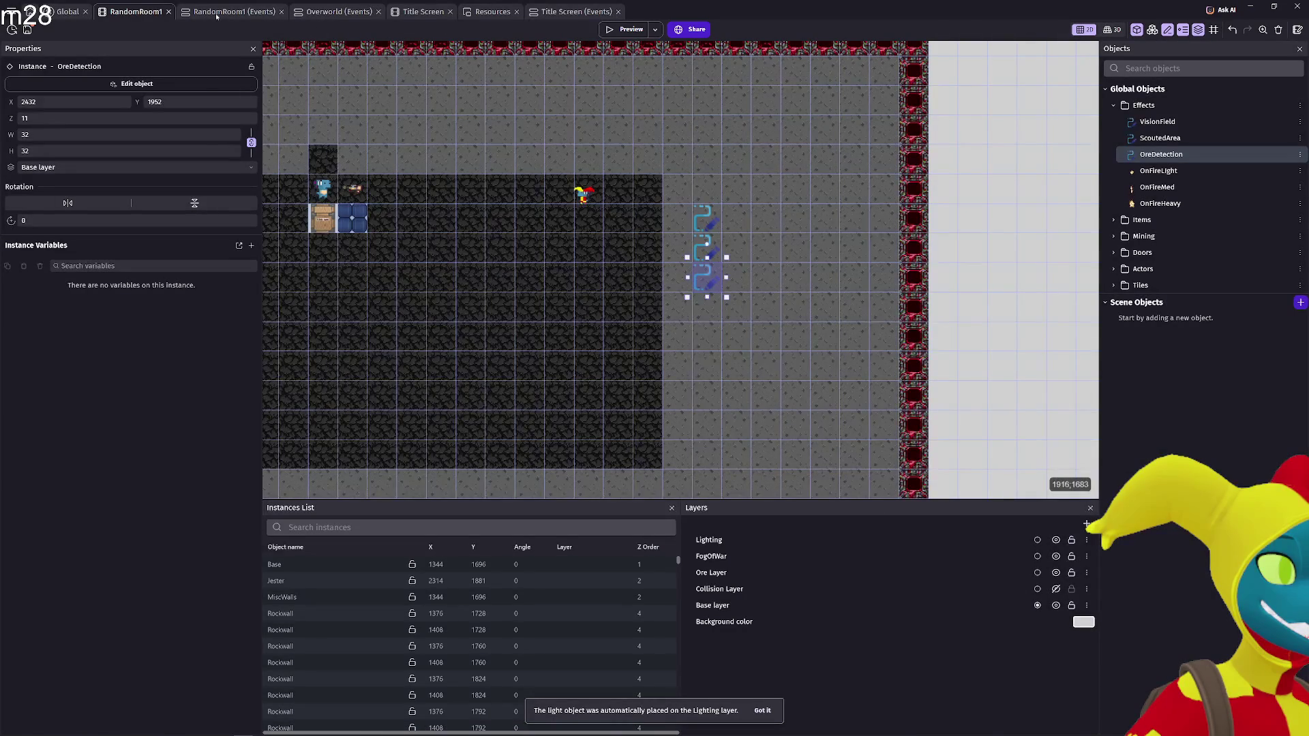
# Duplicate the 'Add a disk to the field of VisionField' action in the Global events
pyautogui.click(70, 13)
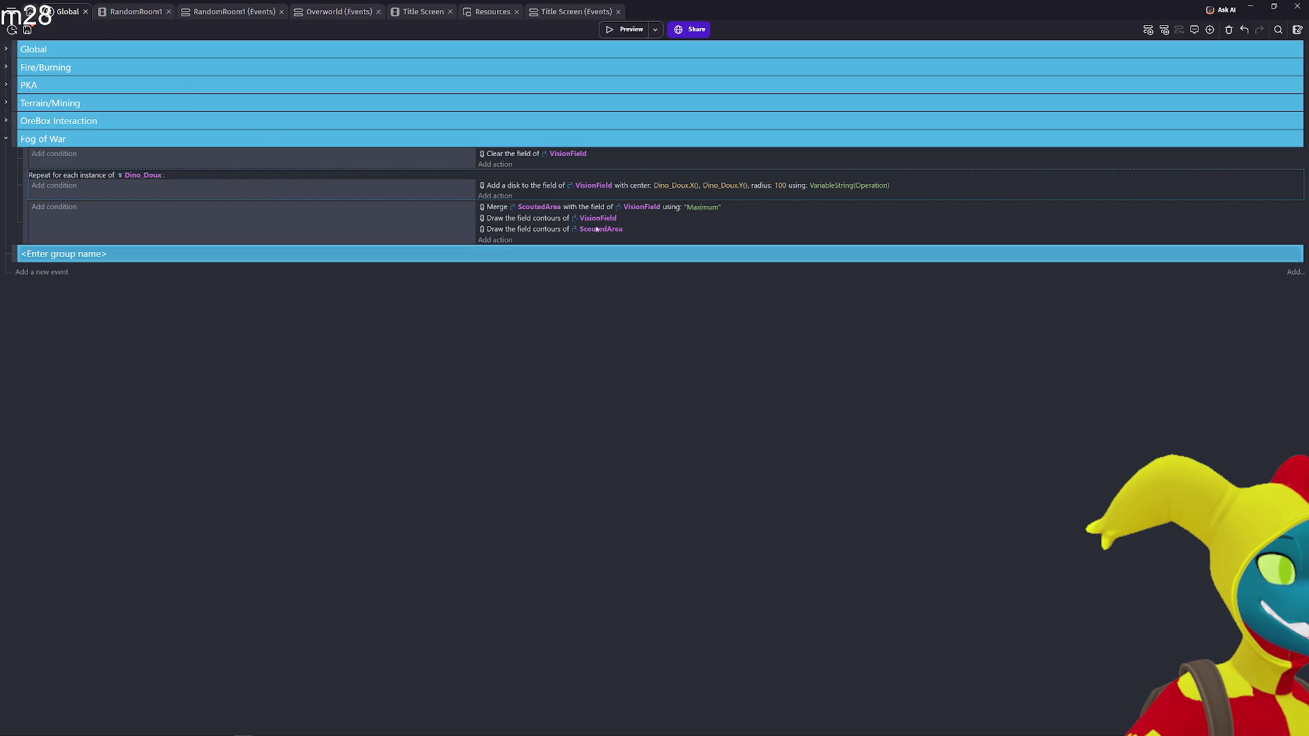
pyautogui.click(538, 187)
pyautogui.hotkey('ctrl', 'c')
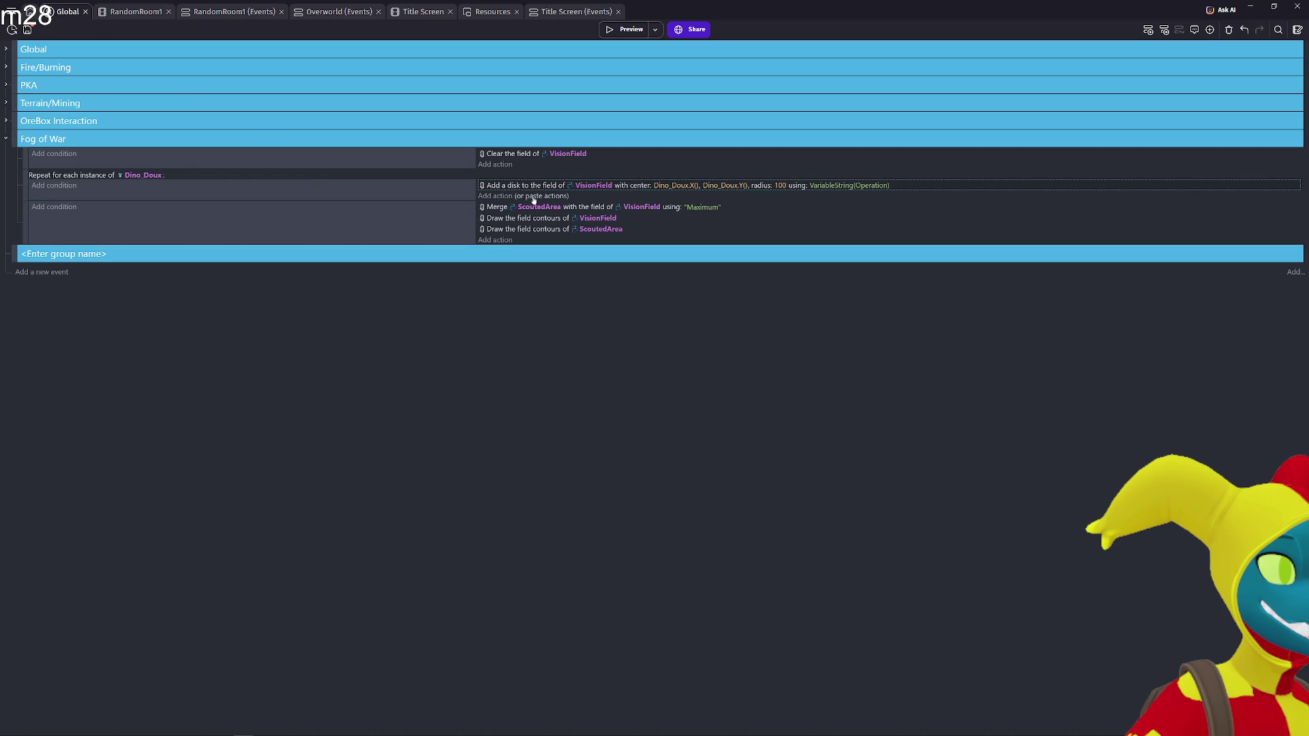
pyautogui.hotkey('ctrl', 'v')
# Retarget the copied disk action to OreDetection, then start a game preview
pyautogui.click(588, 198)
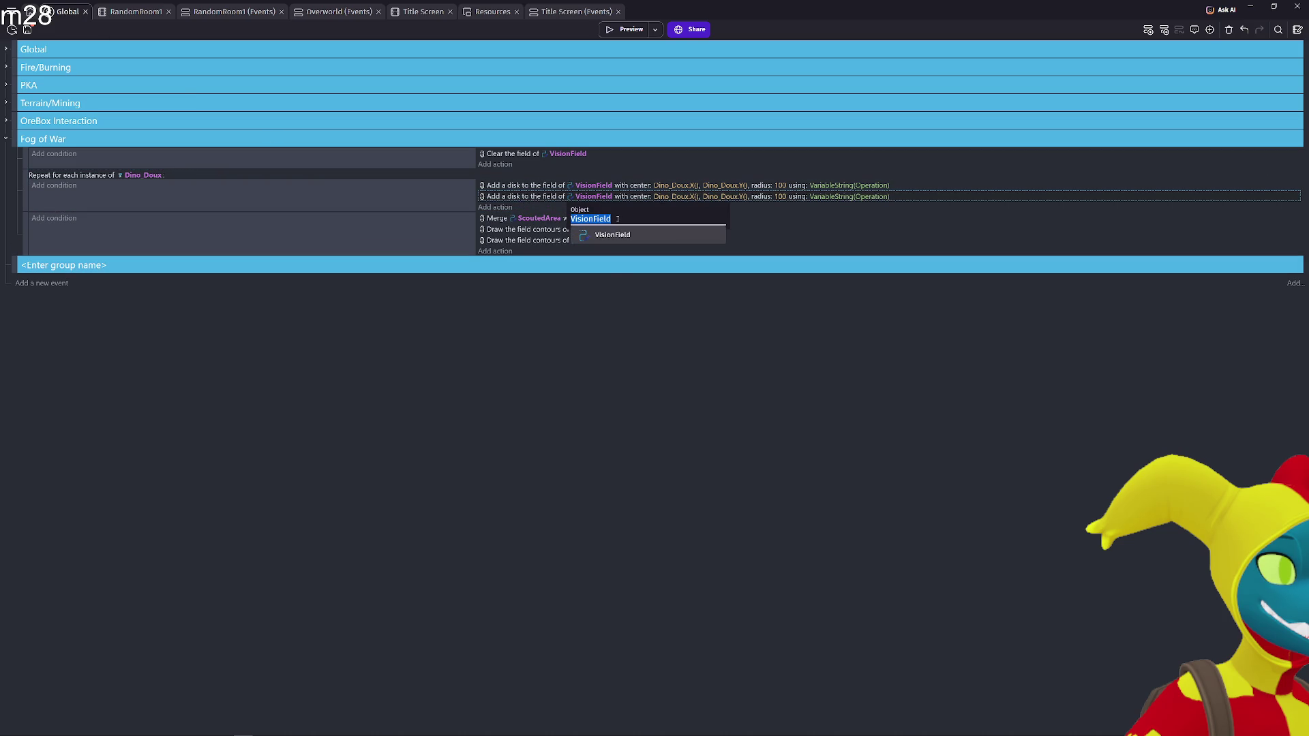
pyautogui.press('BackSpace')
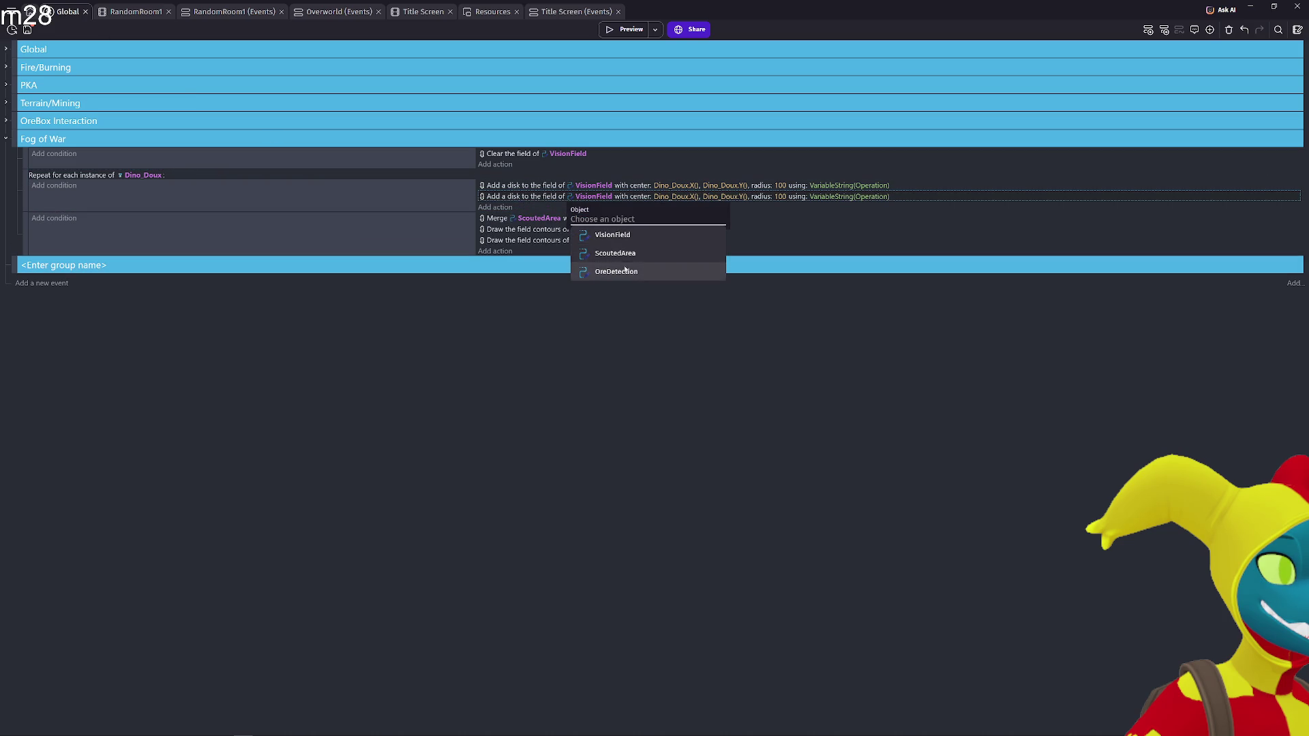
pyautogui.click(617, 272)
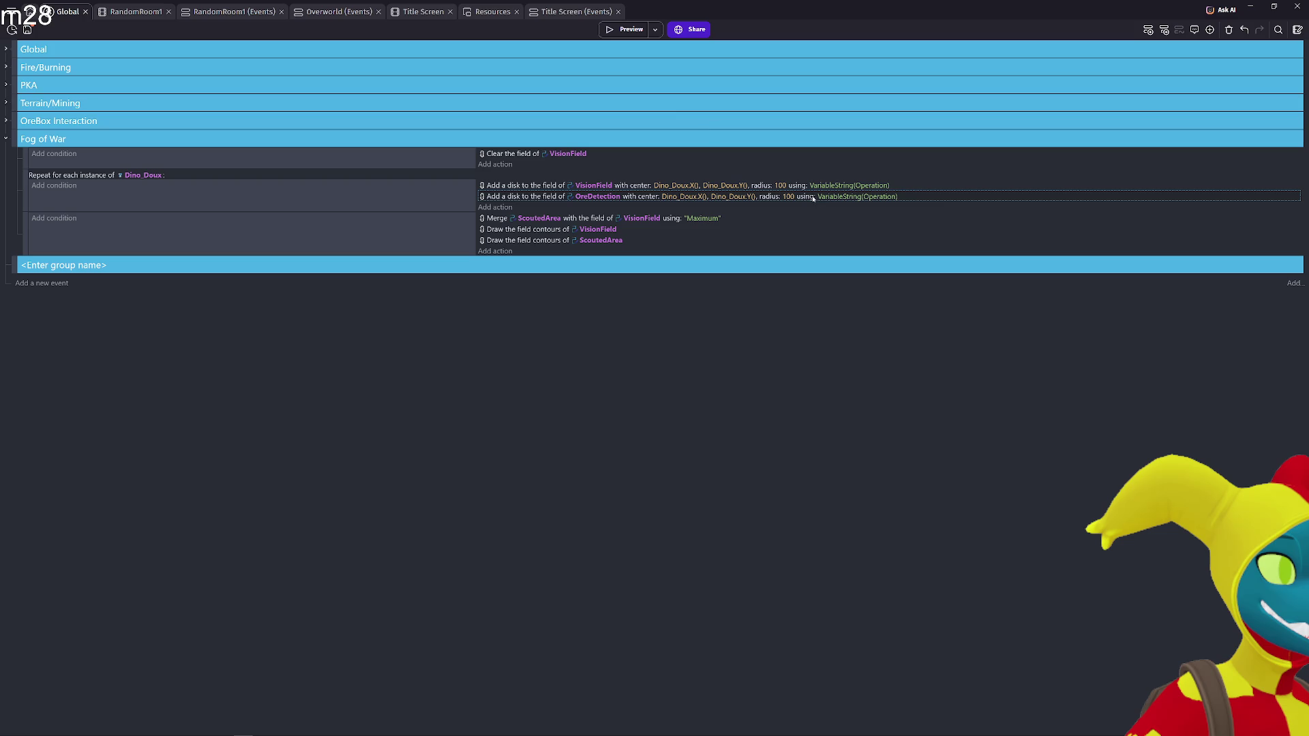
pyautogui.click(793, 197)
pyautogui.click(672, 334)
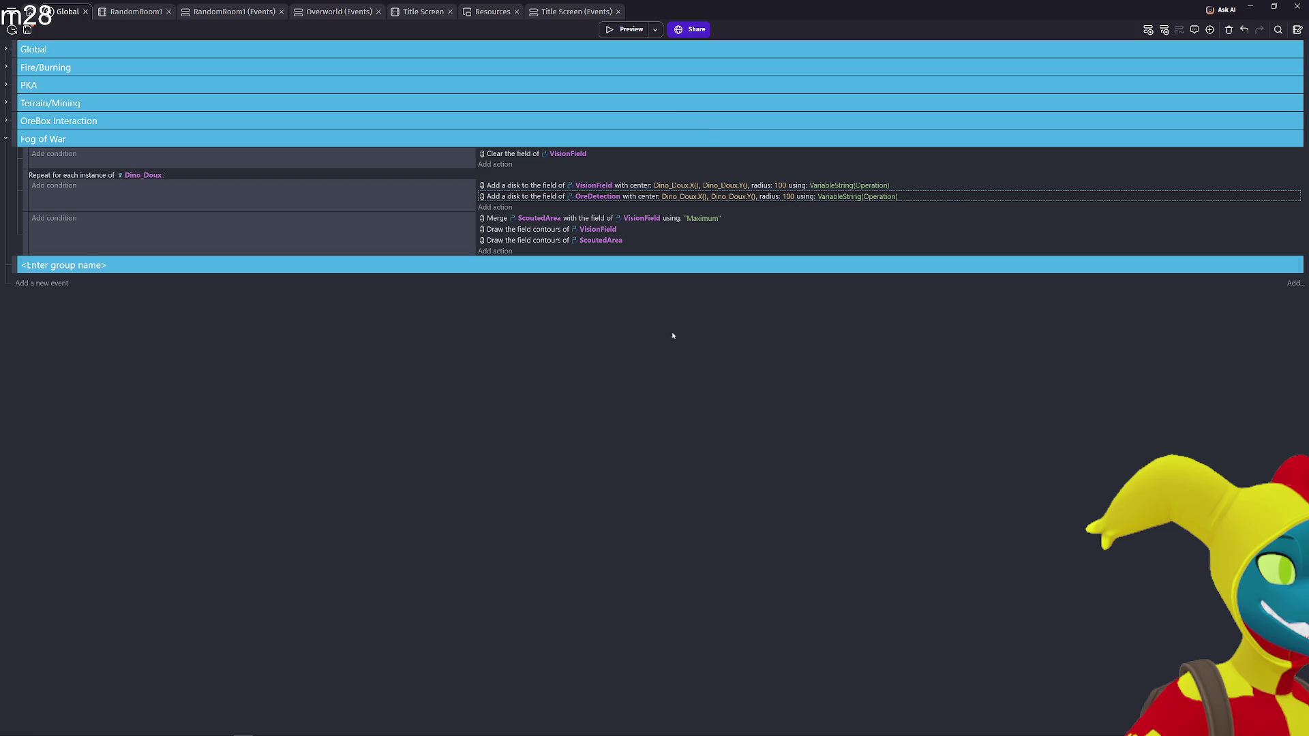
pyautogui.click(628, 30)
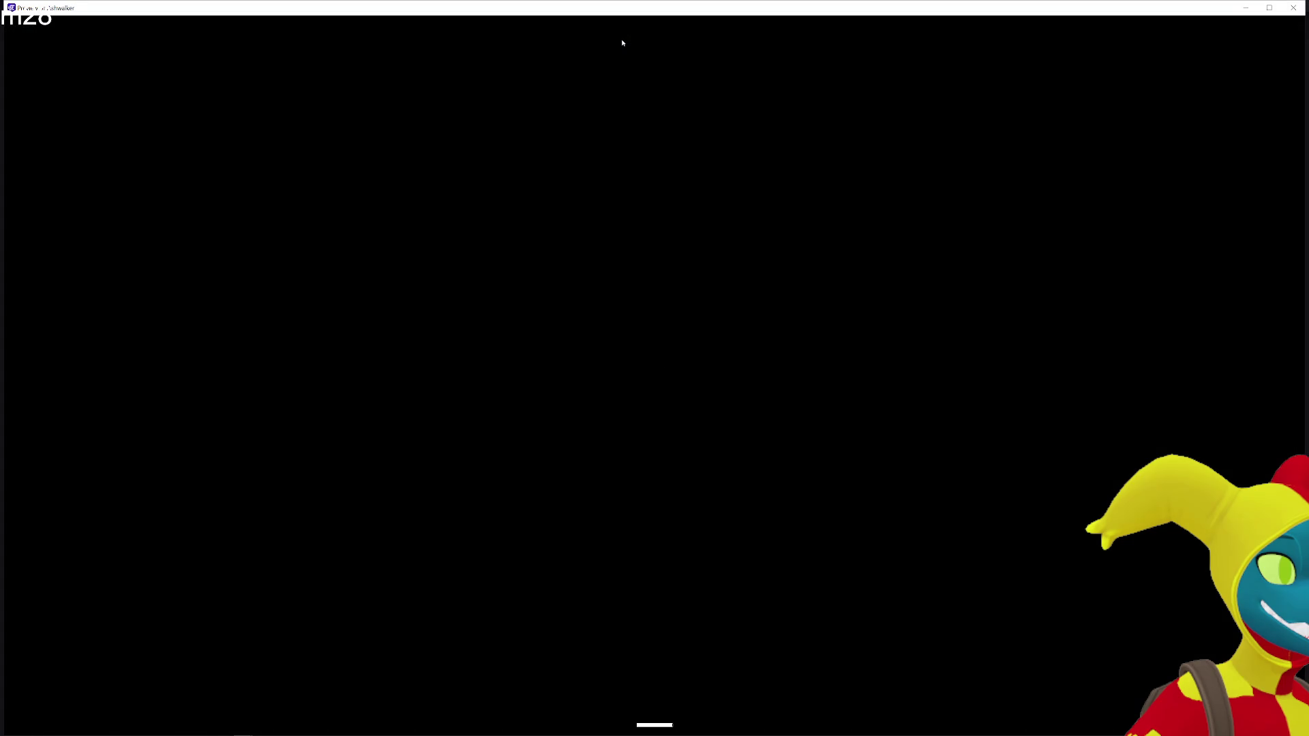
pyautogui.press('d')
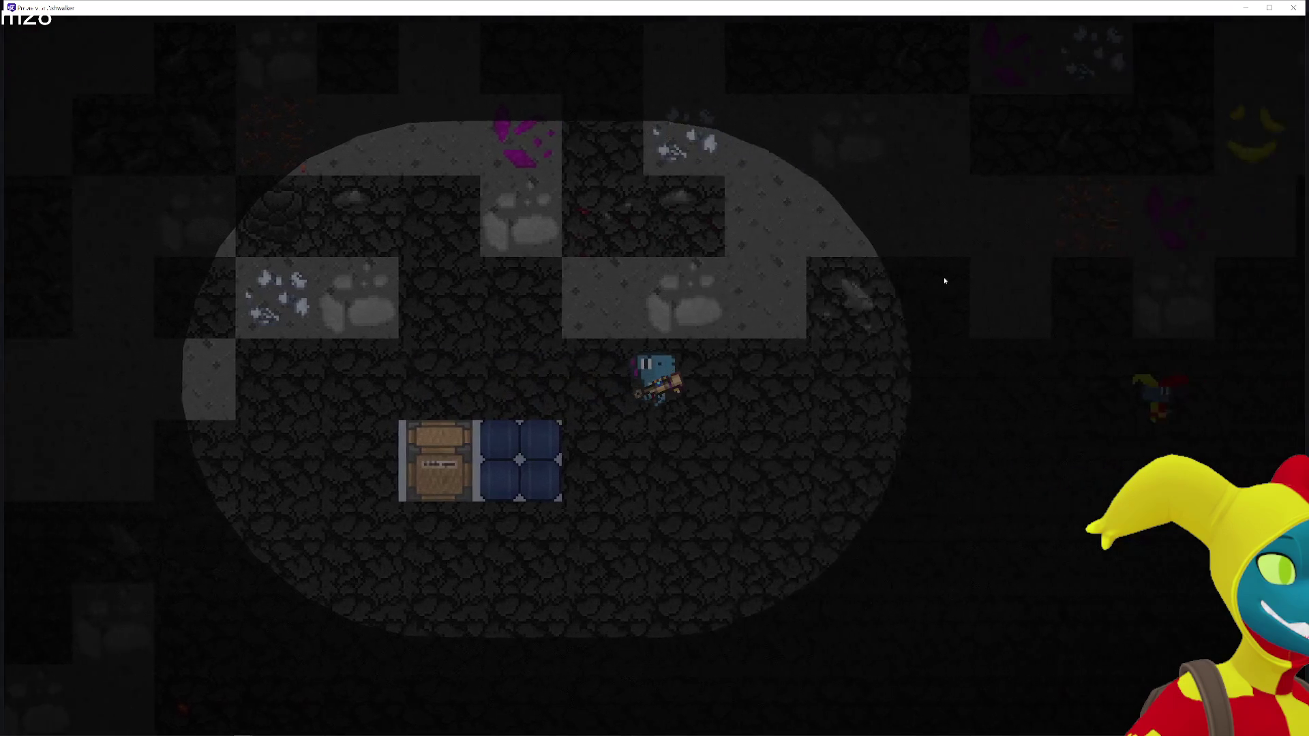
pyautogui.press('a')
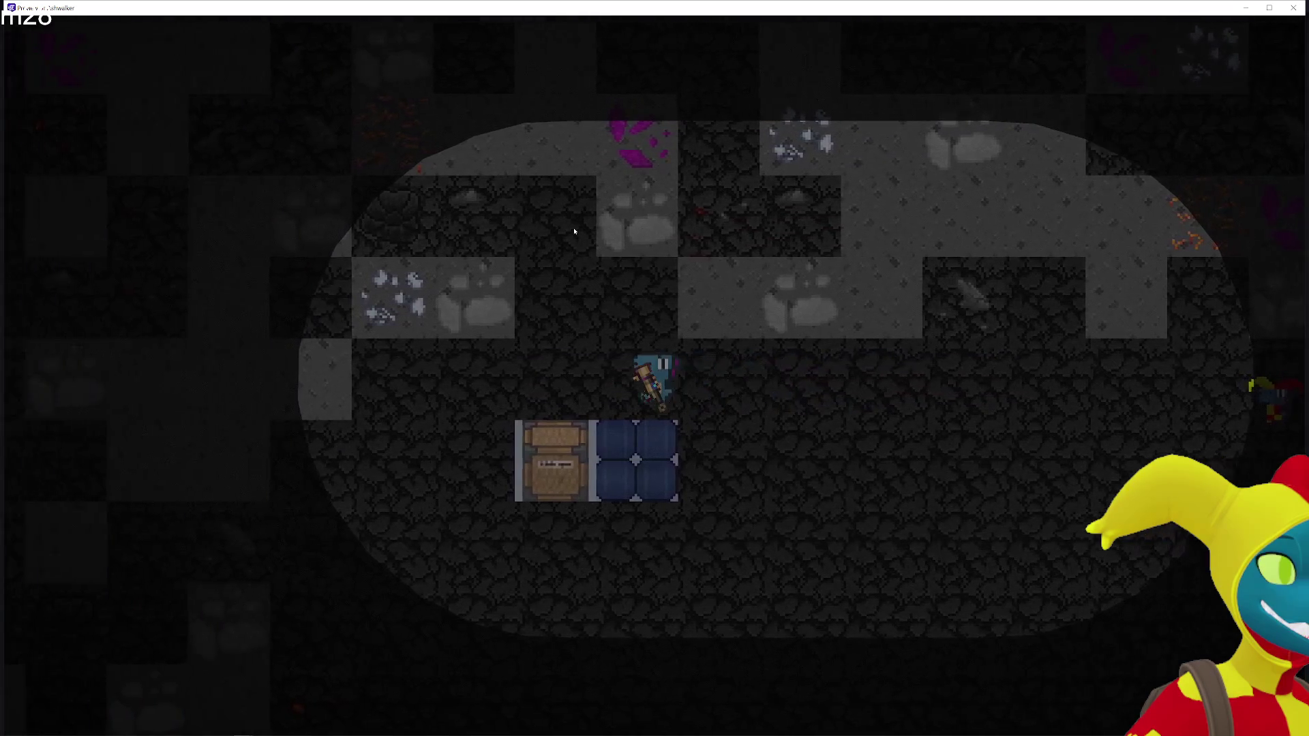
pyautogui.press('w')
pyautogui.press('d')
pyautogui.press('s')
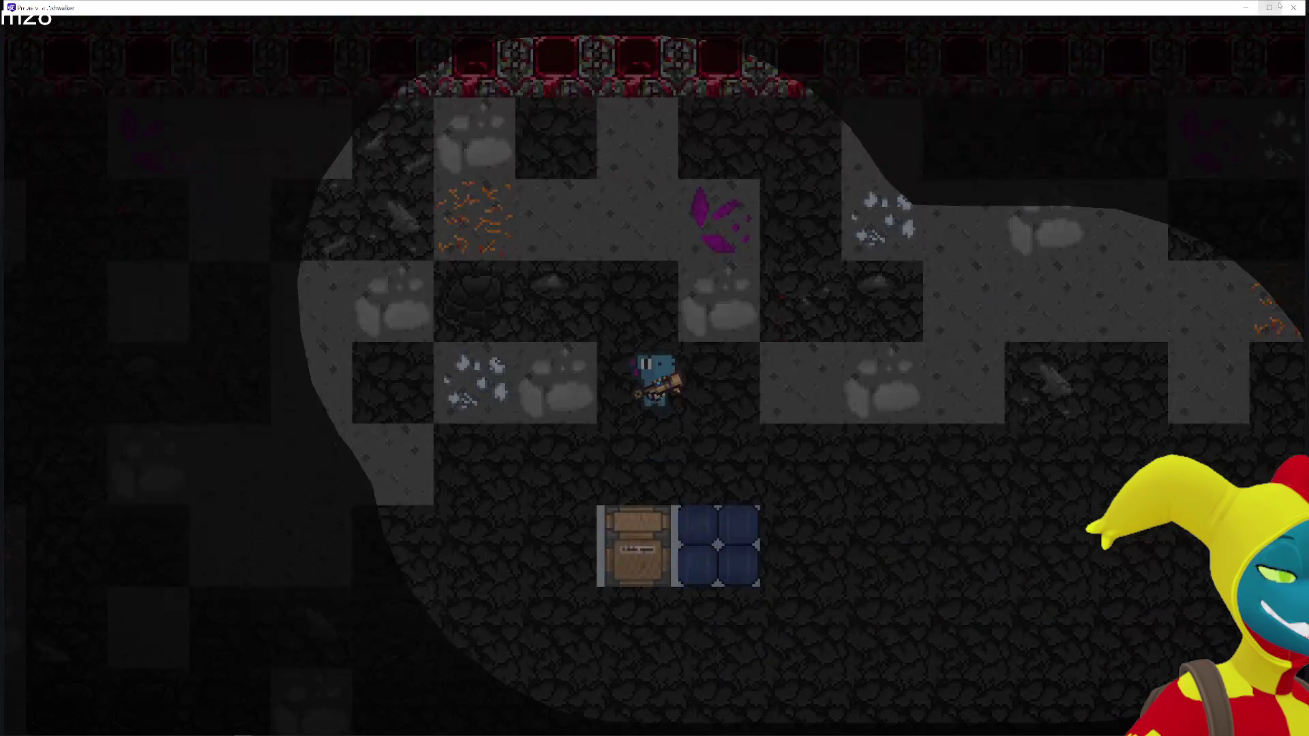
pyautogui.click(1287, 11)
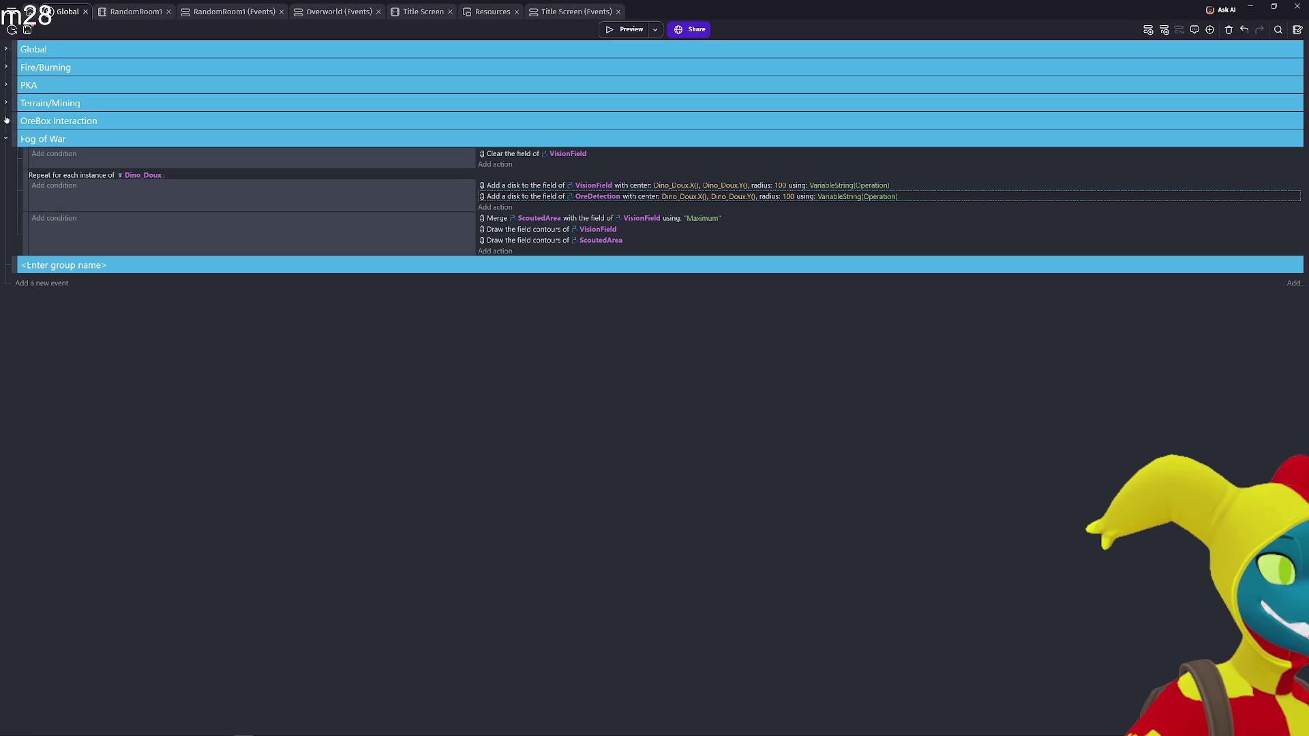
# Expand Terrain/Mining and place a new empty event at the bottom of Fog of War
pyautogui.click(5, 103)
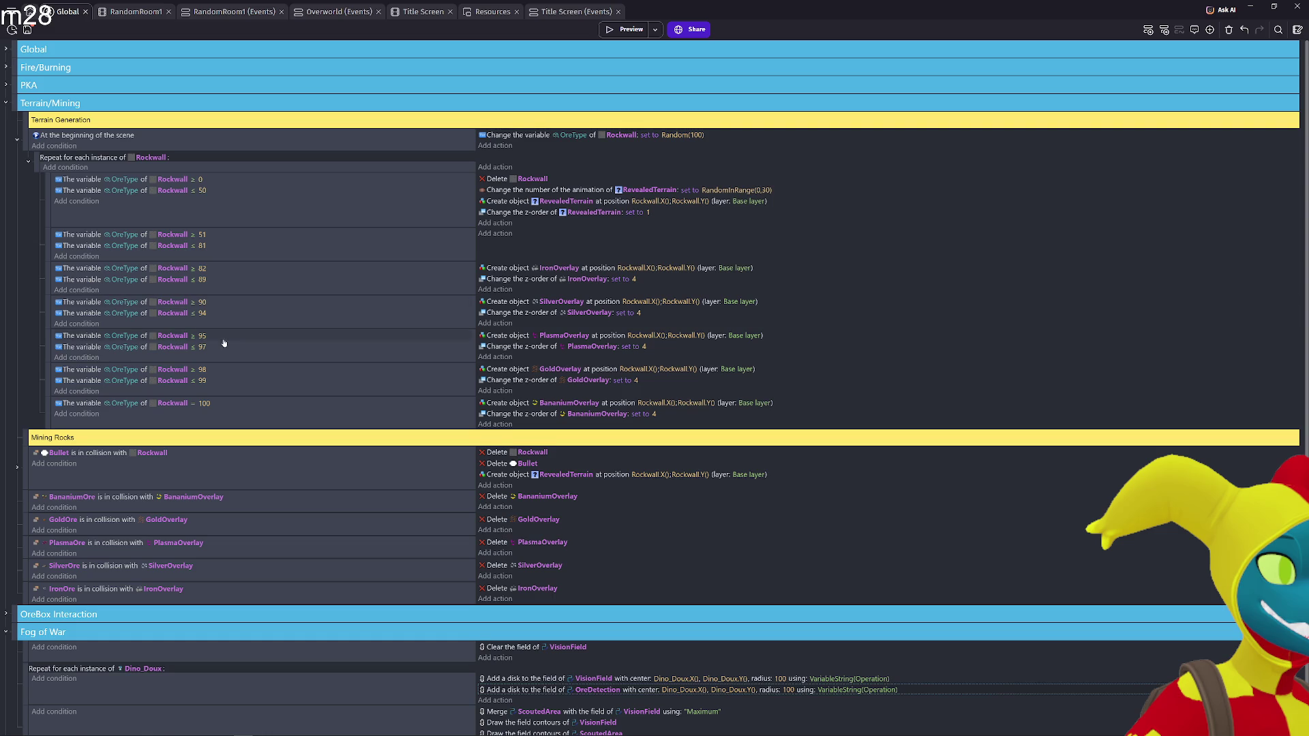
pyautogui.scroll(-2, 198, 433)
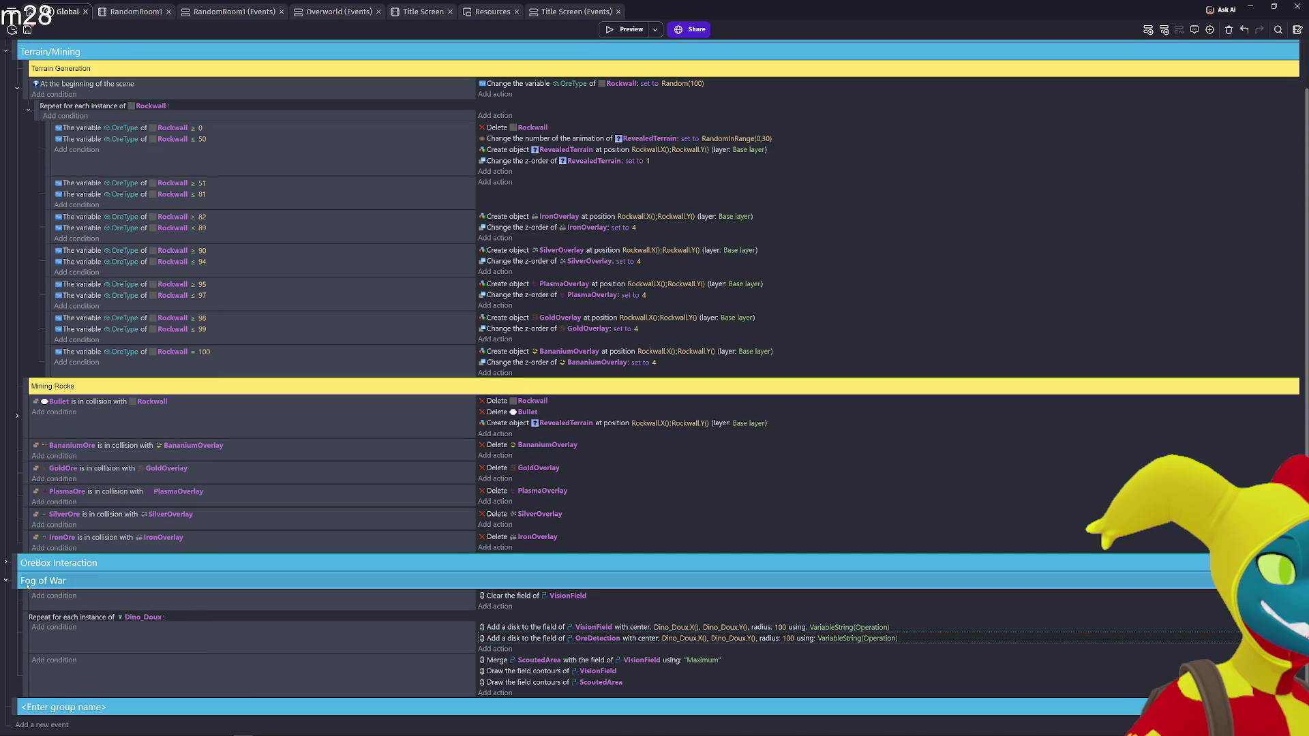
pyautogui.click(31, 682)
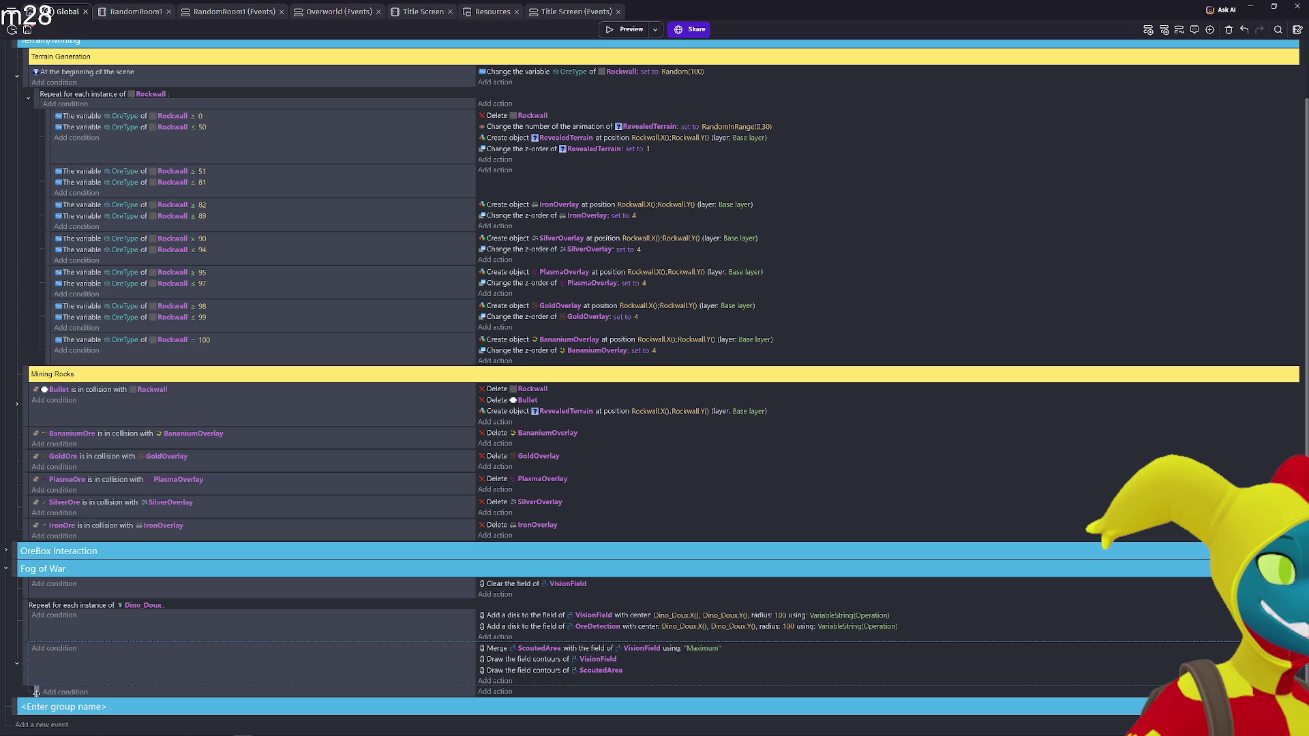
pyautogui.moveTo(20, 686); pyautogui.dragTo(23, 687)
# Start a condition on the new event and choose the object Collision condition
pyautogui.click(60, 695)
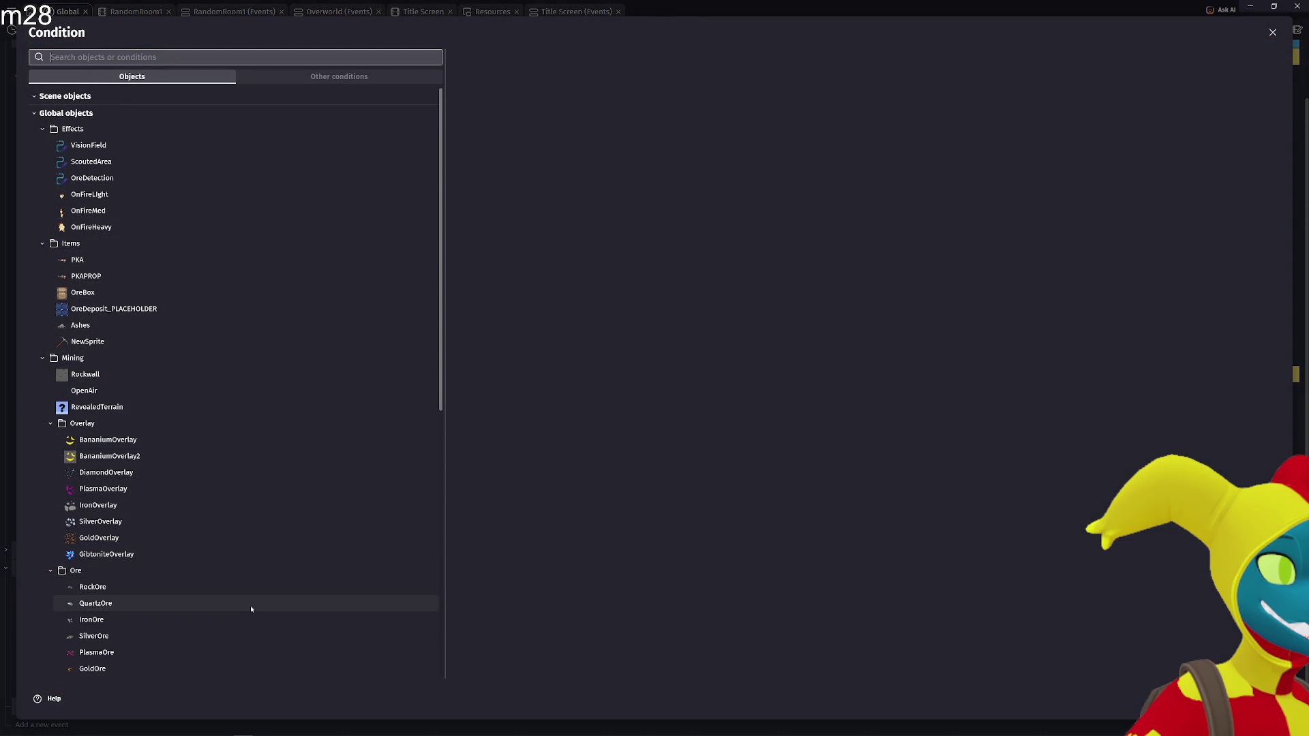
pyautogui.write('contact')
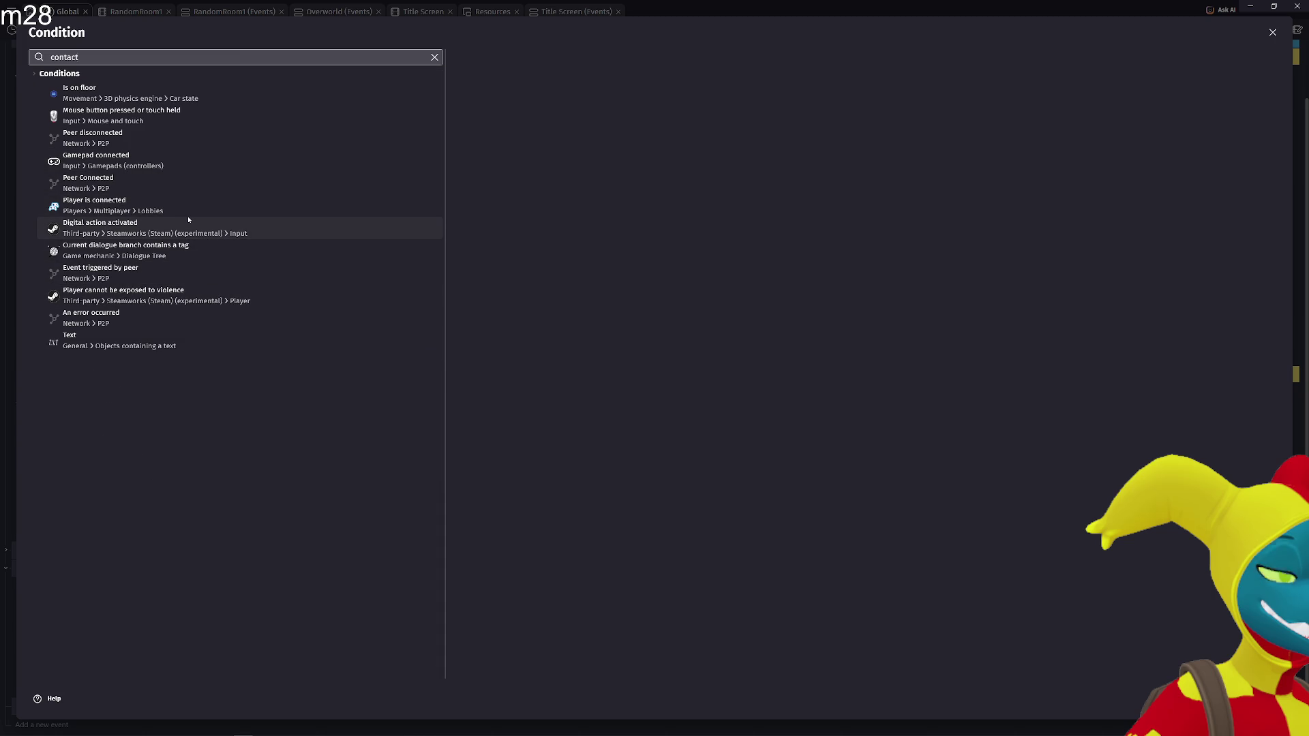
pyautogui.write('colli')
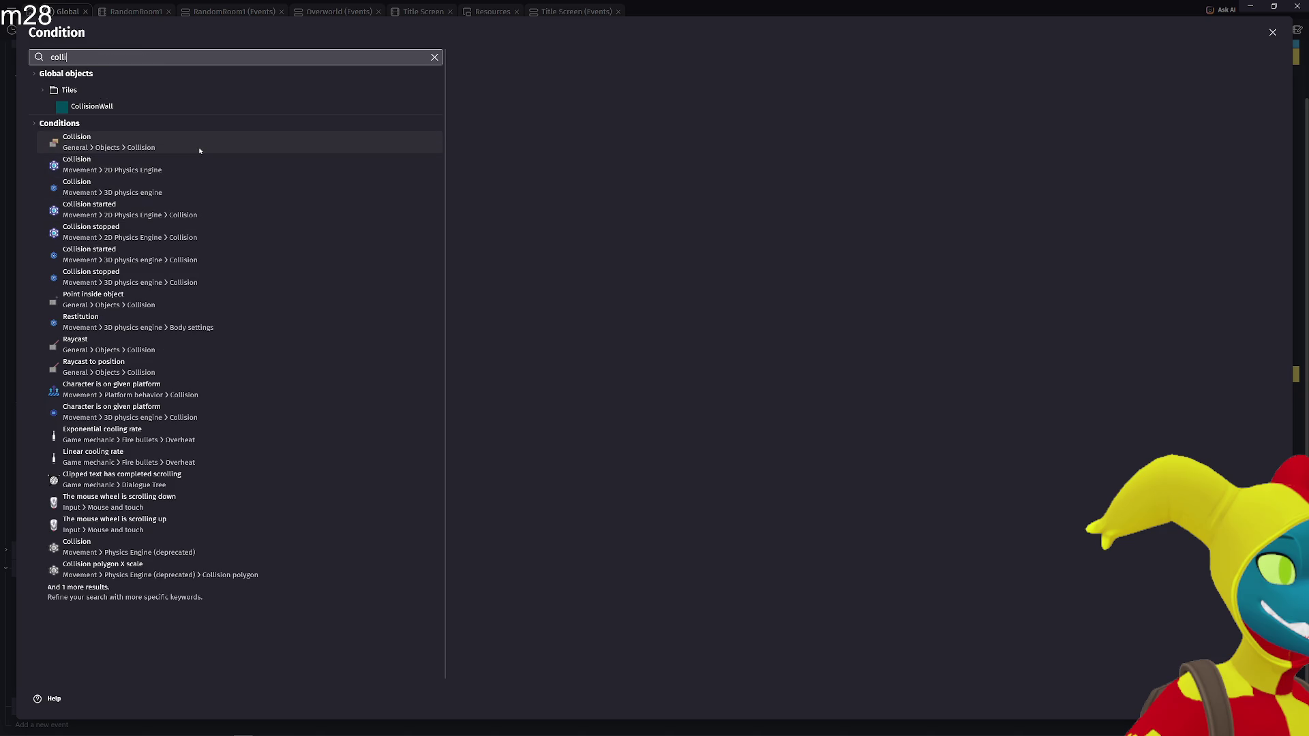
pyautogui.click(200, 147)
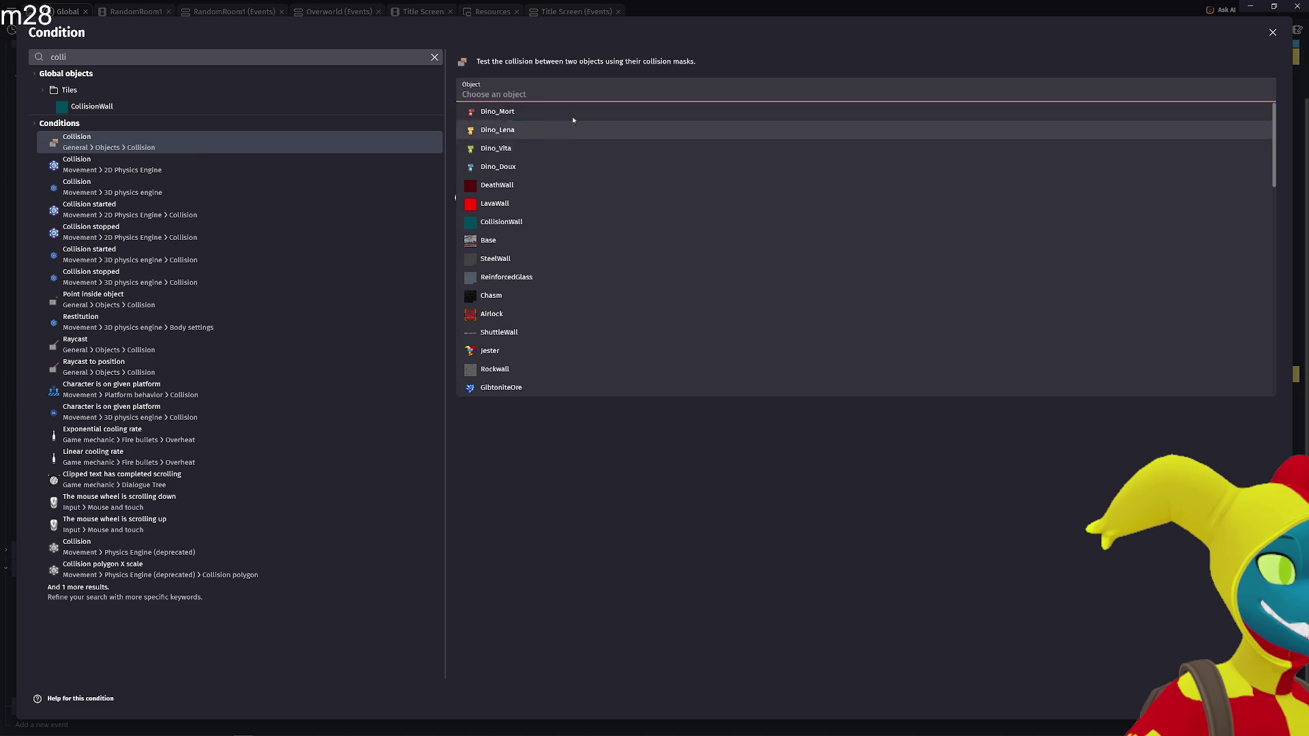
# Set the collision objects to OreDetection and IronOverlay and confirm
pyautogui.click(549, 95)
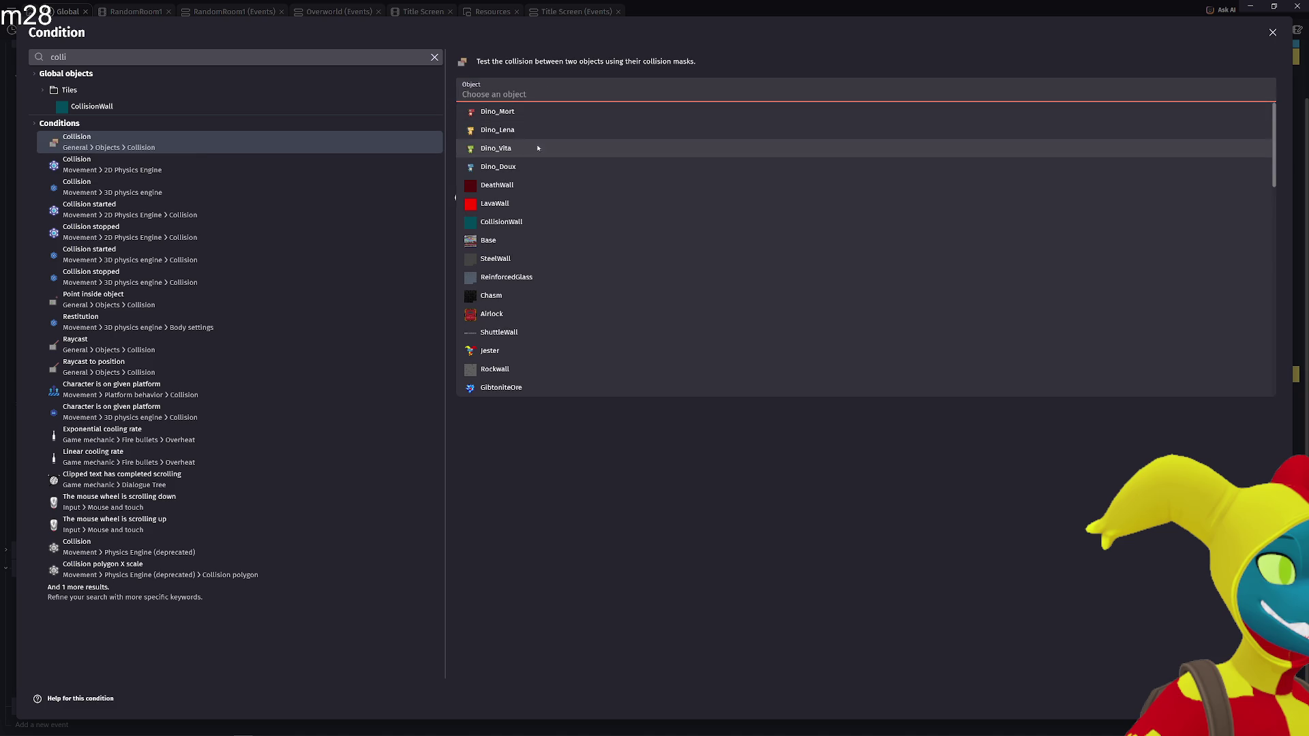
pyautogui.scroll(-10, 555, 218)
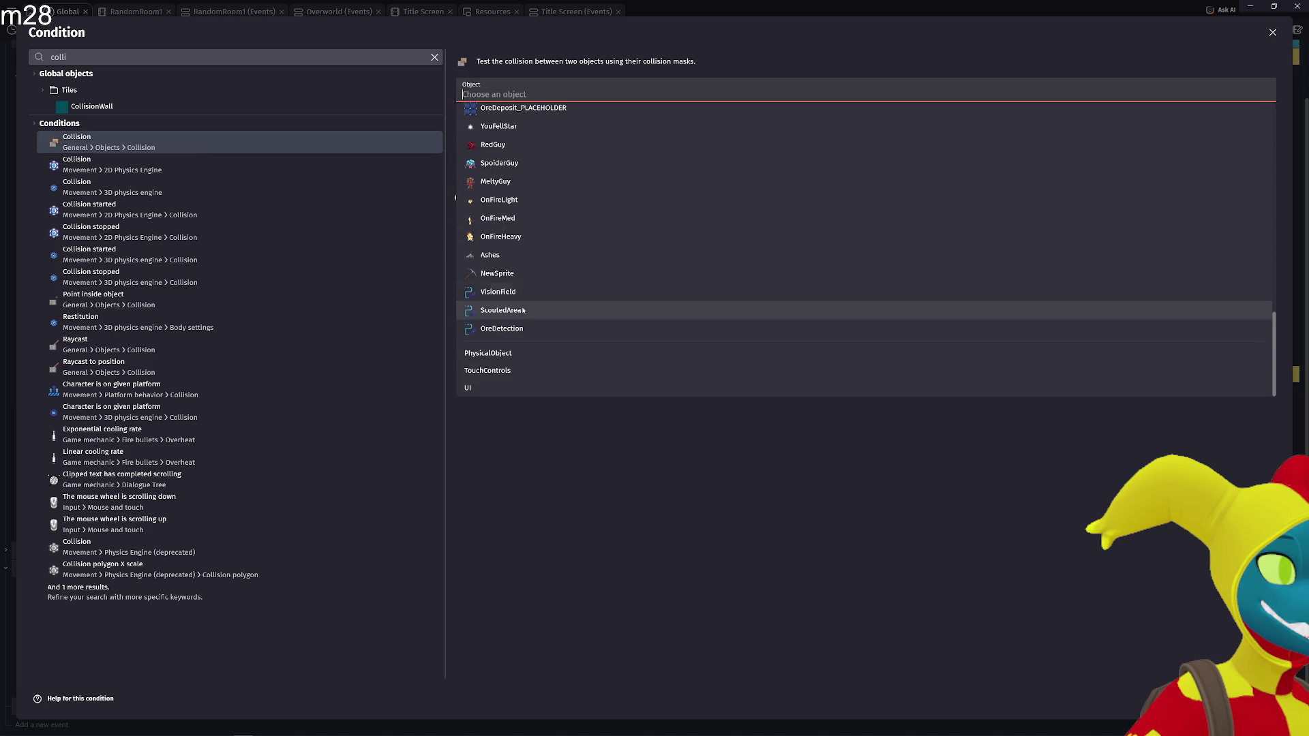
pyautogui.click(522, 330)
pyautogui.scroll(-3, 535, 330)
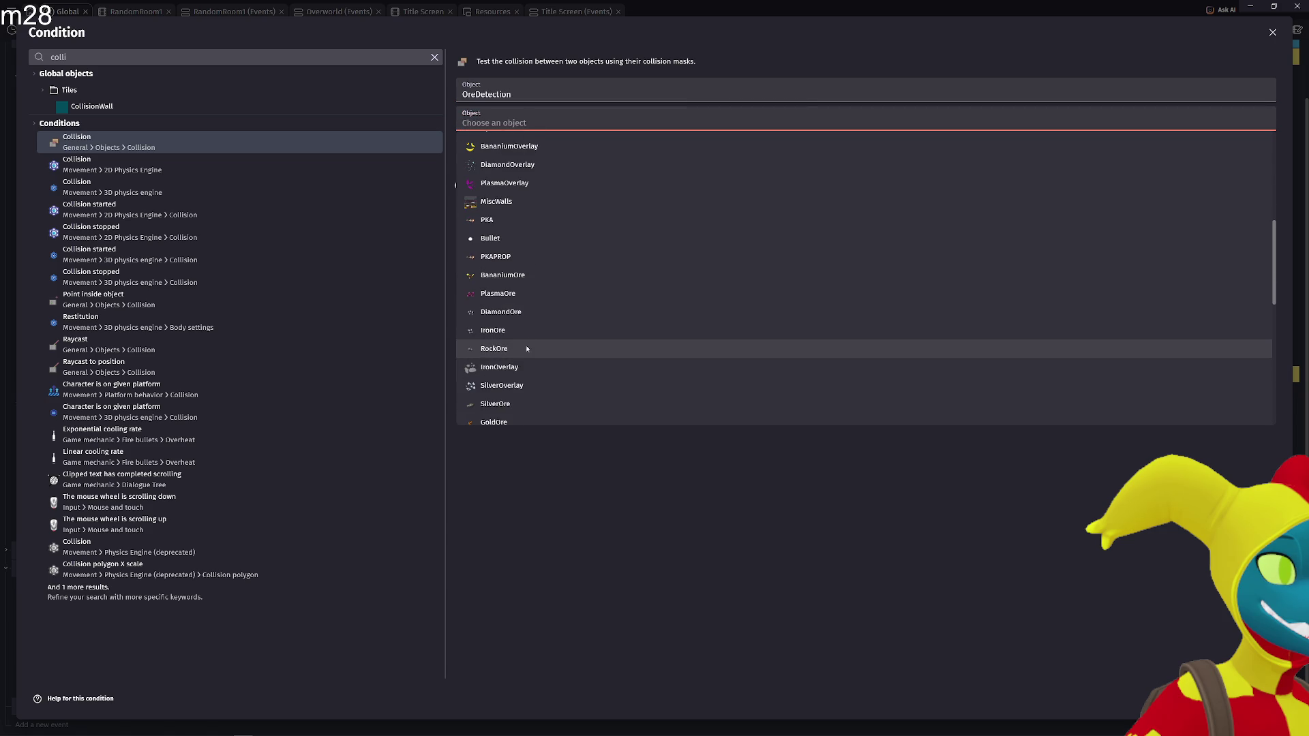
pyautogui.click(527, 330)
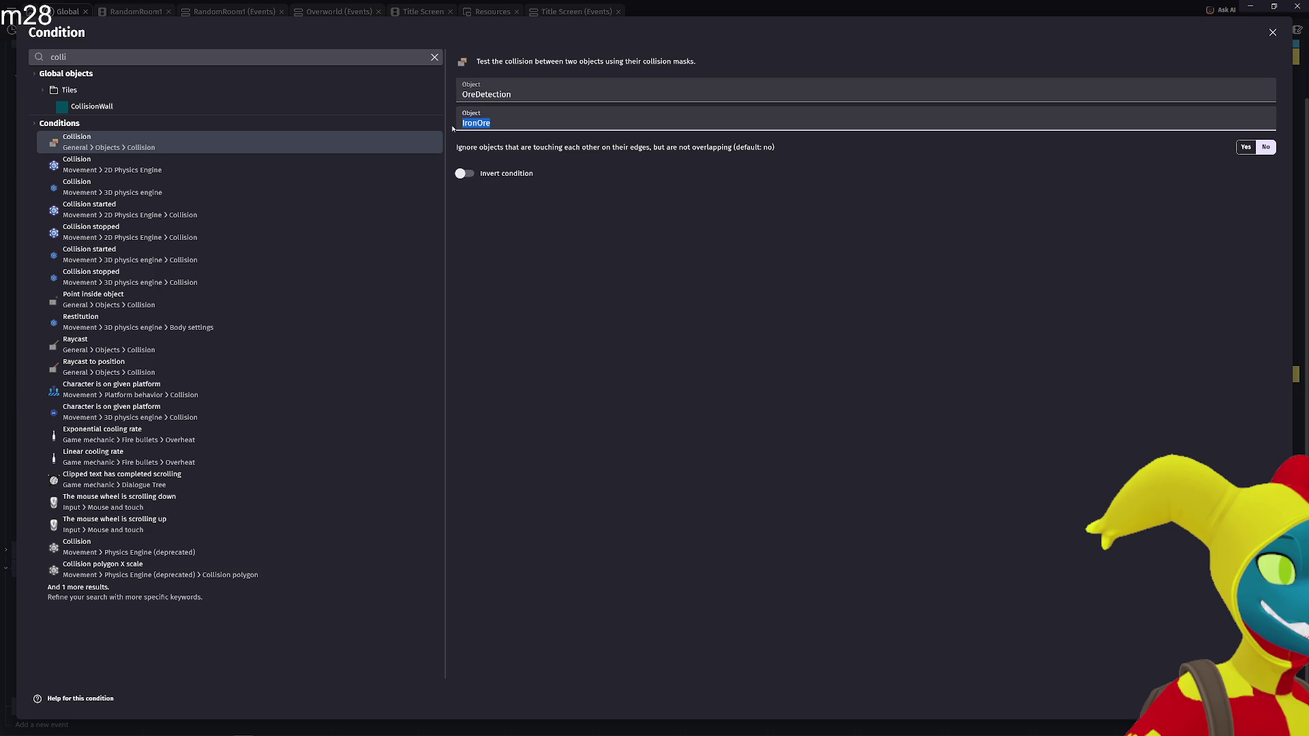
pyautogui.write('Iro')
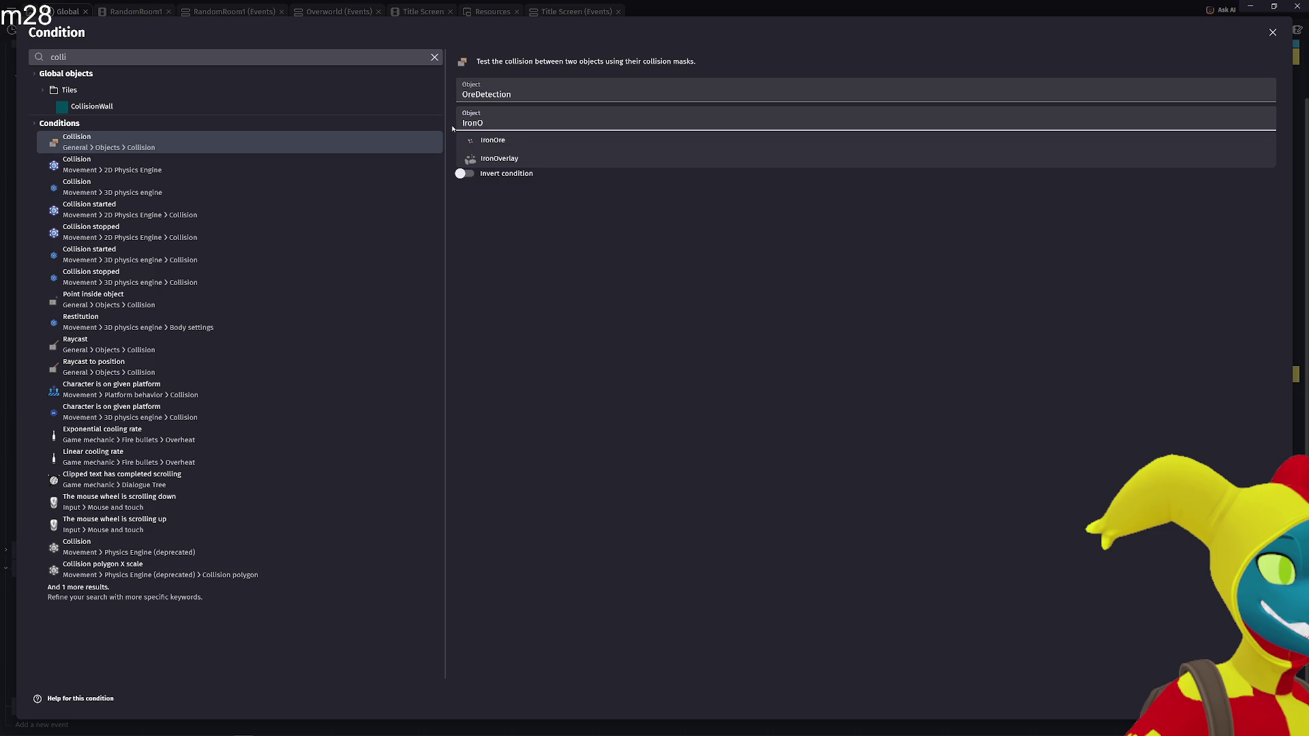
pyautogui.click(499, 158)
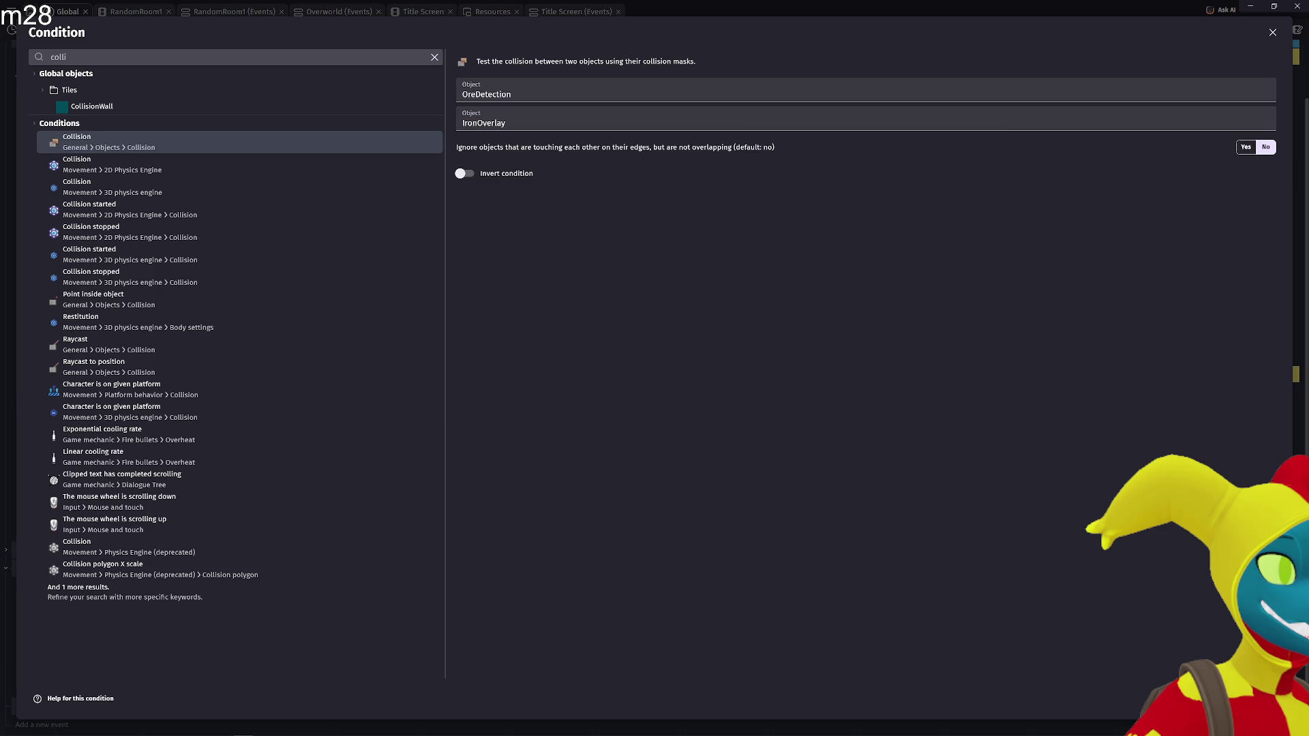
pyautogui.press('Return')
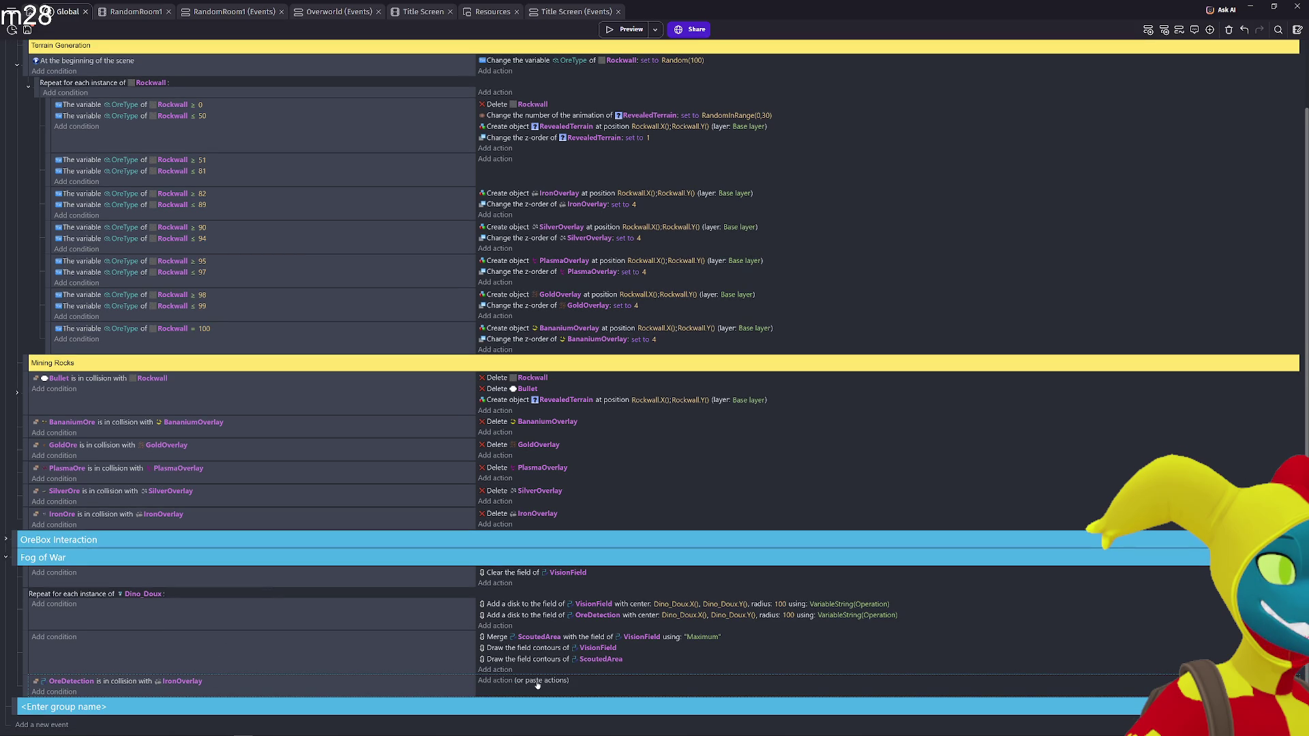
# Copy IronOverlay's z-order action into the OreDetection collision event and set its value
pyautogui.click(546, 208)
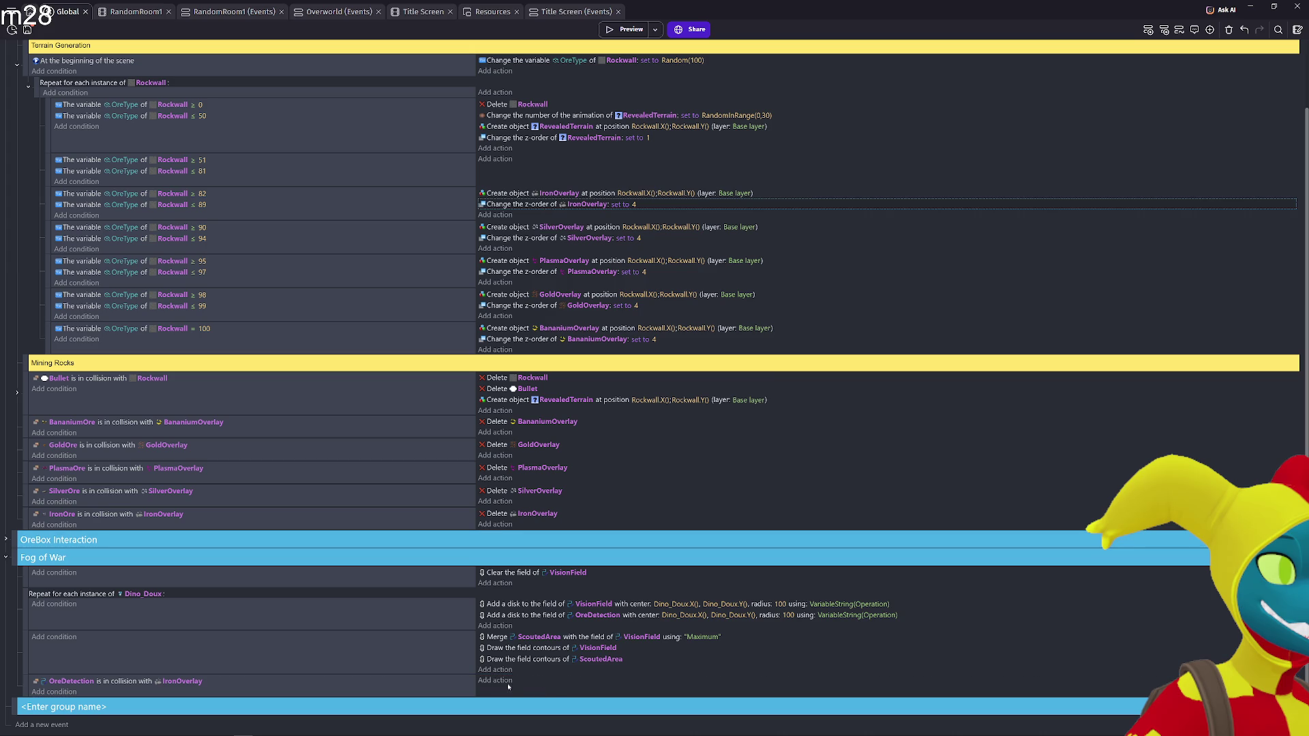
pyautogui.click(556, 684)
pyautogui.click(634, 683)
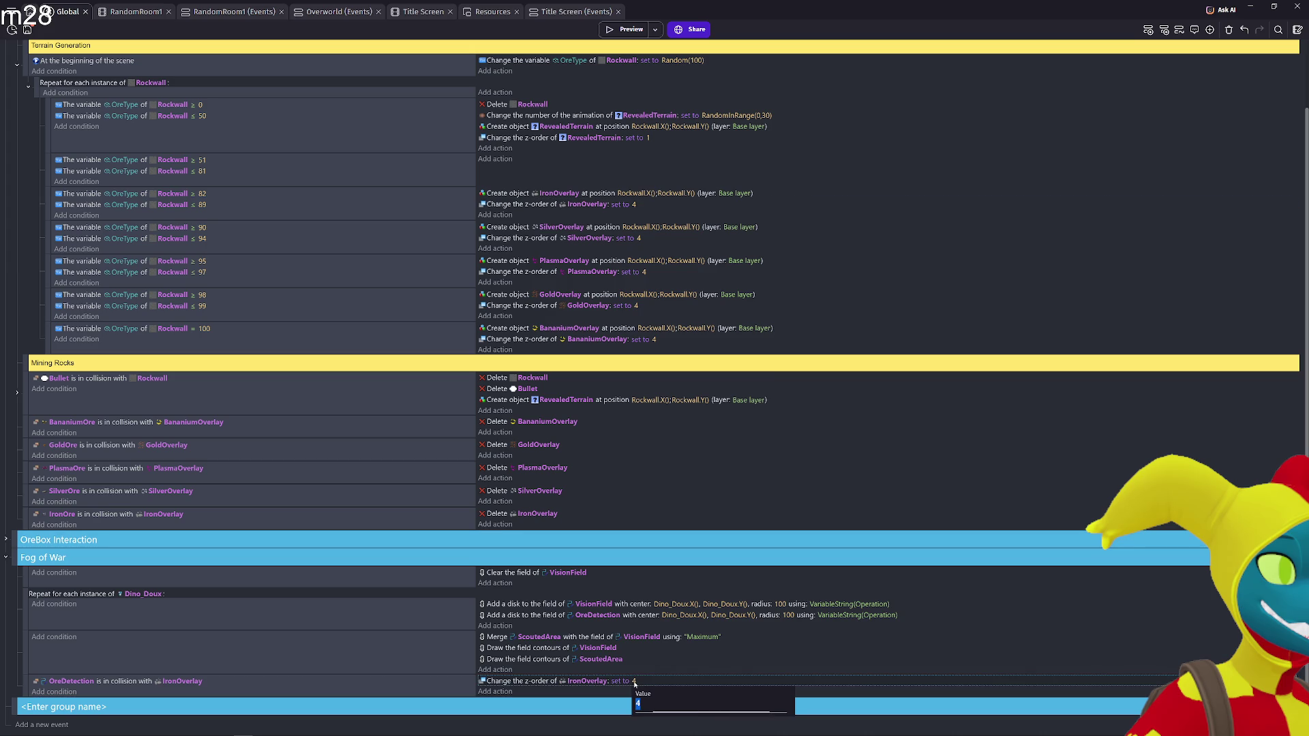
pyautogui.click(633, 206)
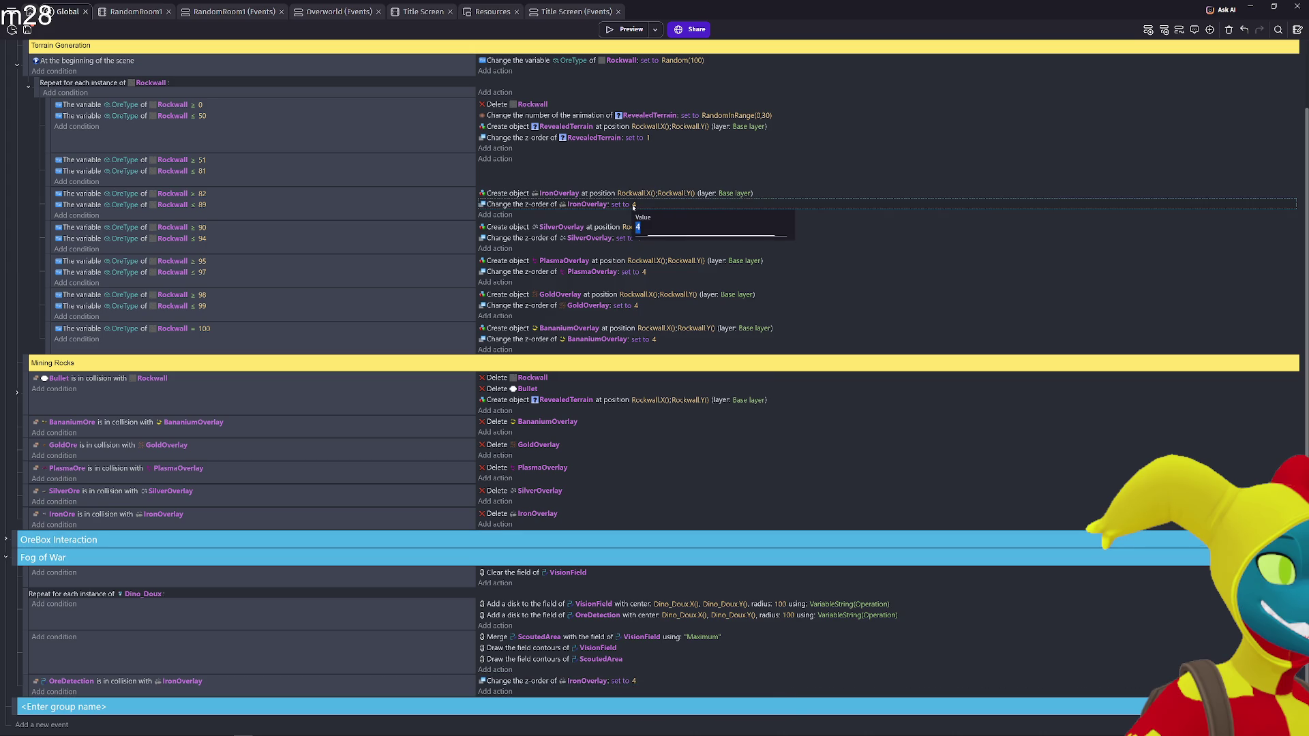
pyautogui.press('Return')
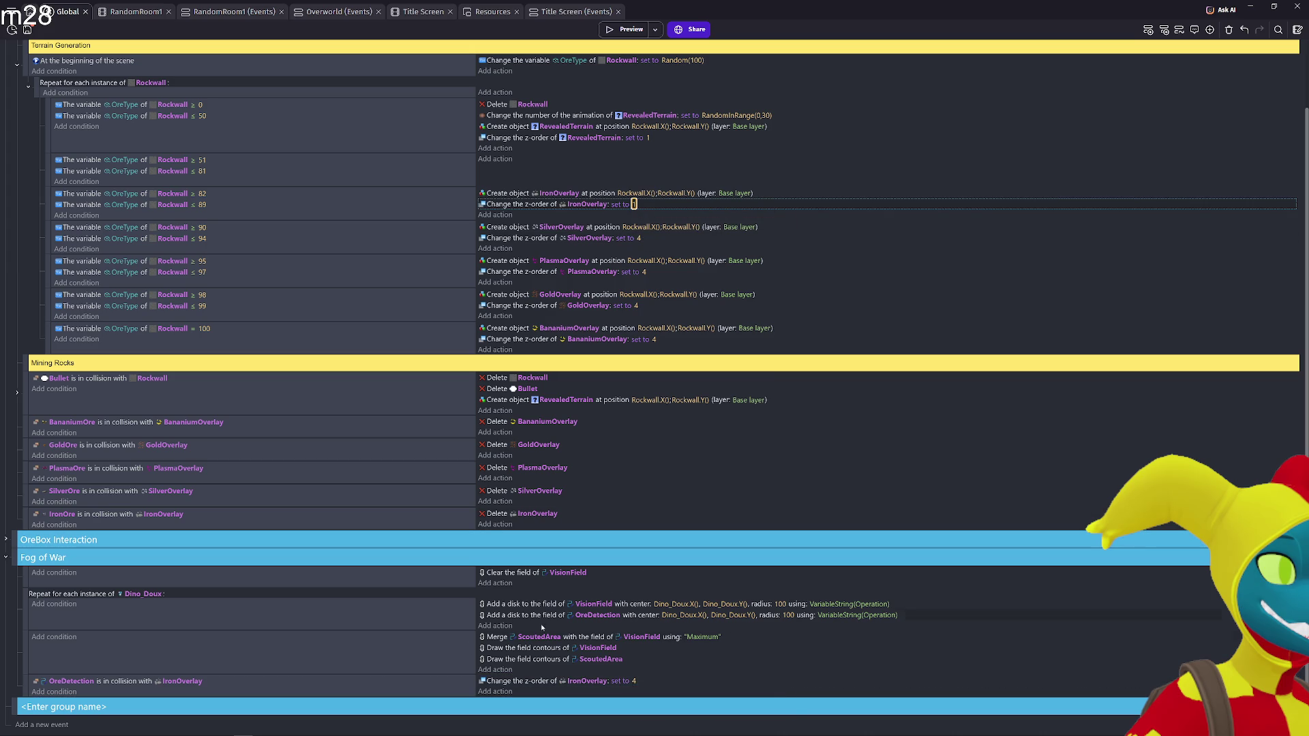
# Duplicate the OreDetection collision event, invert its condition, and move it above the original
pyautogui.click(136, 682)
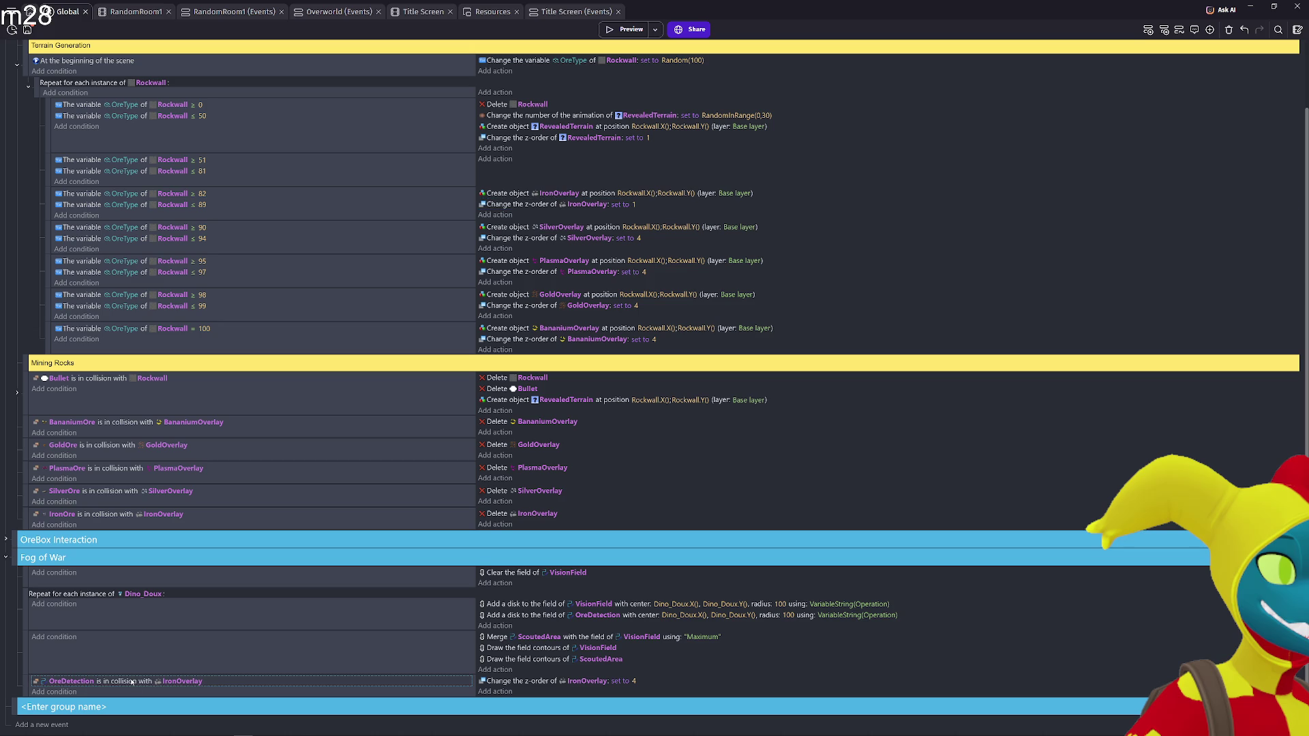
pyautogui.click(24, 687)
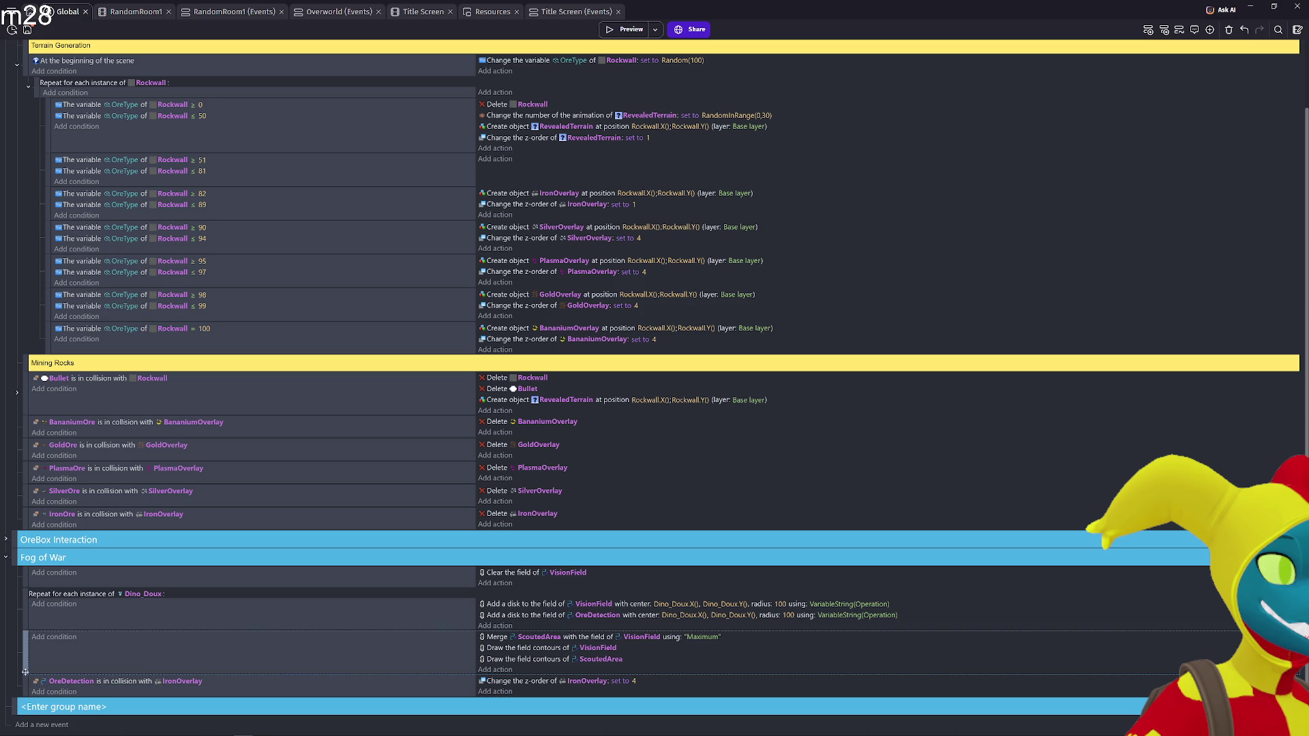
pyautogui.hotkey('ctrl', 'v')
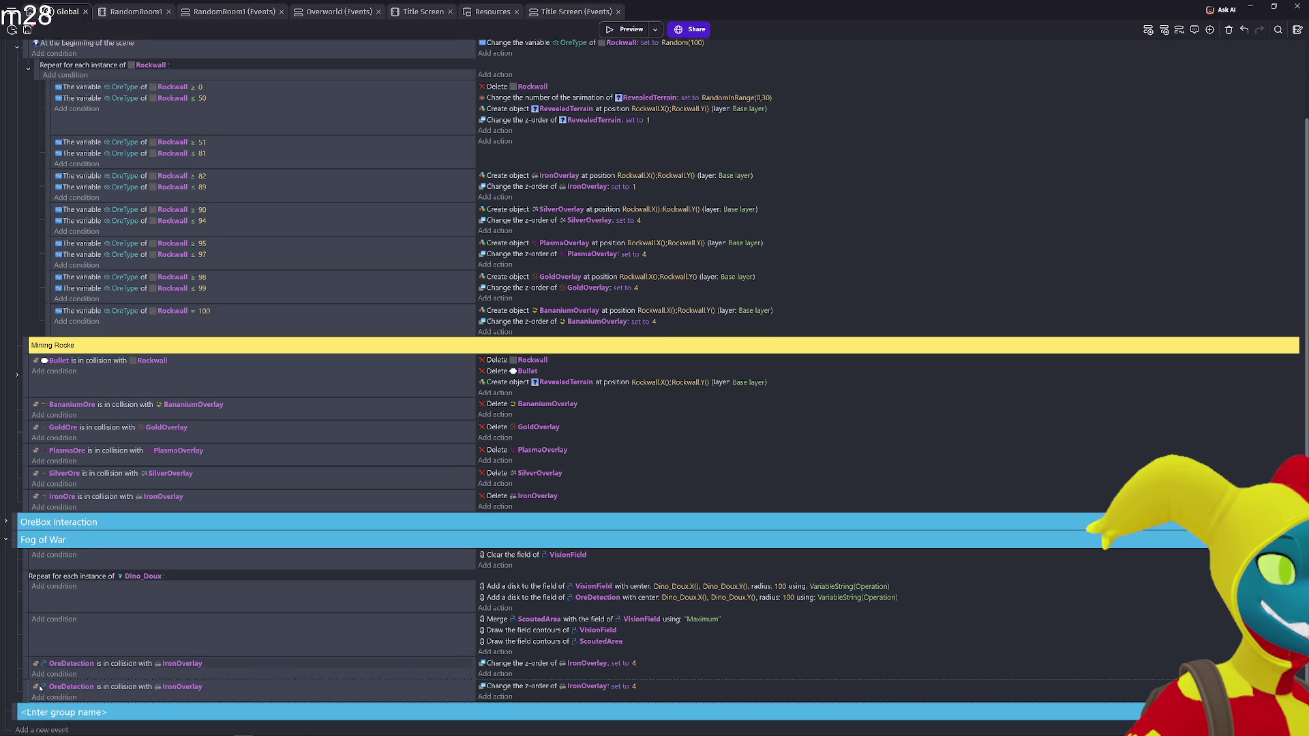
pyautogui.click(41, 683)
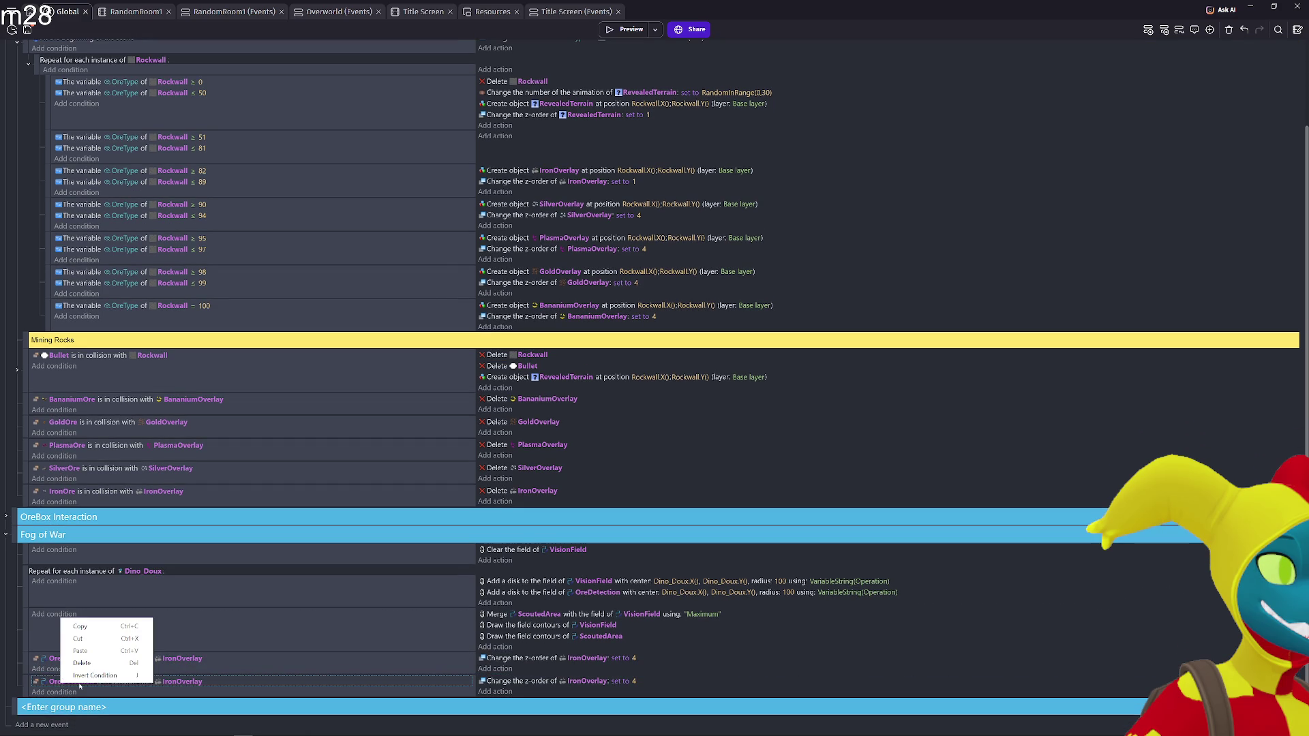
pyautogui.press('j')
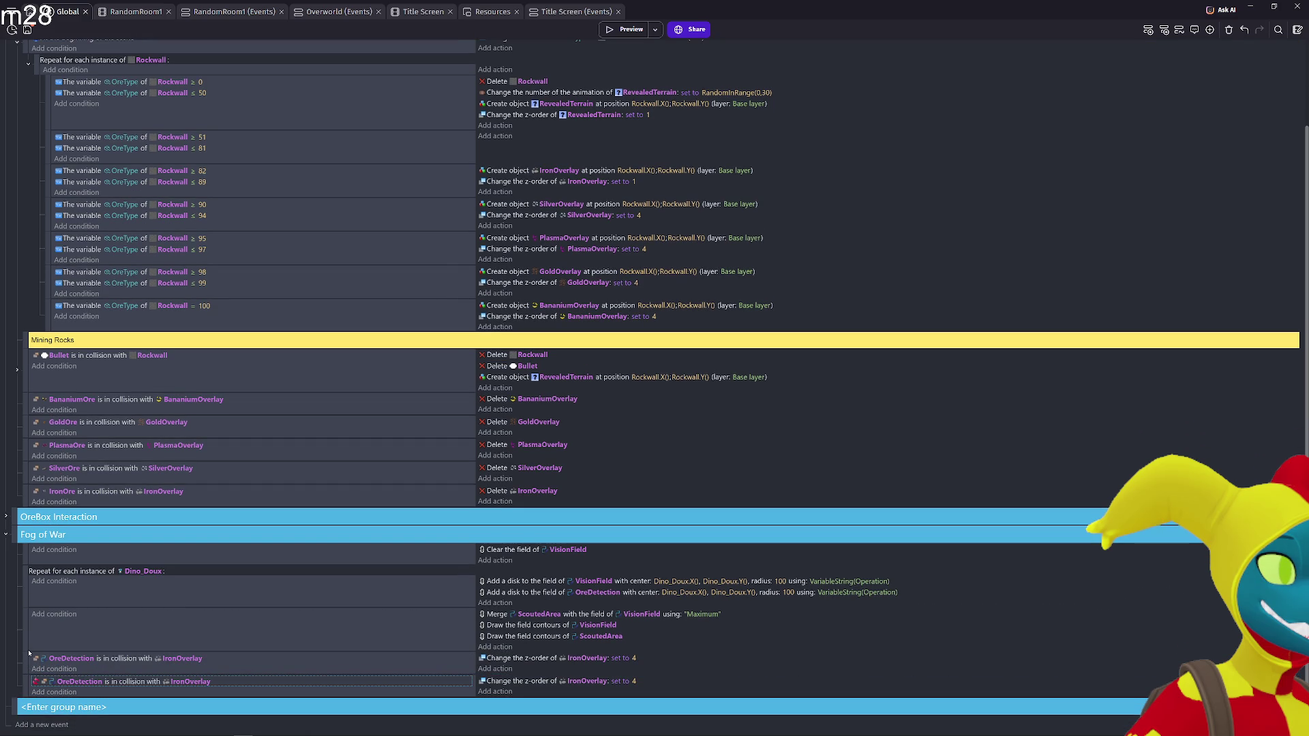
pyautogui.moveTo(22, 684)
pyautogui.mouseDown()
pyautogui.moveTo(22, 656)
pyautogui.moveTo(62, 684)
pyautogui.moveTo(204, 675)
pyautogui.mouseUp()
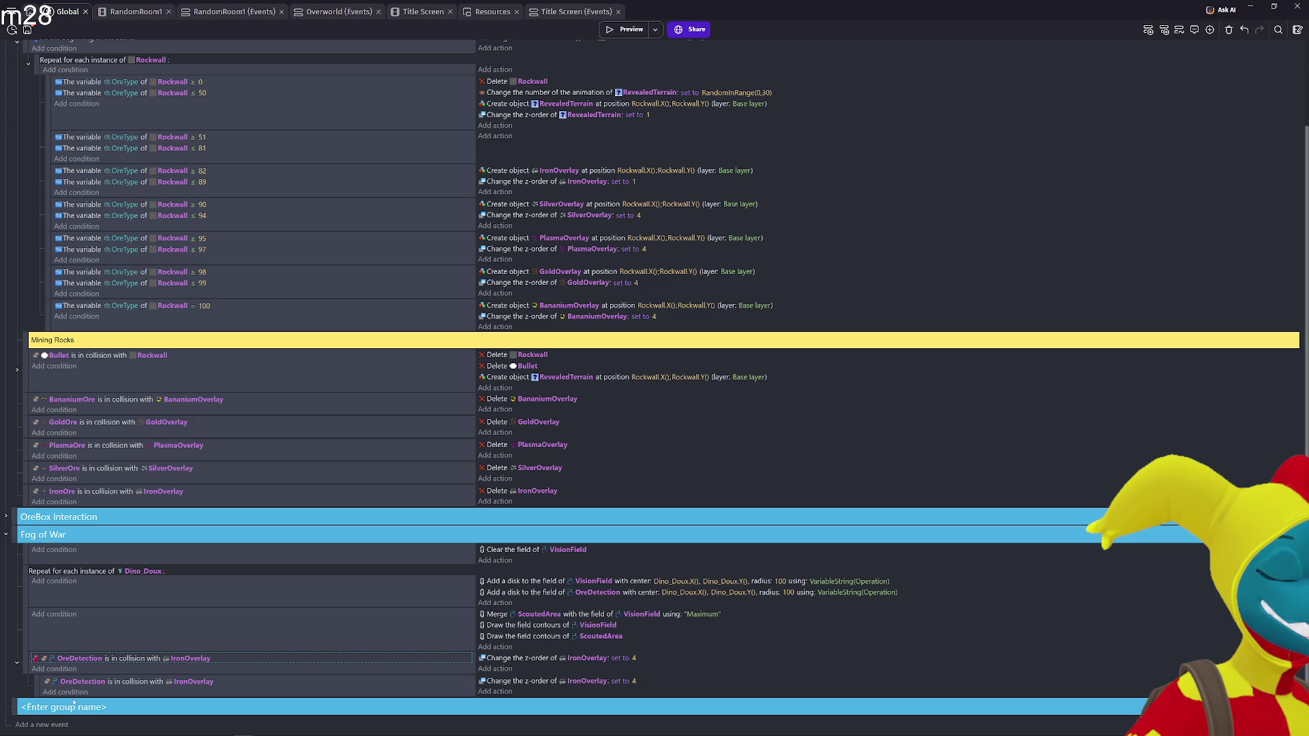
# Set the inverted event's IronOverlay z-order to 1 and launch a preview
pyautogui.click(633, 659)
pyautogui.press('Return')
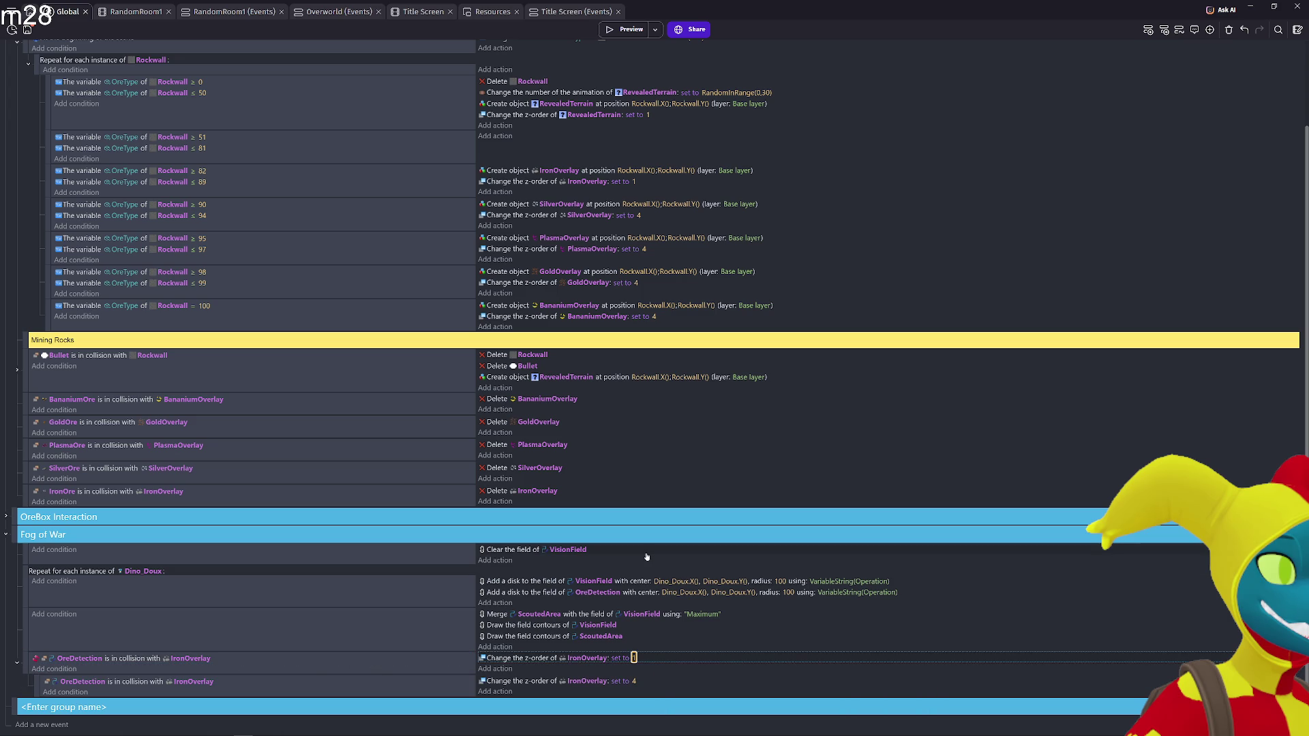
pyautogui.click(628, 29)
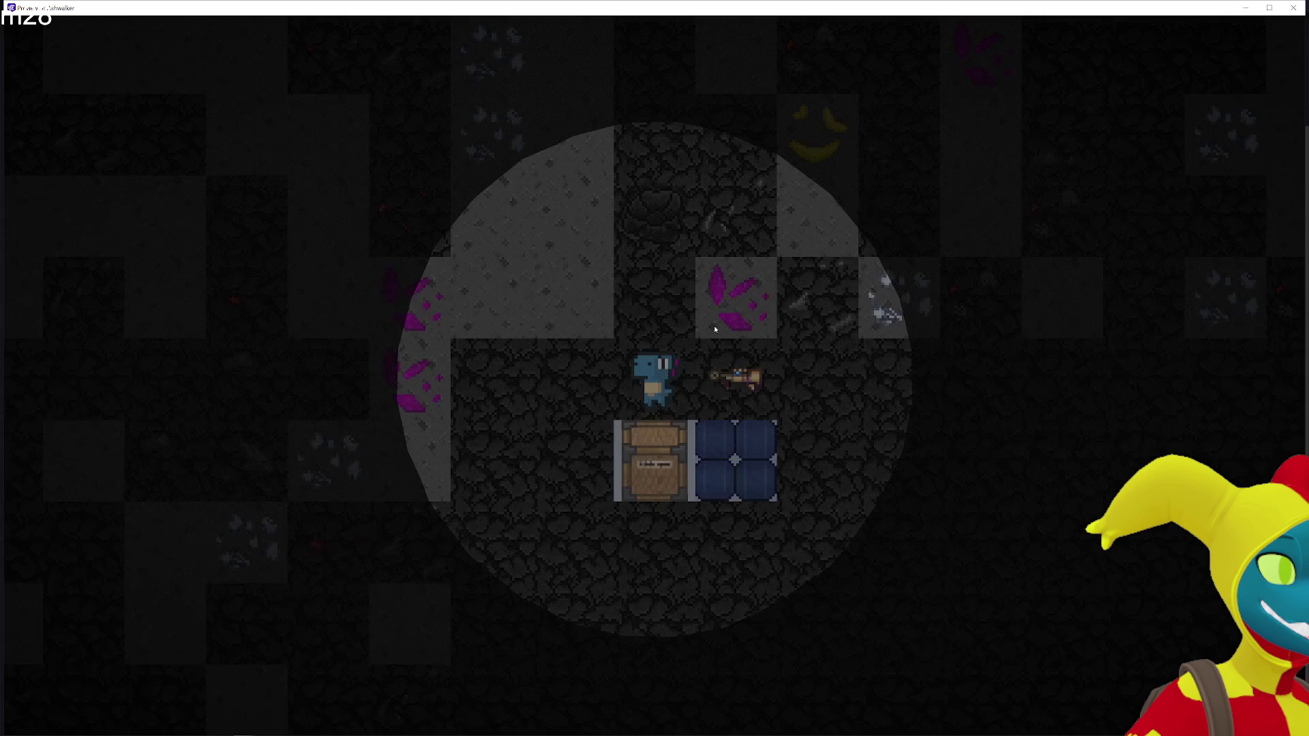
# Walk the dino through the cave with the arrow keys to watch the fog and ore reveal
pyautogui.press('Right')
pyautogui.press('Left')
pyautogui.press('Up')
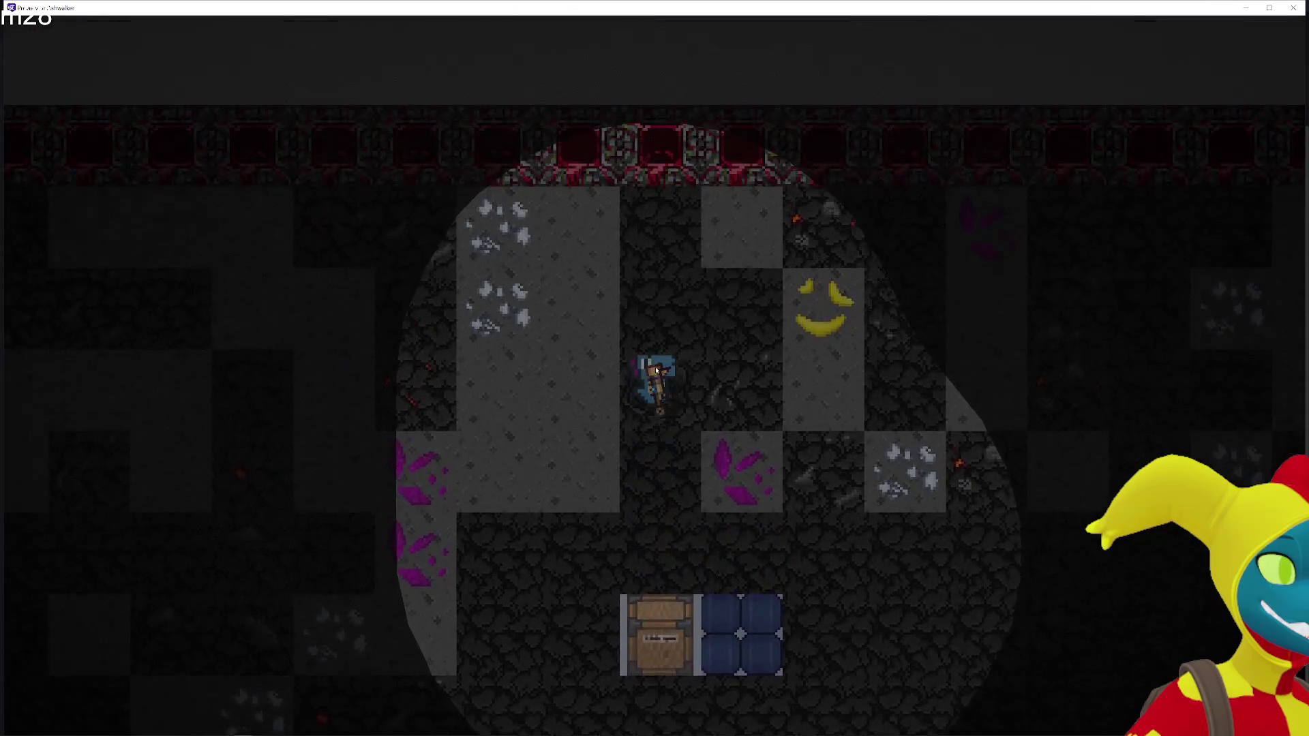
pyautogui.press('Down')
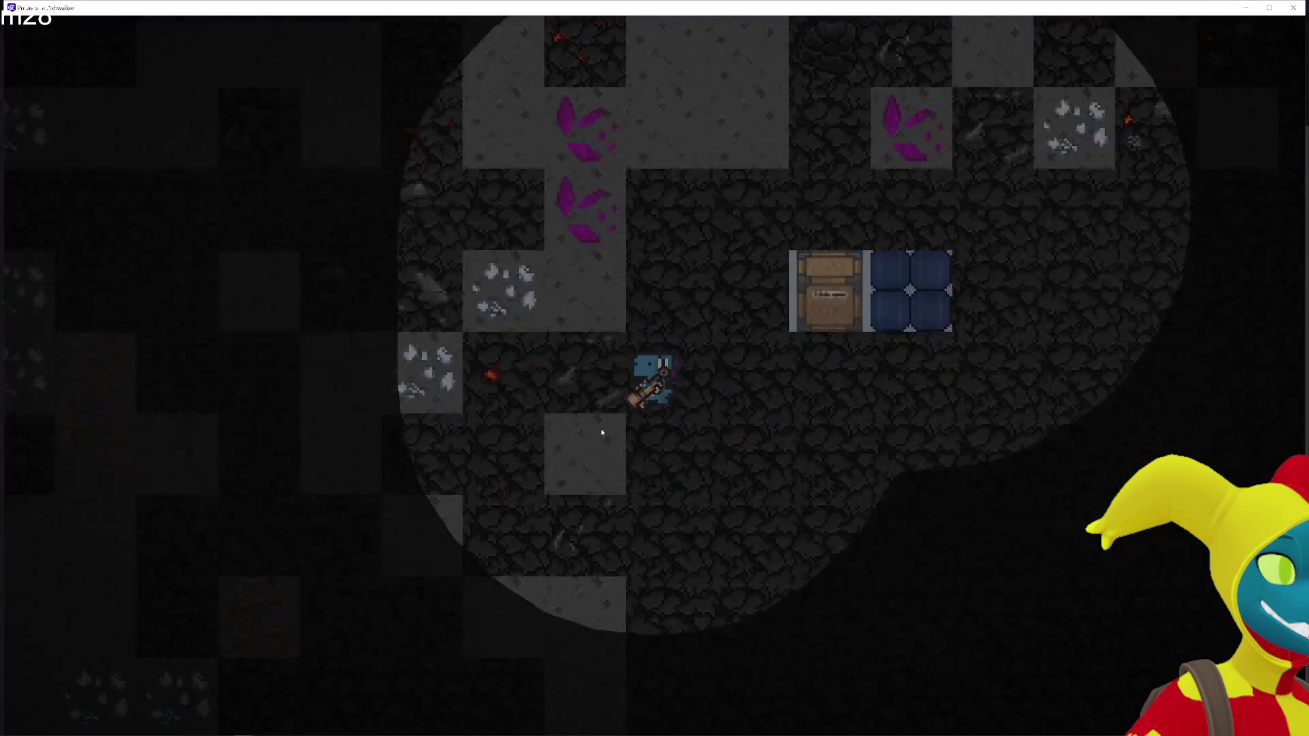
pyautogui.press('Down')
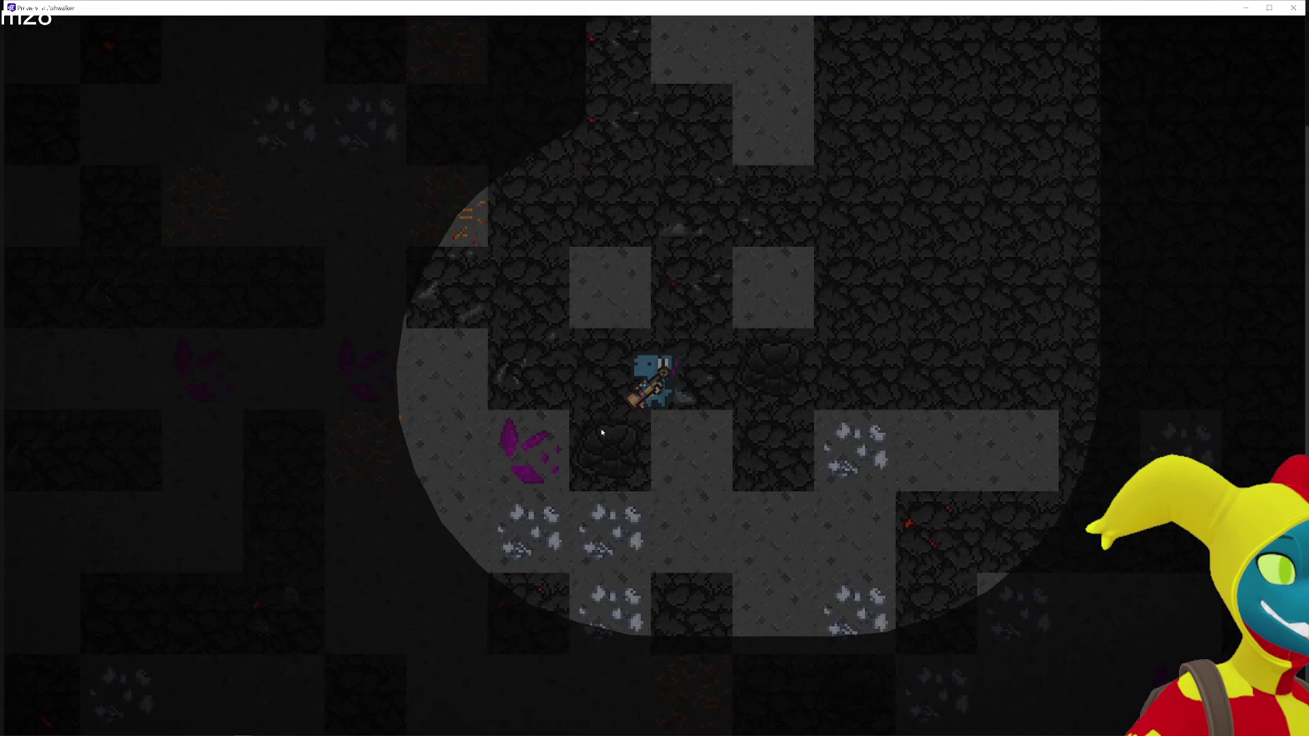
pyautogui.press('Up')
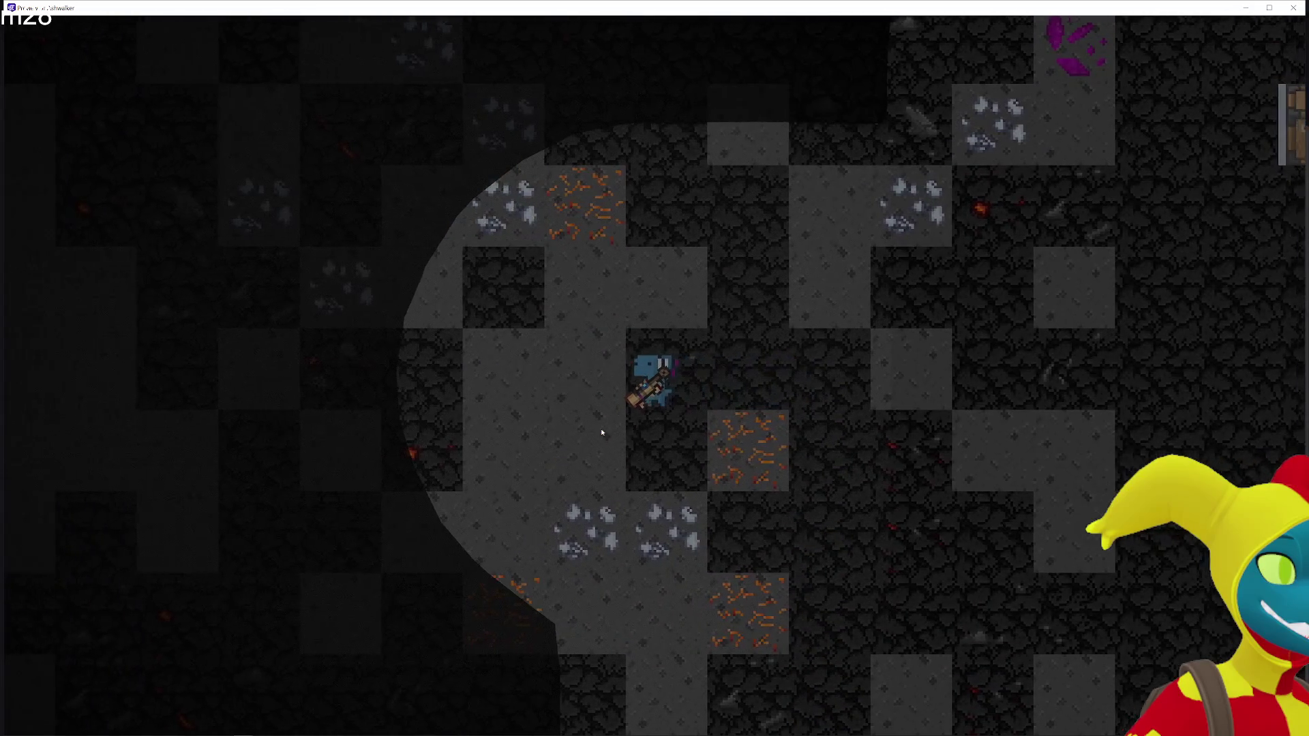
pyautogui.press('Up')
pyautogui.press('Up')
pyautogui.press('Left')
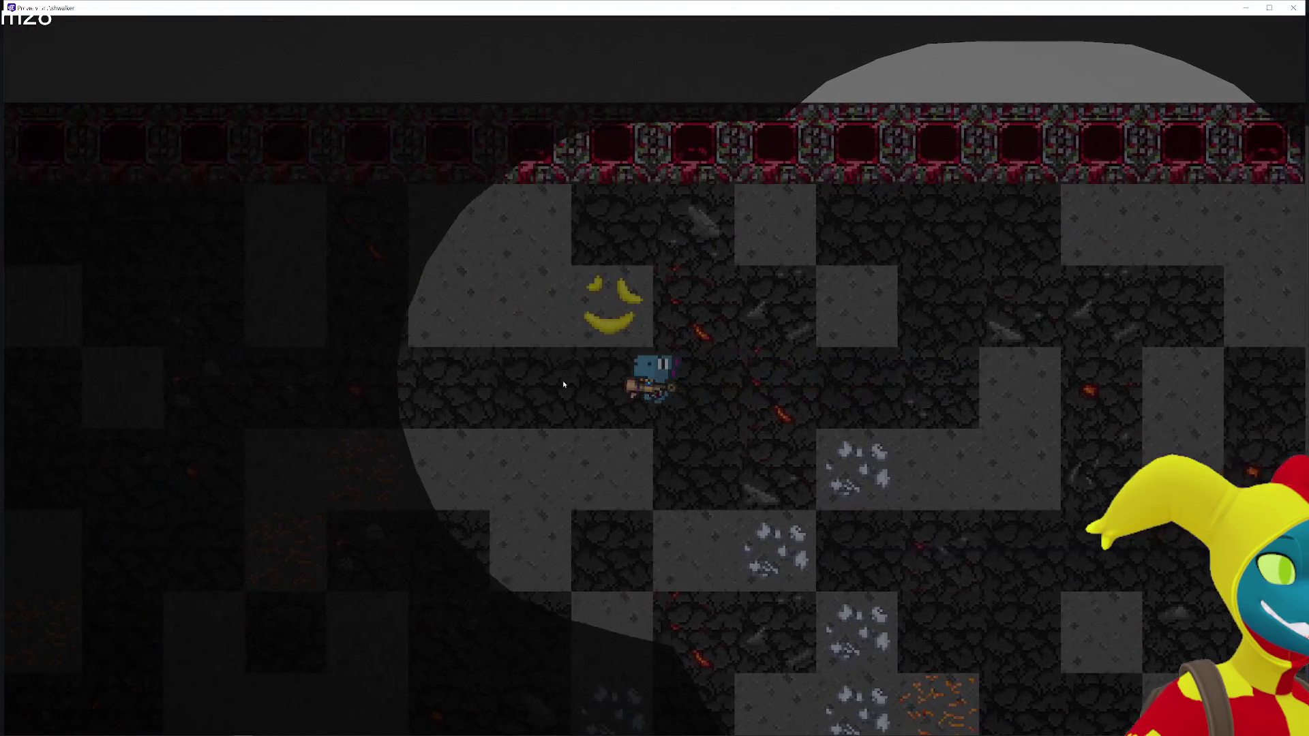
pyautogui.press('Left')
pyautogui.press('Down')
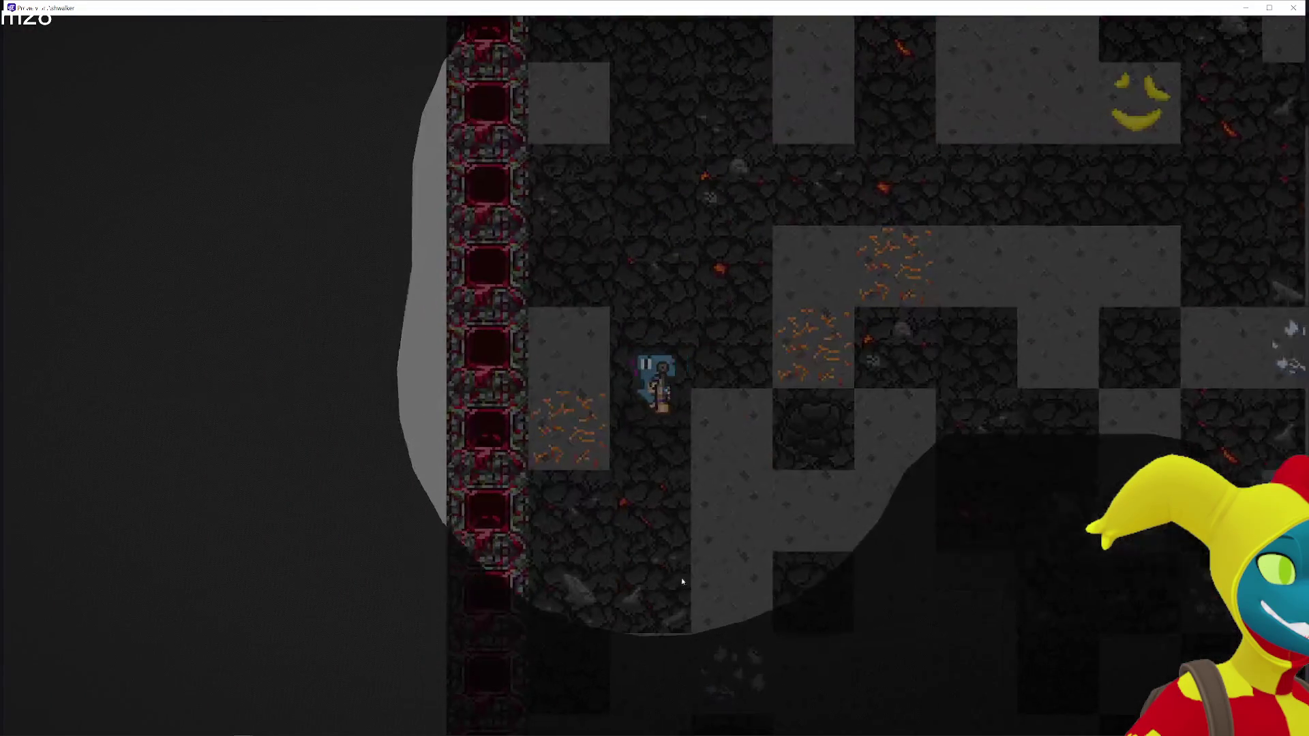
pyautogui.press('Down')
pyautogui.press('Right')
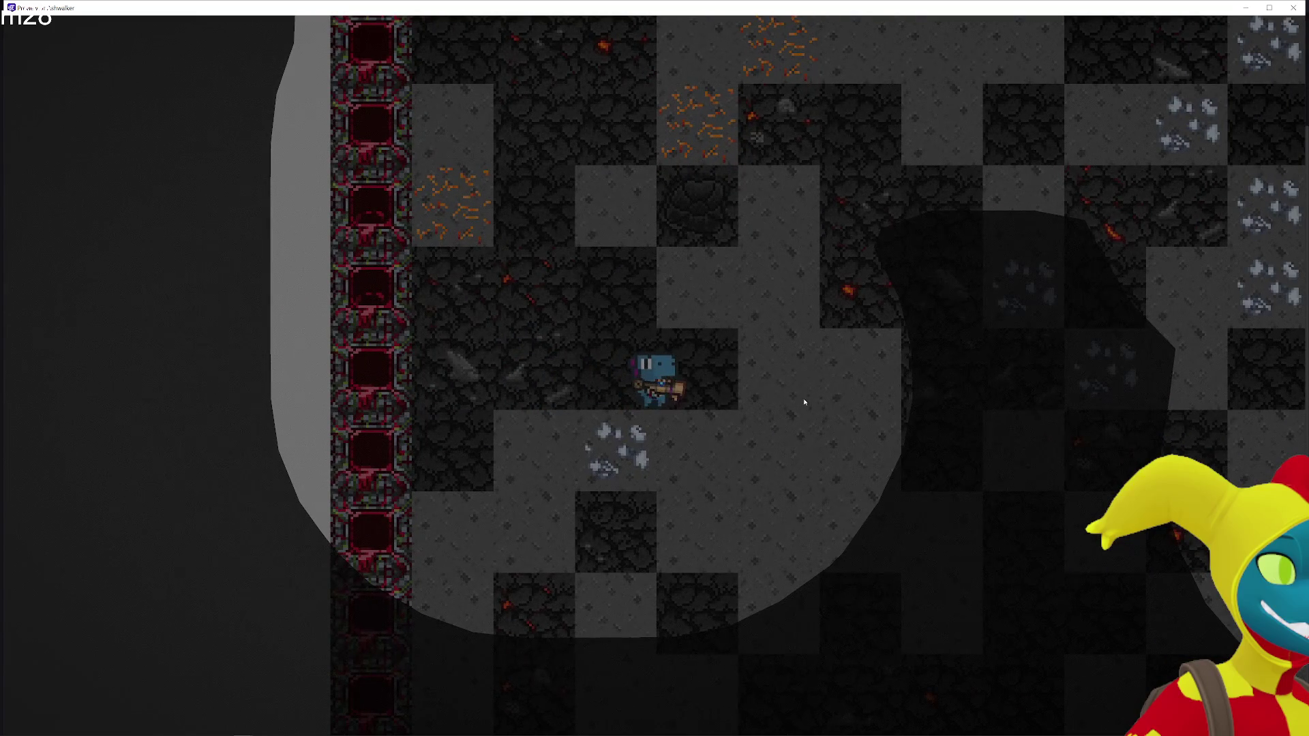
pyautogui.press('Right')
pyautogui.press('Left')
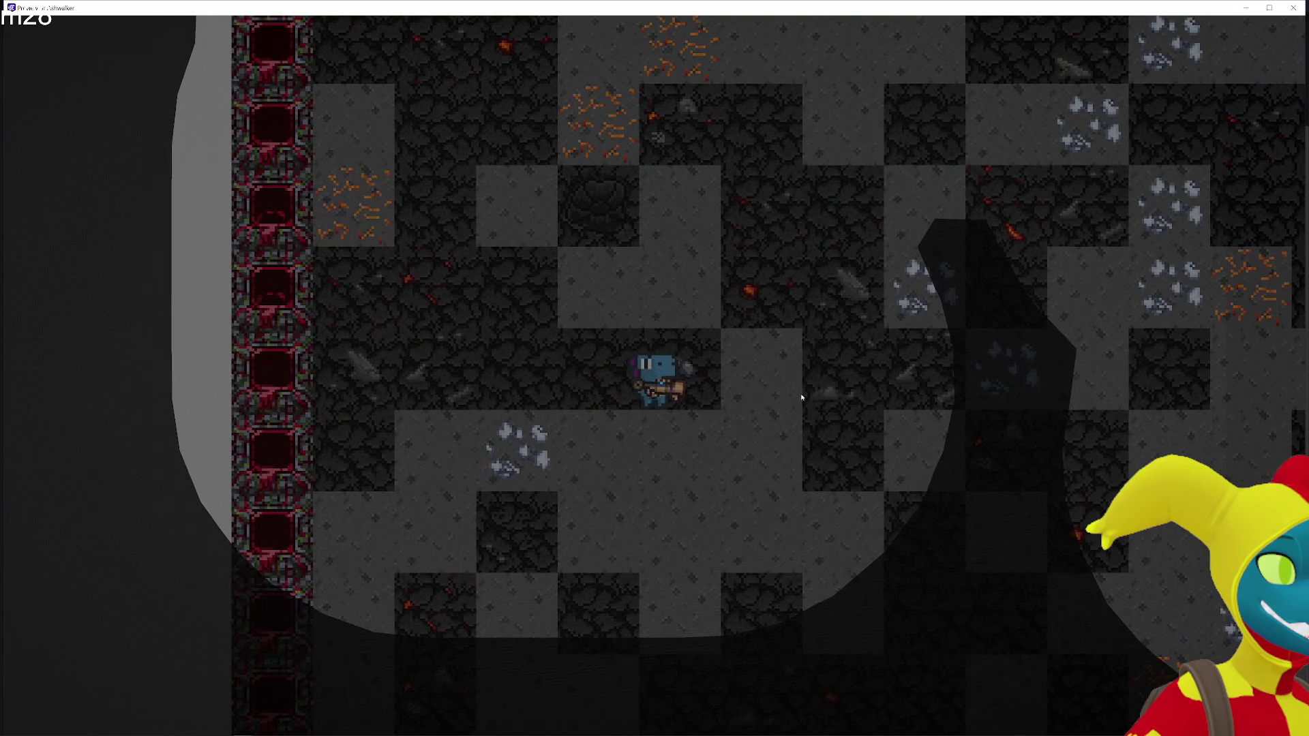
pyautogui.press('Right')
pyautogui.press('Down')
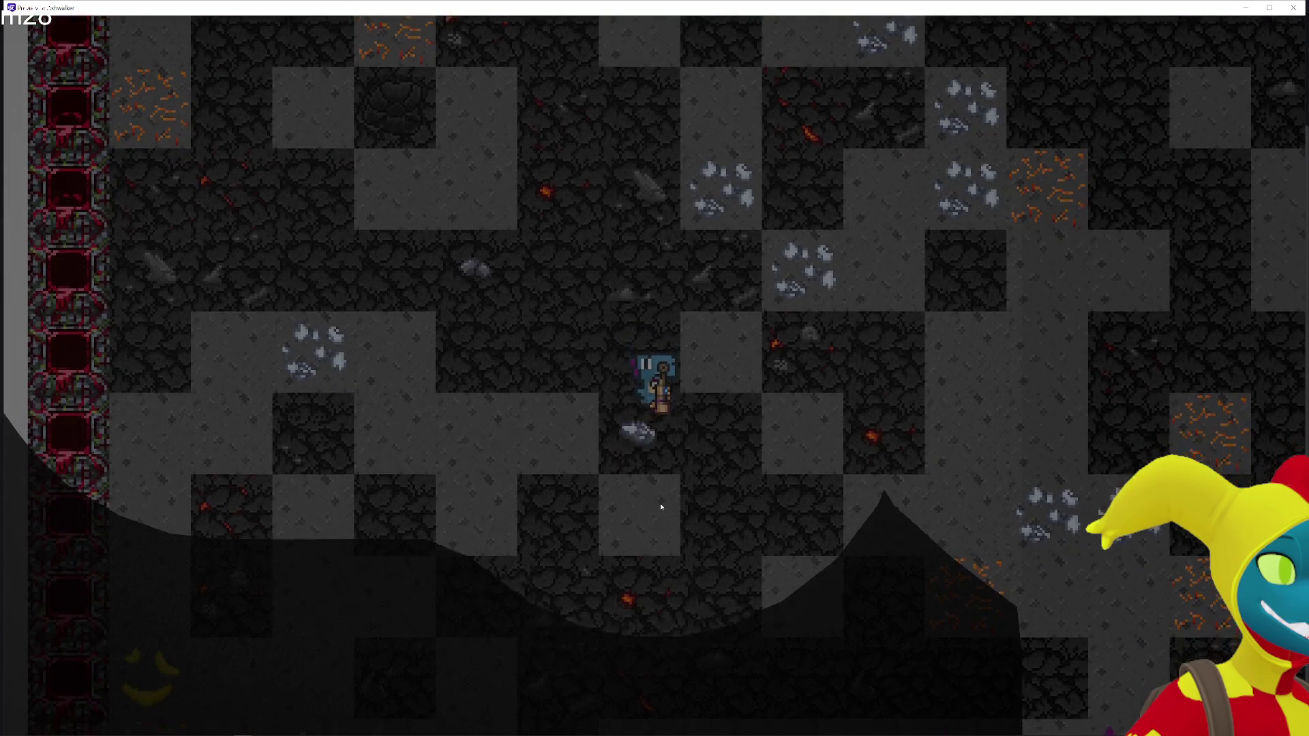
pyautogui.press('Down')
pyautogui.press('Right')
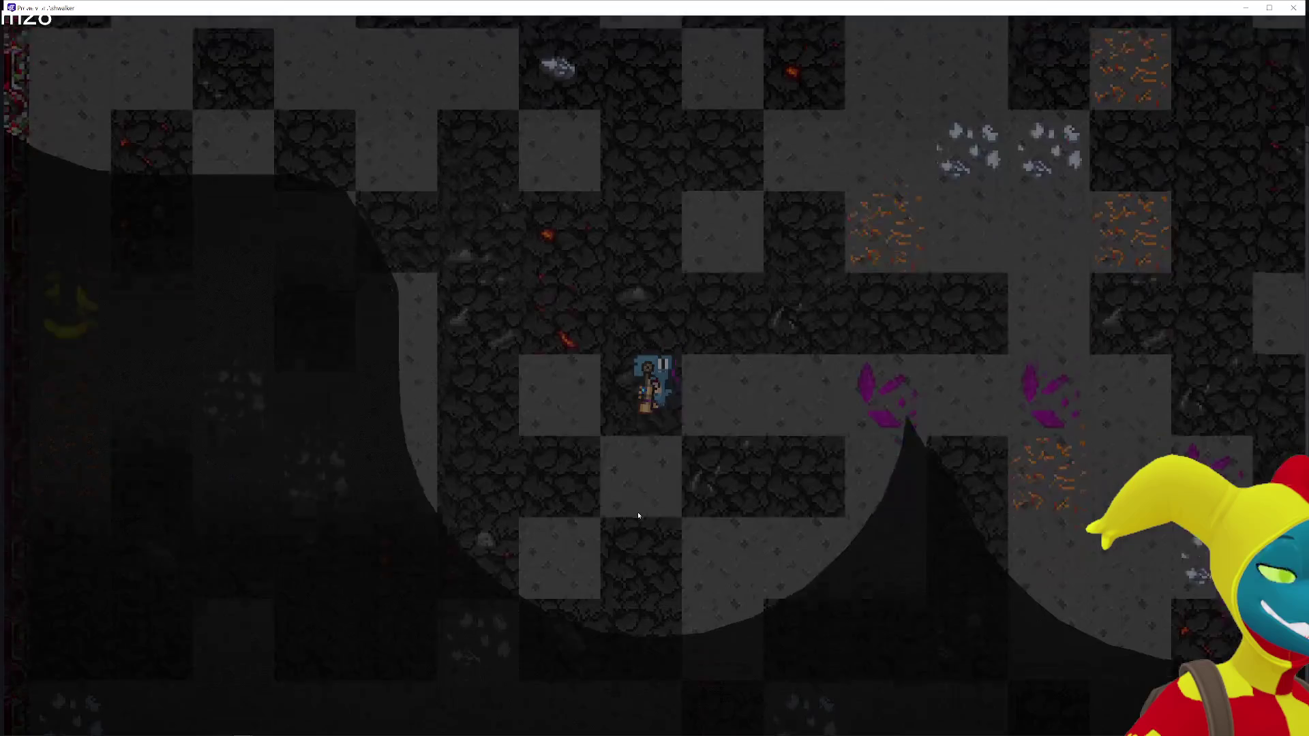
pyautogui.press('Up')
pyautogui.press('Left')
pyautogui.press('Down')
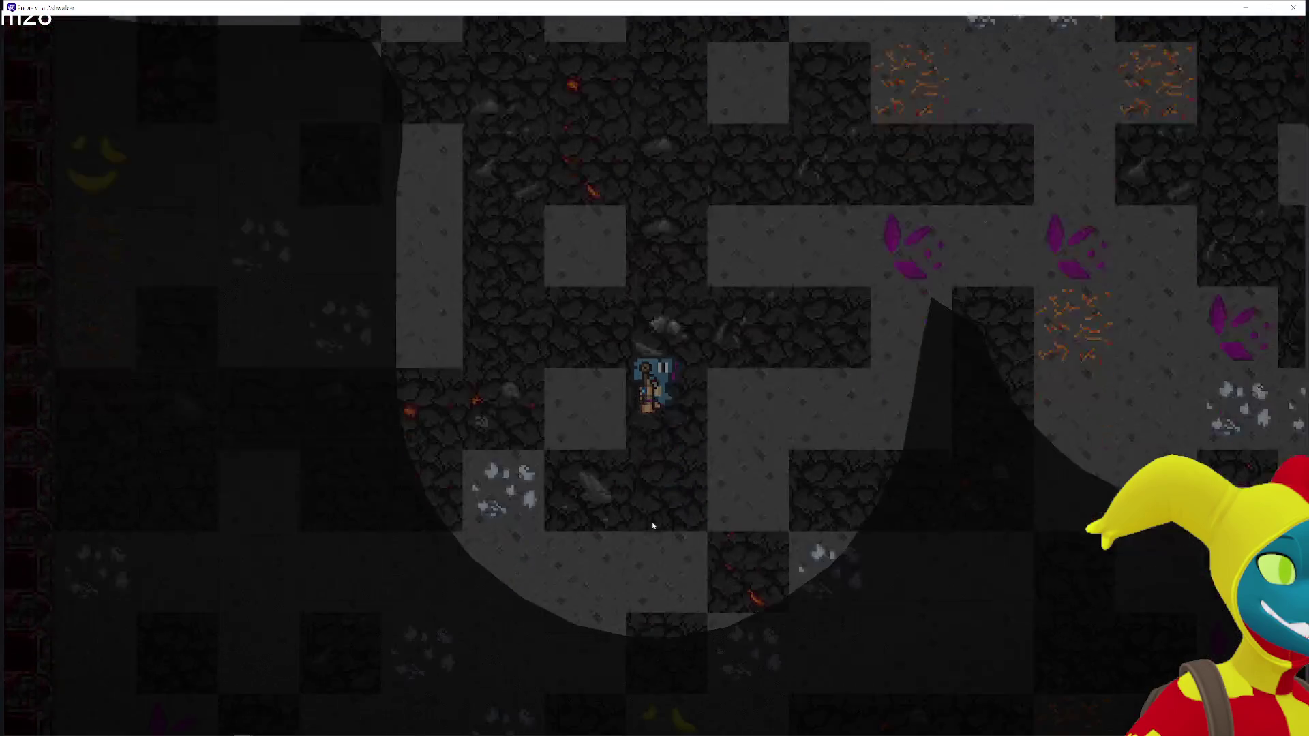
pyautogui.press('Down')
pyautogui.press('Down')
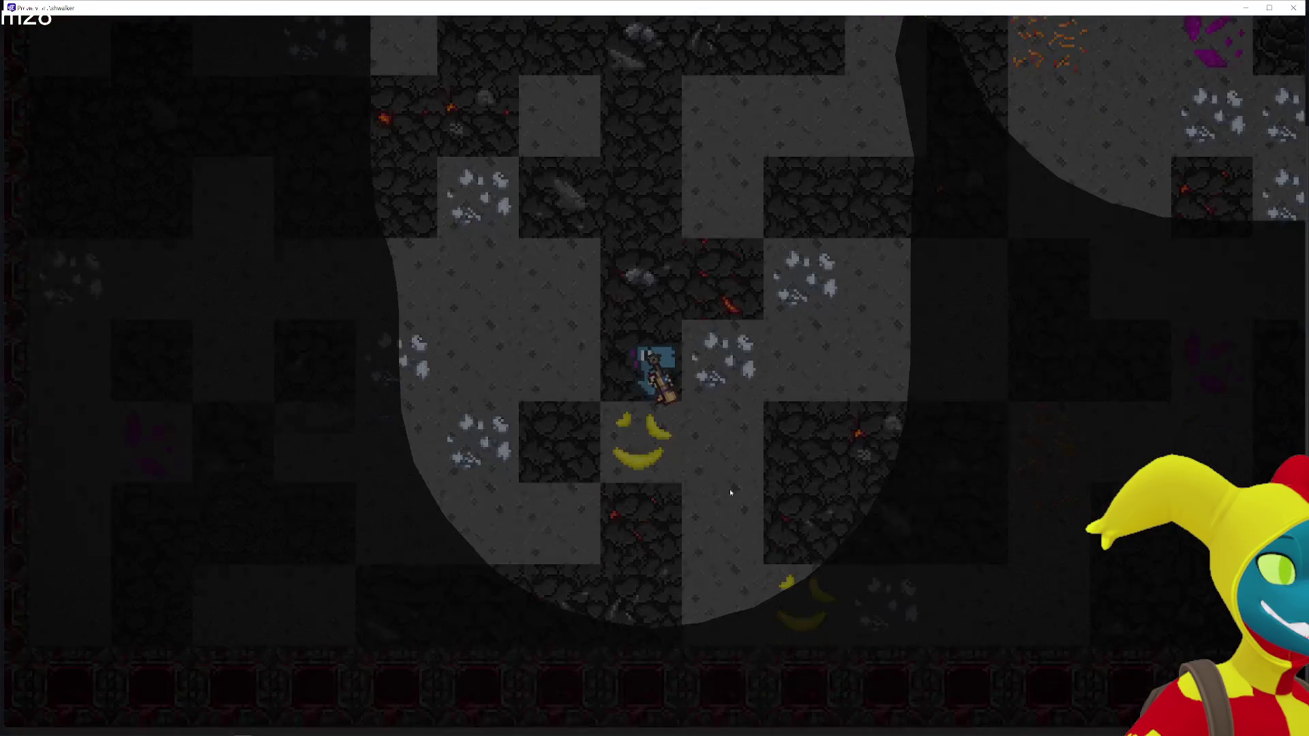
pyautogui.press('Up')
pyautogui.press('Right')
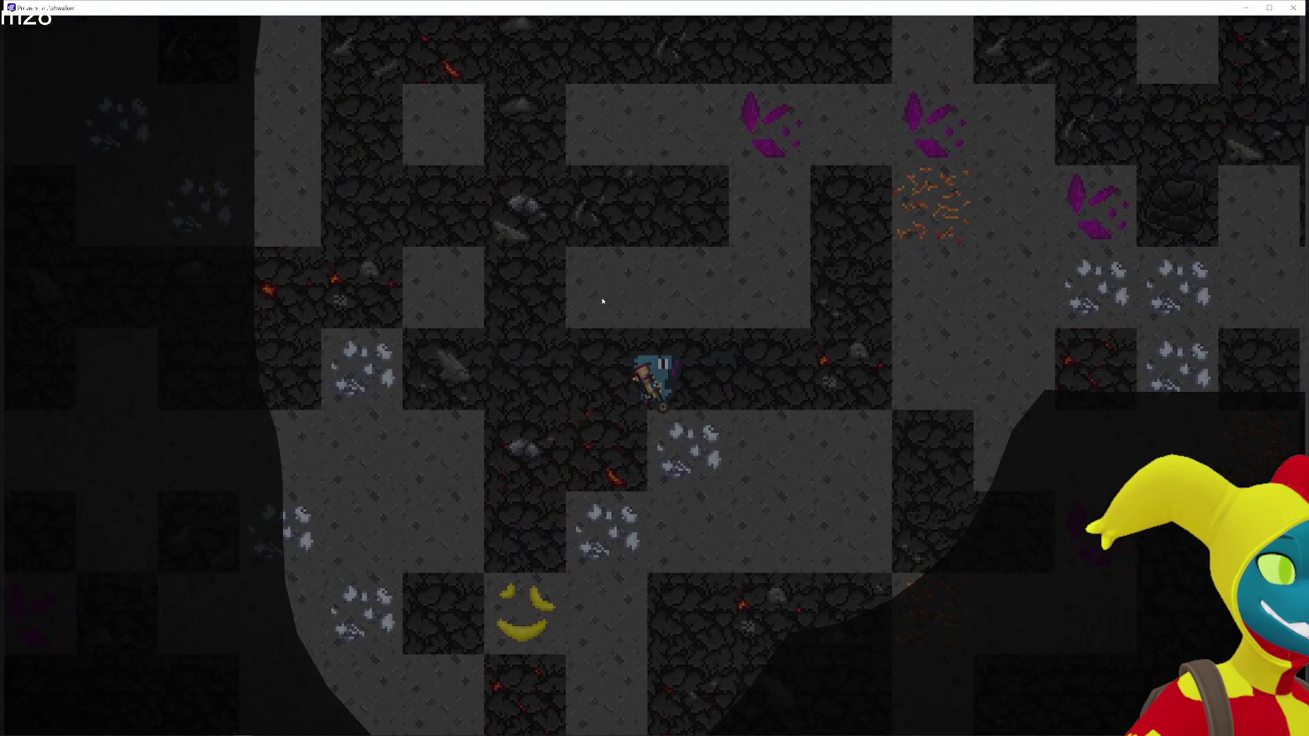
pyautogui.press('Left')
pyautogui.press('Up')
pyautogui.press('Left')
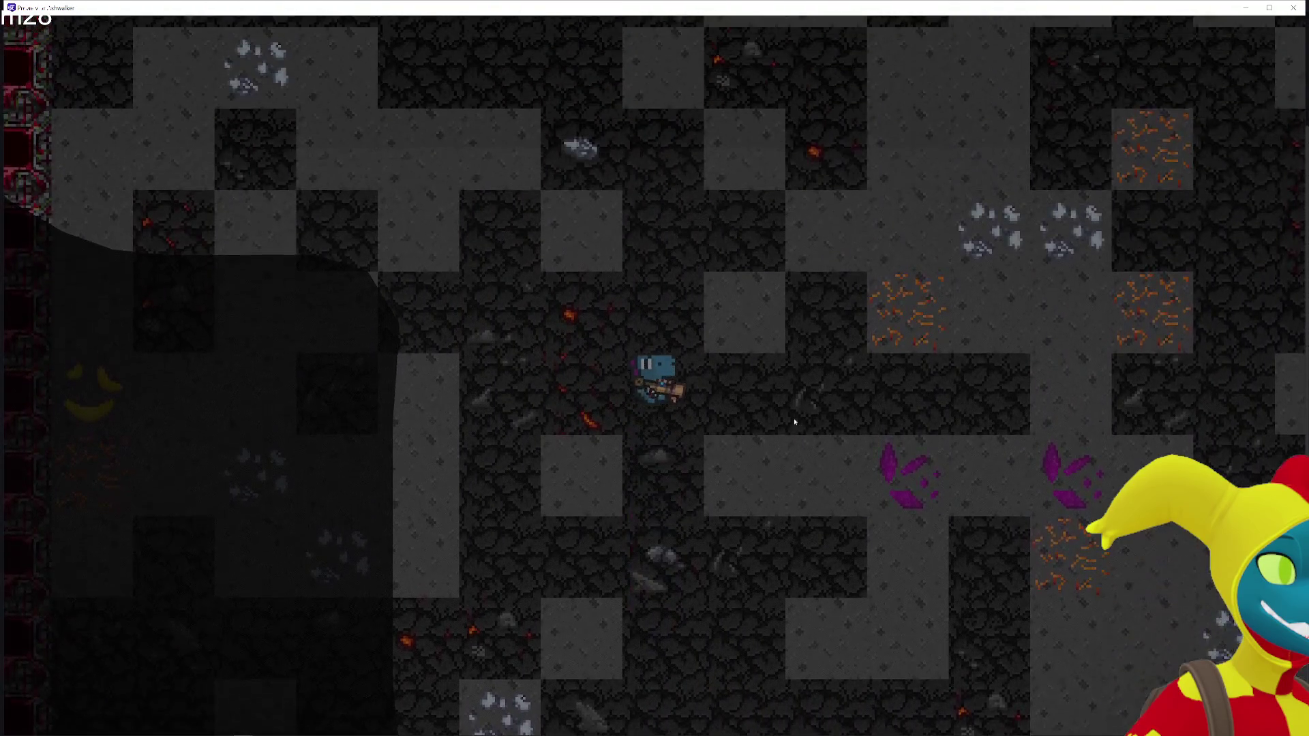
pyautogui.press('Right')
pyautogui.press('Down')
pyautogui.press('Up')
# Mine the wall tile beside the dino, then close the preview
pyautogui.click(615, 278)
pyautogui.press('Down')
pyautogui.press('Right')
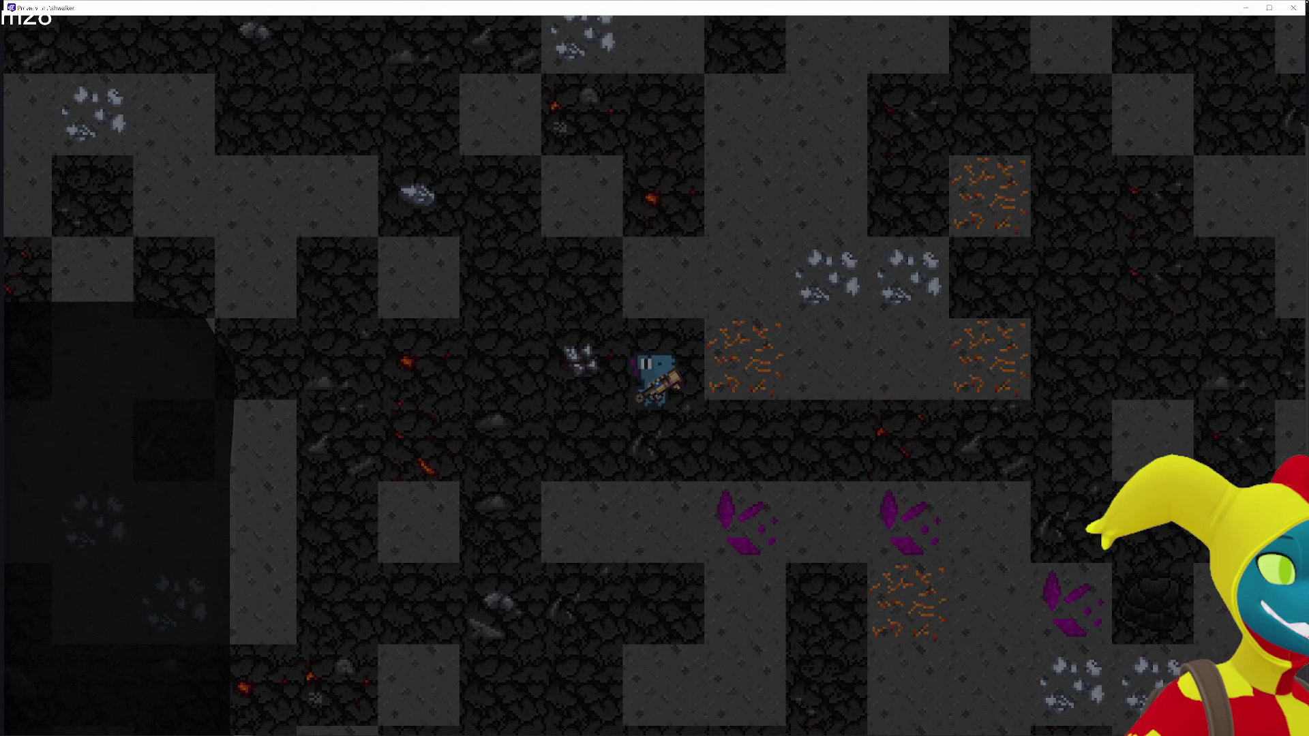
pyautogui.click(1294, 8)
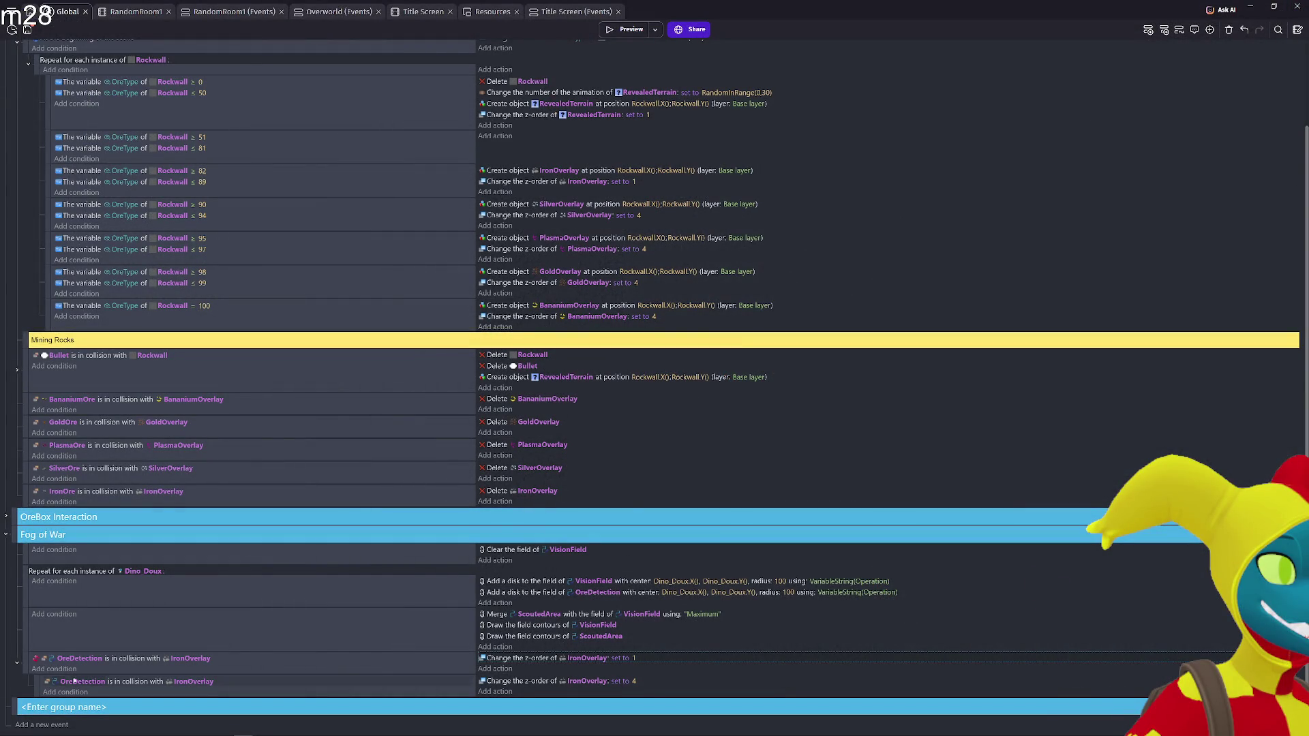
# Move the normal OreDetection event above the inverted one and relaunch the preview
pyautogui.click(36, 682)
pyautogui.press('d')
pyautogui.moveTo(36, 680); pyautogui.dragTo(34, 660)
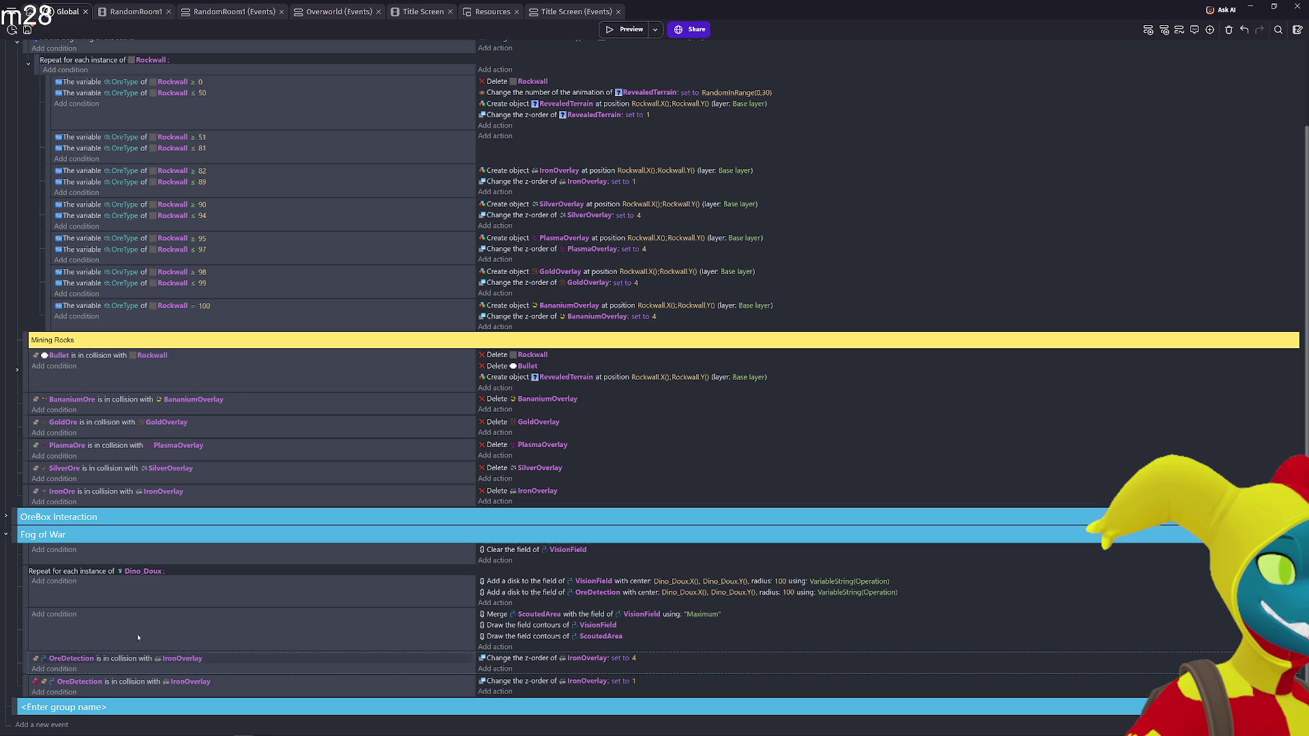
pyautogui.click(622, 30)
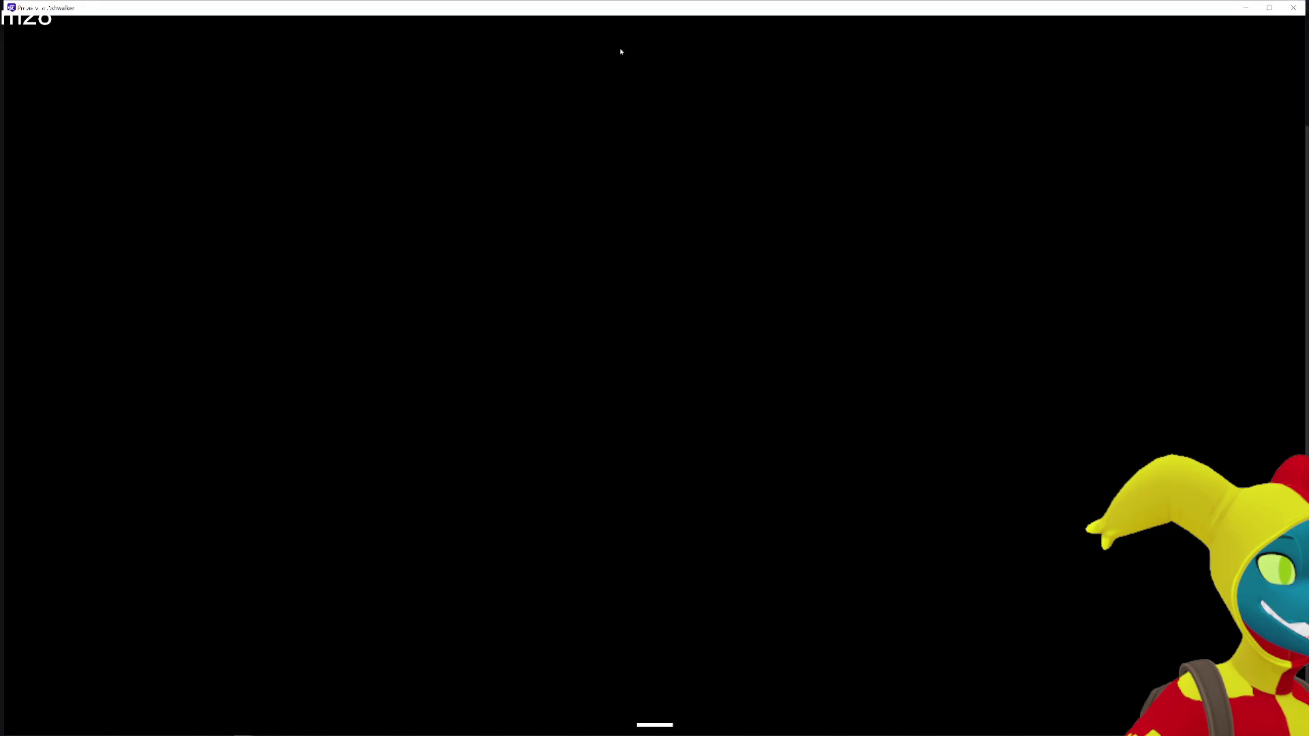
# Walk the dino around the cave with the arrow keys, then close the preview with Alt+F4
pyautogui.press('Right')
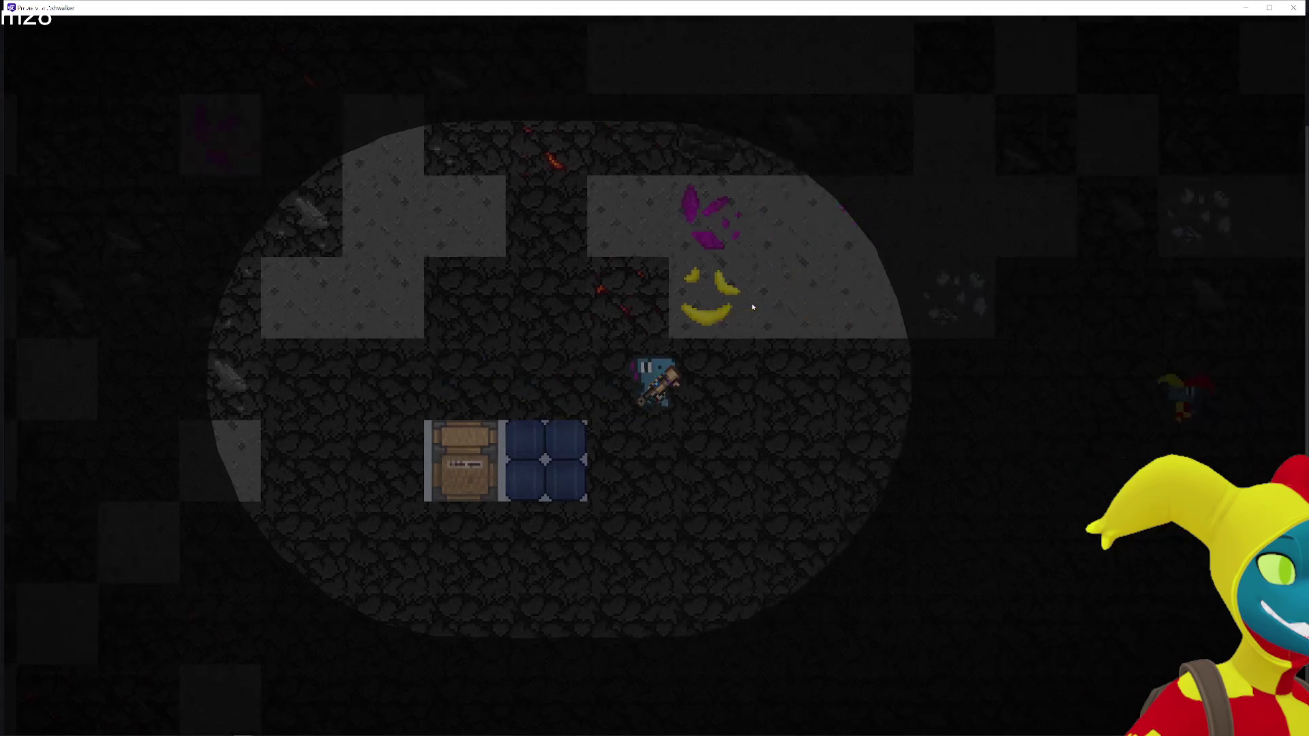
pyautogui.press('Right')
pyautogui.press('Up')
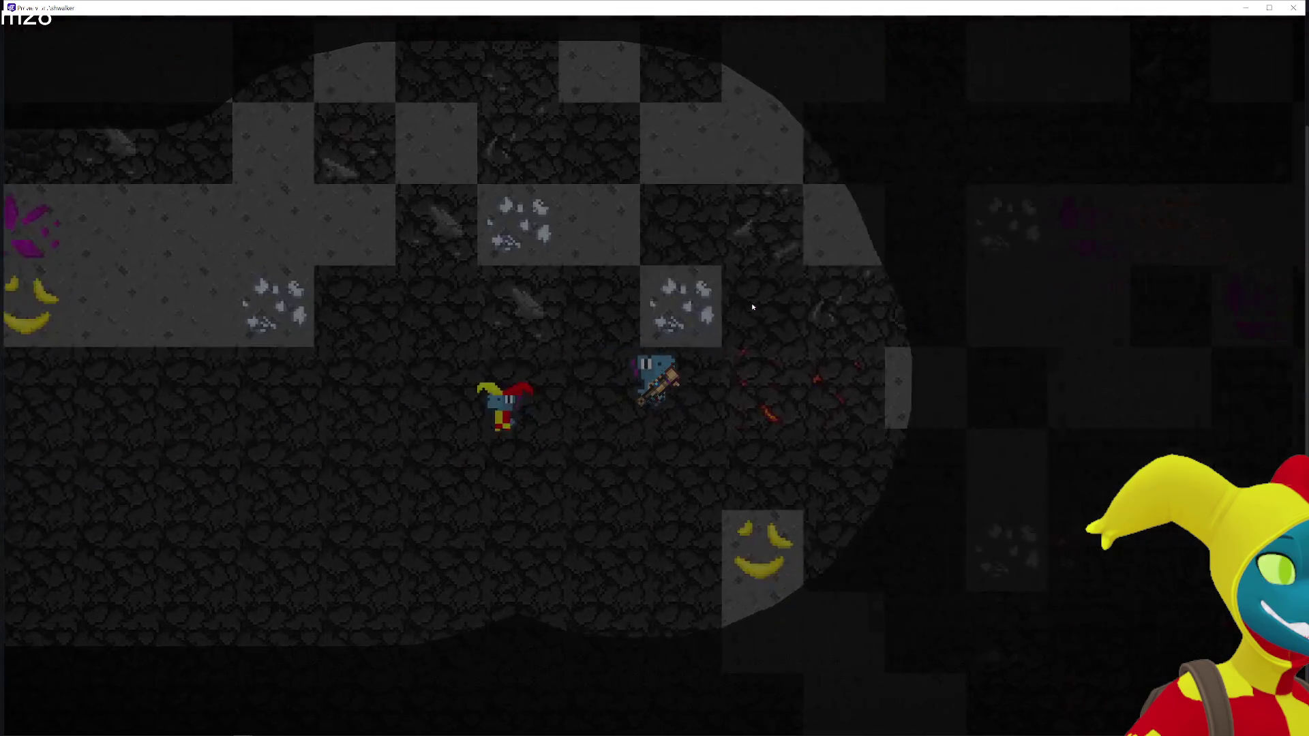
pyautogui.press('Right')
pyautogui.press('Up')
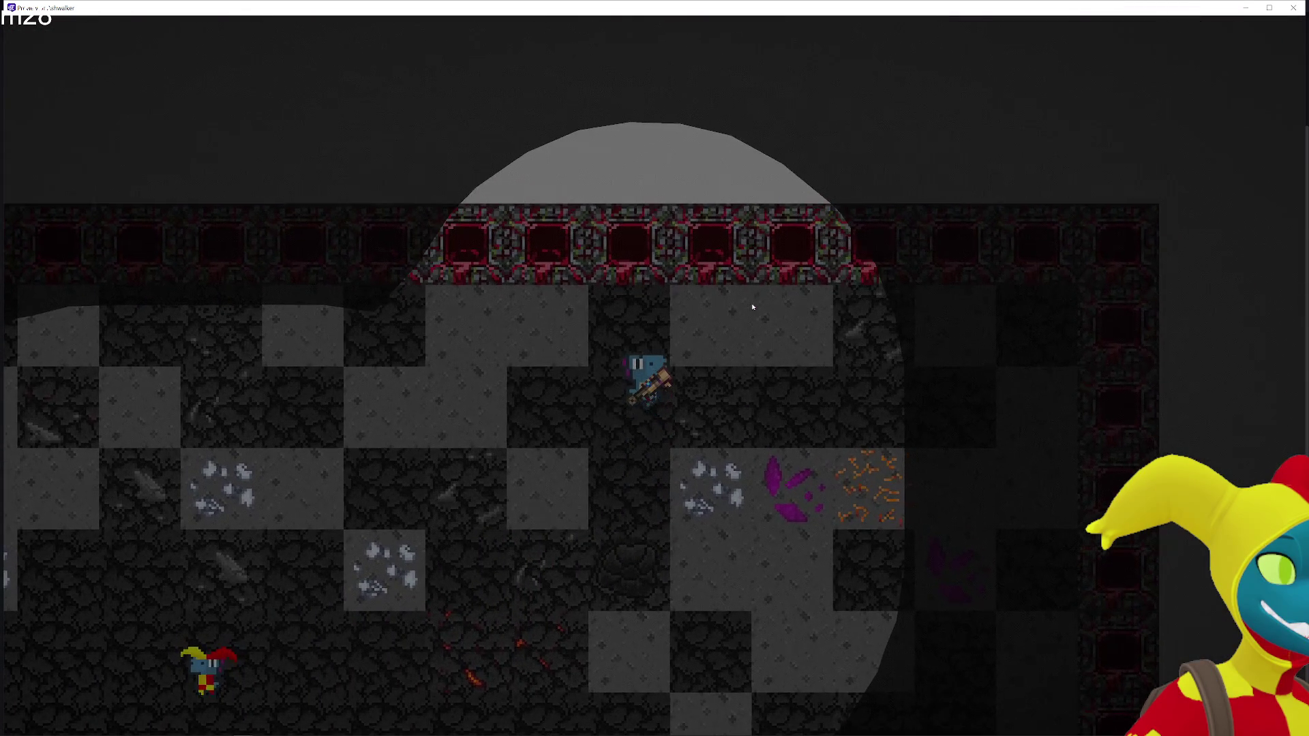
pyautogui.press('Up')
pyautogui.press('Right')
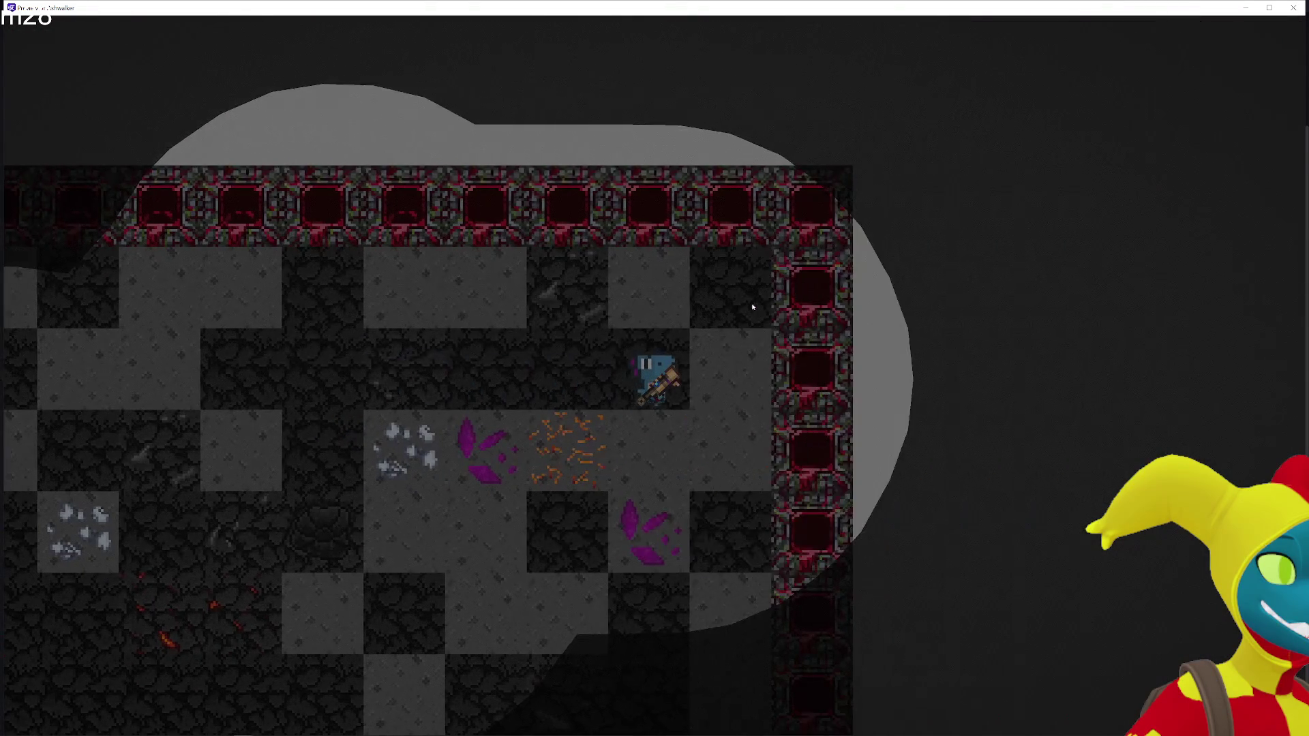
pyautogui.press('Left')
pyautogui.press('Down')
pyautogui.press('Right')
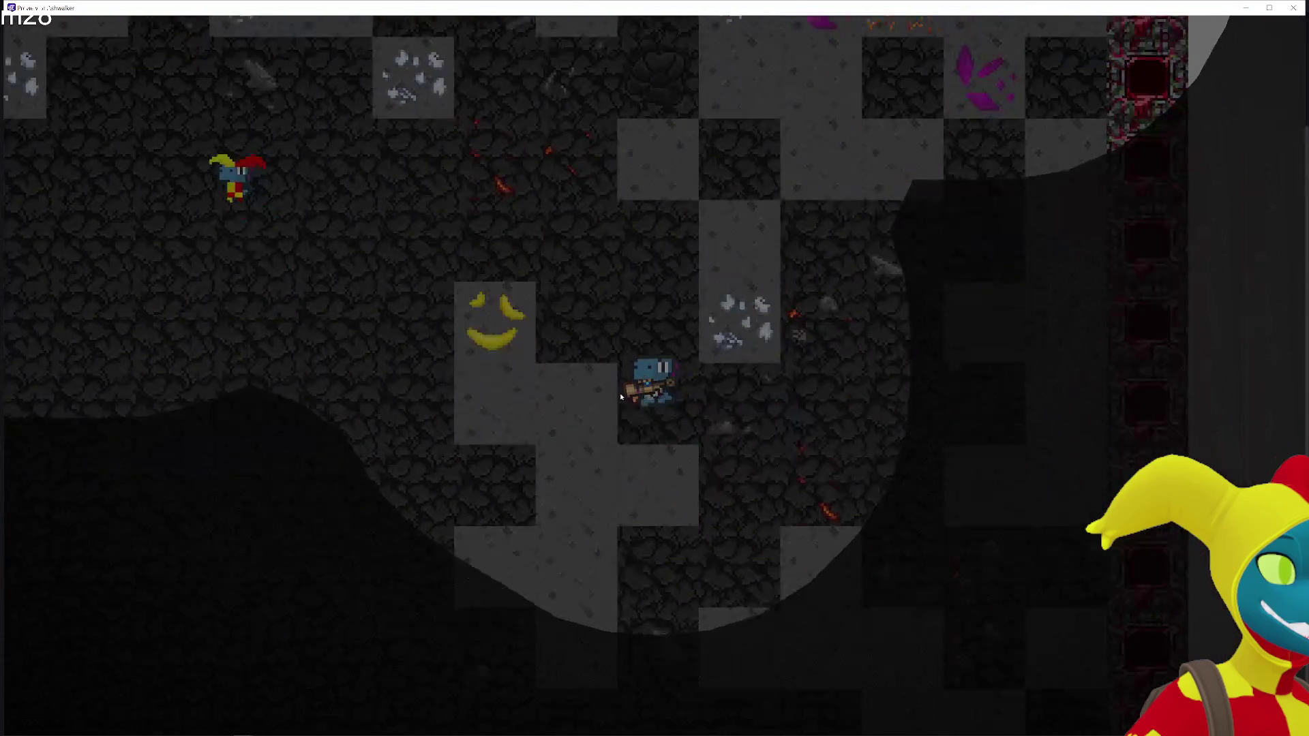
pyautogui.press('Down')
pyautogui.press('Left')
pyautogui.press('Right')
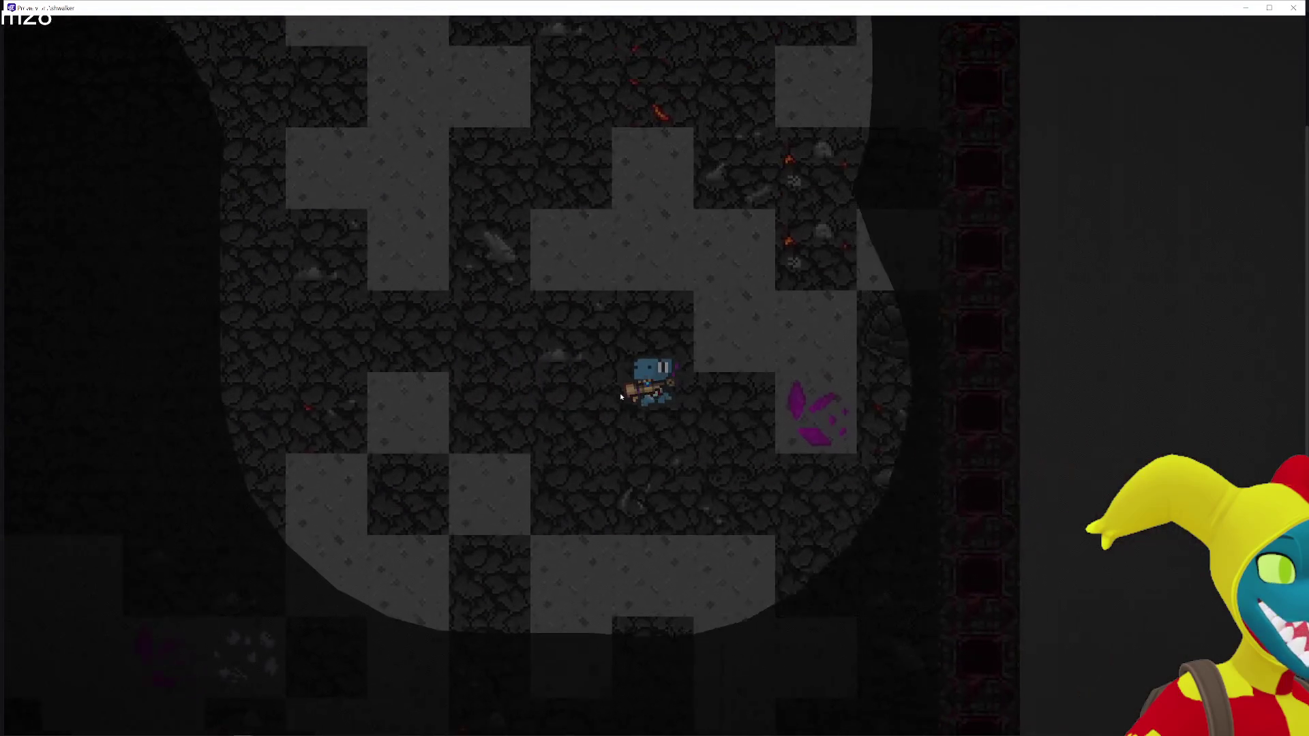
pyautogui.press('Right')
pyautogui.press('Down')
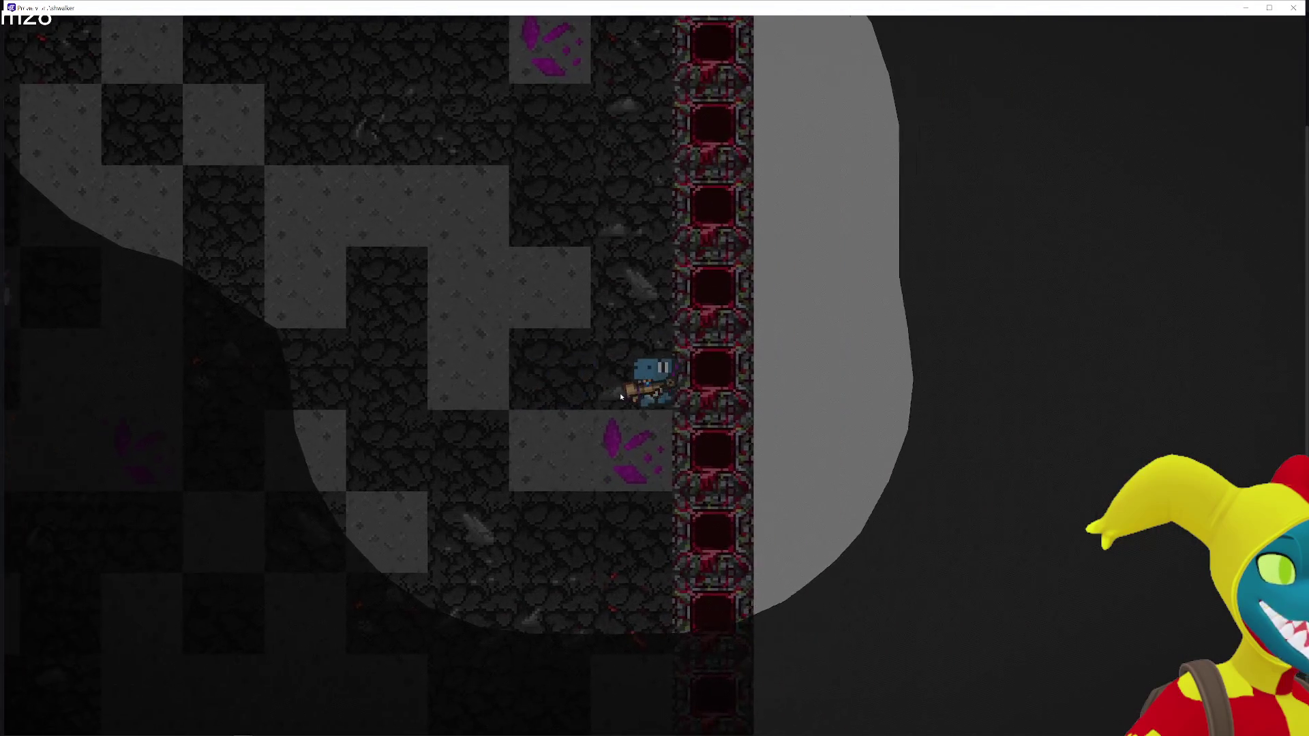
pyautogui.press('Up')
pyautogui.press('Left')
pyautogui.hotkey('alt', 'F4')
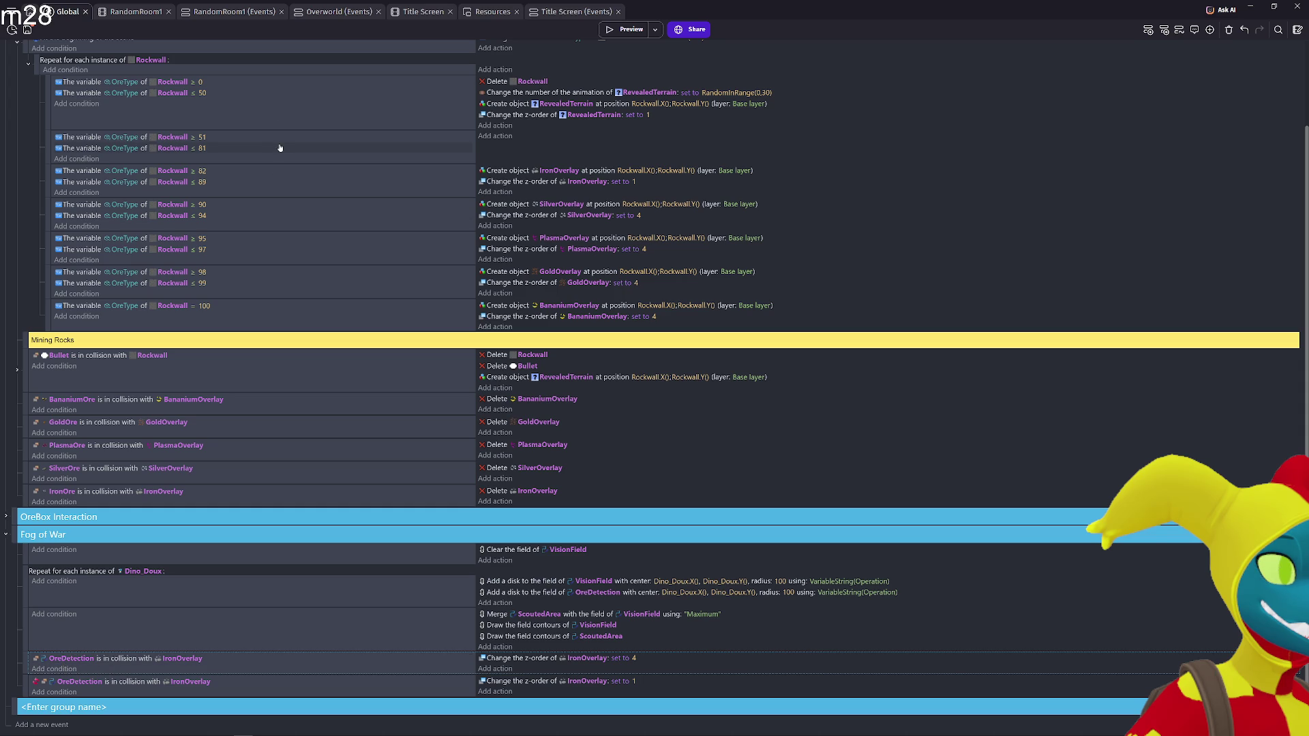
# Add a Repeat for each instance event above the OreDetection collision events
pyautogui.scroll(2, 297, 263)
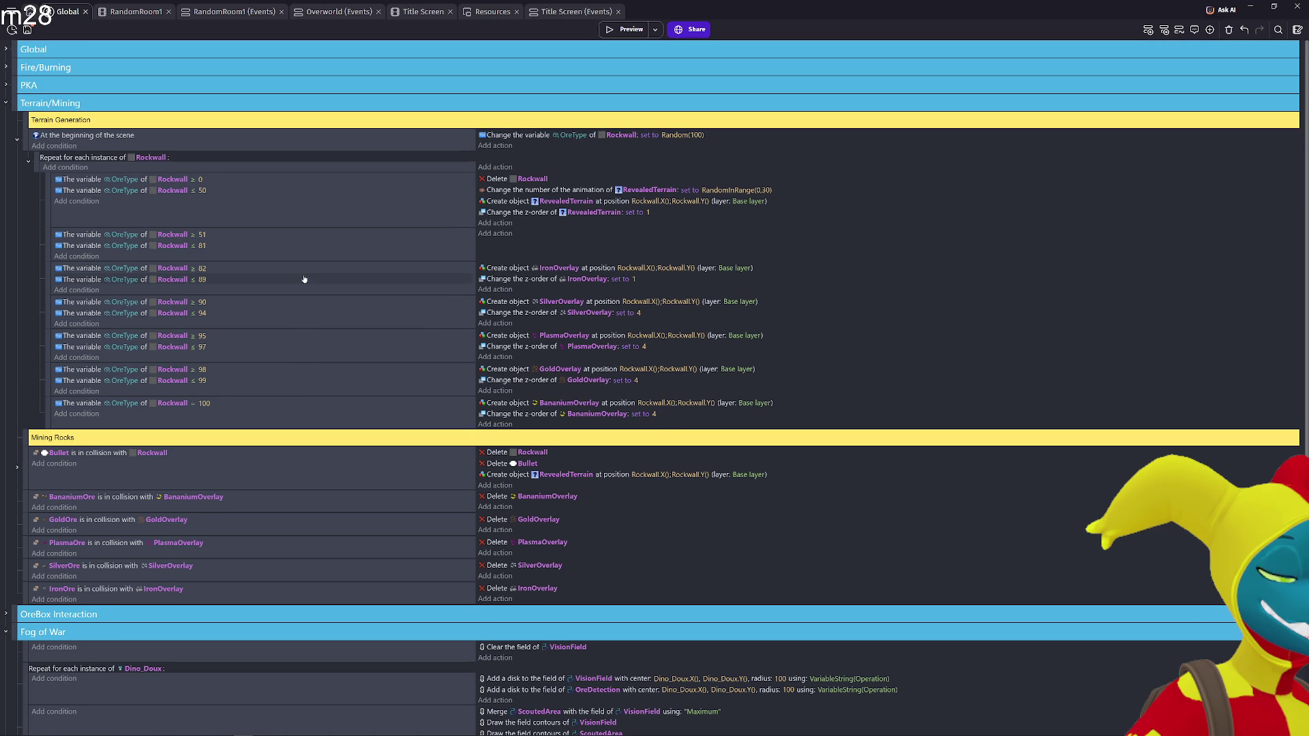
pyautogui.scroll(-2, 304, 278)
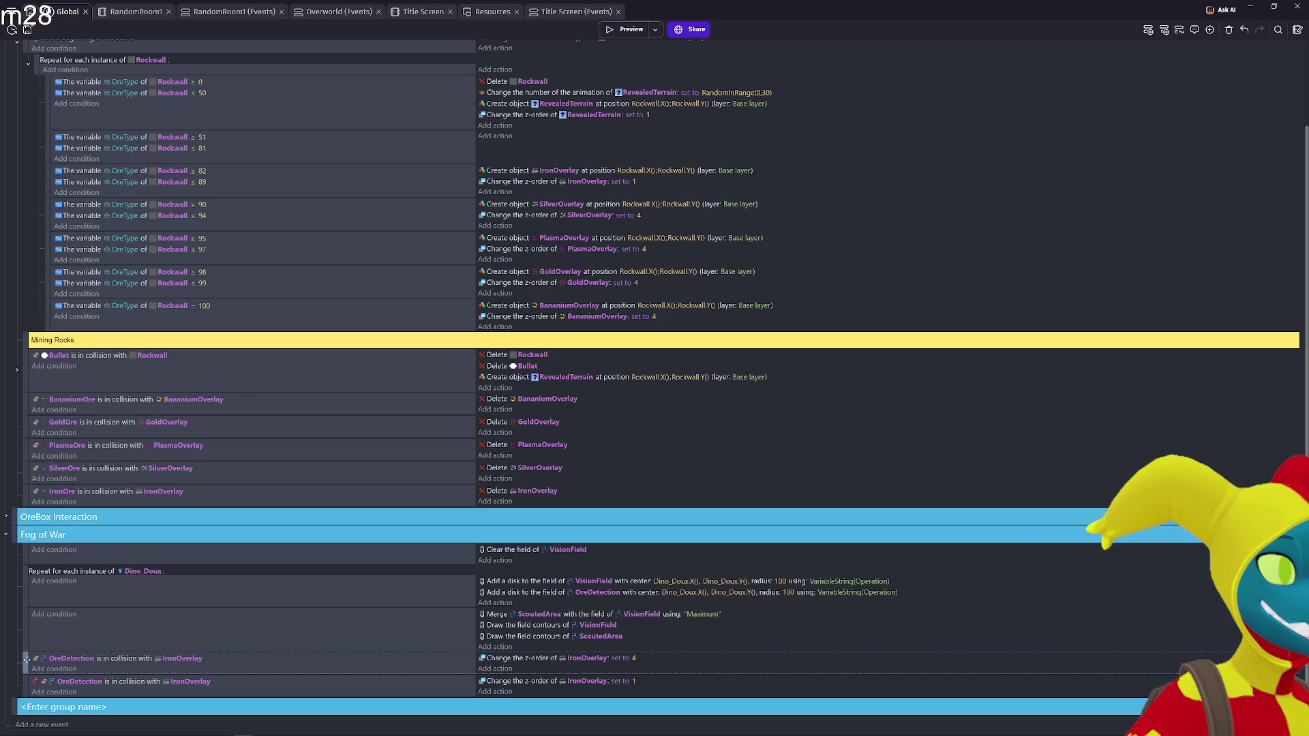
pyautogui.rightClick(30, 722)
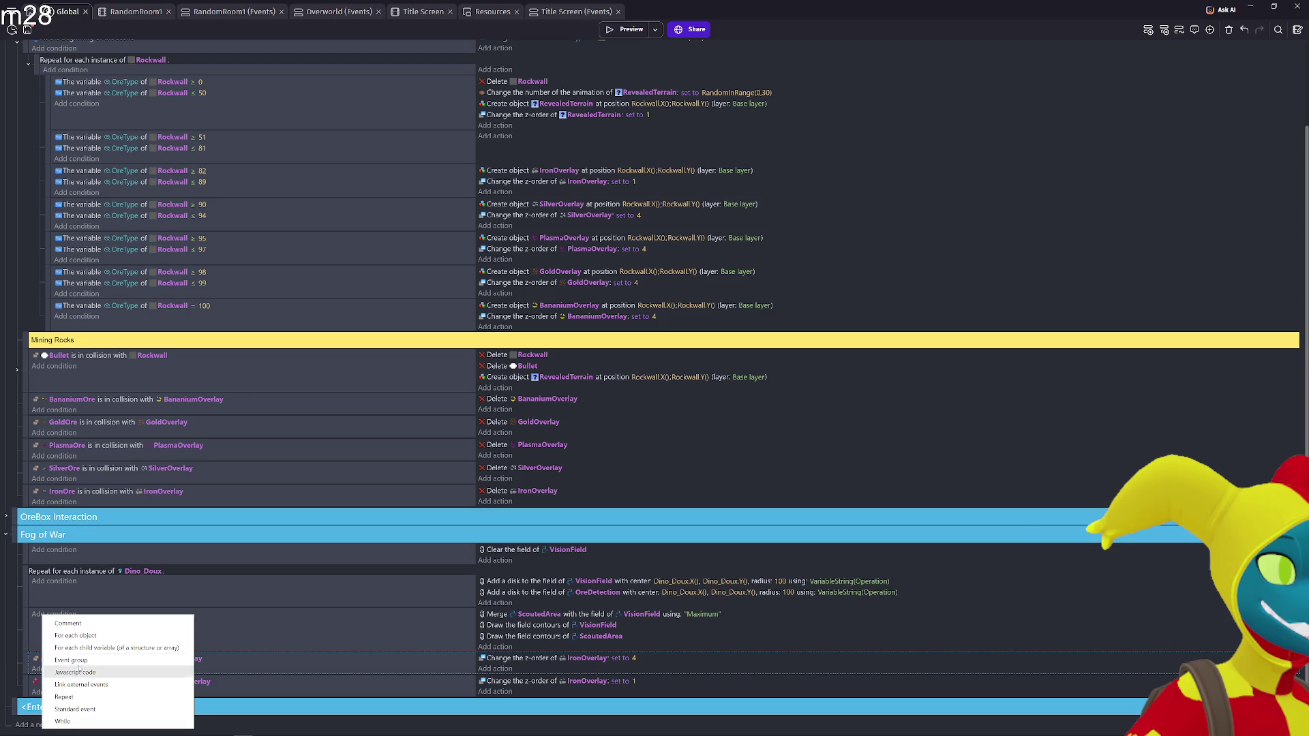
pyautogui.click(90, 639)
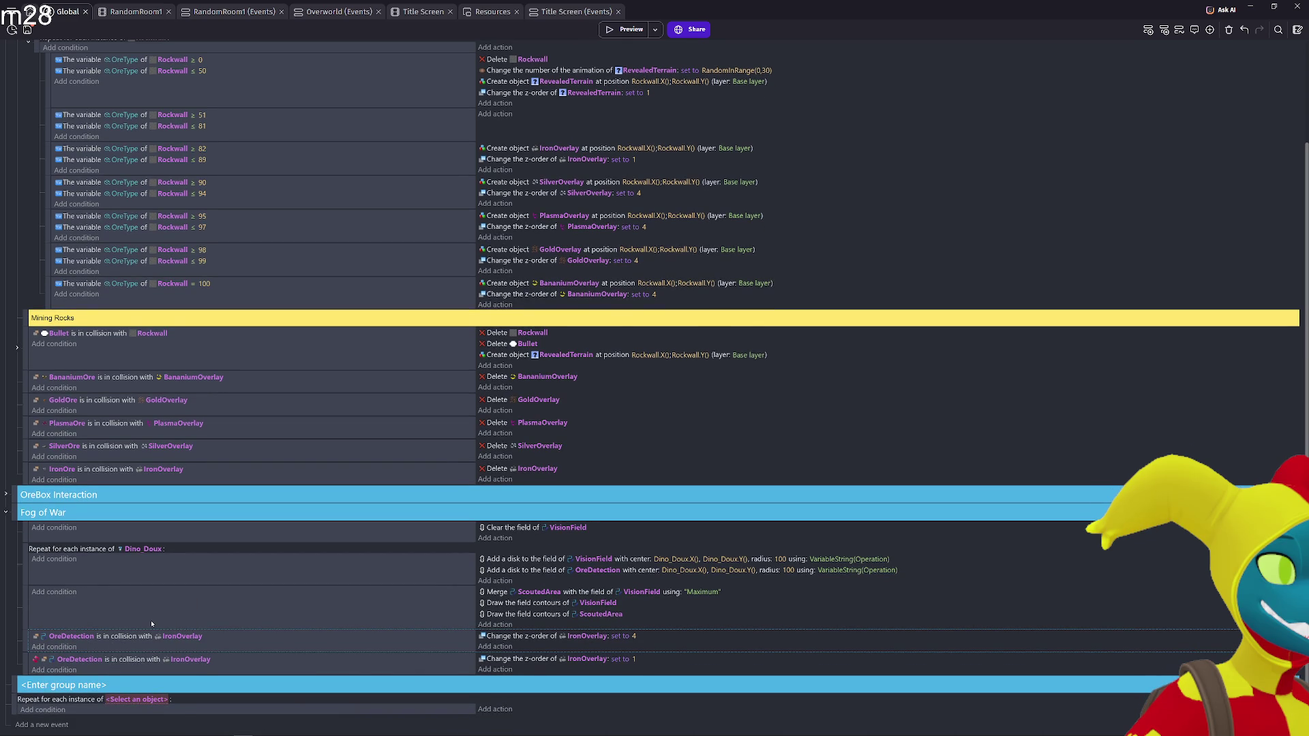
pyautogui.moveTo(19, 683)
pyautogui.mouseDown()
pyautogui.moveTo(33, 641)
pyautogui.moveTo(34, 681)
pyautogui.mouseUp()
# Make the loop repeat over IronOverlay and launch a preview
pyautogui.click(135, 635)
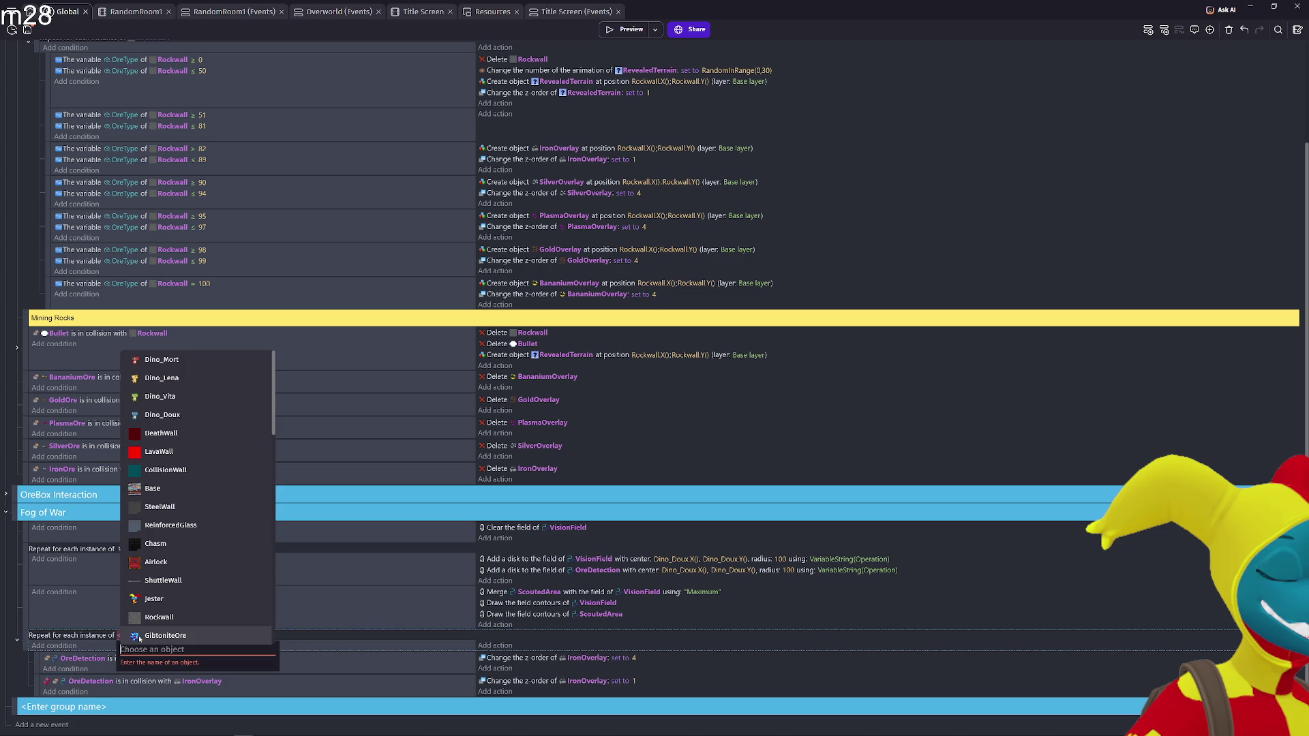
pyautogui.write('IronOverlay')
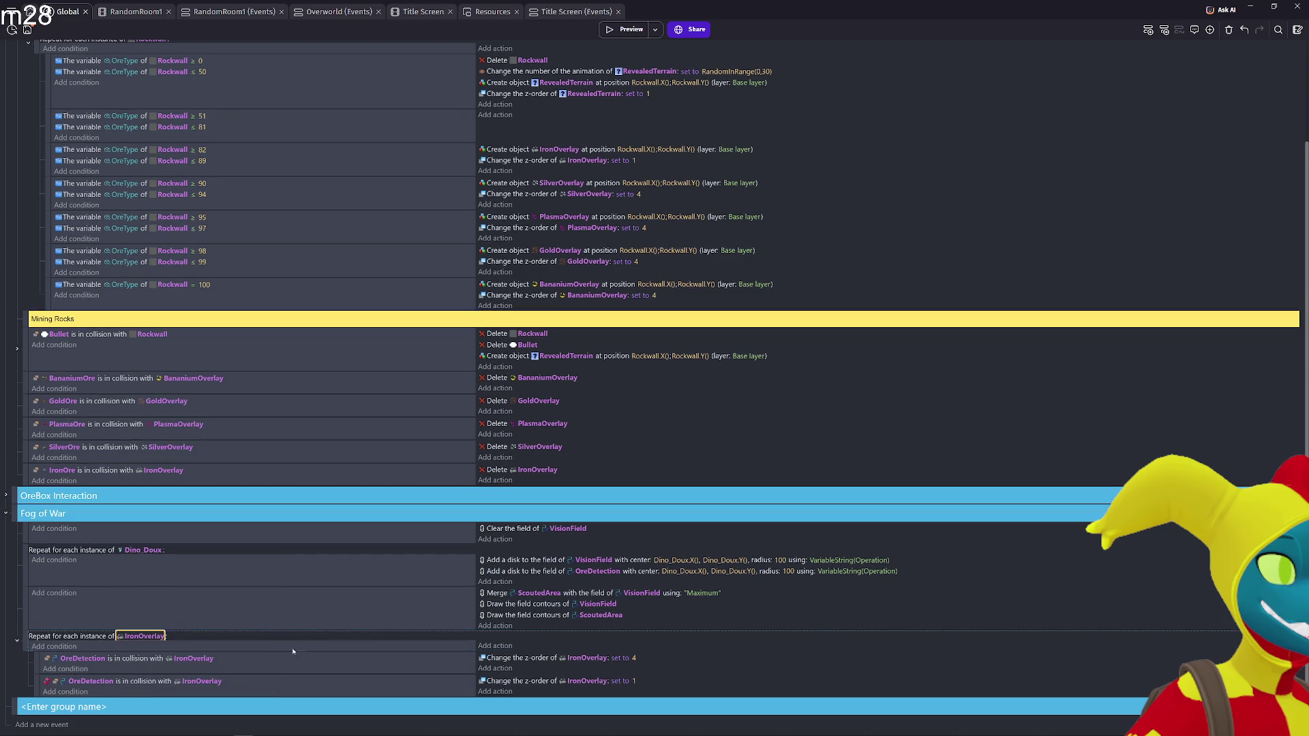
pyautogui.click(162, 683)
pyautogui.click(624, 34)
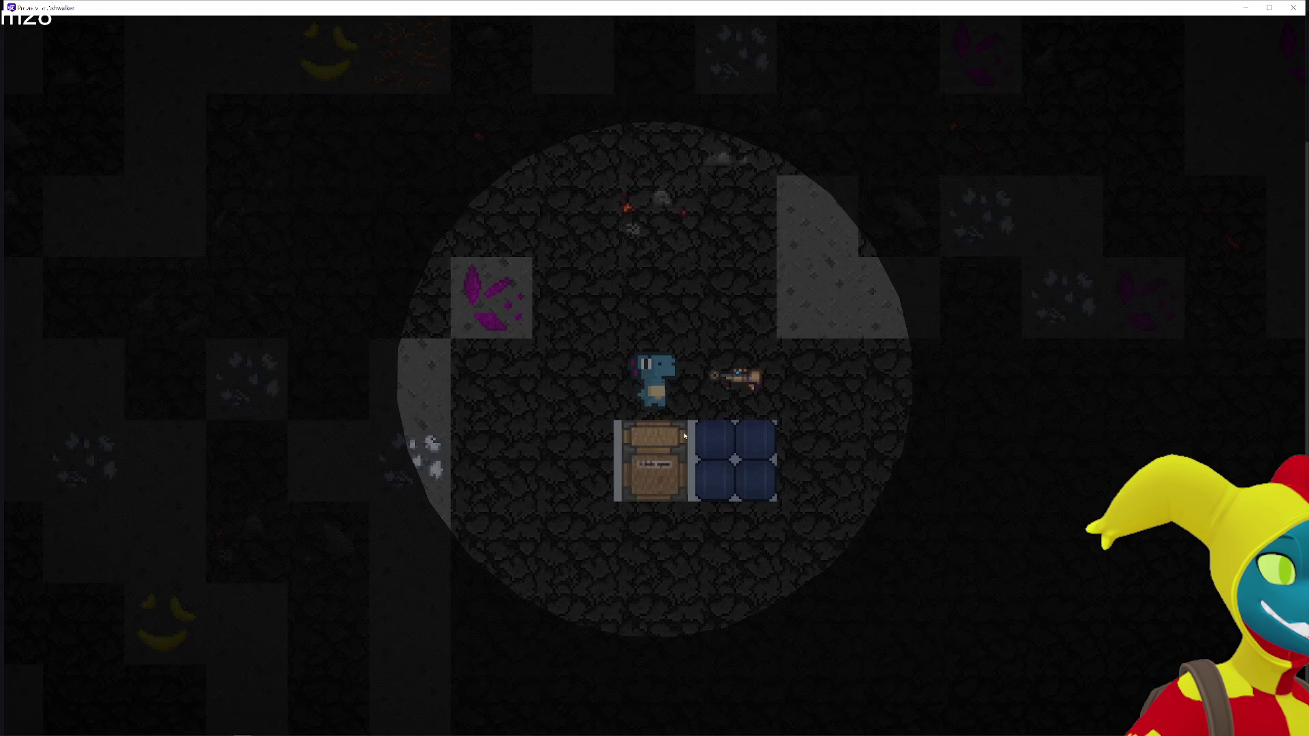
# Walk the player around the cave with WASD to see which ores show through the fog
pyautogui.press('w')
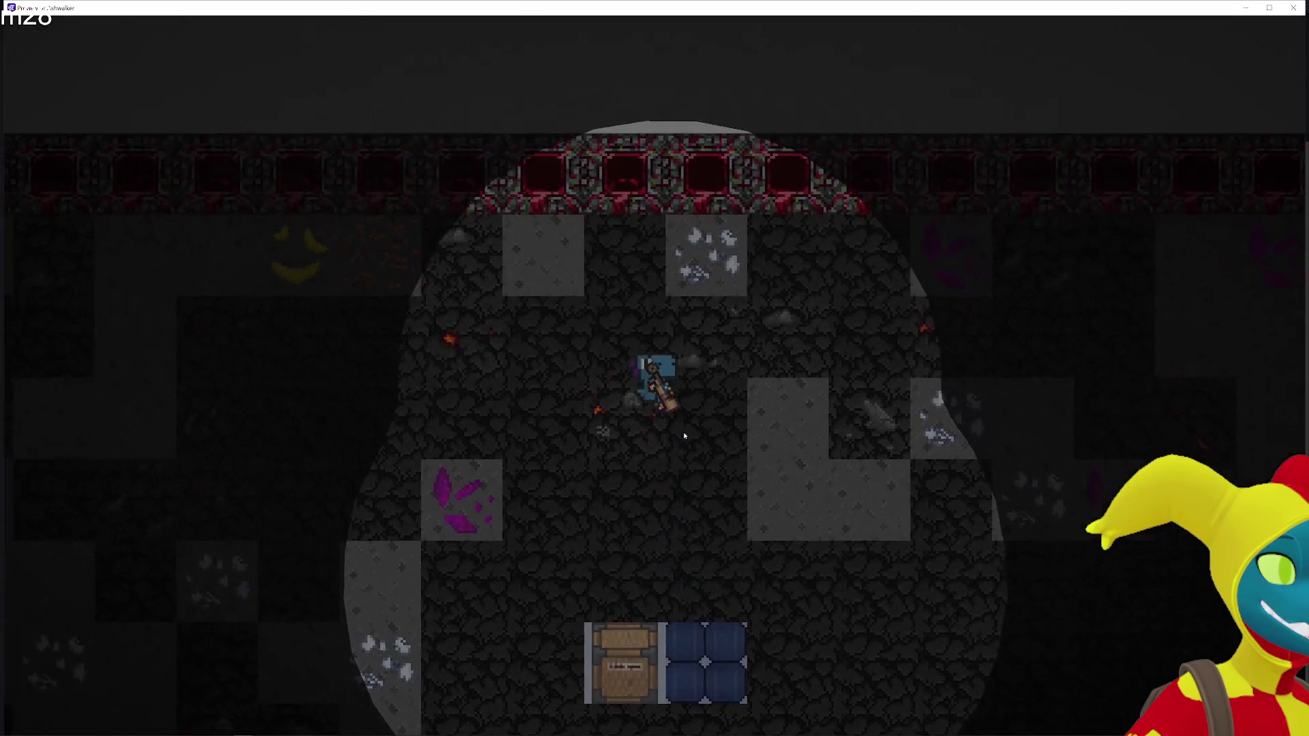
pyautogui.press('a')
pyautogui.press('a')
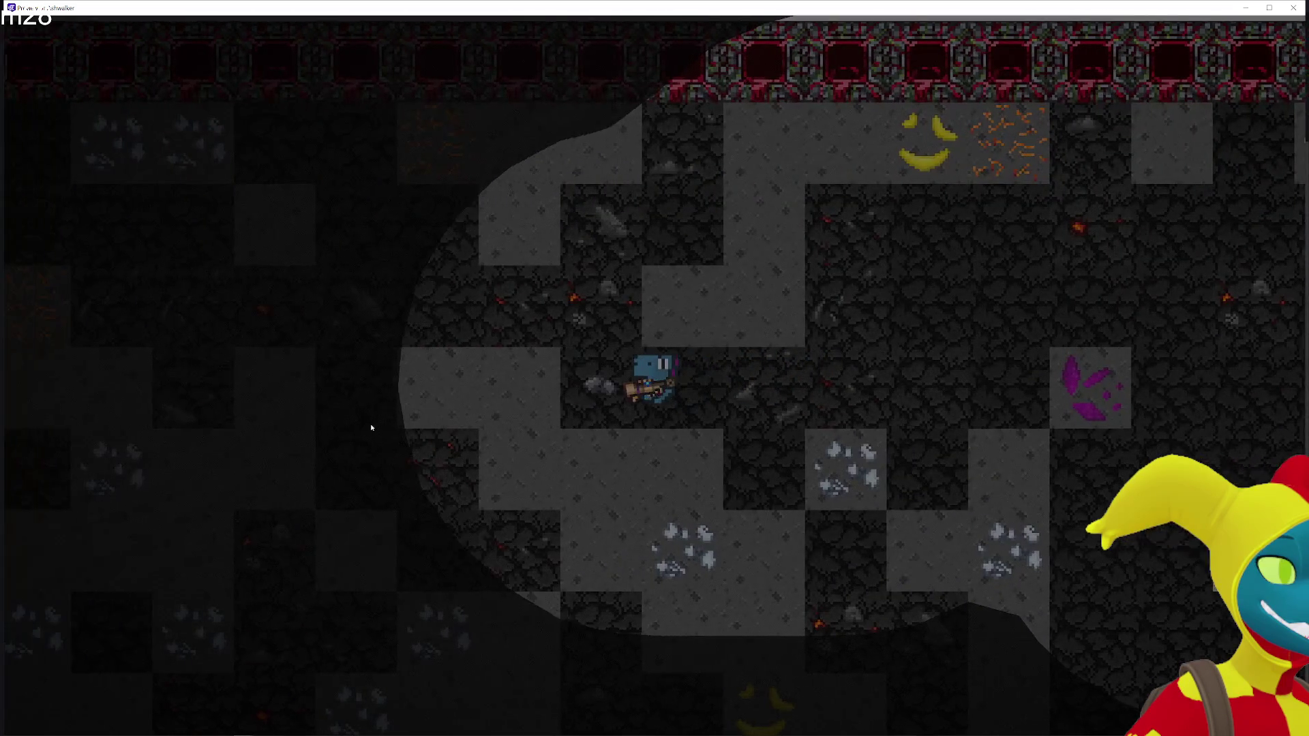
pyautogui.press('w')
pyautogui.press('s')
pyautogui.press('w')
pyautogui.press('a')
pyautogui.press('a')
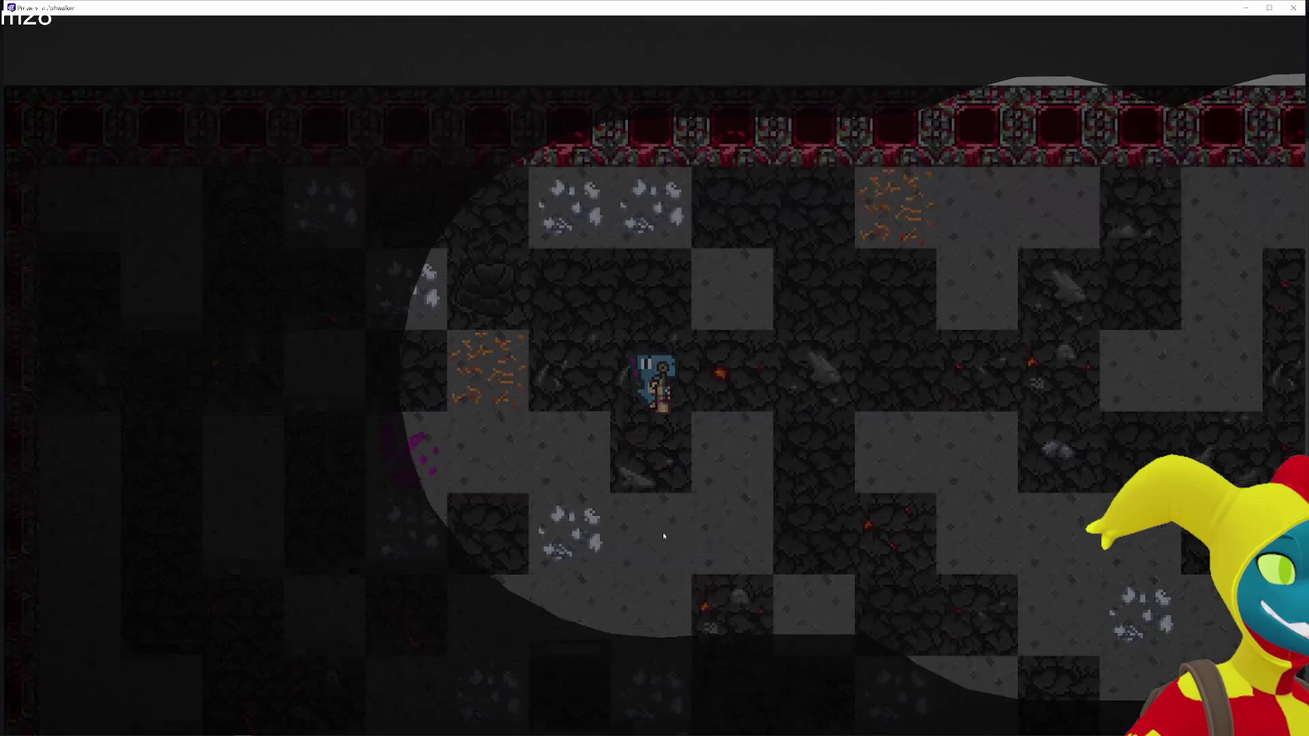
pyautogui.press('s')
pyautogui.press('s')
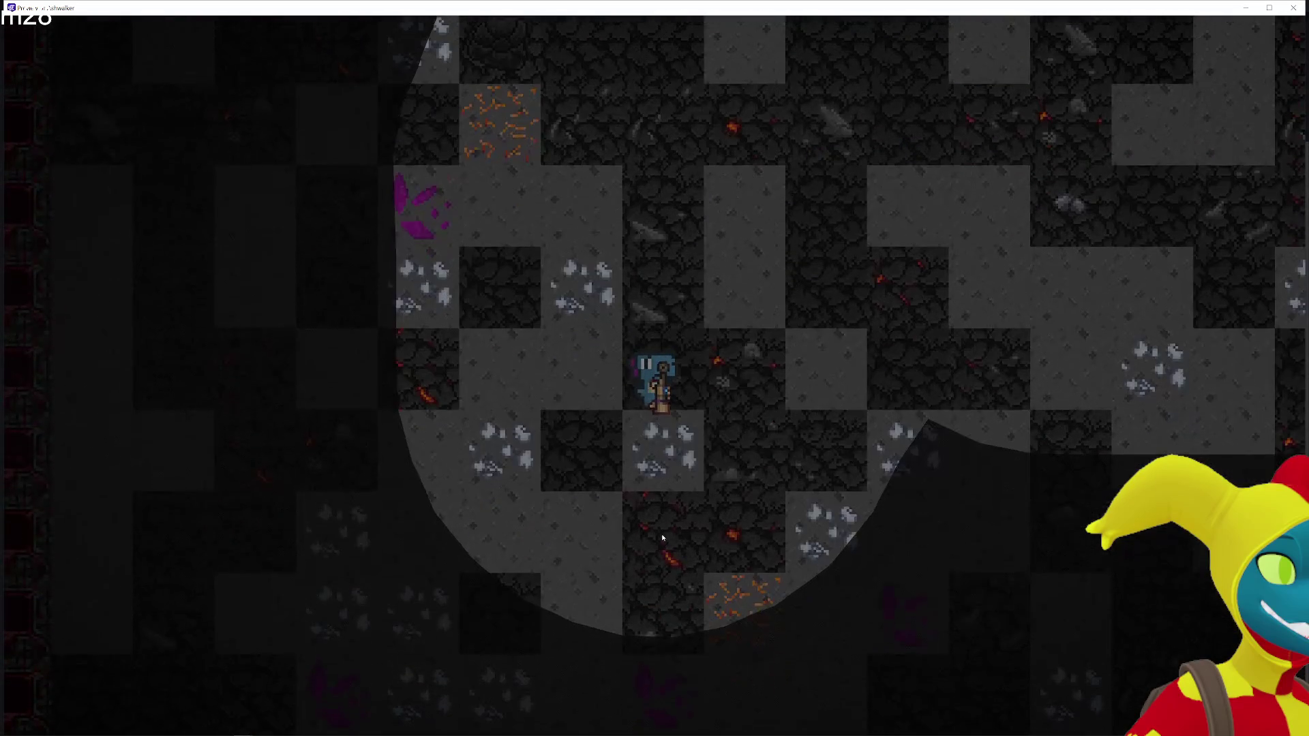
pyautogui.press('s')
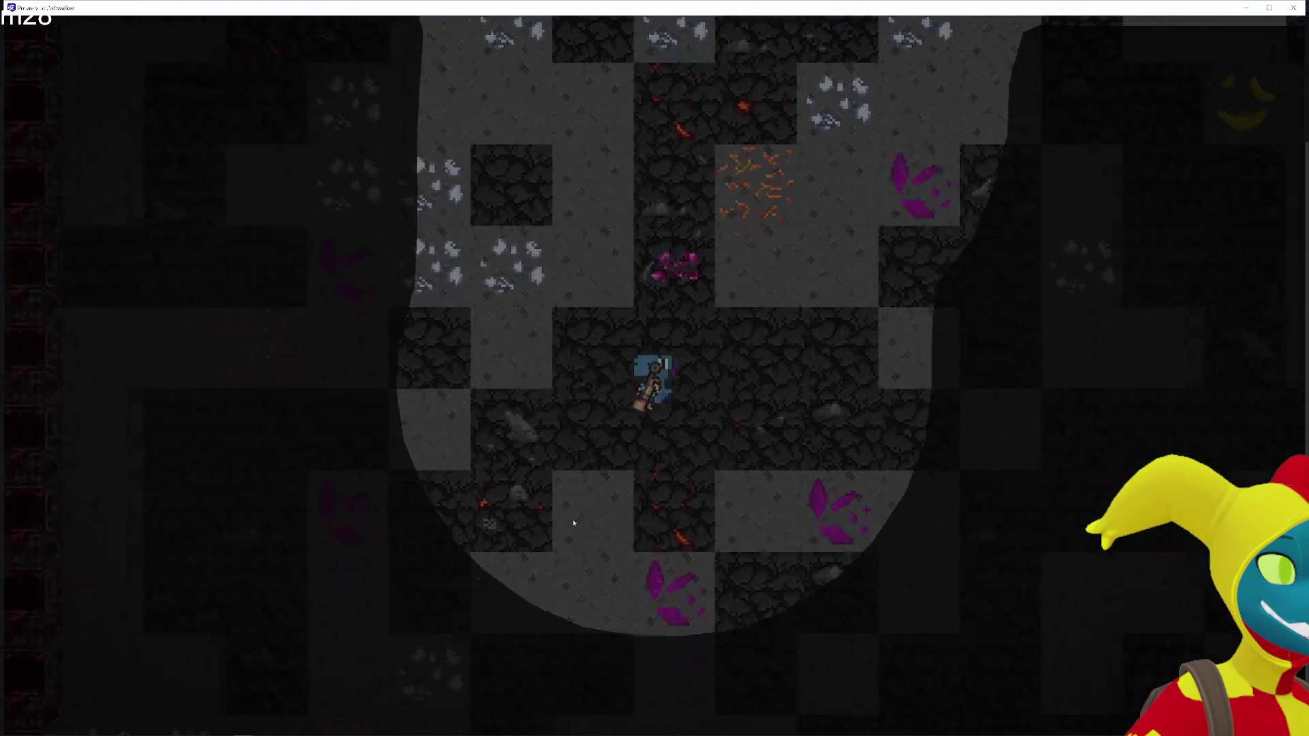
pyautogui.press('a')
pyautogui.press('s')
# Mine the silver ore tile and a nearby rock, walk toward the top wall, then close the preview
pyautogui.click(601, 518)
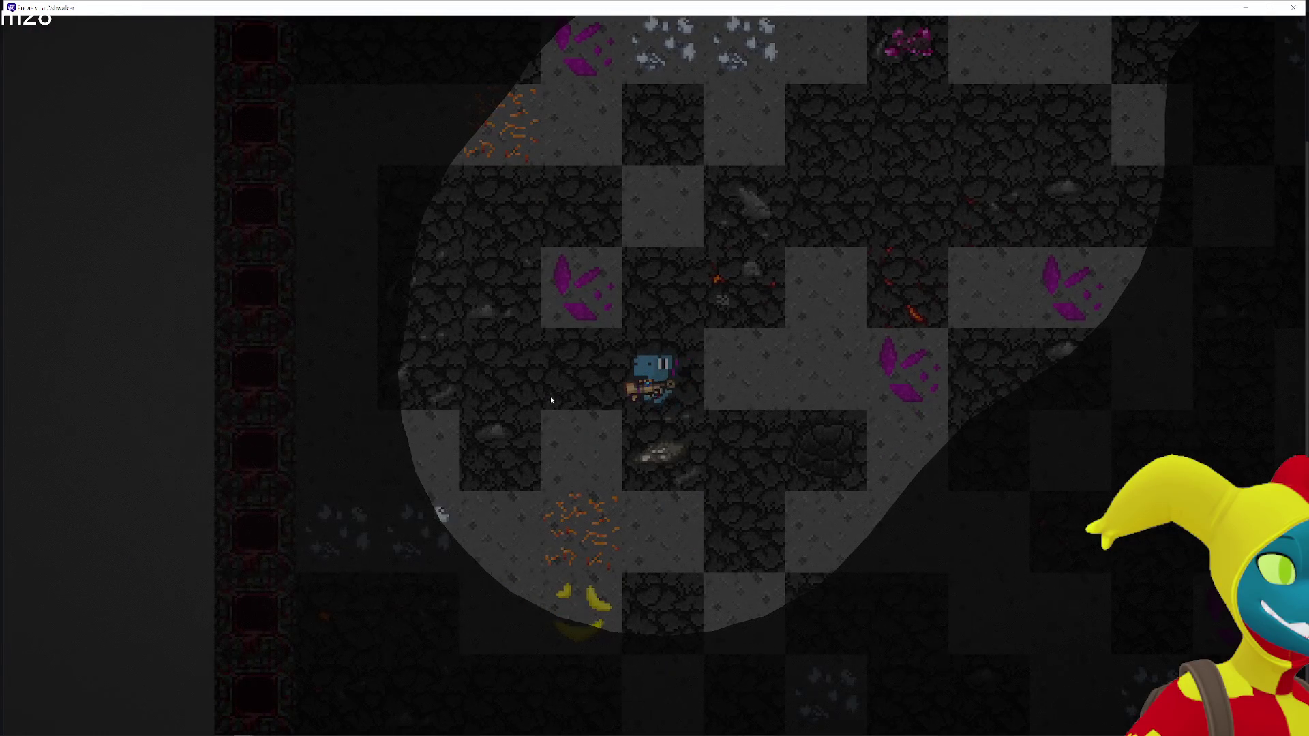
pyautogui.press('a')
pyautogui.click(577, 394)
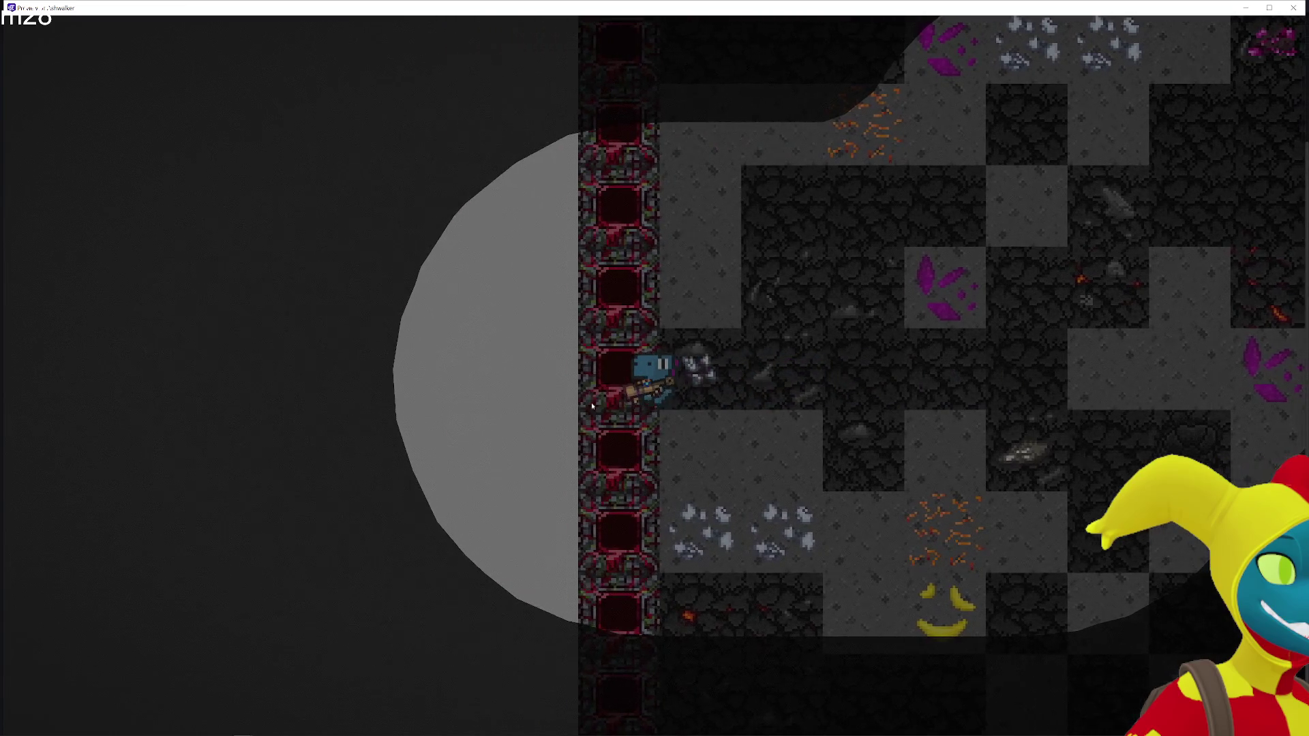
pyautogui.press('w')
pyautogui.press('w')
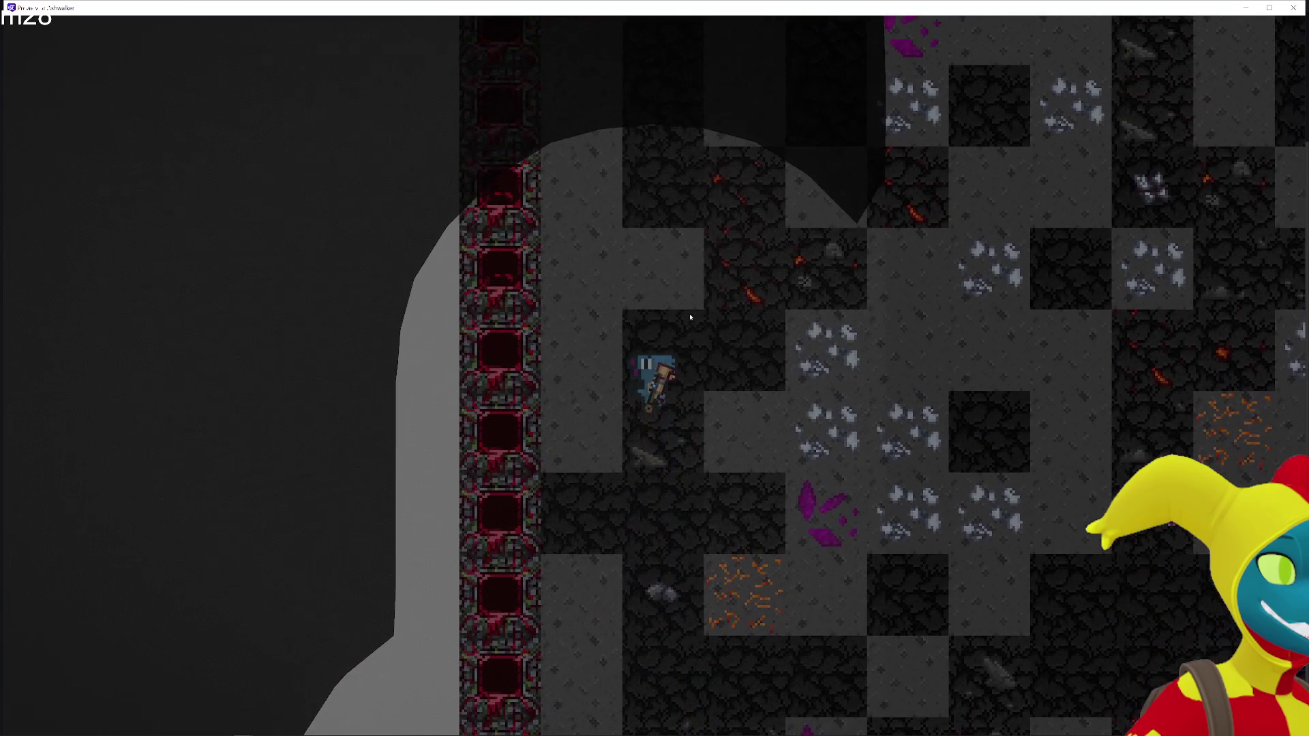
pyautogui.press('w')
pyautogui.press('w')
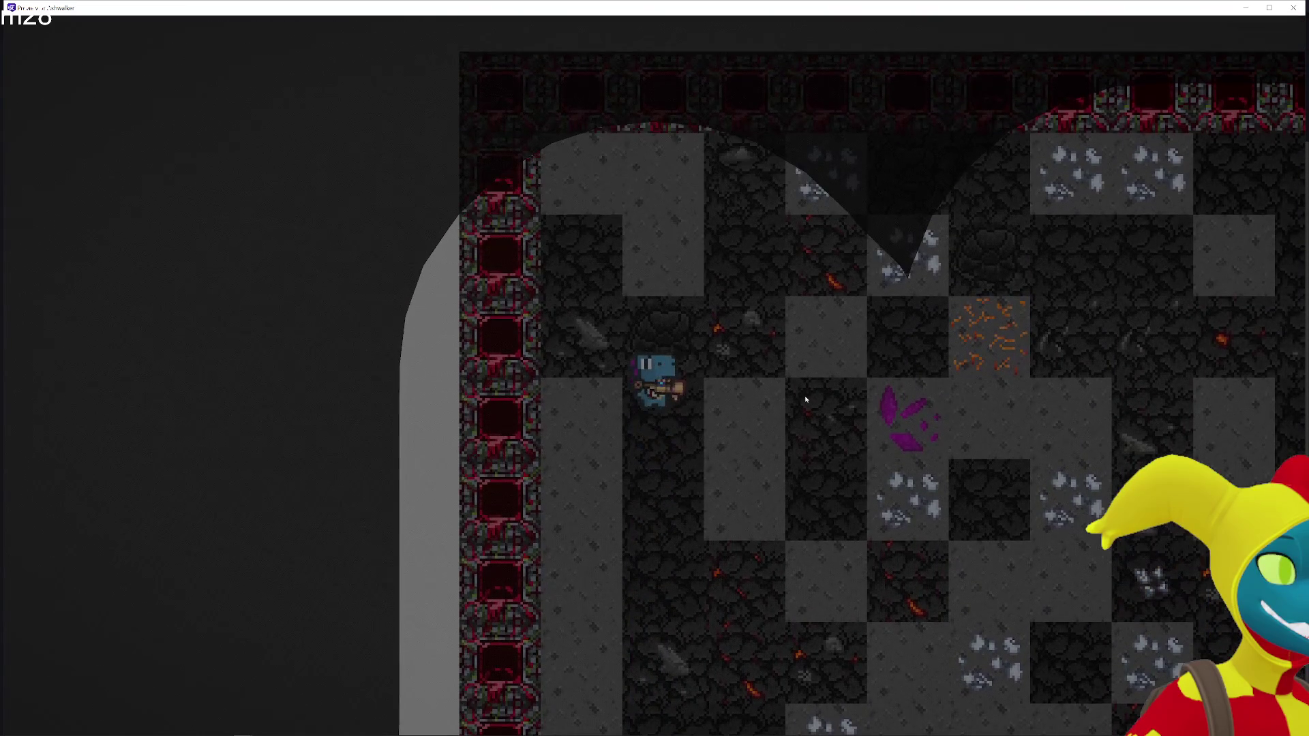
pyautogui.press('d')
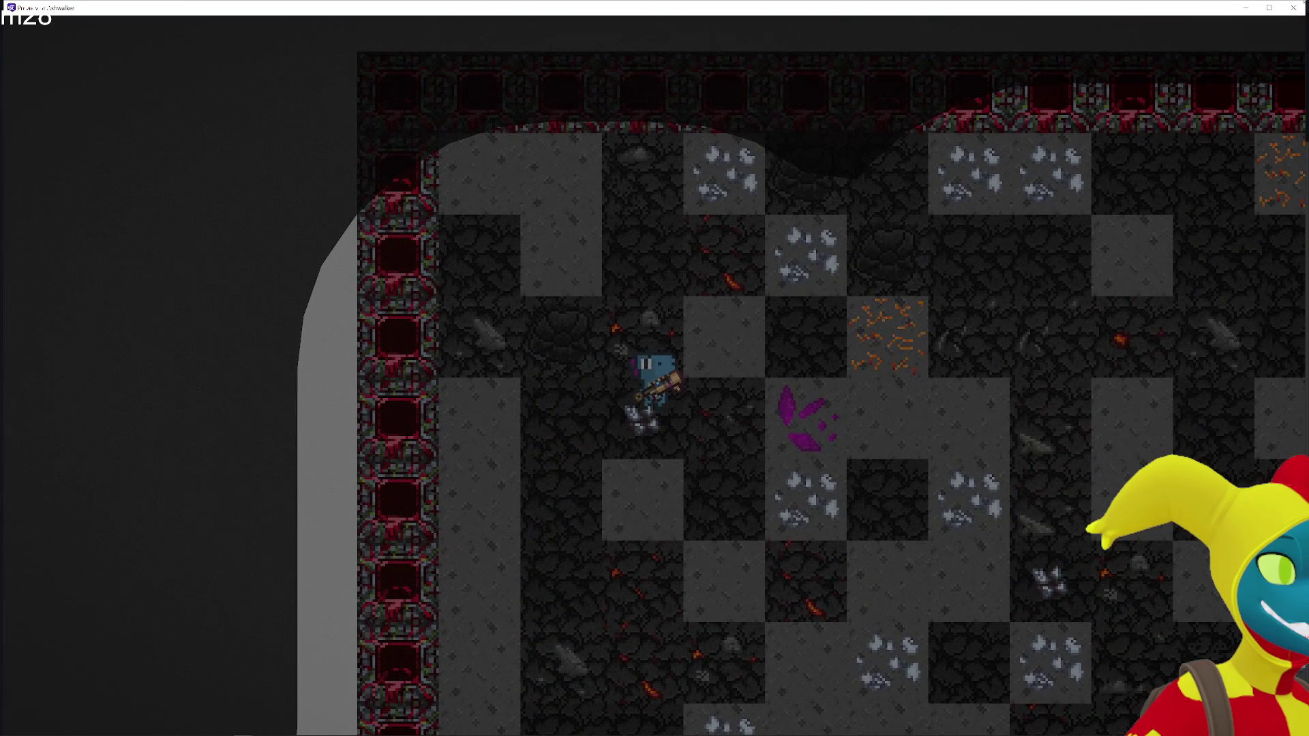
pyautogui.click(1295, 8)
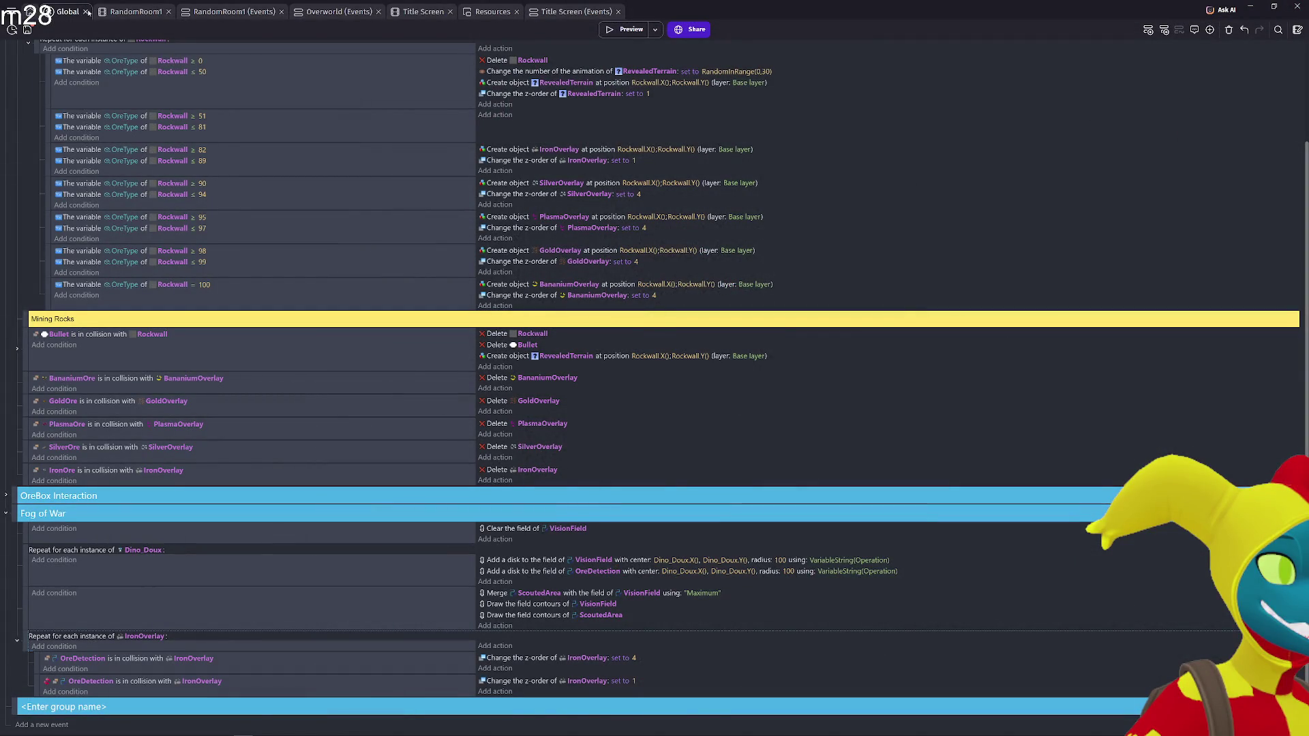
# Make OreDetection draw only what is on screen, with right and bottom area bounds of 2000
pyautogui.click(136, 11)
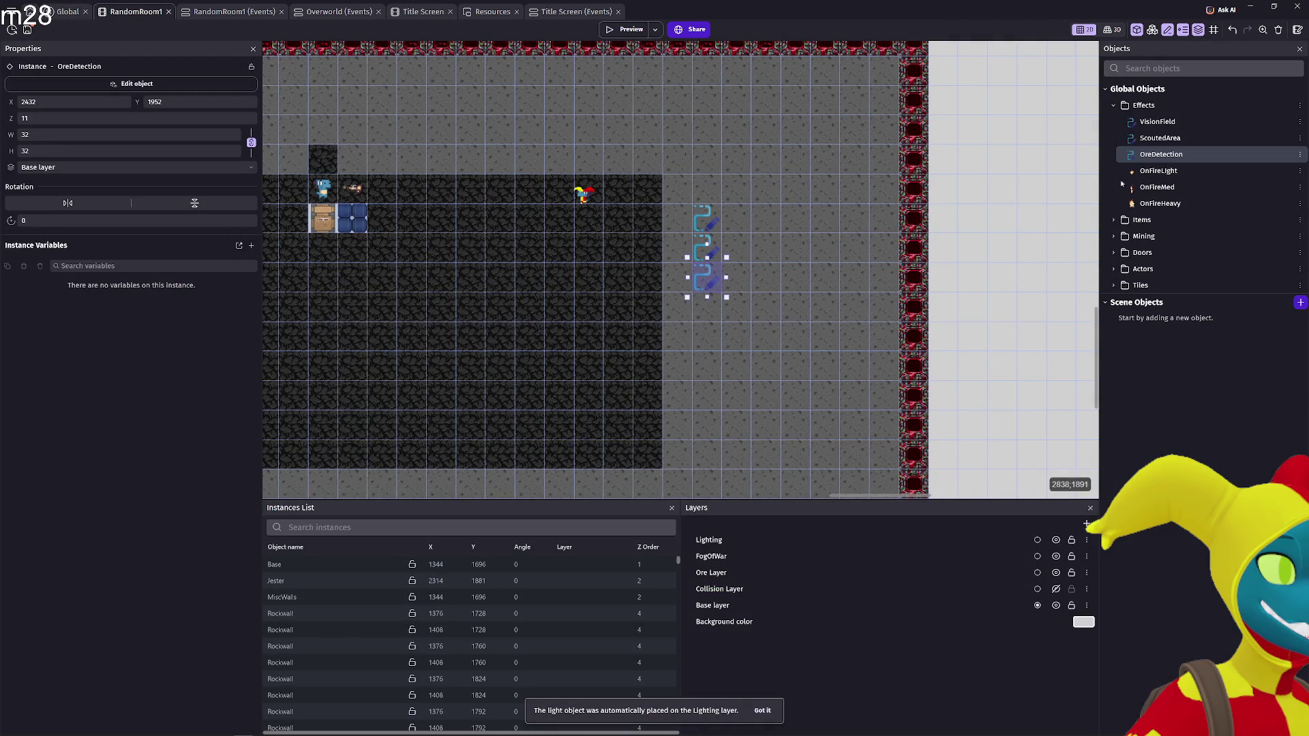
pyautogui.doubleClick(1168, 157)
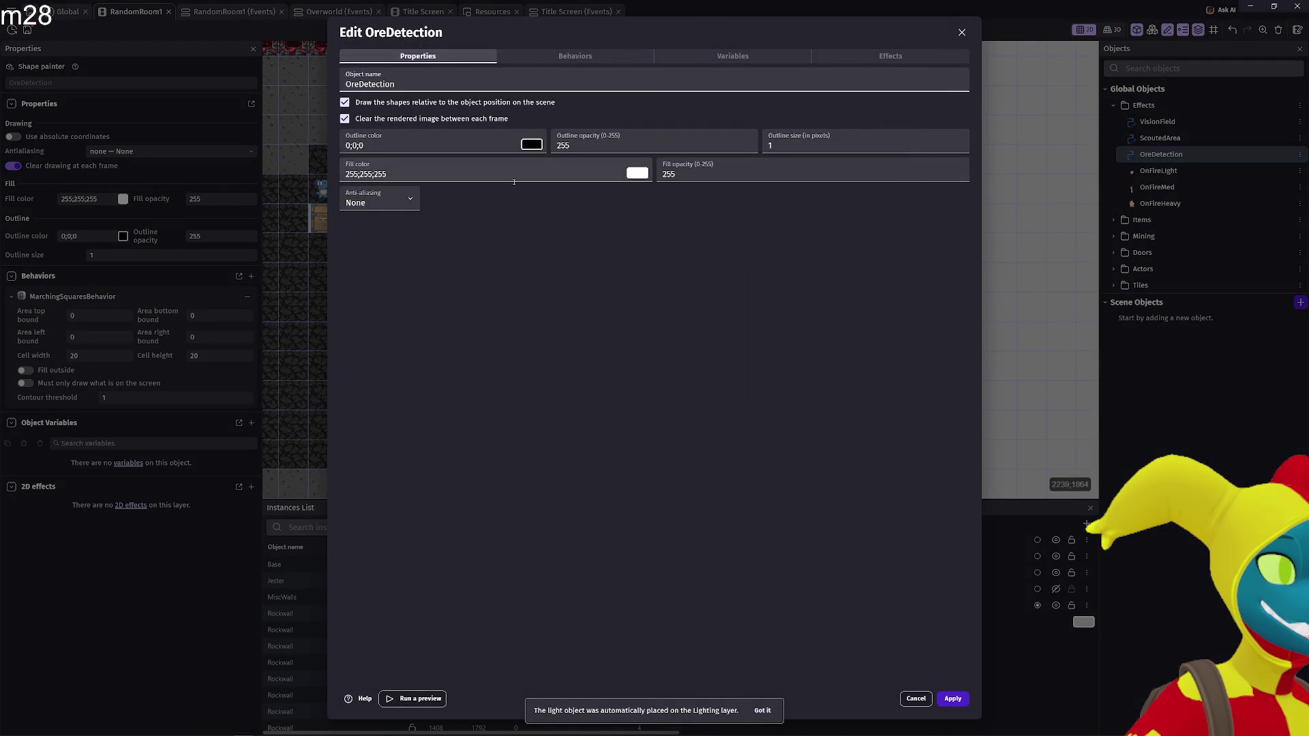
pyautogui.click(576, 59)
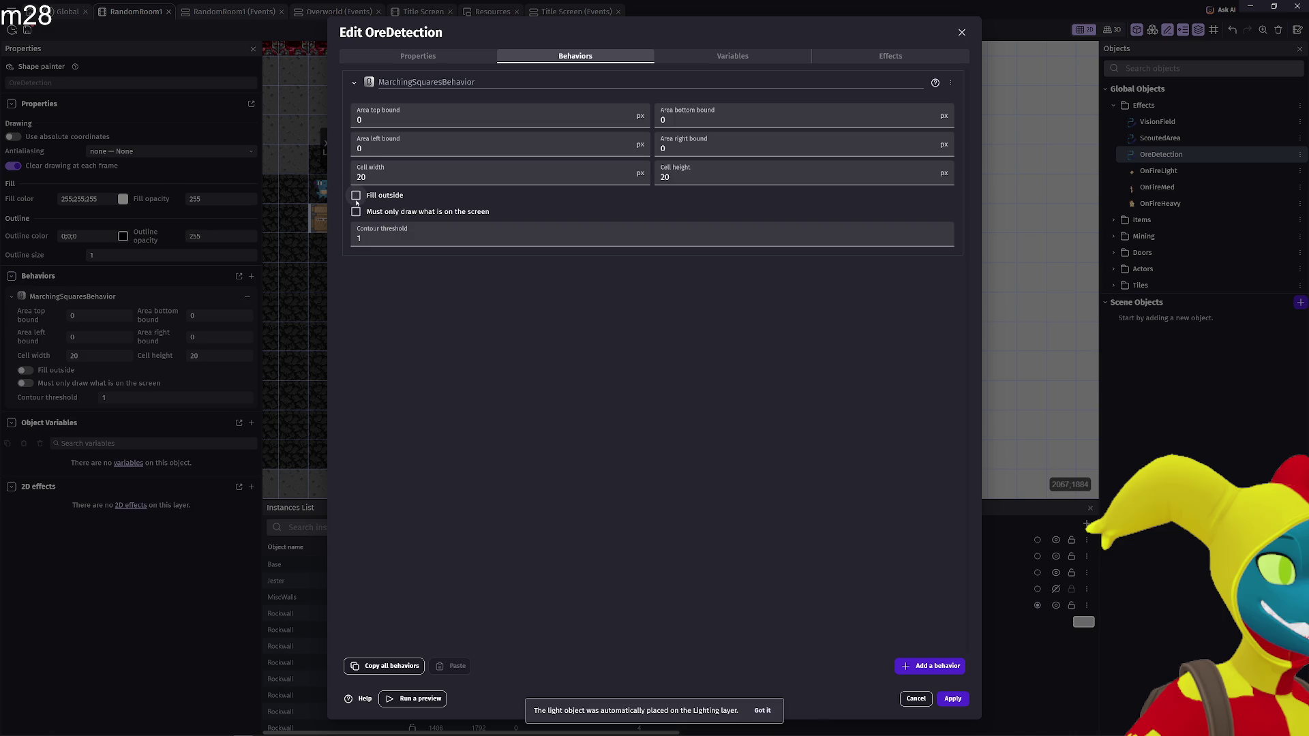
pyautogui.click(355, 212)
pyautogui.click(735, 58)
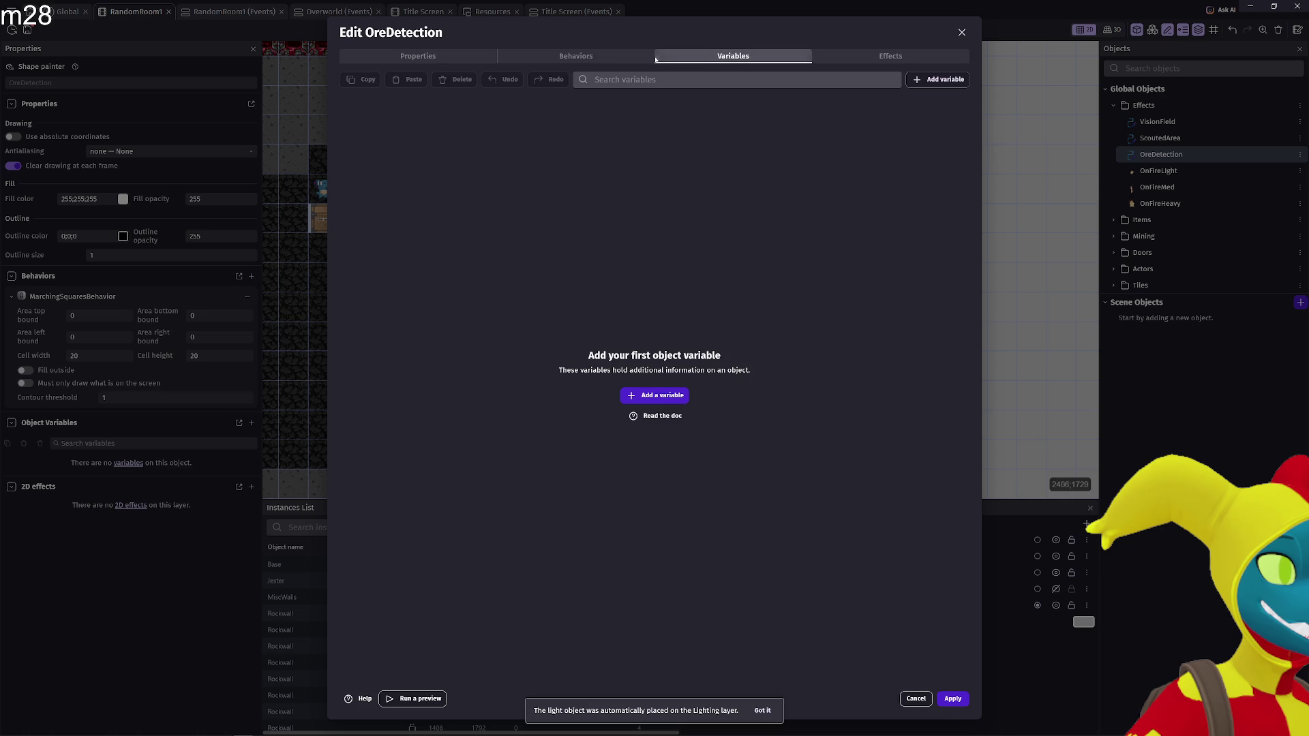
pyautogui.click(576, 56)
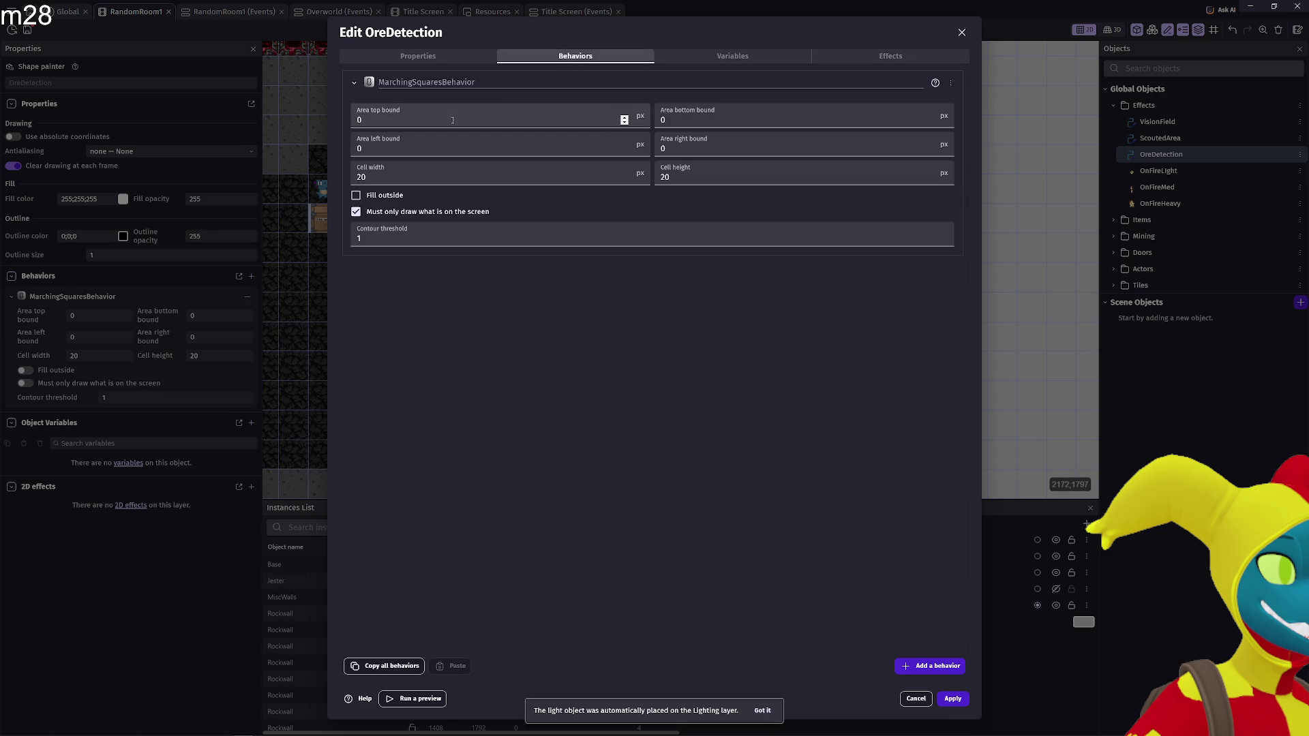
pyautogui.click(887, 148)
pyautogui.write('2000')
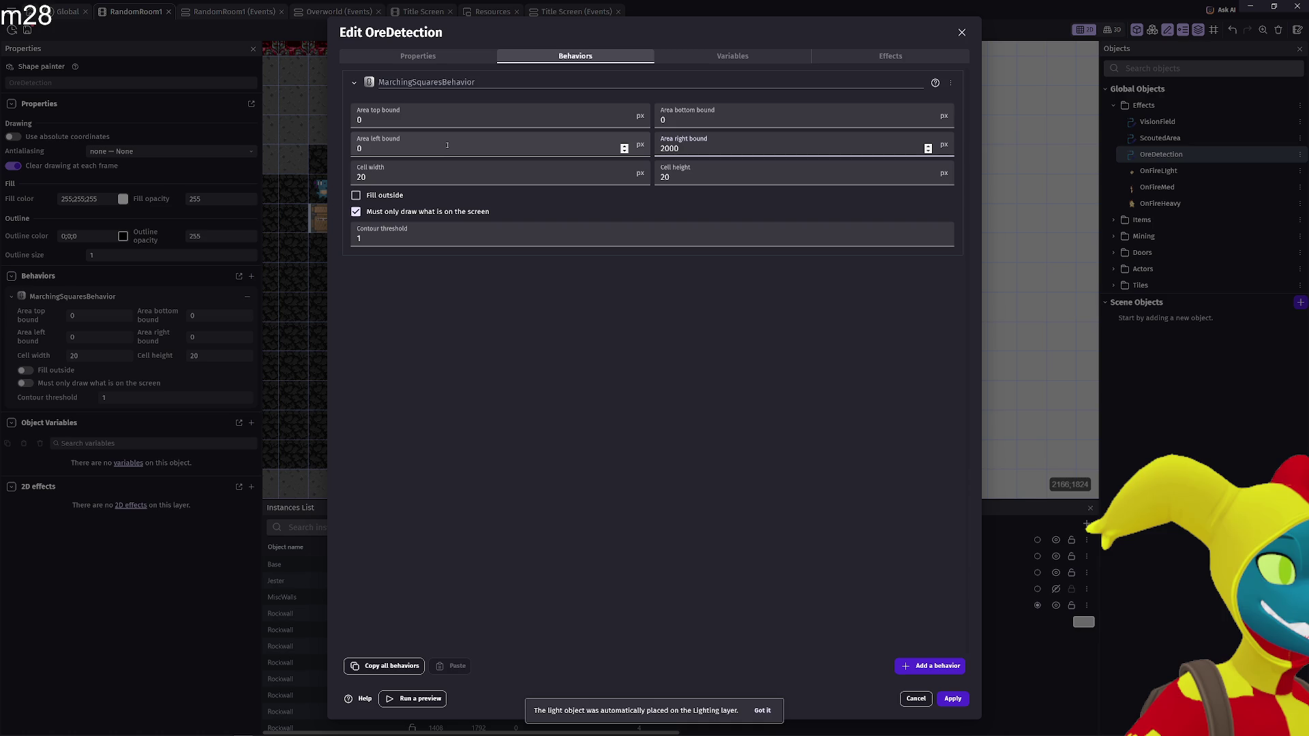
pyautogui.click(702, 121)
pyautogui.write('2000')
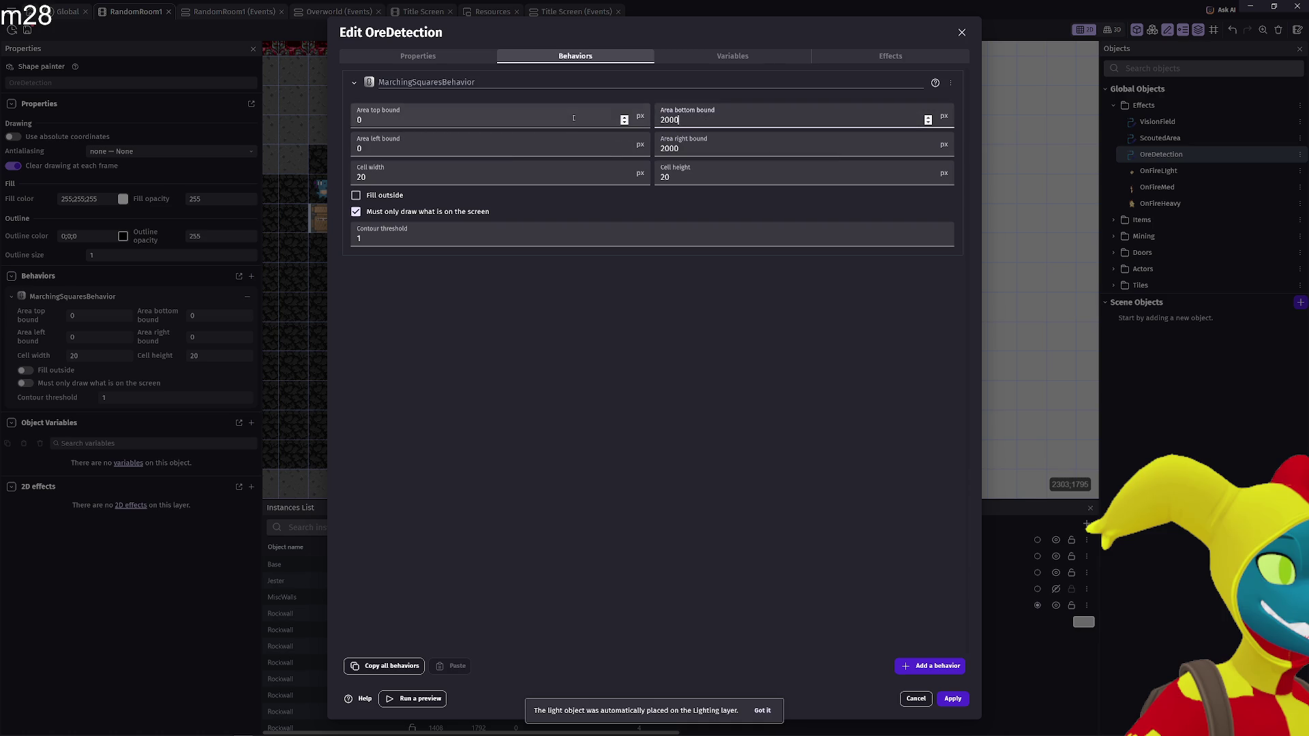
pyautogui.click(814, 617)
pyautogui.click(955, 702)
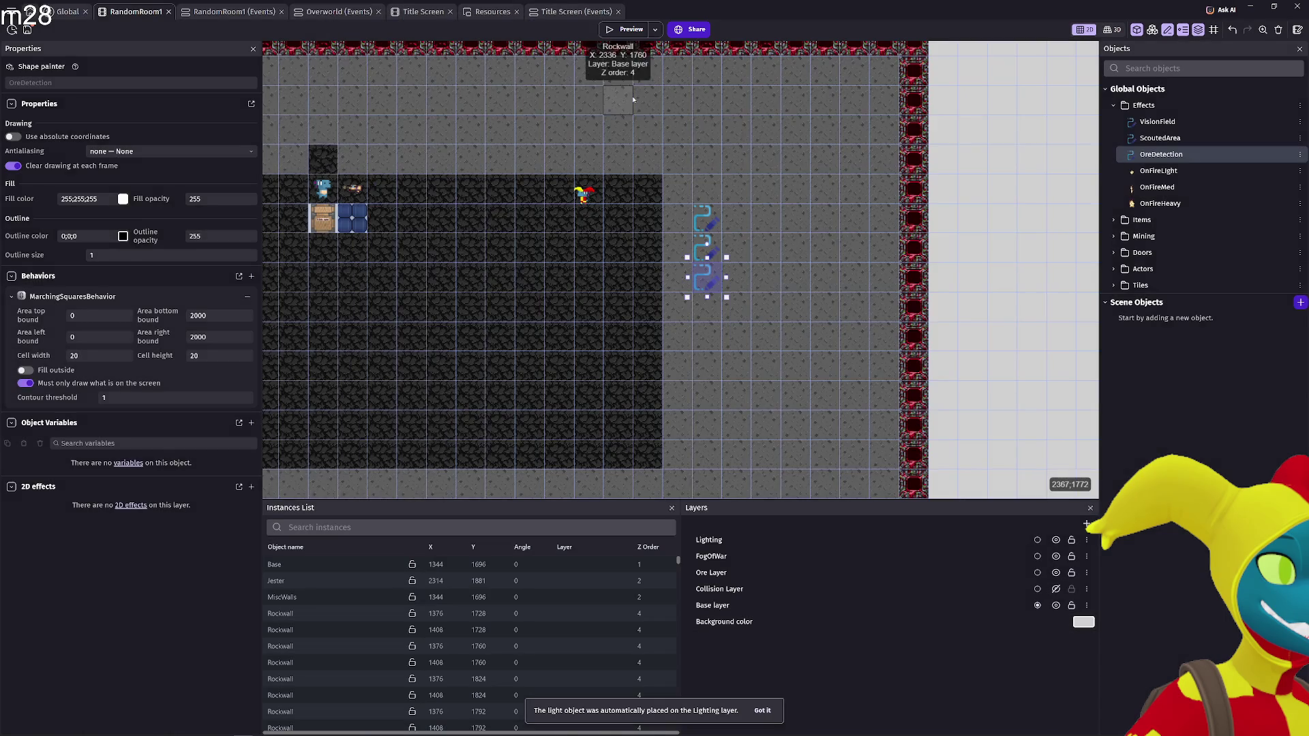
# Launch a preview and walk the miner right, back left, then down through the cave
pyautogui.click(618, 34)
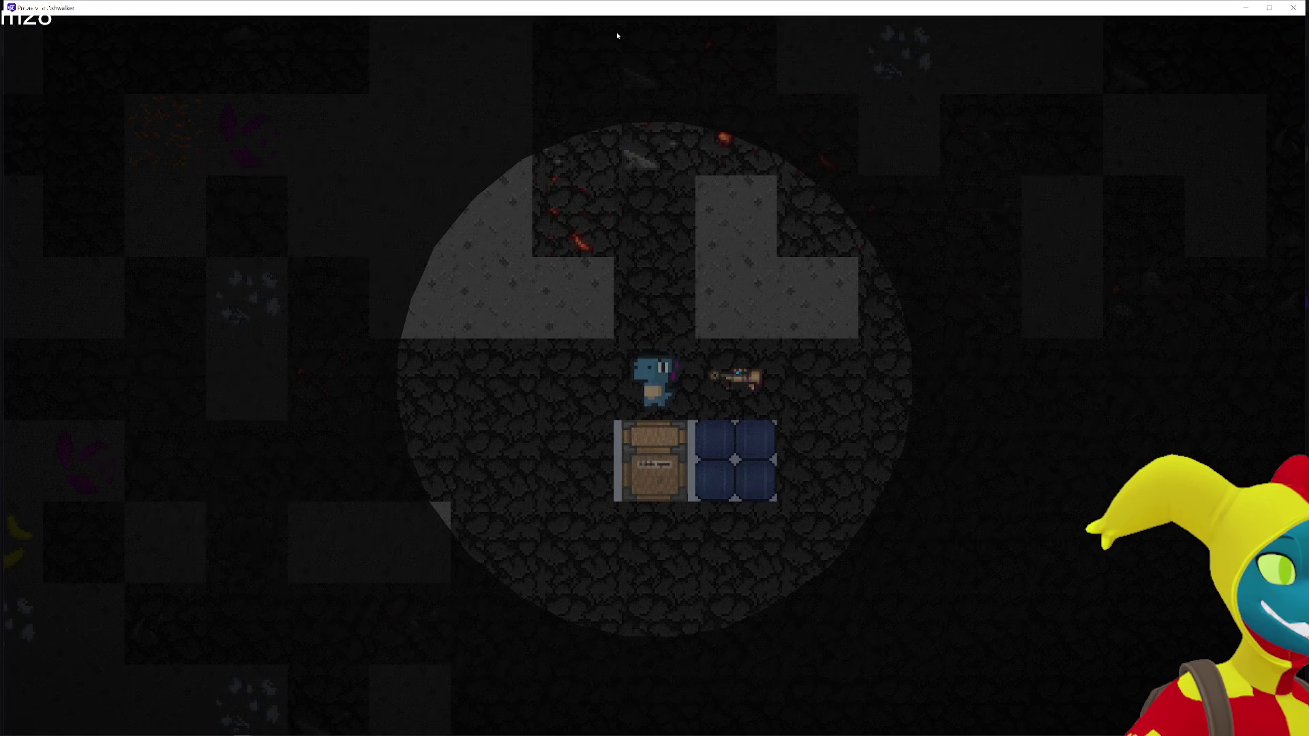
pyautogui.press('d')
pyautogui.press('a')
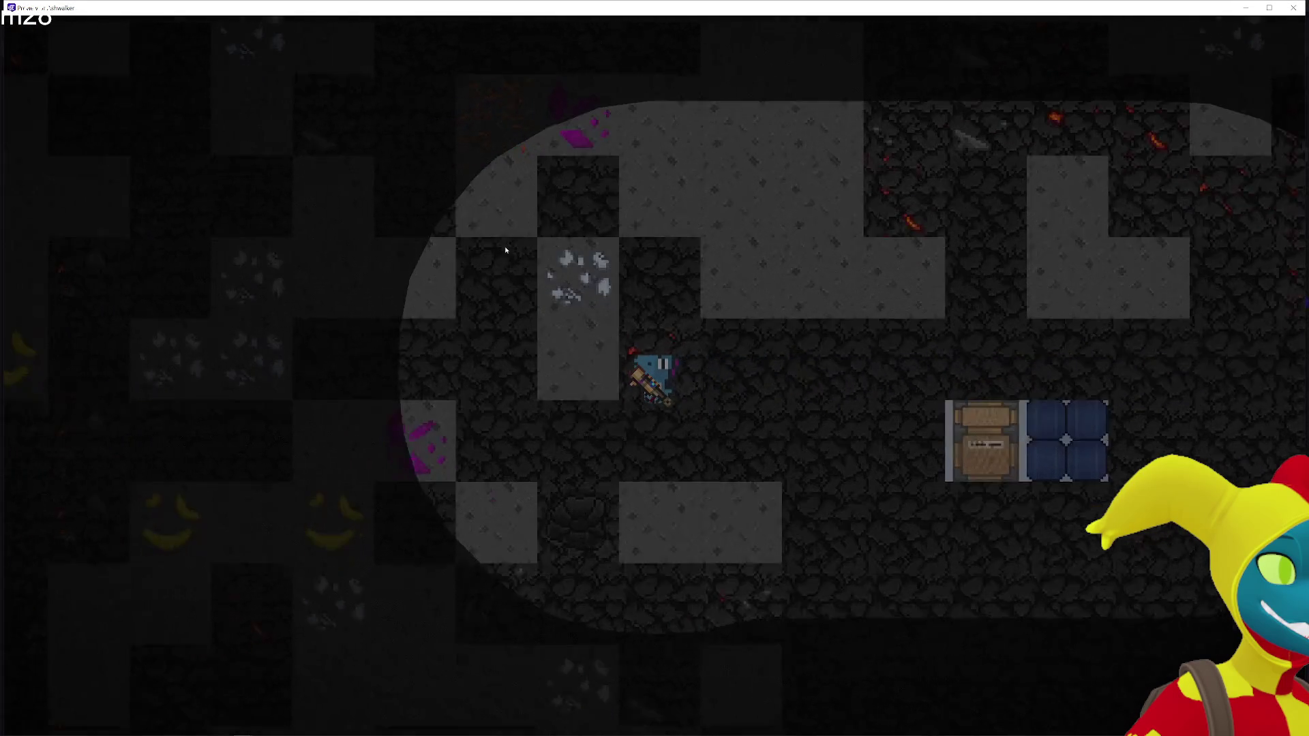
pyautogui.press('a')
pyautogui.press('s')
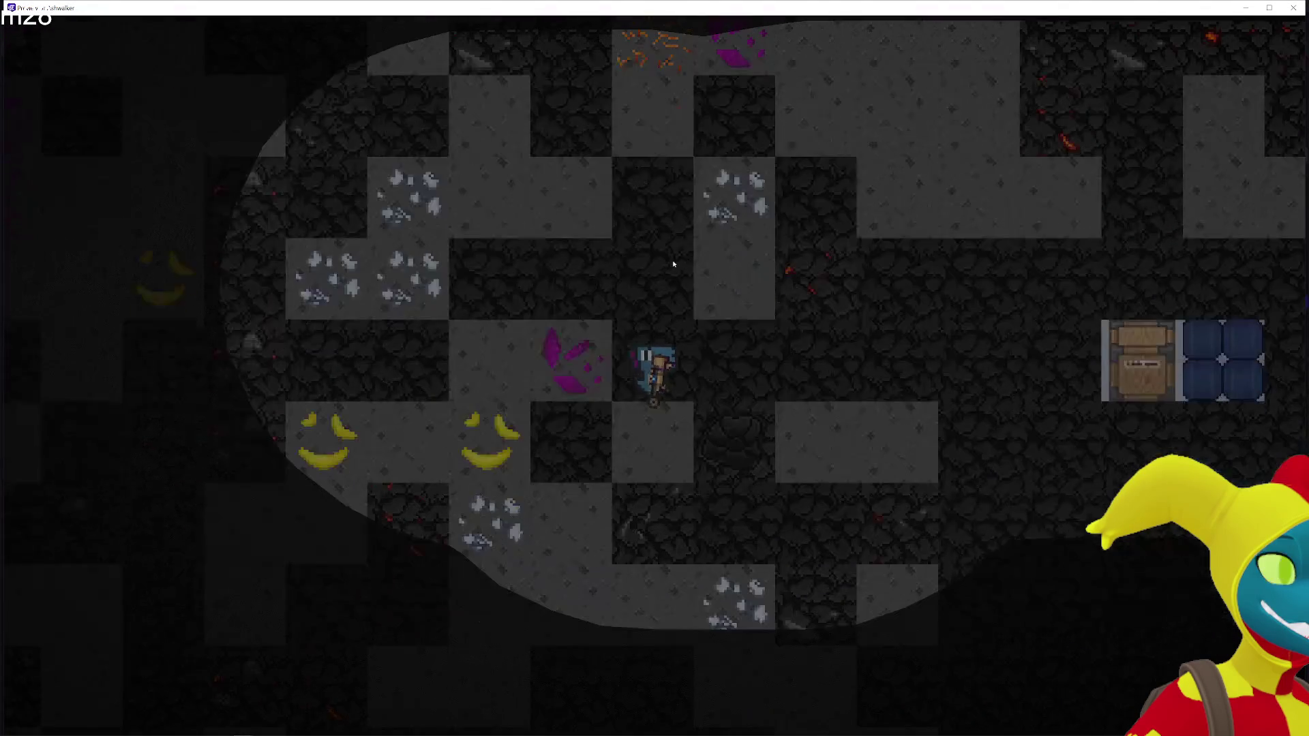
pyautogui.press('d')
pyautogui.press('s')
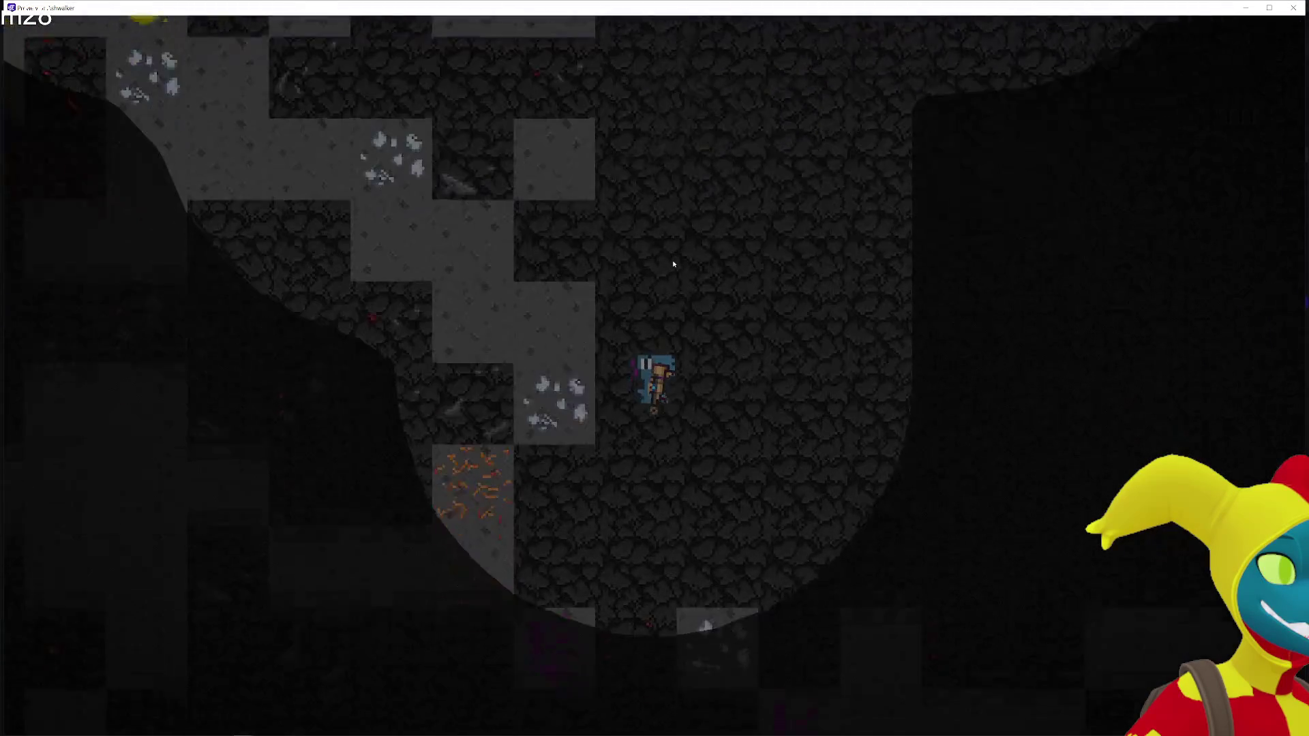
pyautogui.press('s')
pyautogui.press('d')
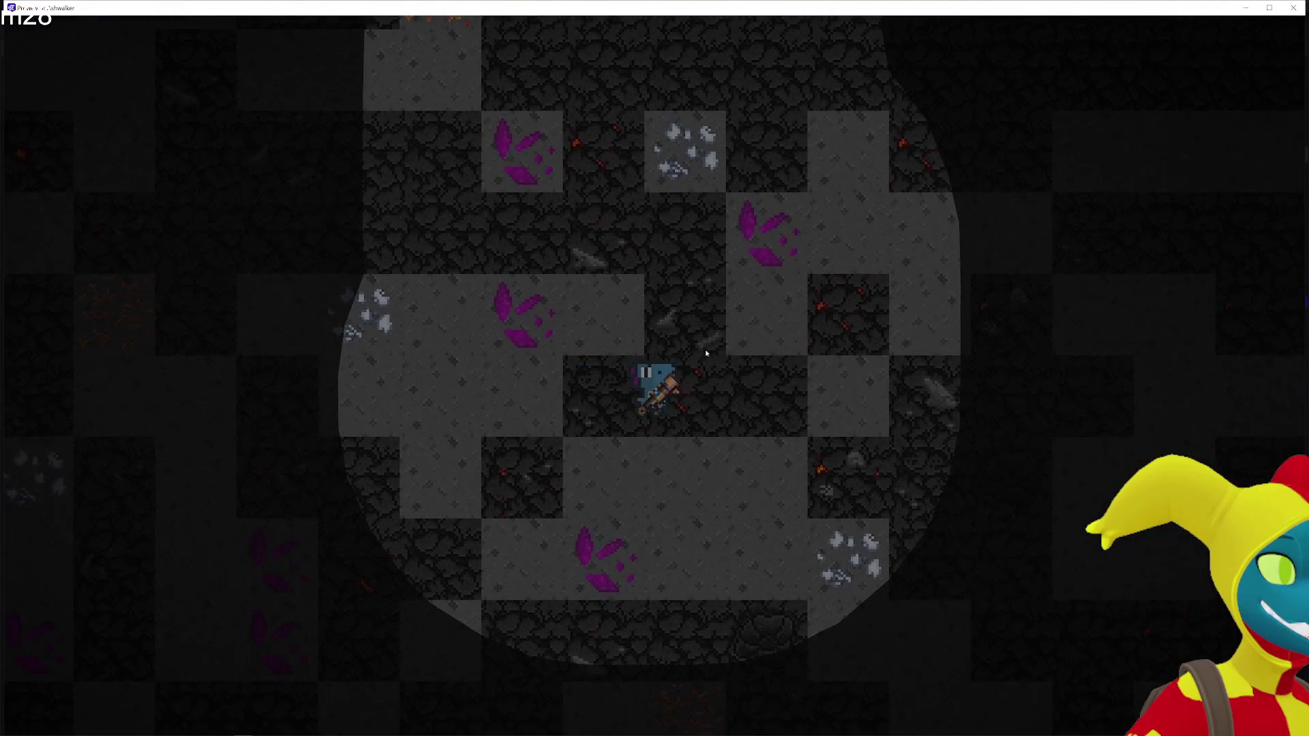
# Walk the miner up and right into the dark rock area, then close the preview
pyautogui.press('d')
pyautogui.press('w')
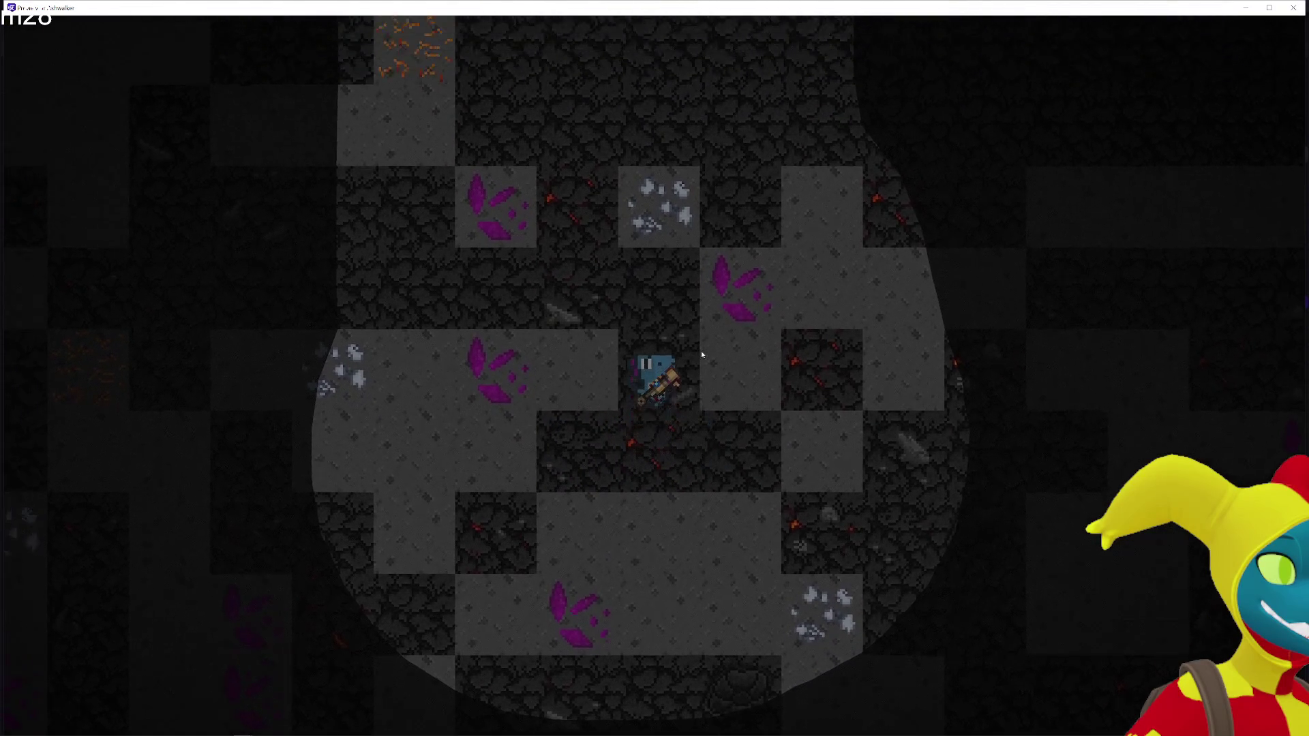
pyautogui.press('w')
pyautogui.press('a')
pyautogui.press('d')
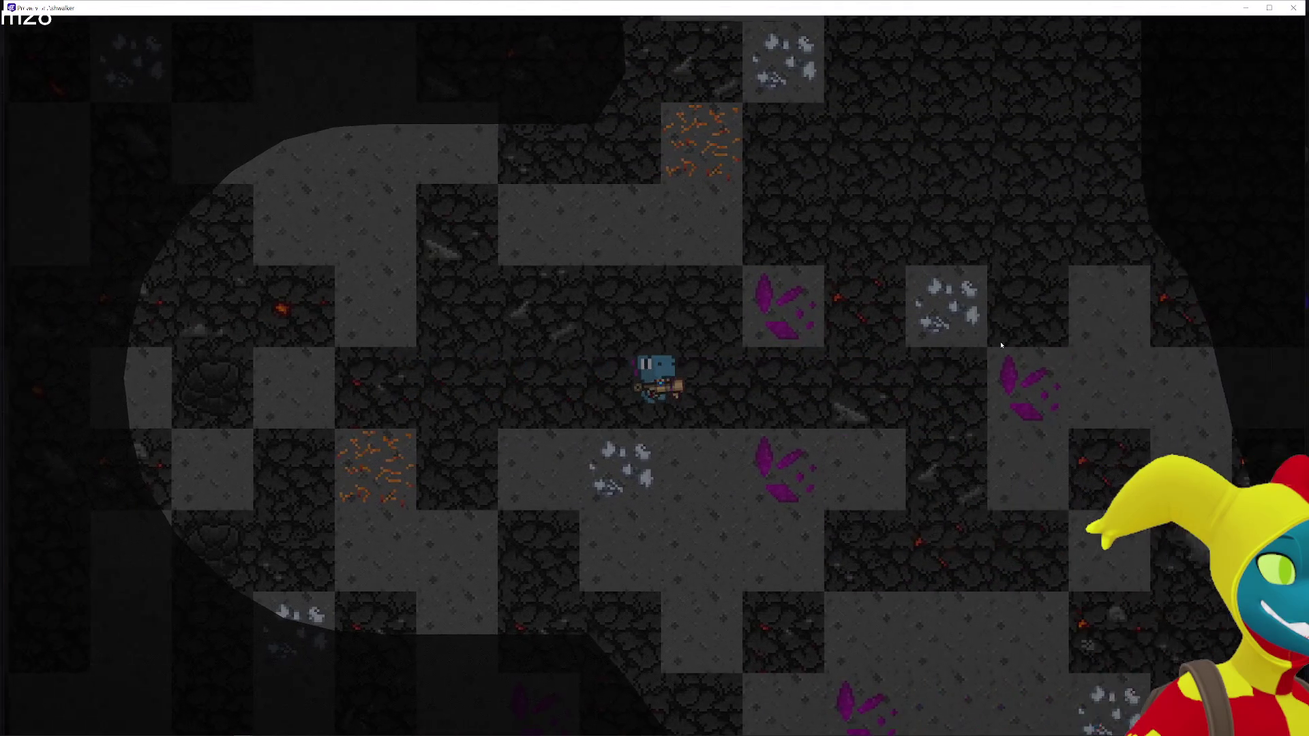
pyautogui.press('d')
pyautogui.press('a')
pyautogui.press('d')
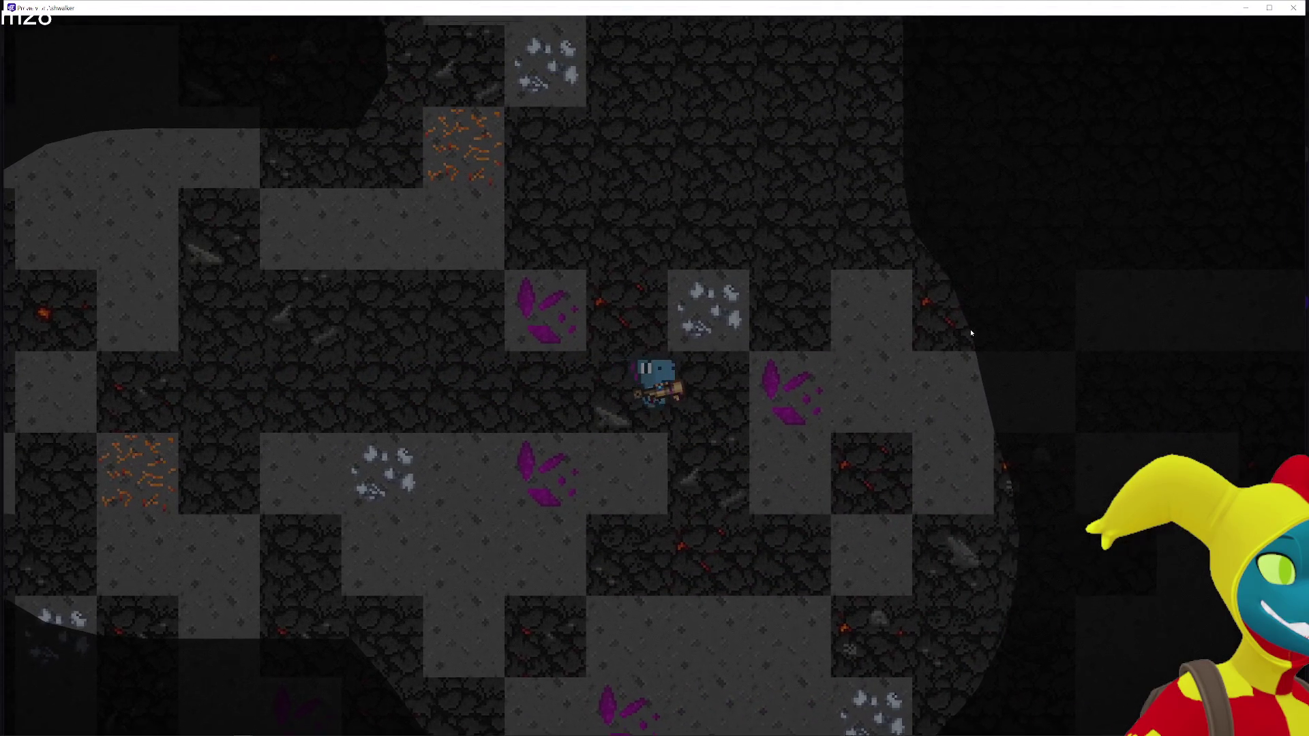
pyautogui.press('d')
pyautogui.press('s')
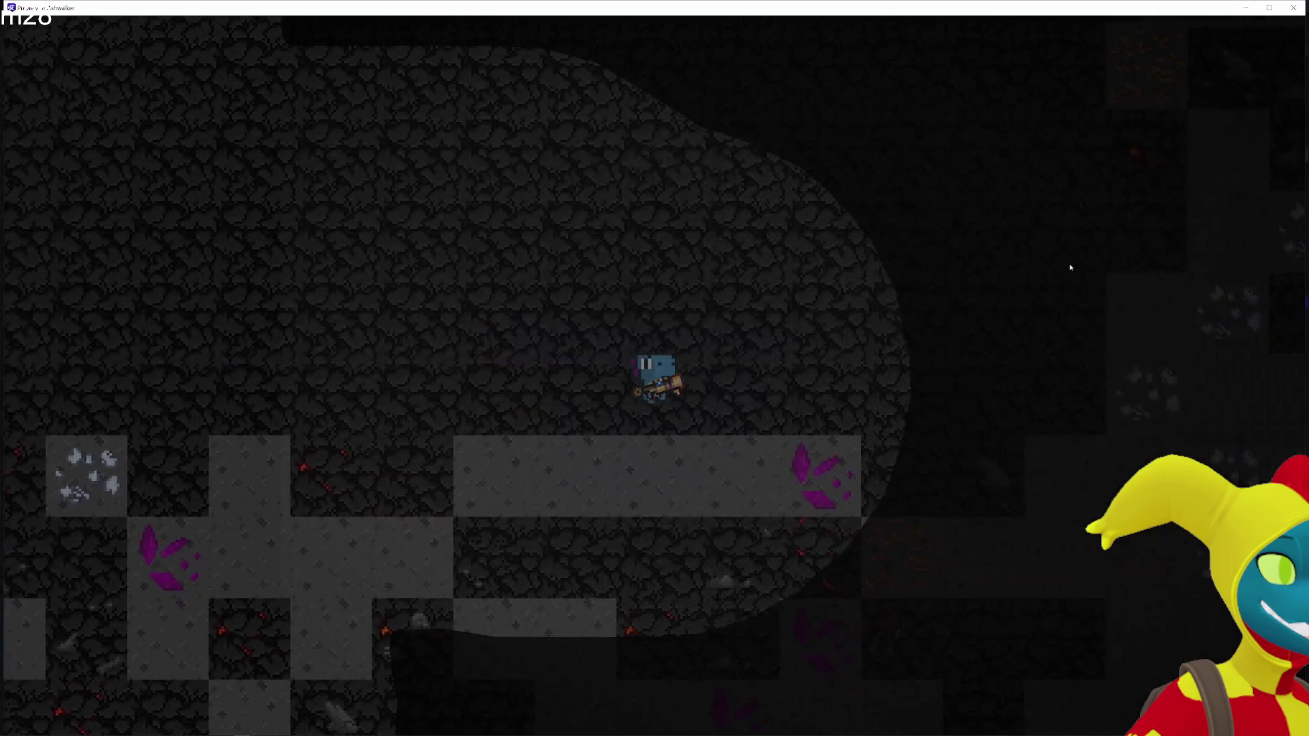
pyautogui.press('d')
pyautogui.press('w')
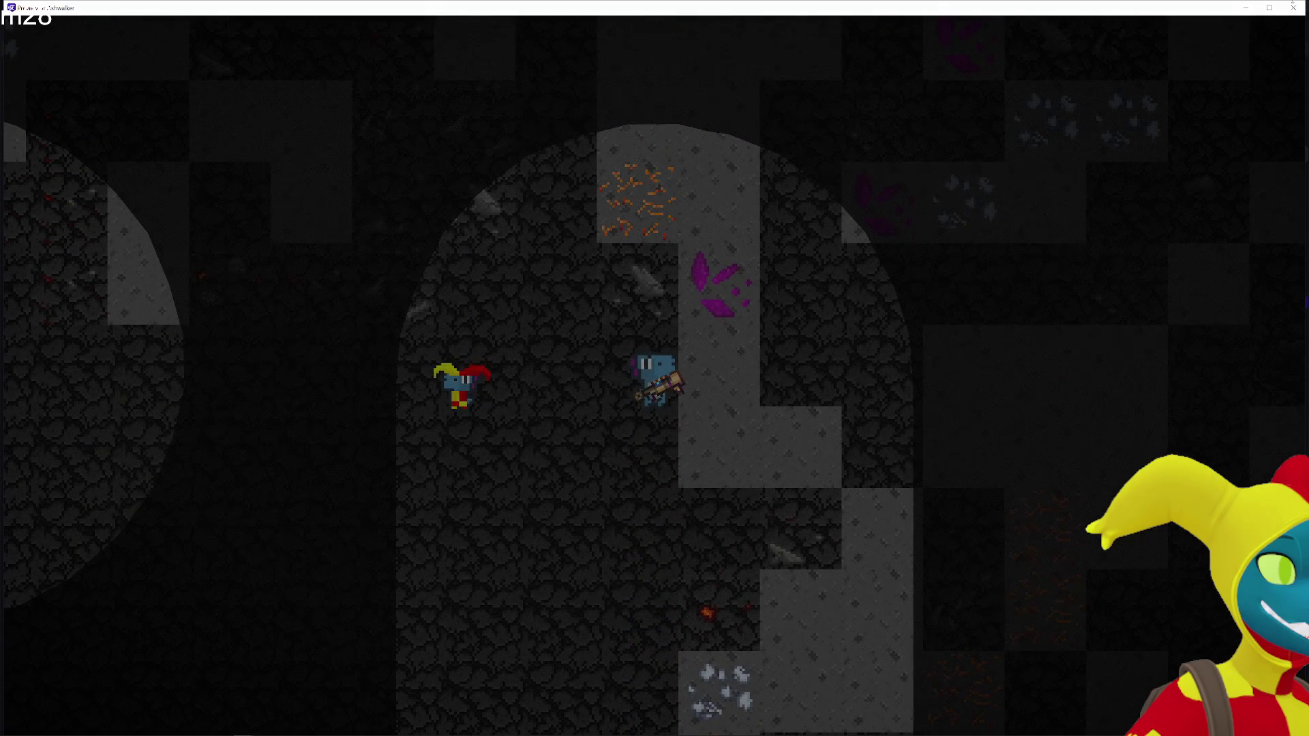
pyautogui.click(1293, 7)
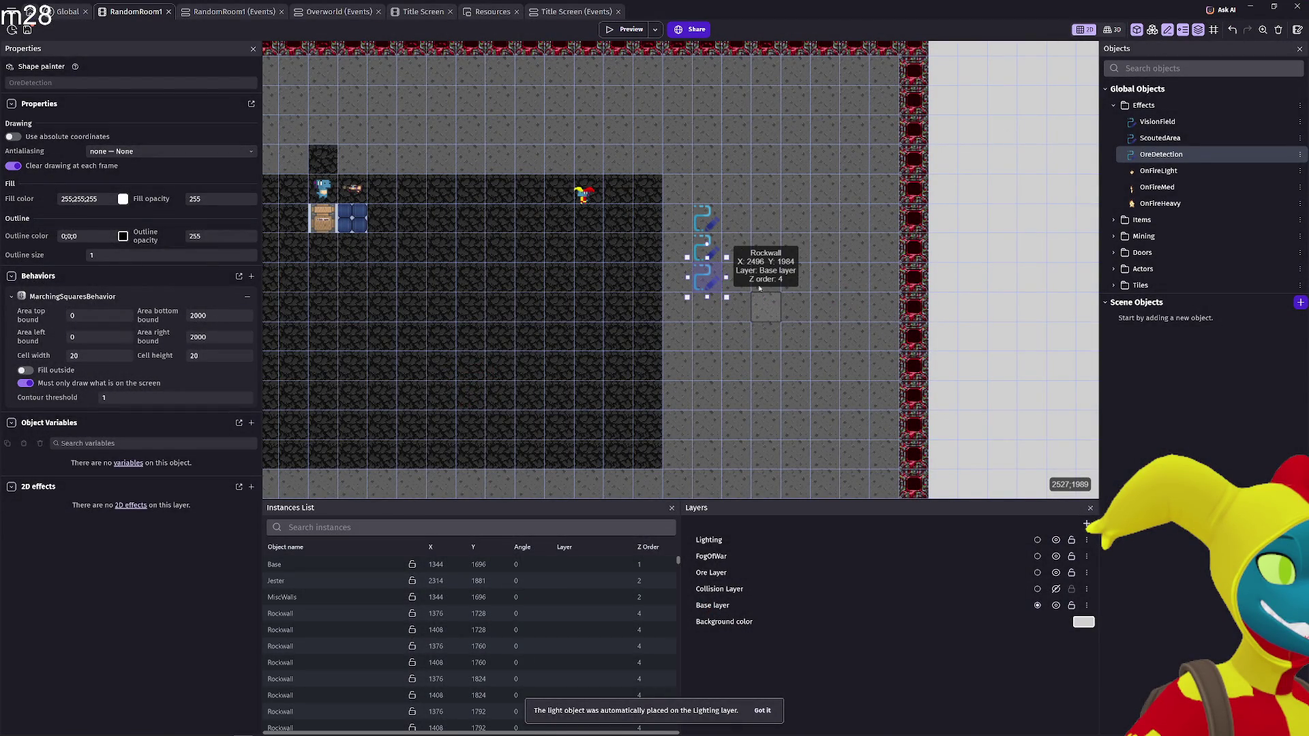
# Review OreDetection's marching-squares behavior settings, close them, and start a fresh game preview
pyautogui.doubleClick(706, 276)
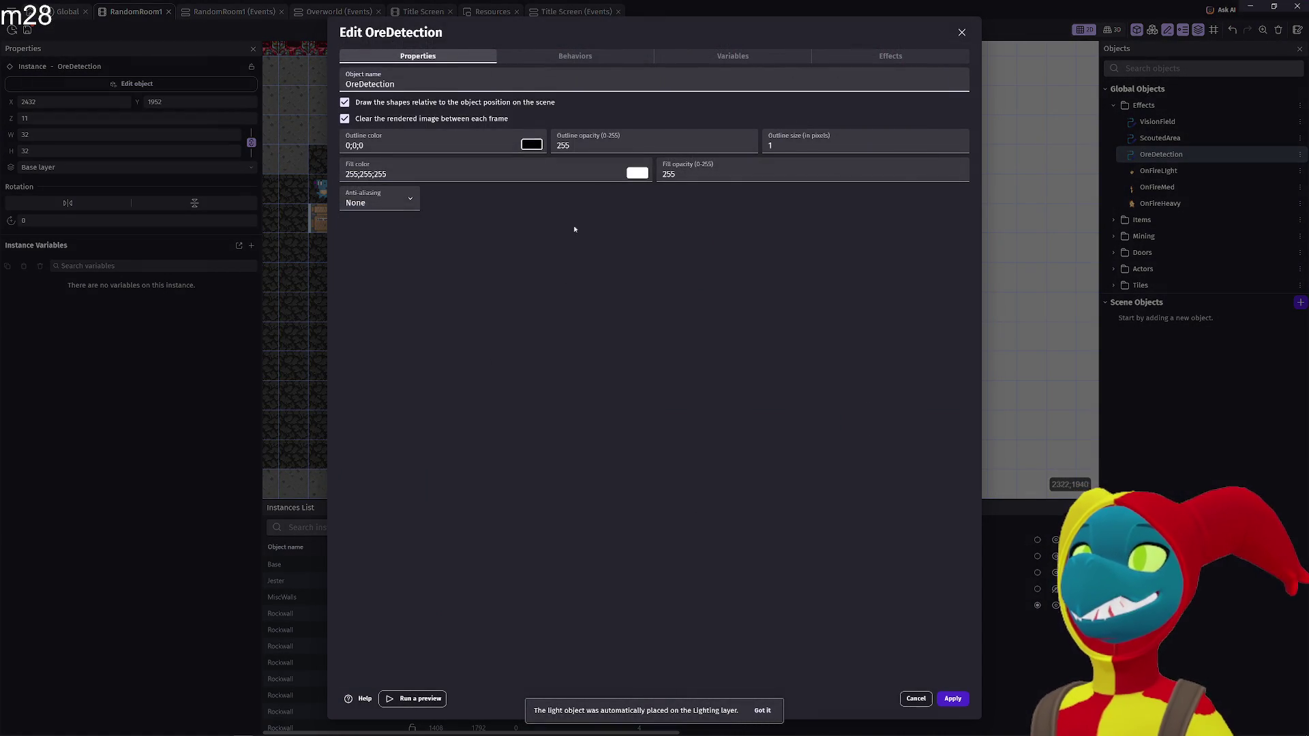
pyautogui.click(538, 58)
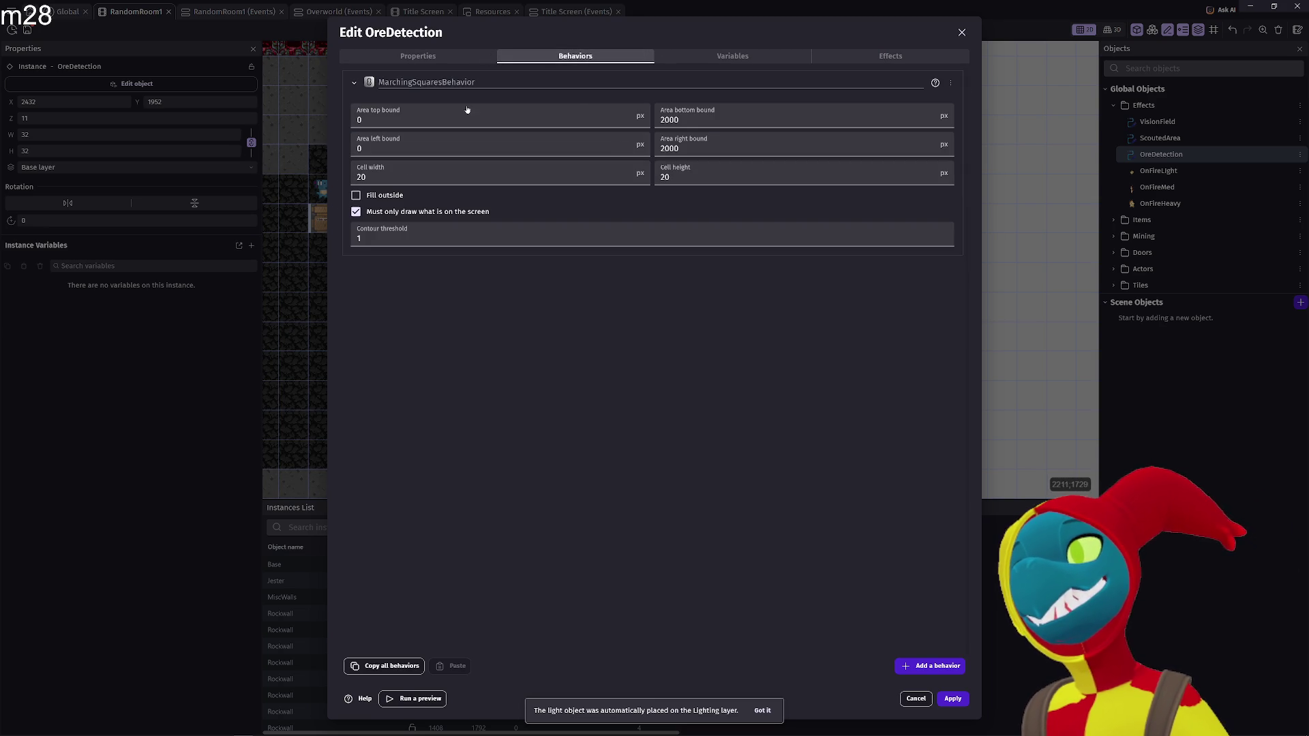
pyautogui.click(356, 195)
pyautogui.click(952, 699)
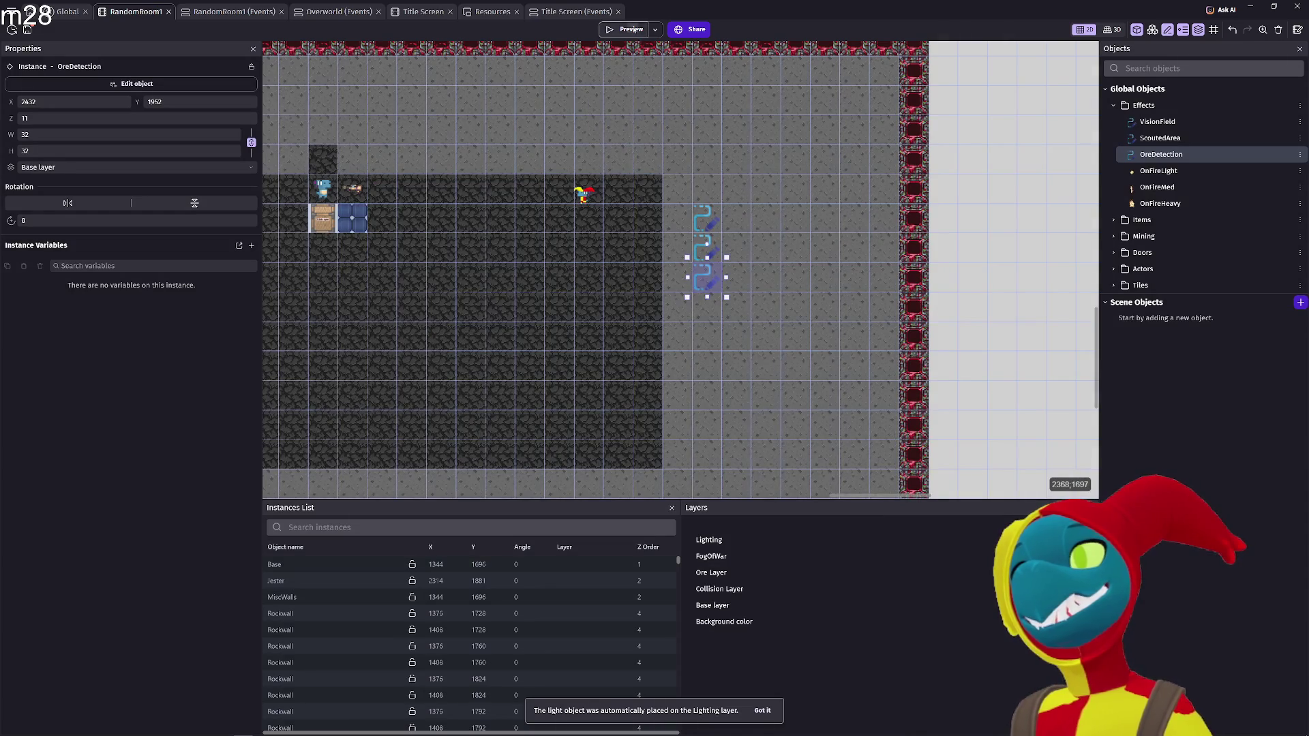
pyautogui.click(632, 29)
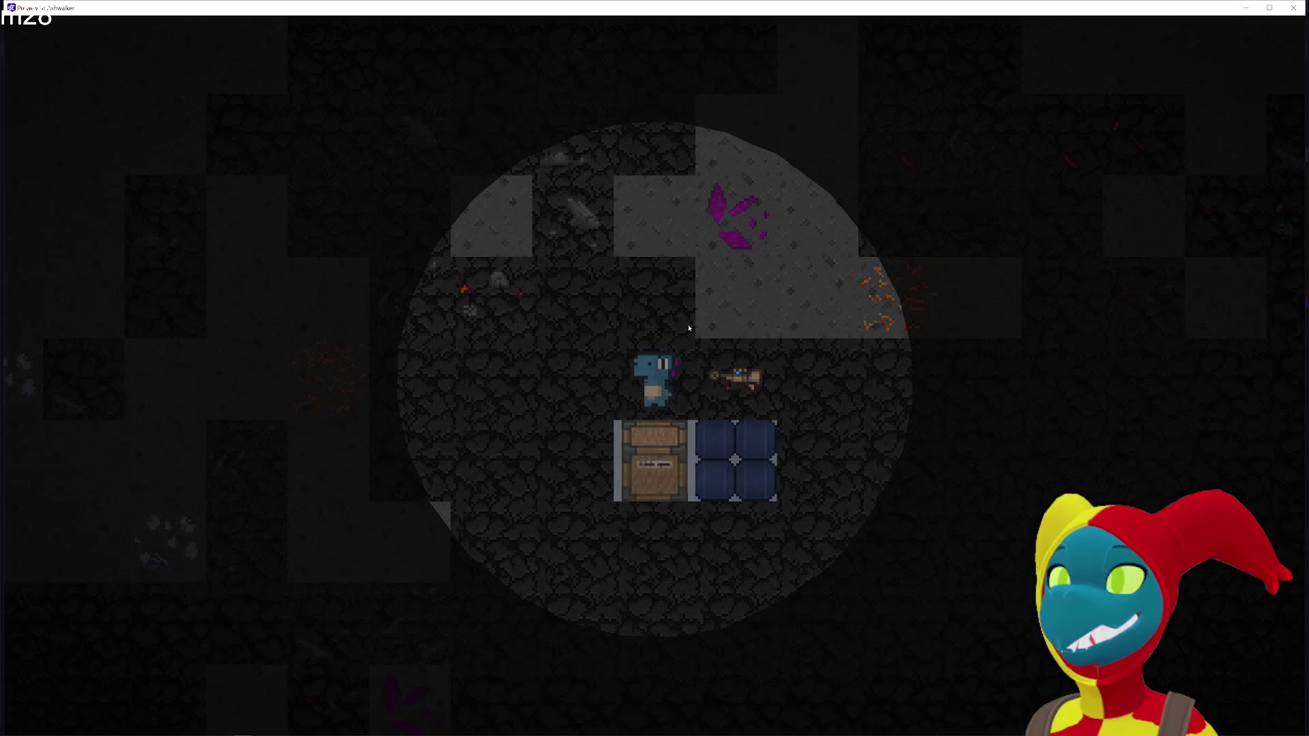
# Walk the miner right, up and down around the dungeon's starting area
pyautogui.press('d')
pyautogui.press('w')
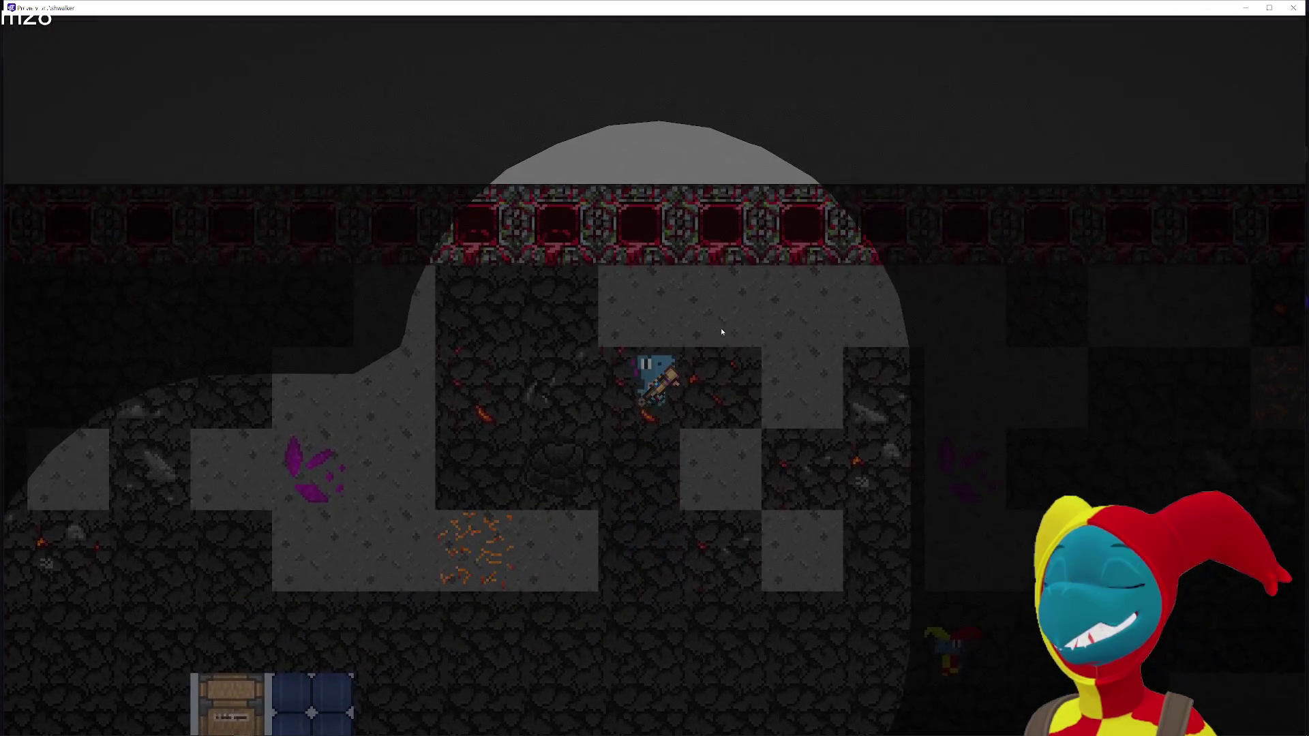
pyautogui.press('d')
pyautogui.press('s')
pyautogui.press('d')
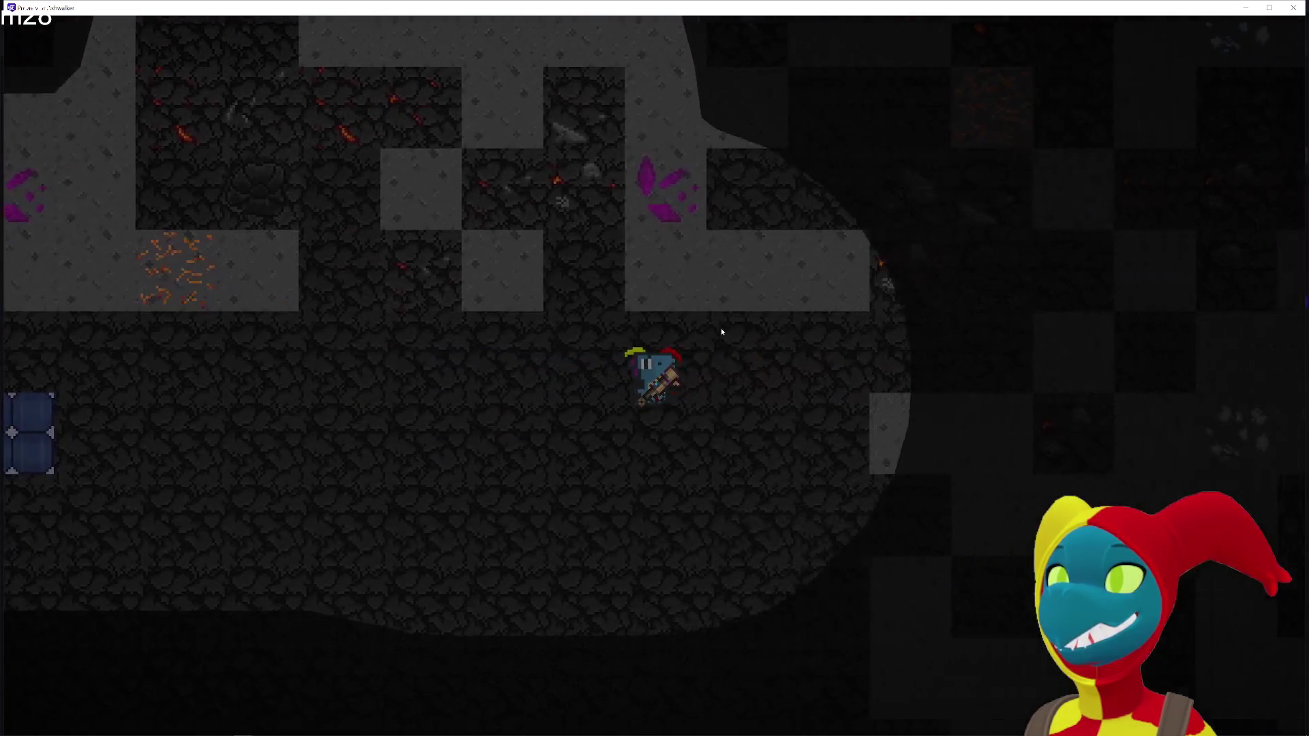
pyautogui.press('a')
pyautogui.press('w')
# Walk the miner down, left and up through the dungeon, then close the preview
pyautogui.press('s')
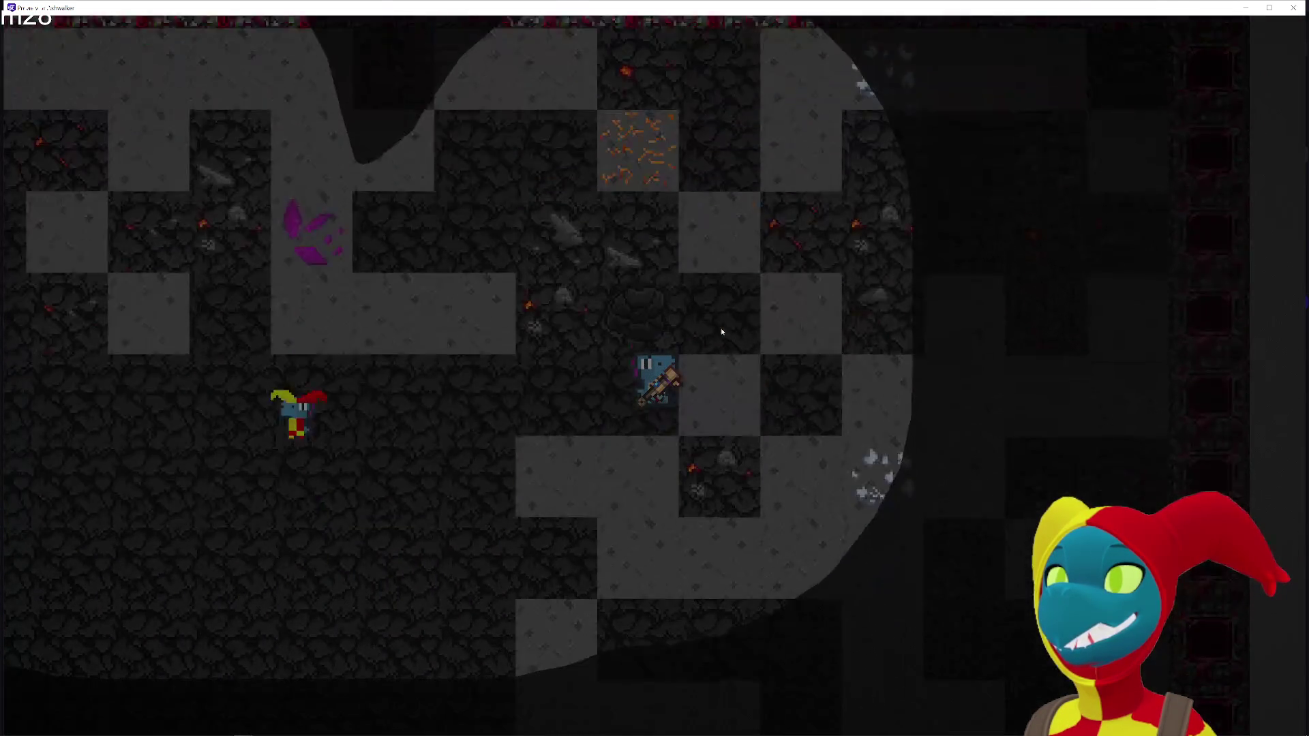
pyautogui.press('a')
pyautogui.press('s')
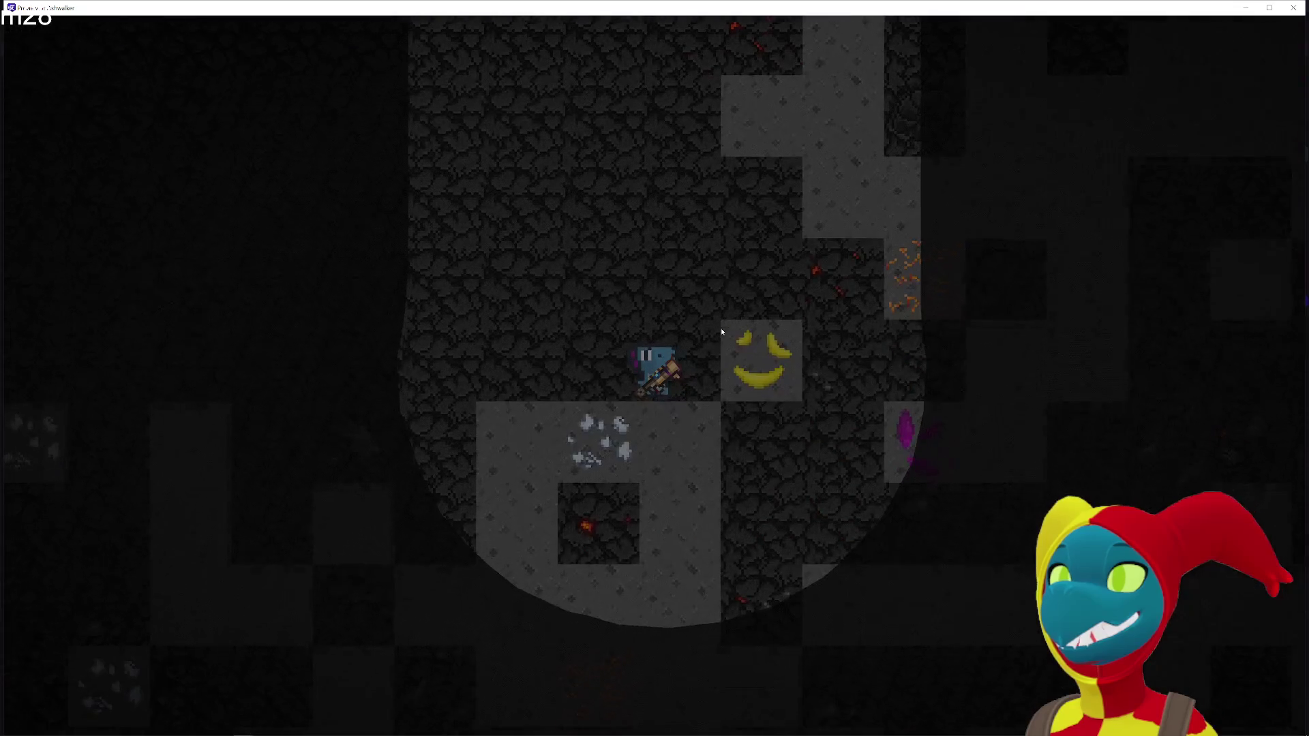
pyautogui.press('a')
pyautogui.press('a')
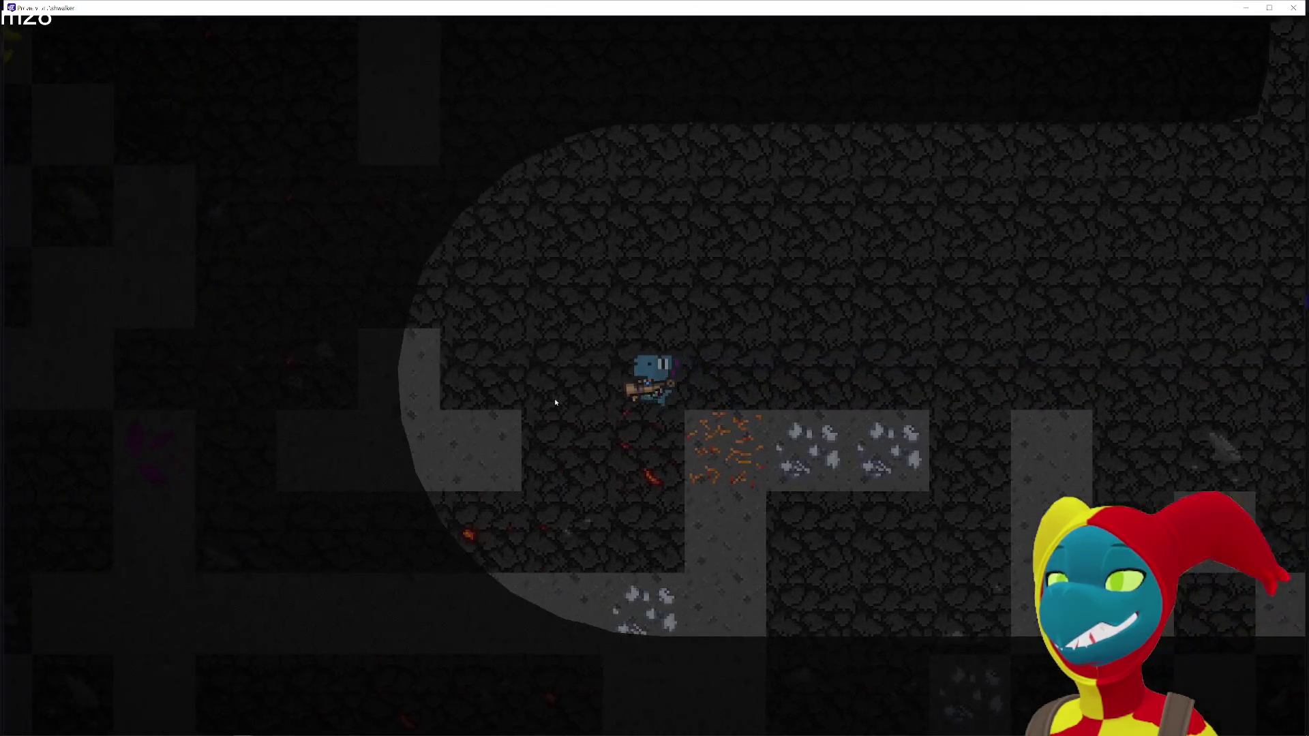
pyautogui.press('w')
pyautogui.press('a')
pyautogui.press('w')
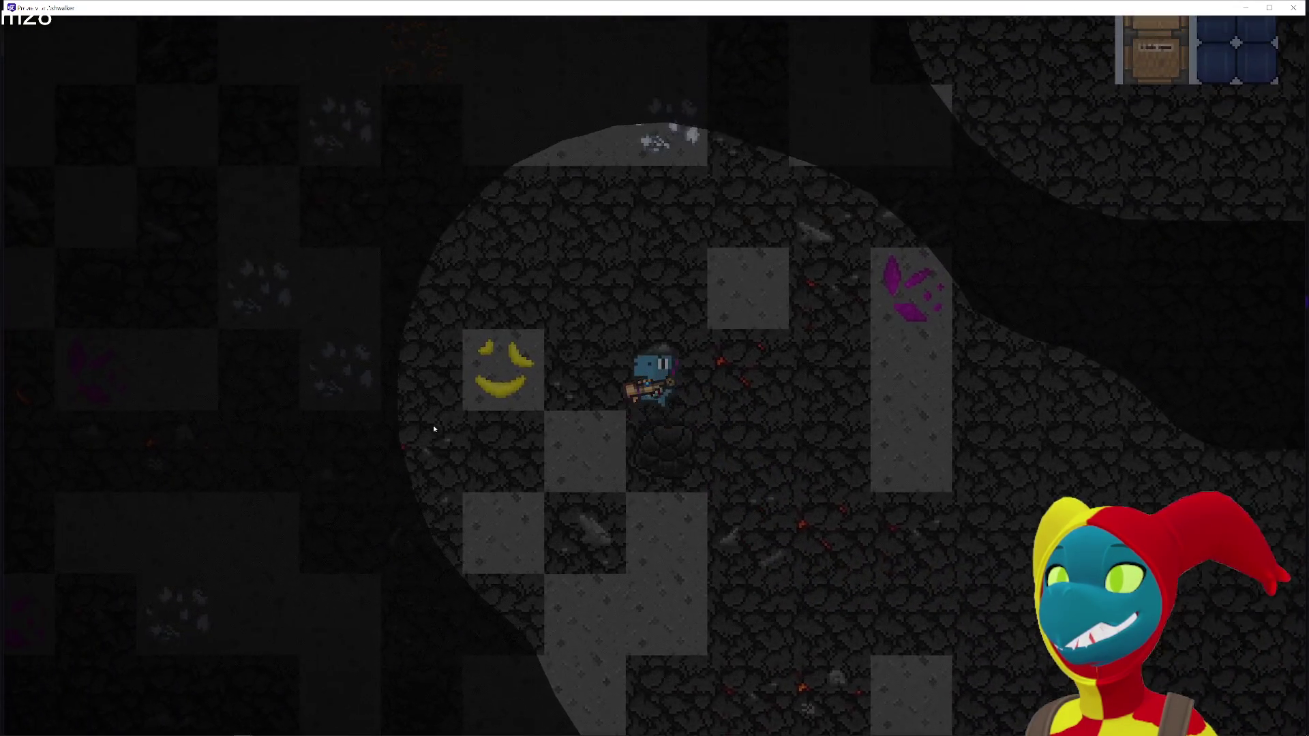
pyautogui.press('s')
pyautogui.press('a')
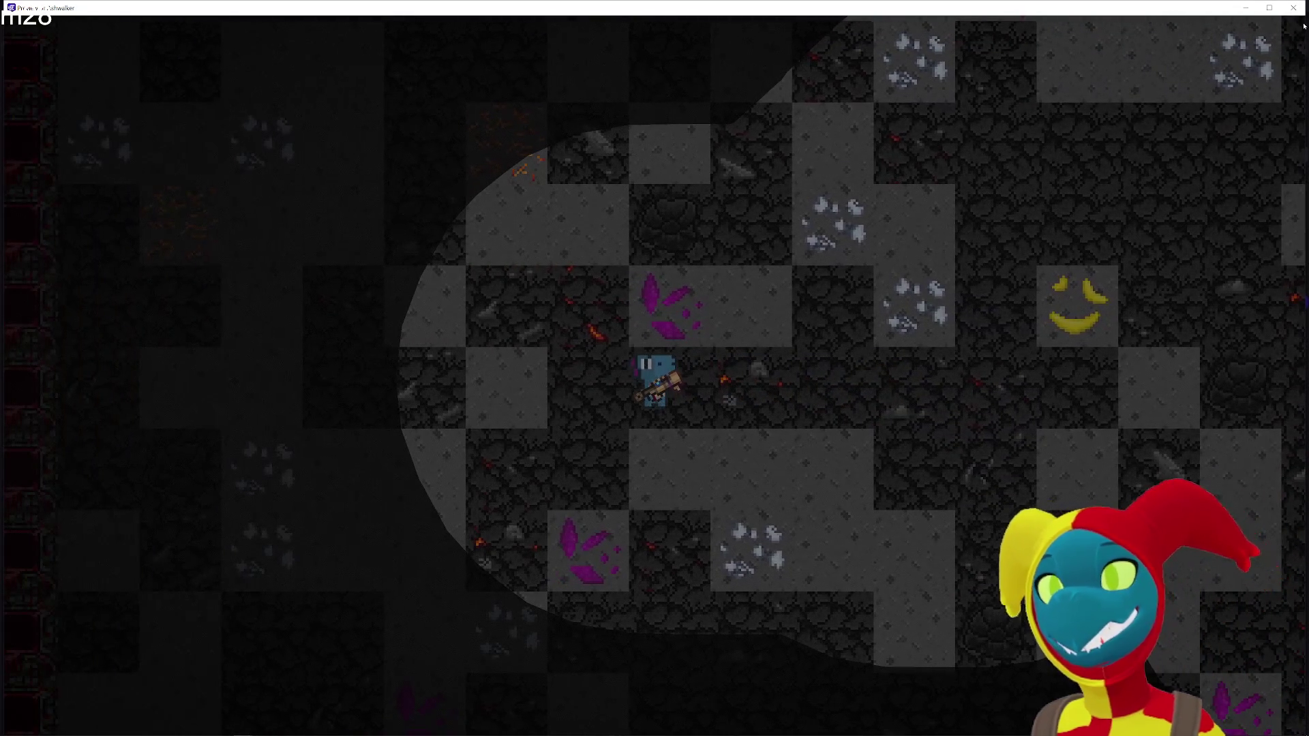
pyautogui.click(1294, 8)
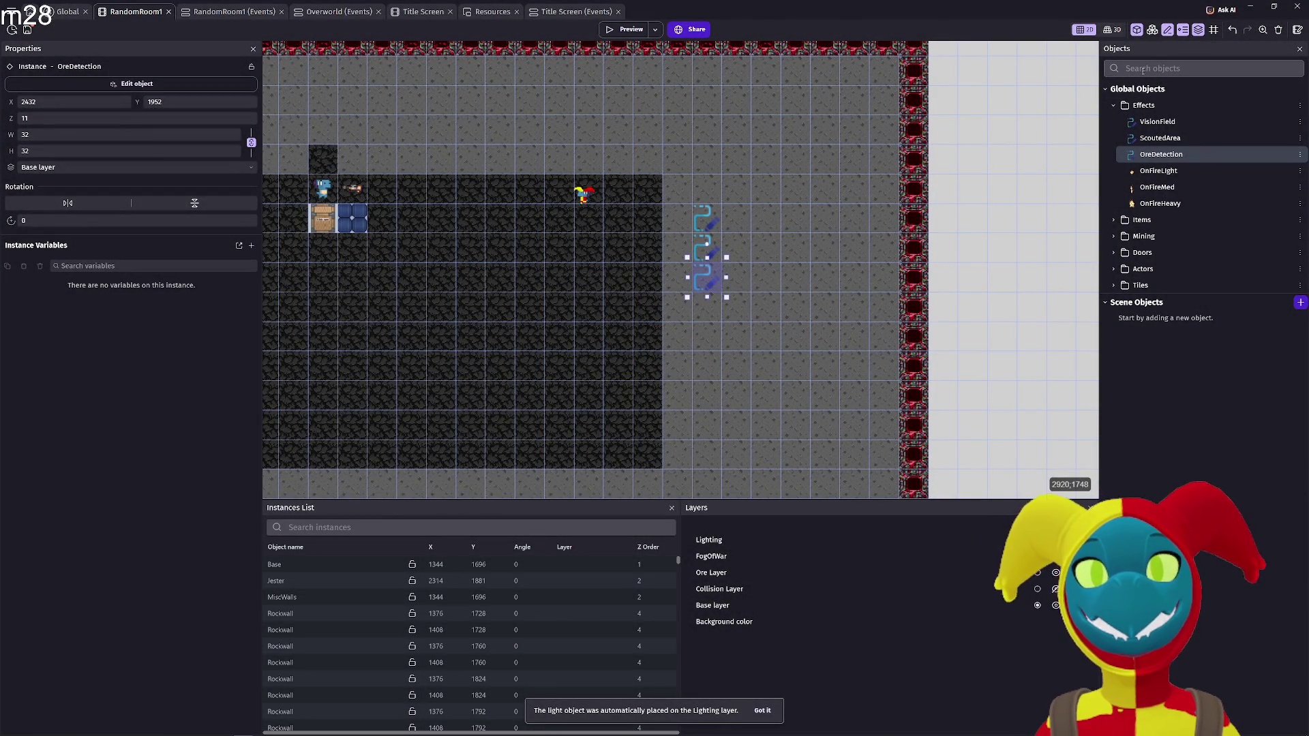
# Ask the AI assistant, in Build mode, to show iron overlays only near the player
pyautogui.click(1214, 10)
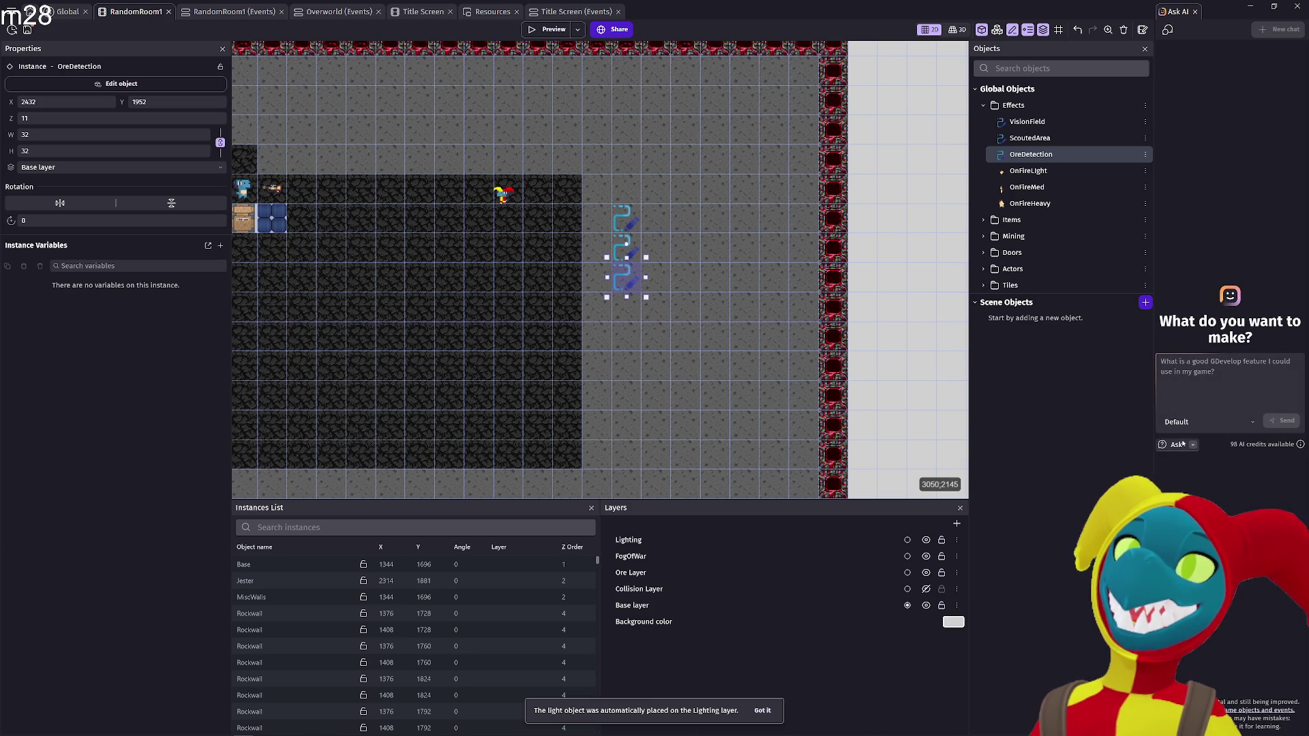
pyautogui.click(1177, 464)
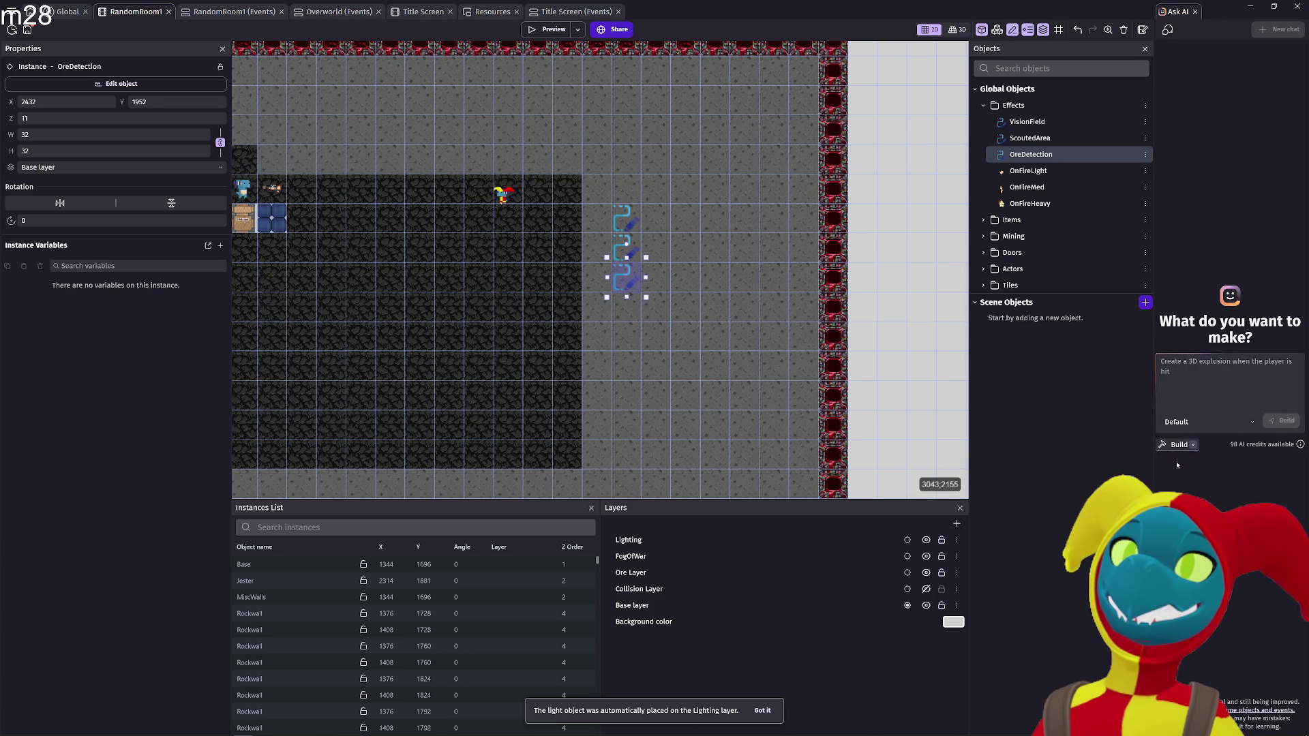
pyautogui.write('I wa')
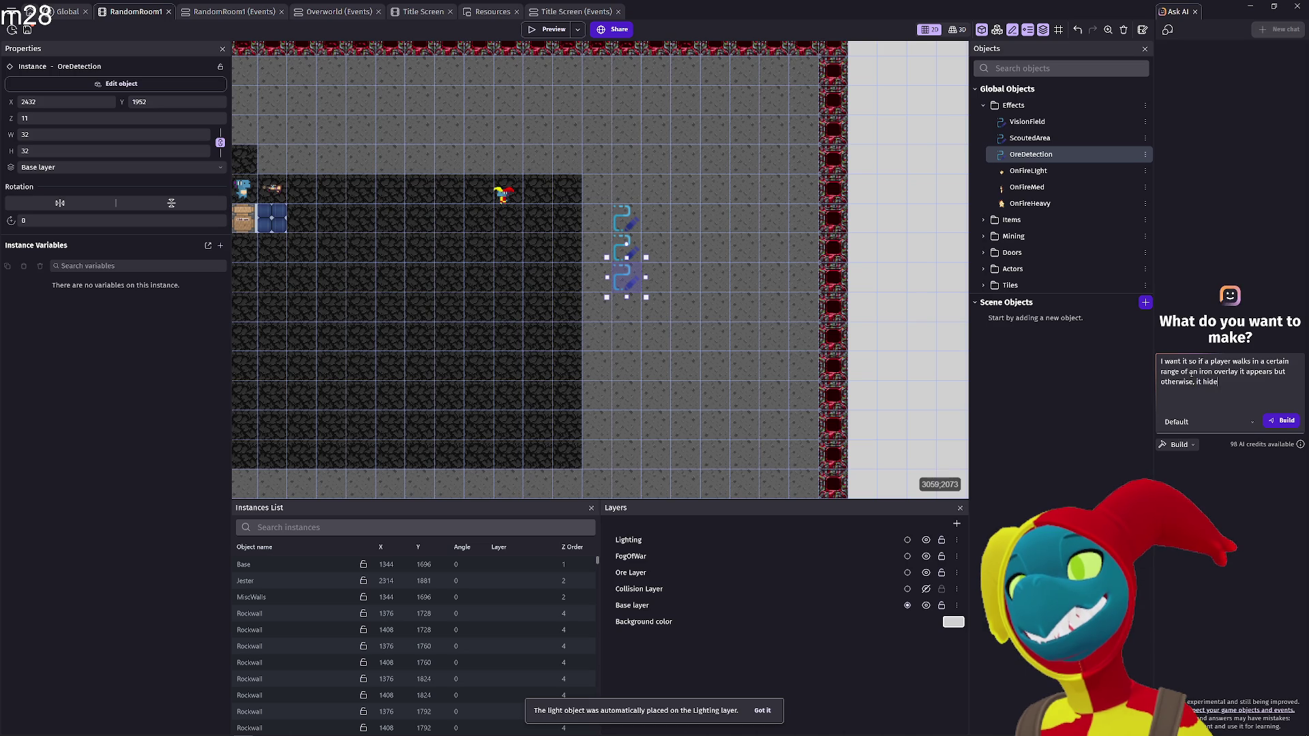
pyautogui.write('ind the rocwal')
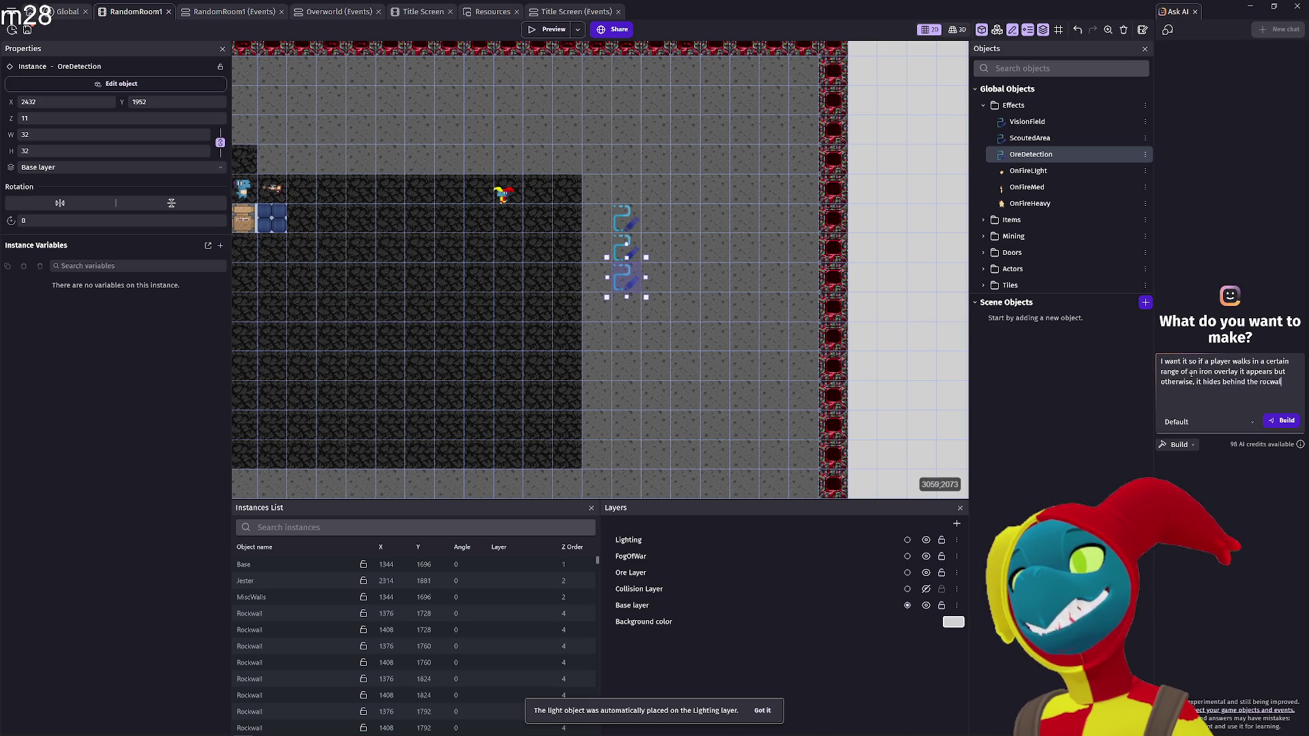
pyautogui.write('l')
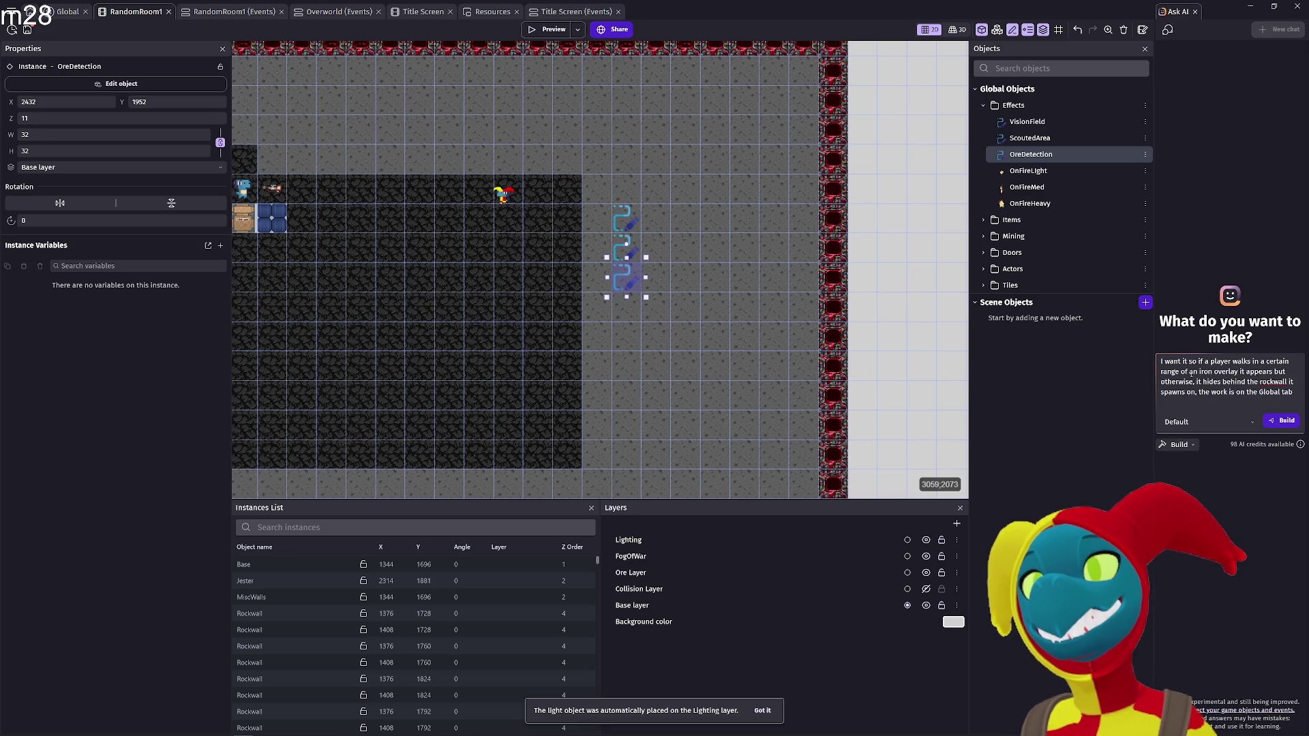
pyautogui.click(1282, 425)
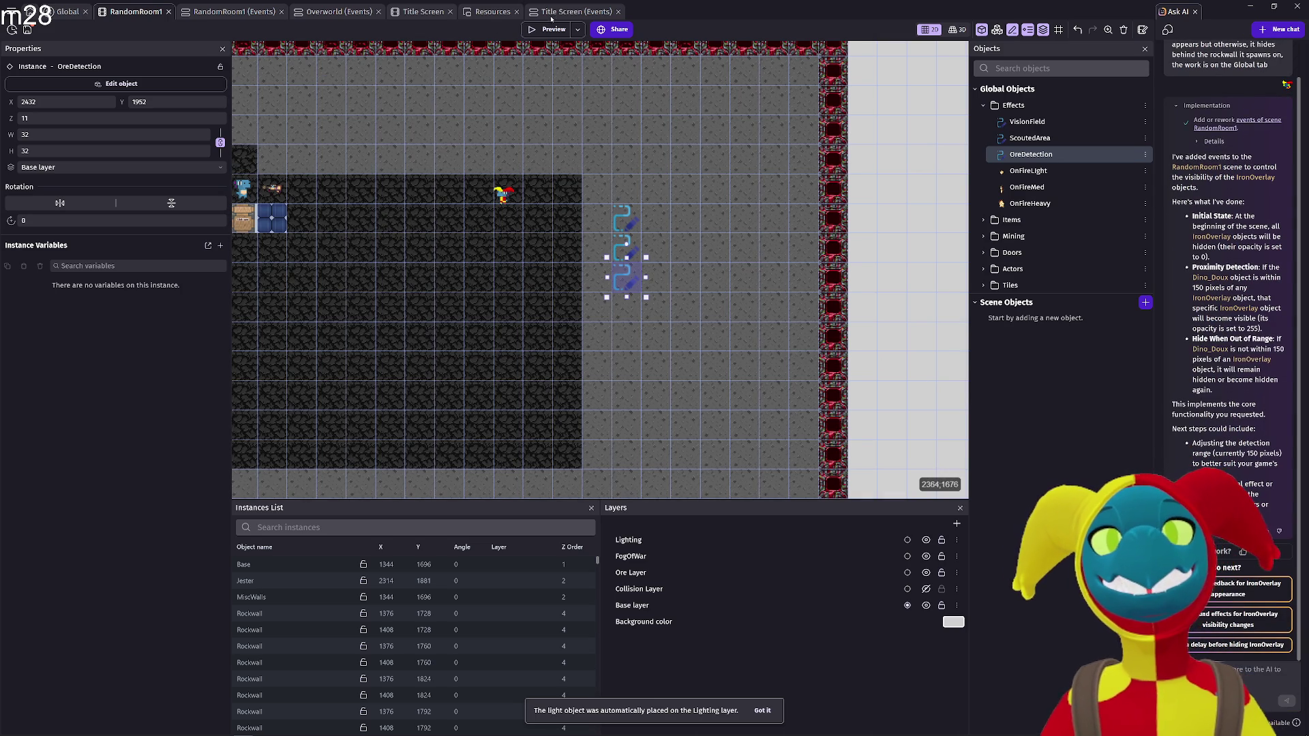
# Launch a preview with the AI-added IronOverlay proximity events
pyautogui.click(549, 29)
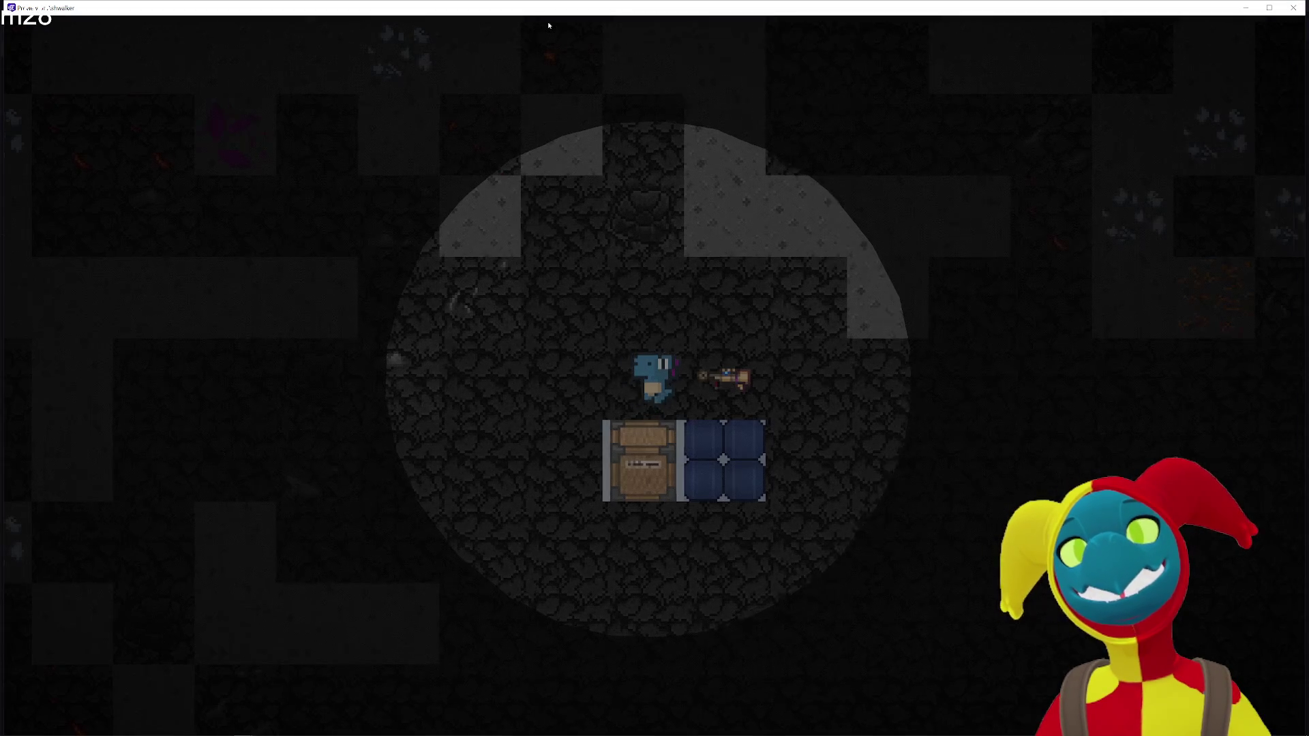
# Walk the miner up, left, down and back up through the cave
pyautogui.press('w')
pyautogui.press('d')
pyautogui.press('a')
pyautogui.press('a')
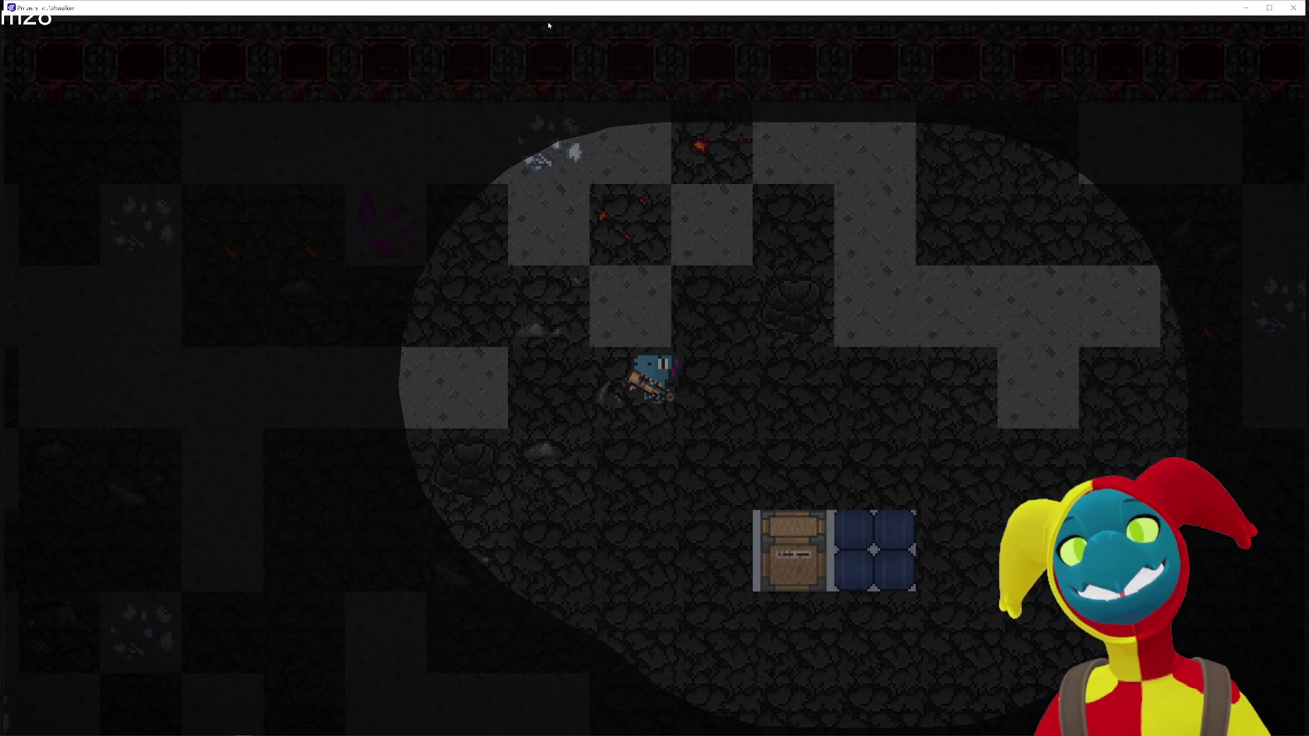
pyautogui.press('a')
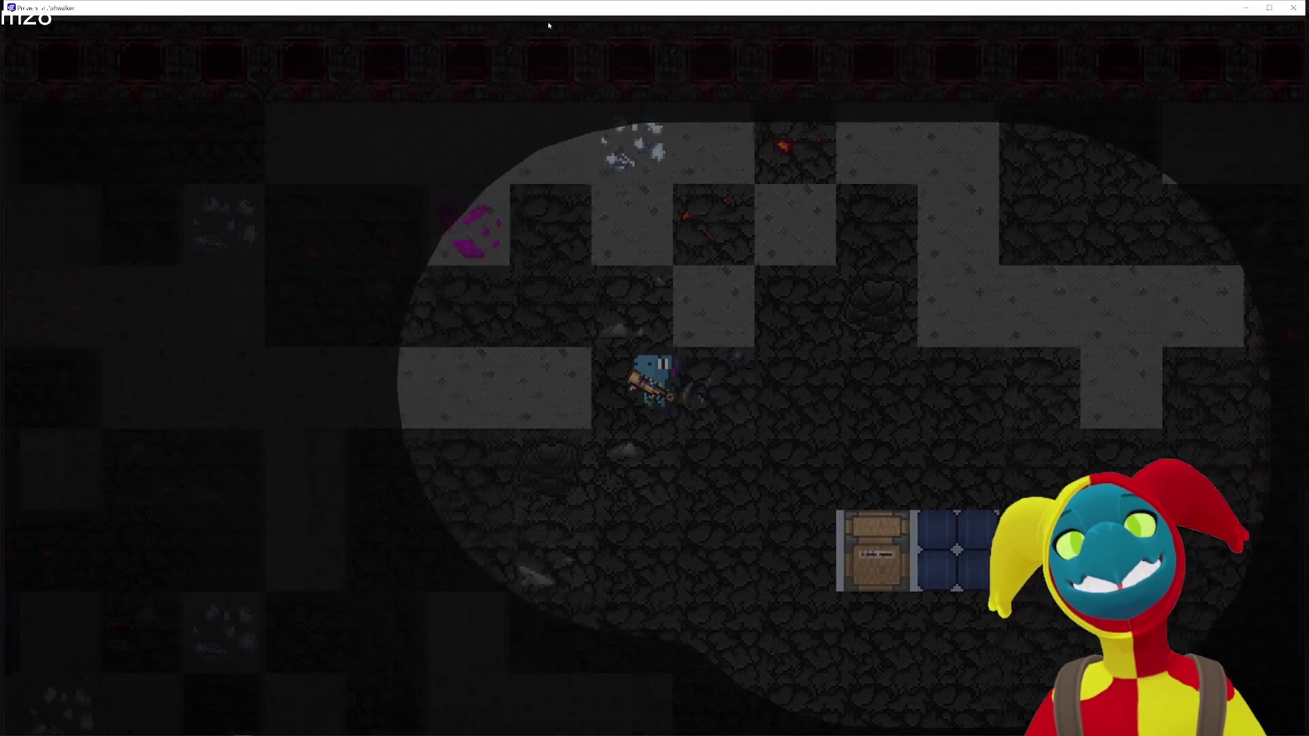
pyautogui.press('s')
pyautogui.press('w')
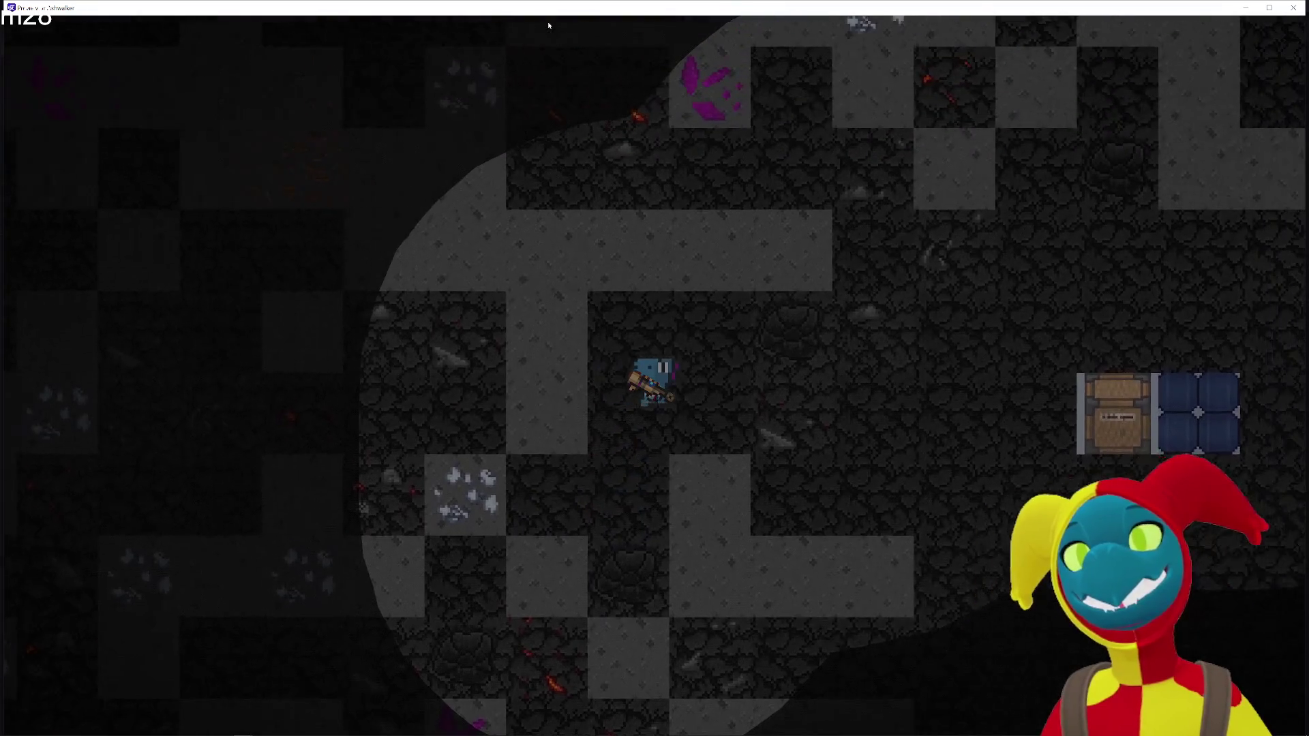
pyautogui.press('d')
pyautogui.press('s')
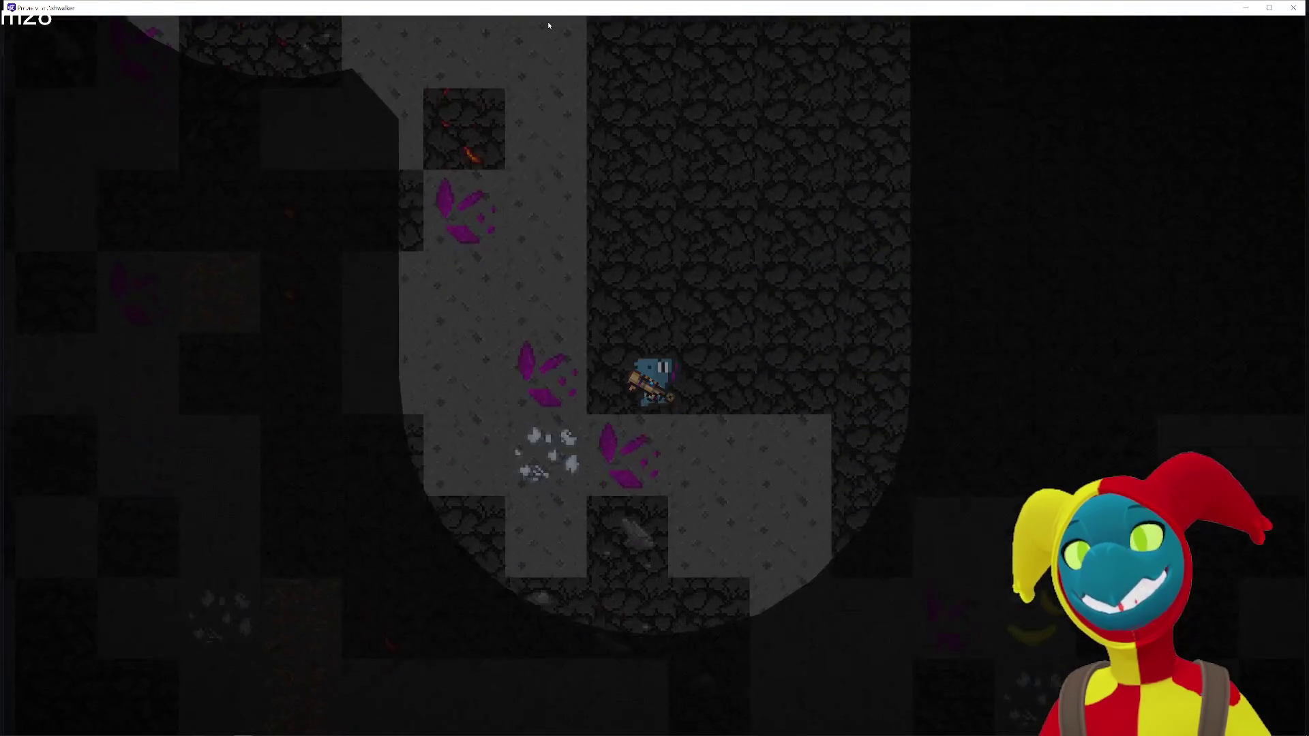
# Walk the miner right, down and left, then close the preview
pyautogui.press('d')
pyautogui.press('s')
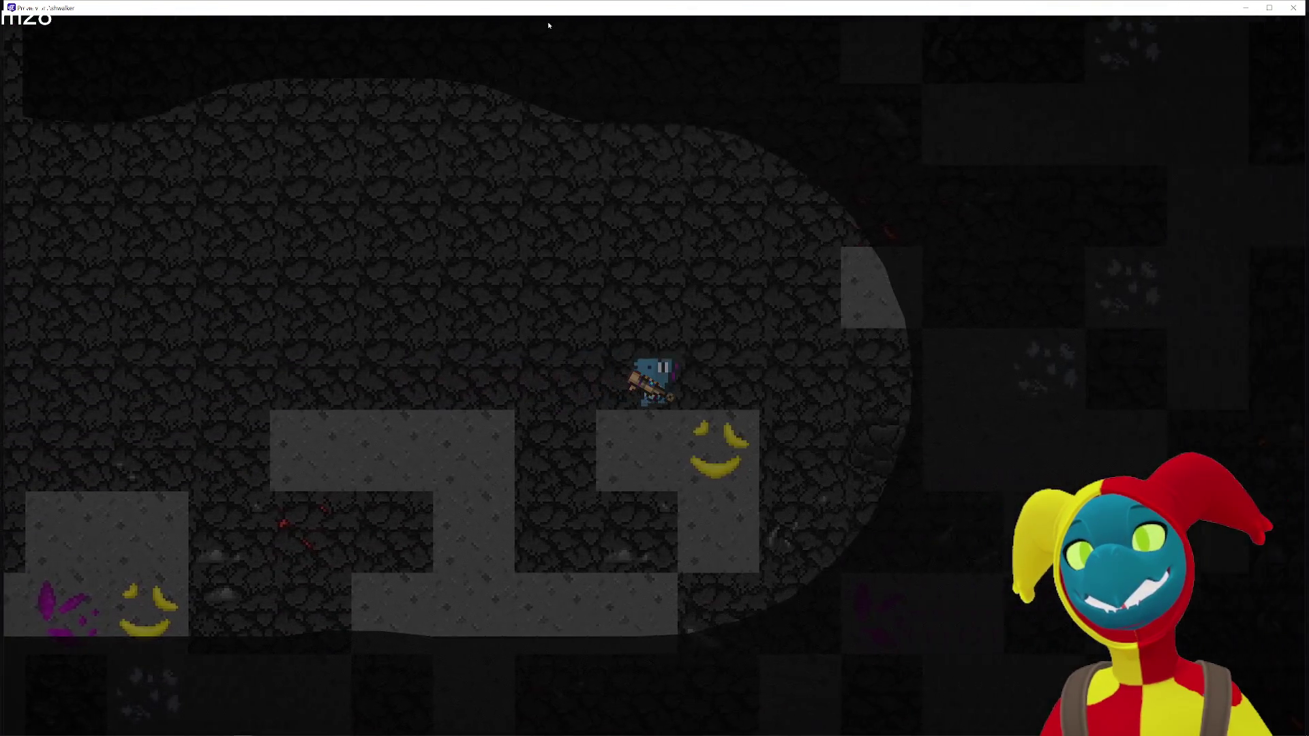
pyautogui.press('s')
pyautogui.press('a')
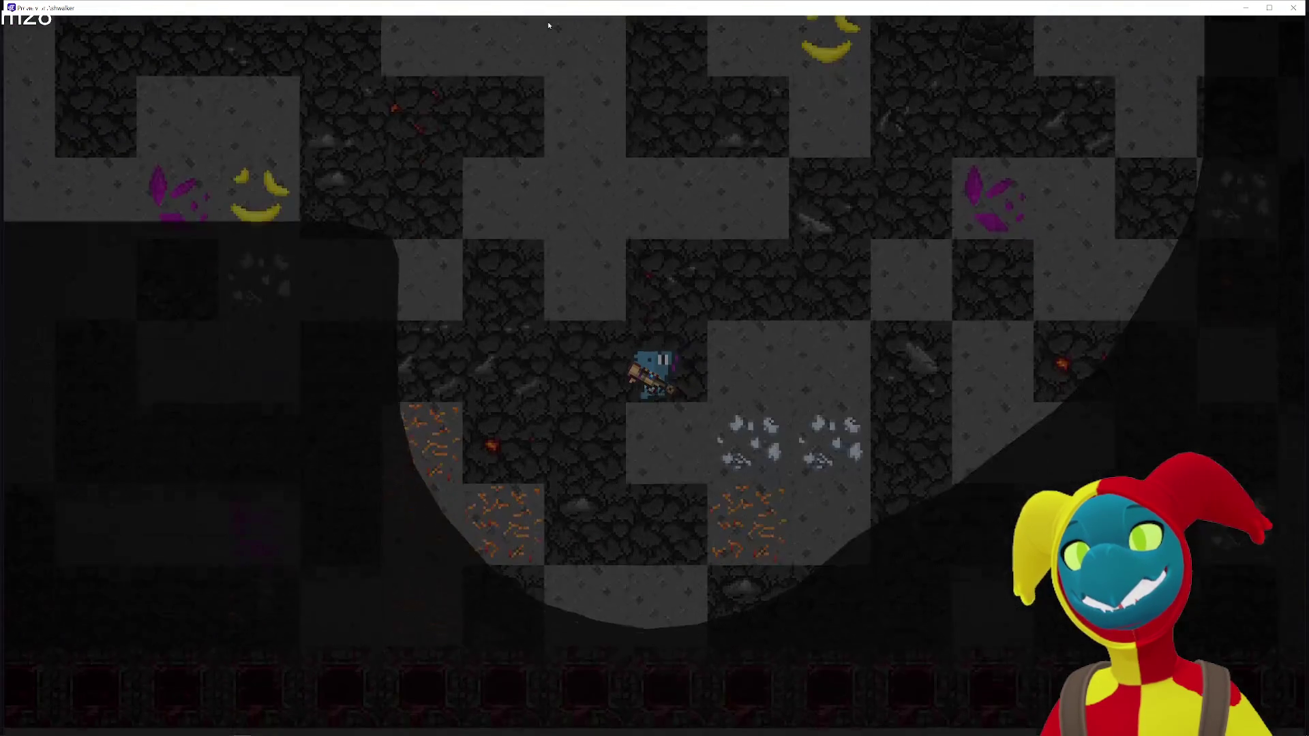
pyautogui.press('a')
pyautogui.press('s')
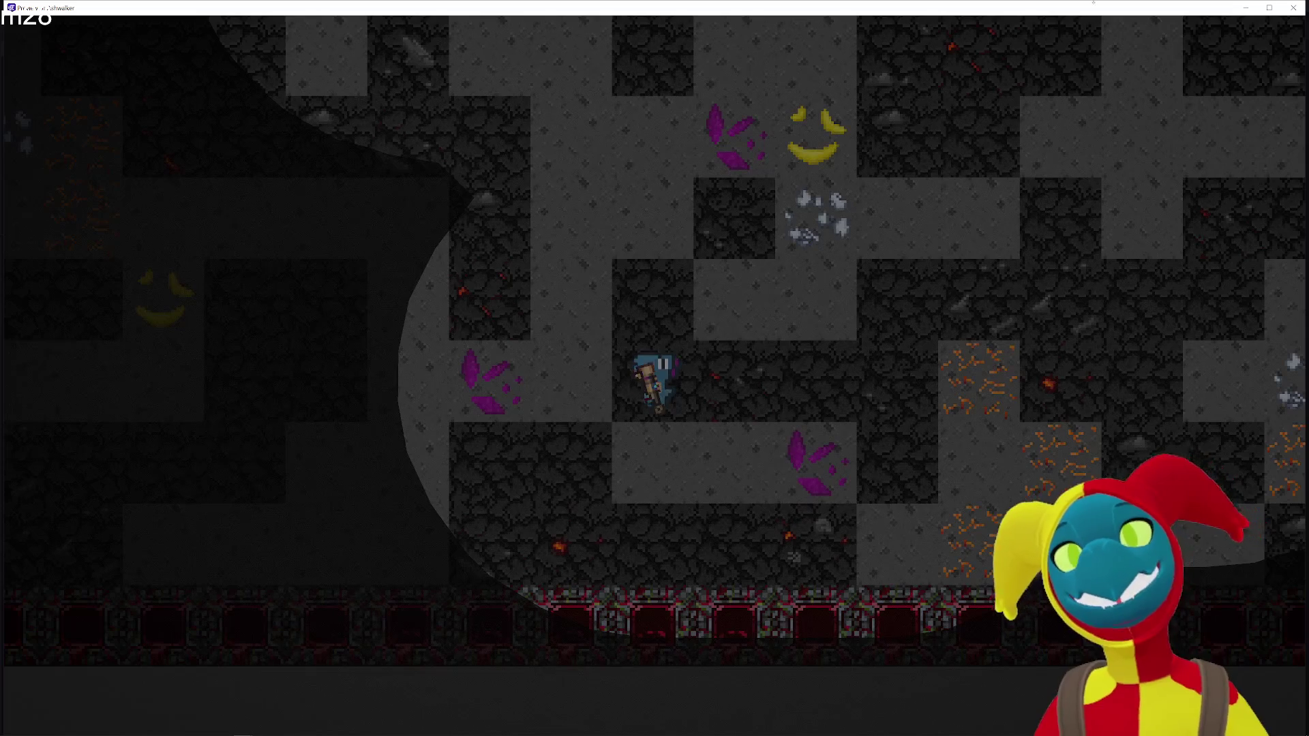
pyautogui.click(1294, 8)
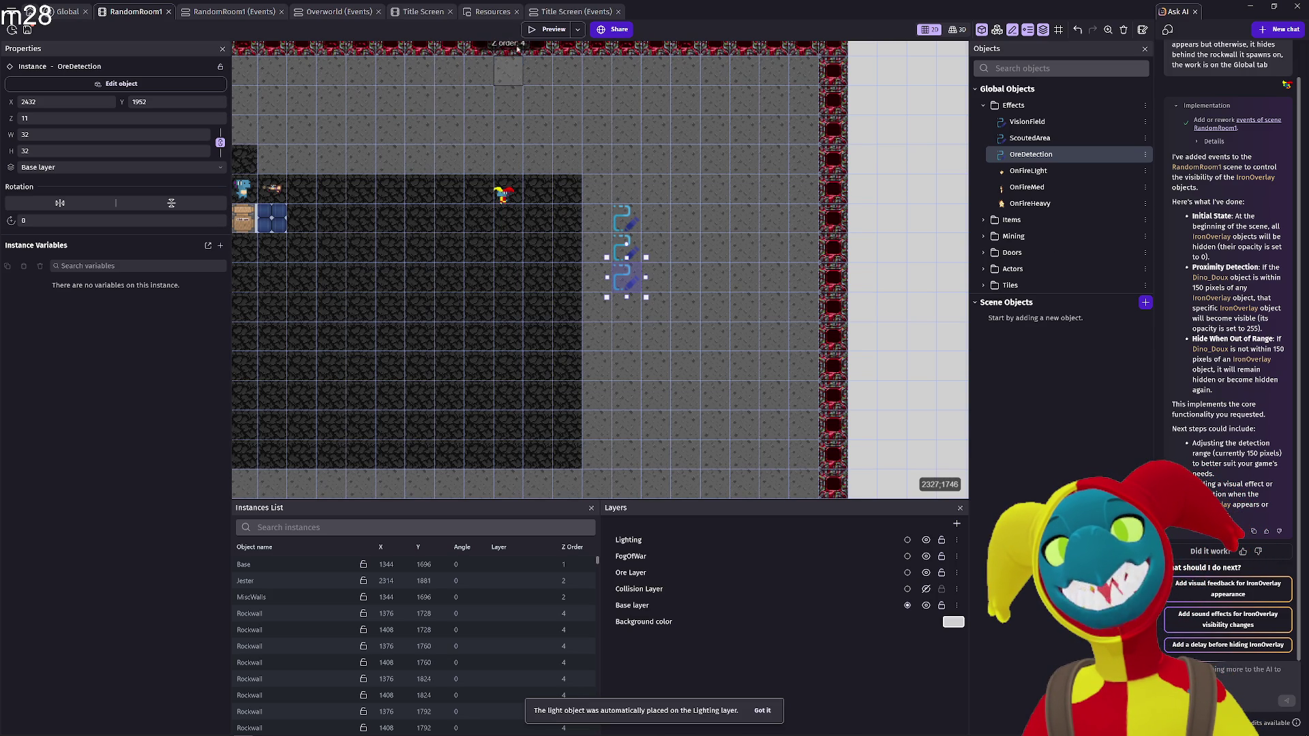
# Open the RandomRoom1 events sheet, restoring the start-of-scene event after an accidental delete
pyautogui.click(540, 13)
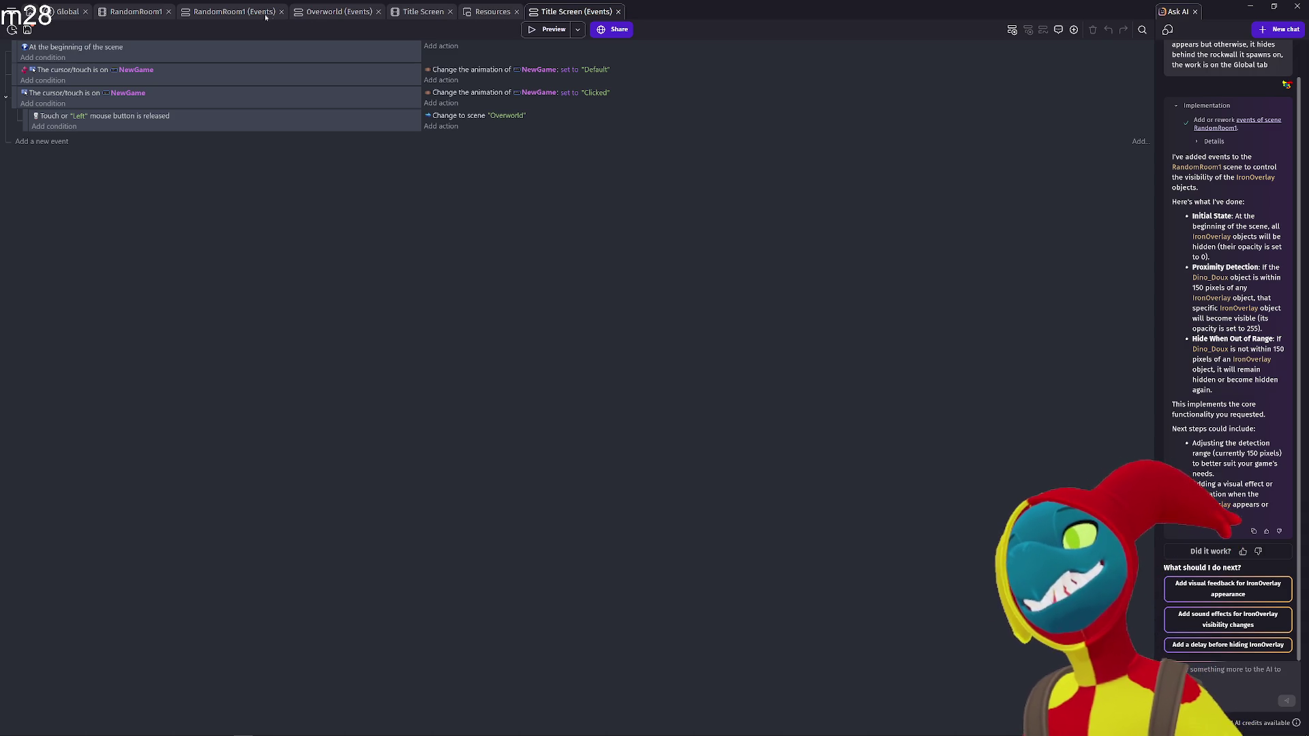
pyautogui.click(208, 12)
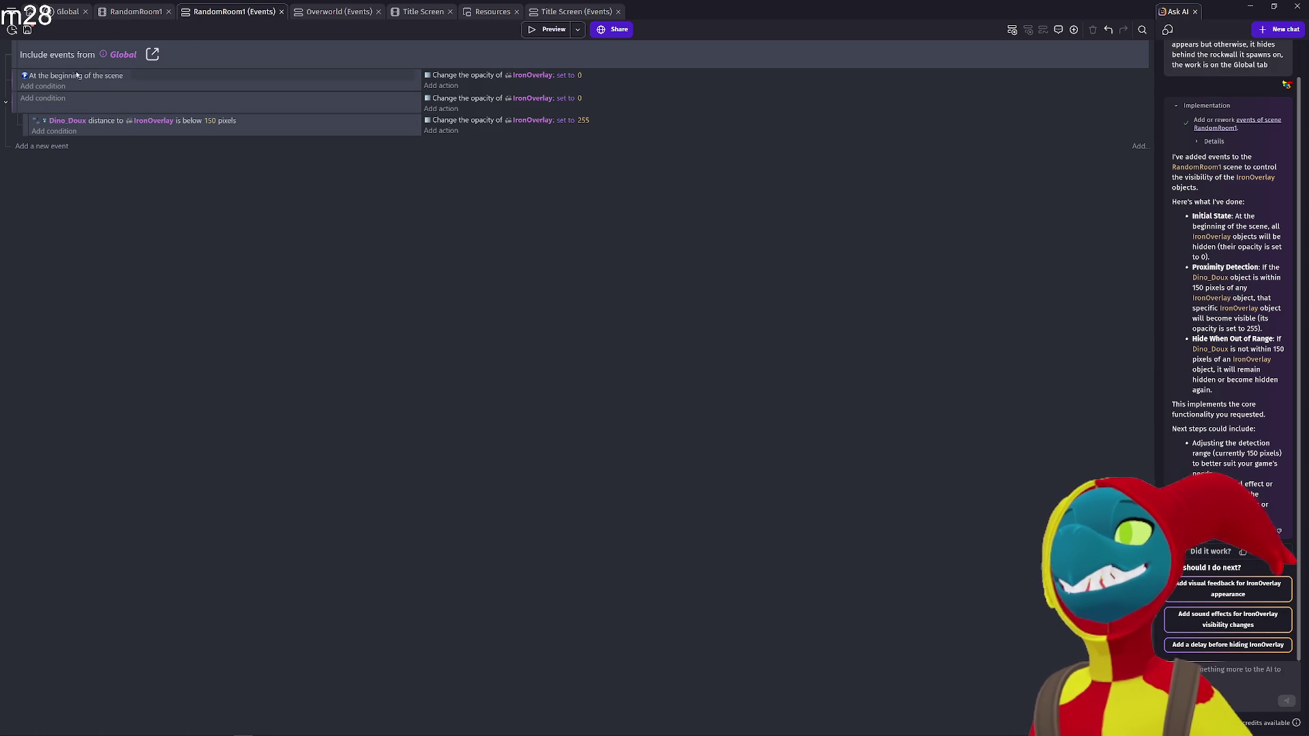
pyautogui.click(14, 81)
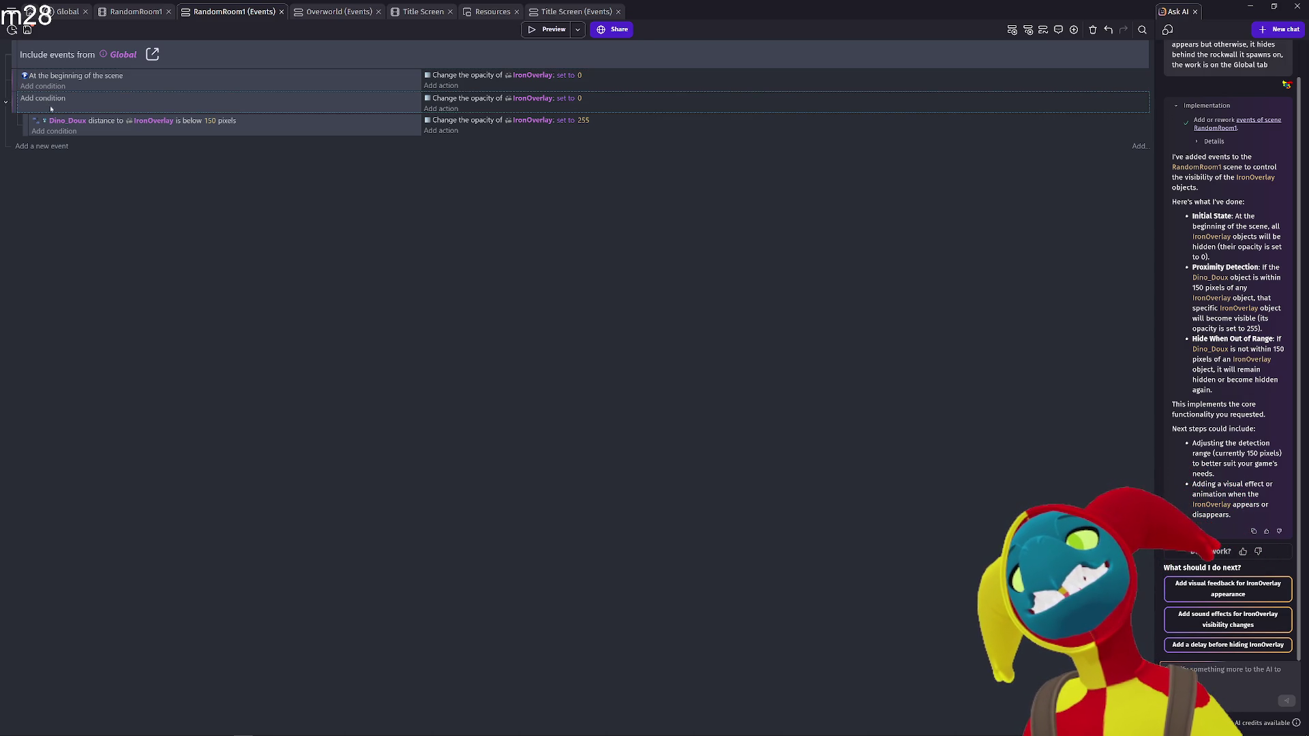
pyautogui.press('Delete')
pyautogui.hotkey('ctrl', 'z')
# Move the Dino_Doux distance event under the start event and delete the every-frame hide event
pyautogui.moveTo(22, 112); pyautogui.dragTo(14, 107)
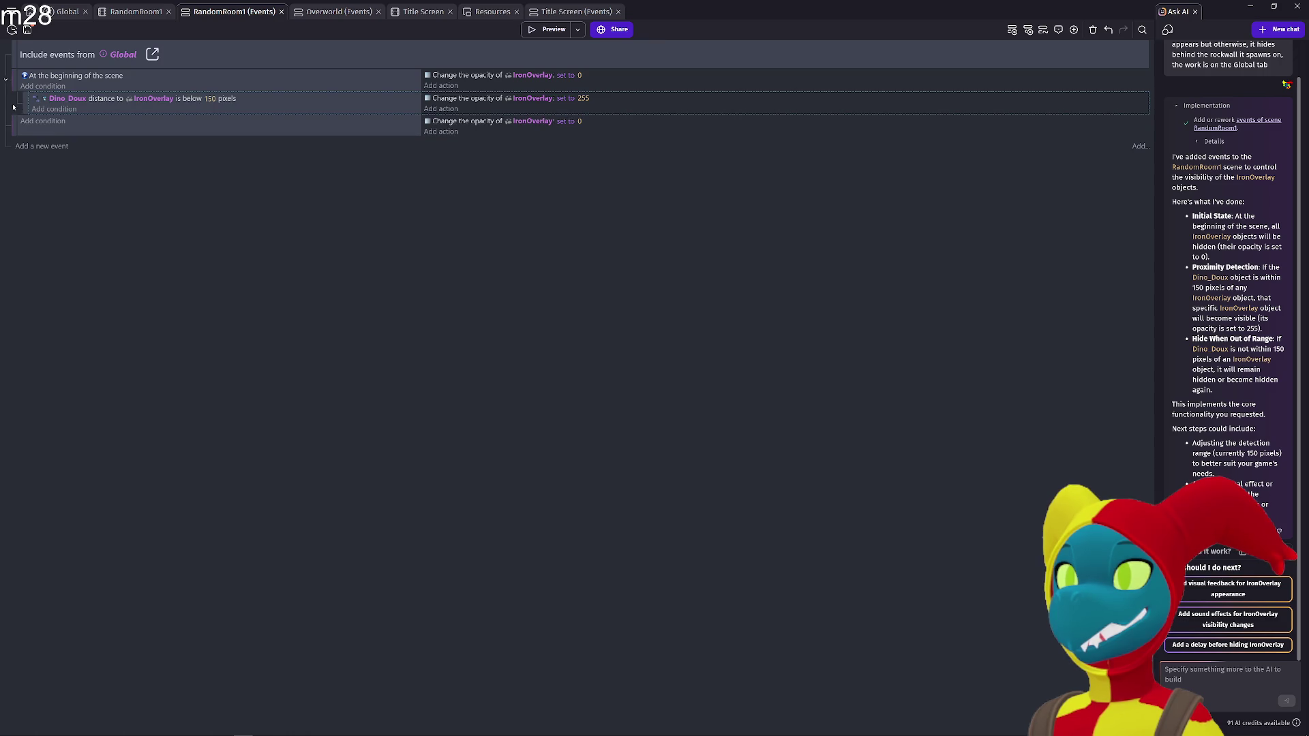
pyautogui.click(12, 120)
pyautogui.press('Delete')
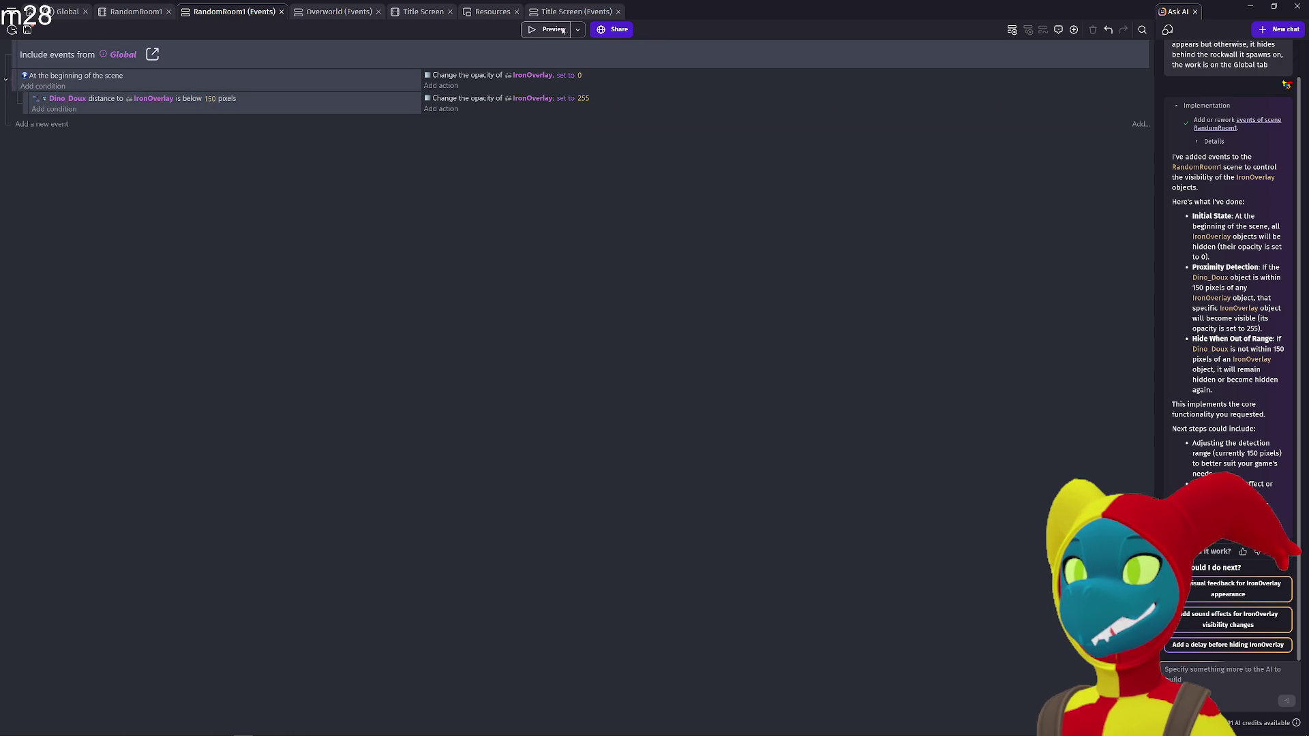
pyautogui.click(149, 15)
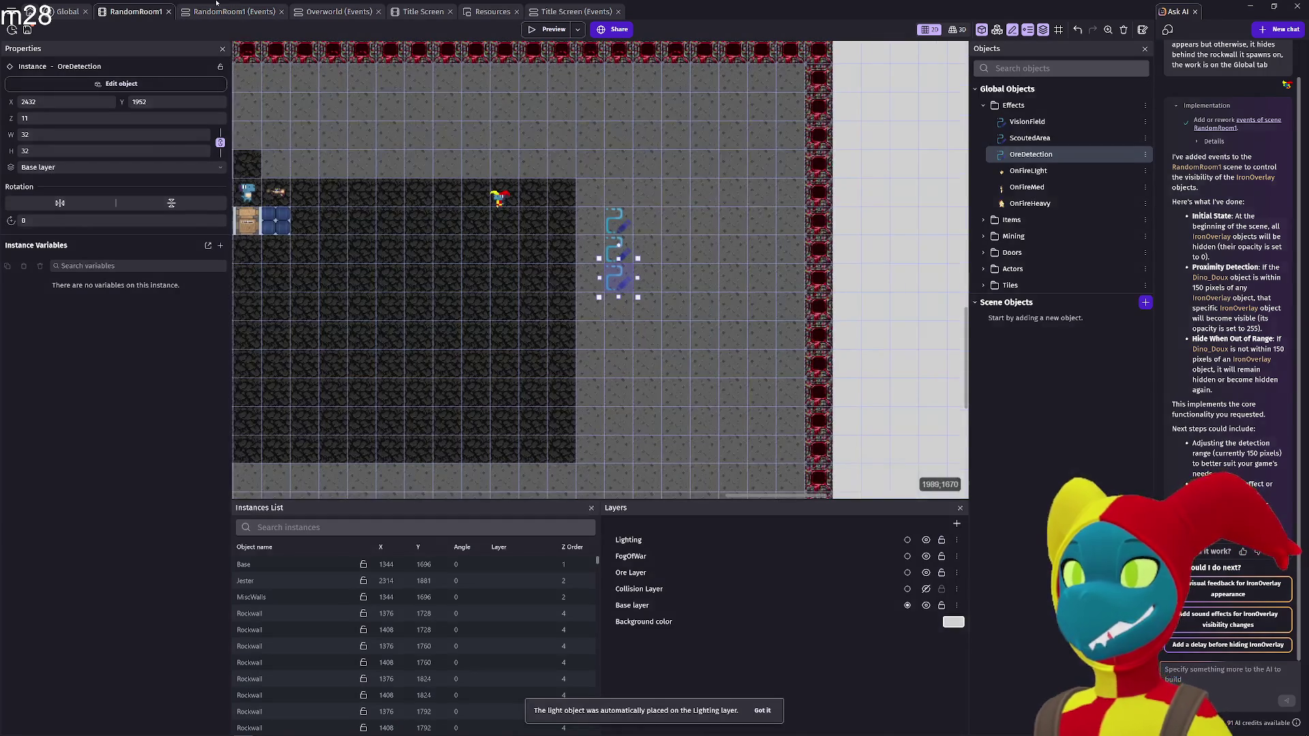
# In Global events, delete the IronOverlay collision z-order event and select the z-order value
pyautogui.click(219, 12)
pyautogui.click(60, 12)
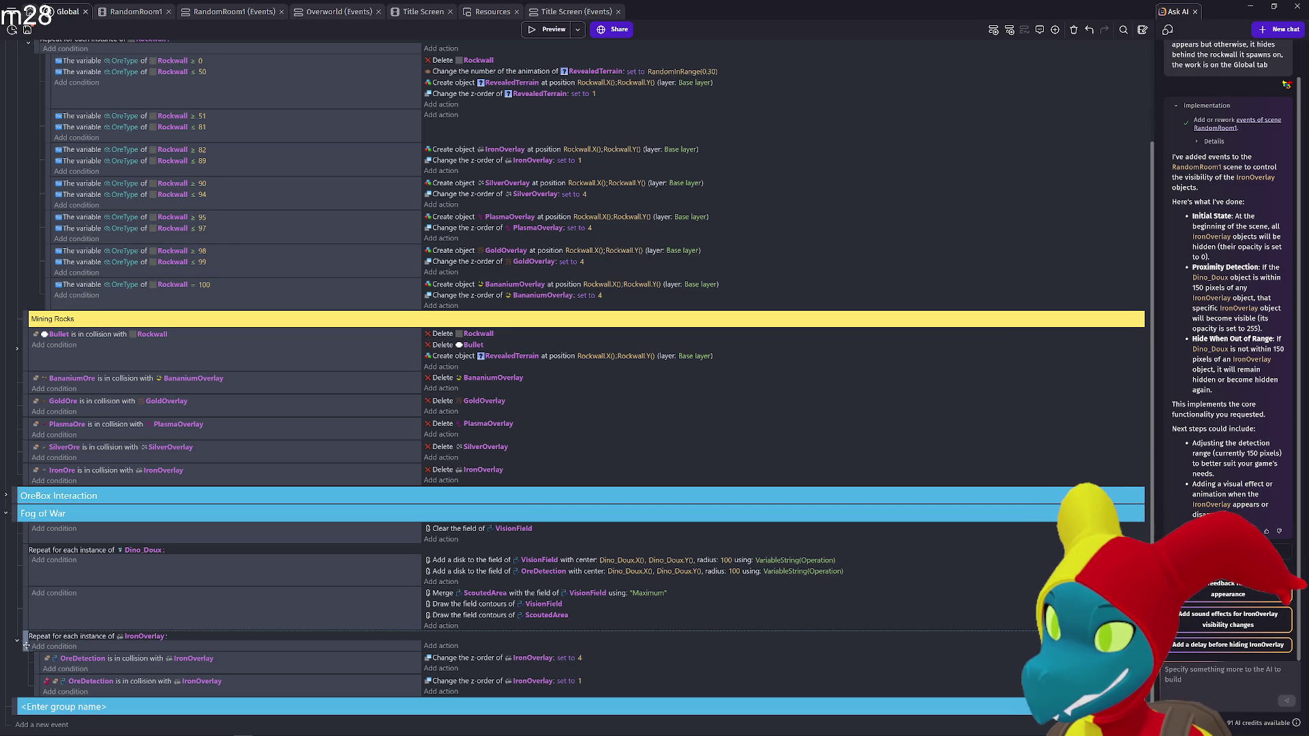
pyautogui.press('Delete')
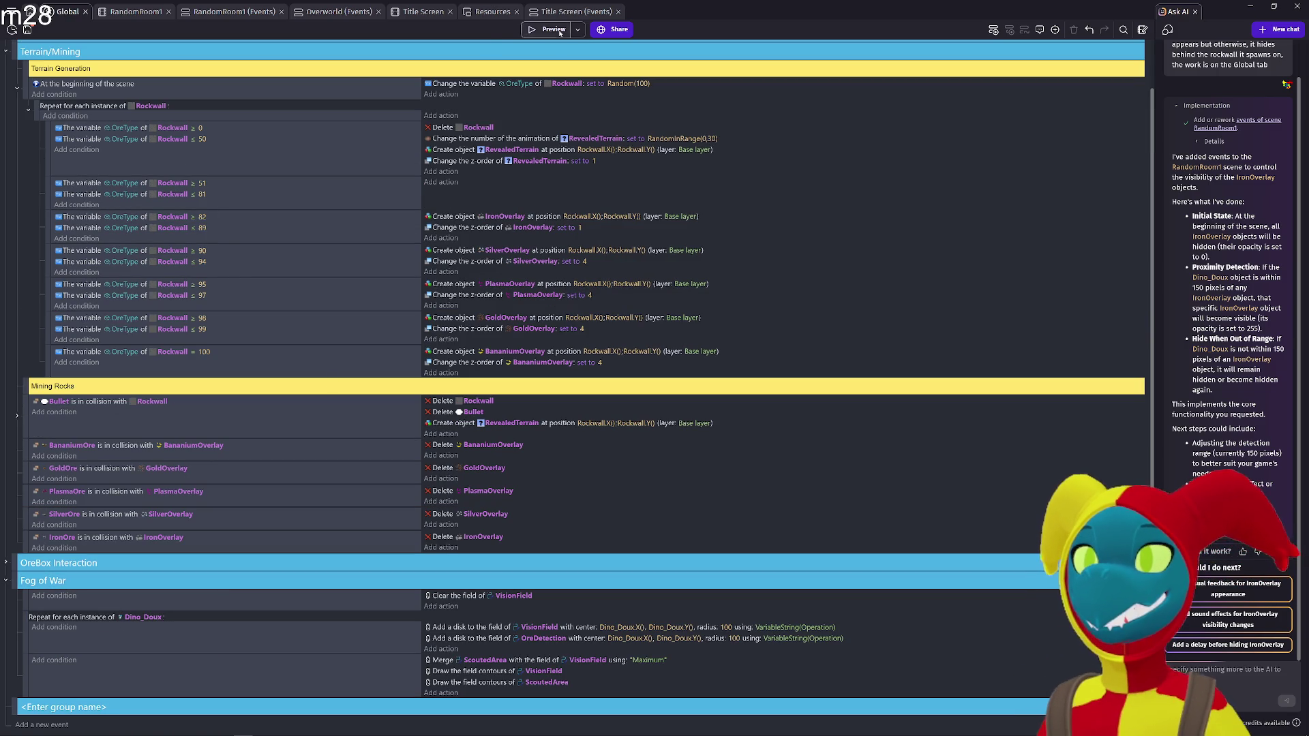
pyautogui.click(578, 229)
# Playtest the cave with z-order 4 IronOverlays, walking the player around, then close the preview
pyautogui.click(545, 29)
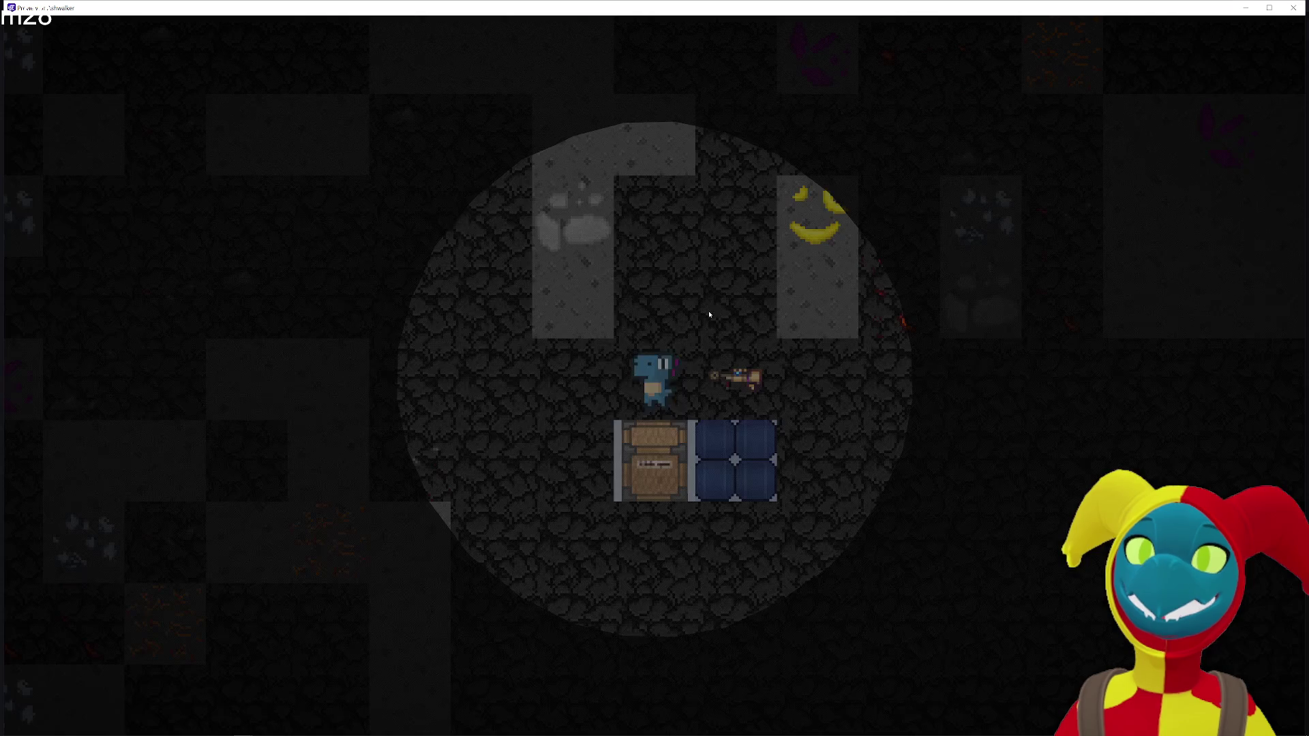
pyautogui.scroll(3, 709, 309)
pyautogui.press('d')
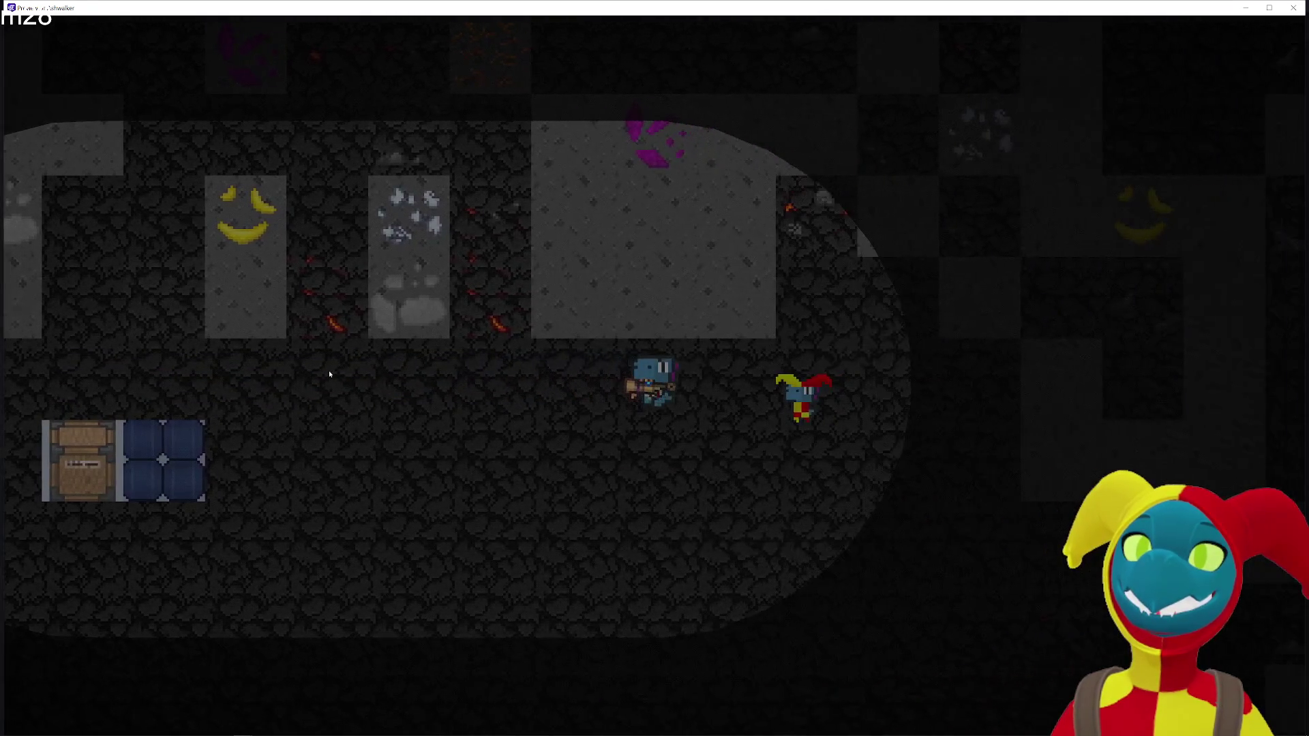
pyautogui.press('a')
pyautogui.press('s')
pyautogui.press('a')
pyautogui.press('s')
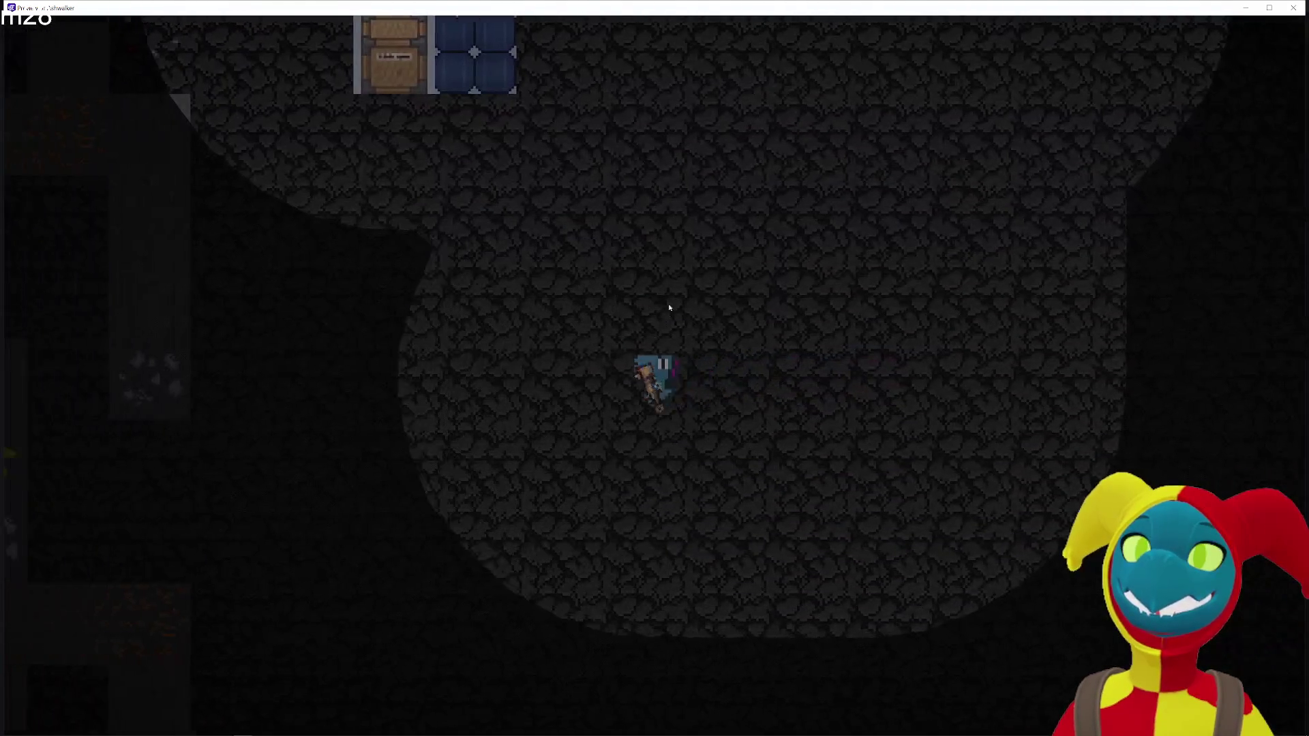
pyautogui.press('w')
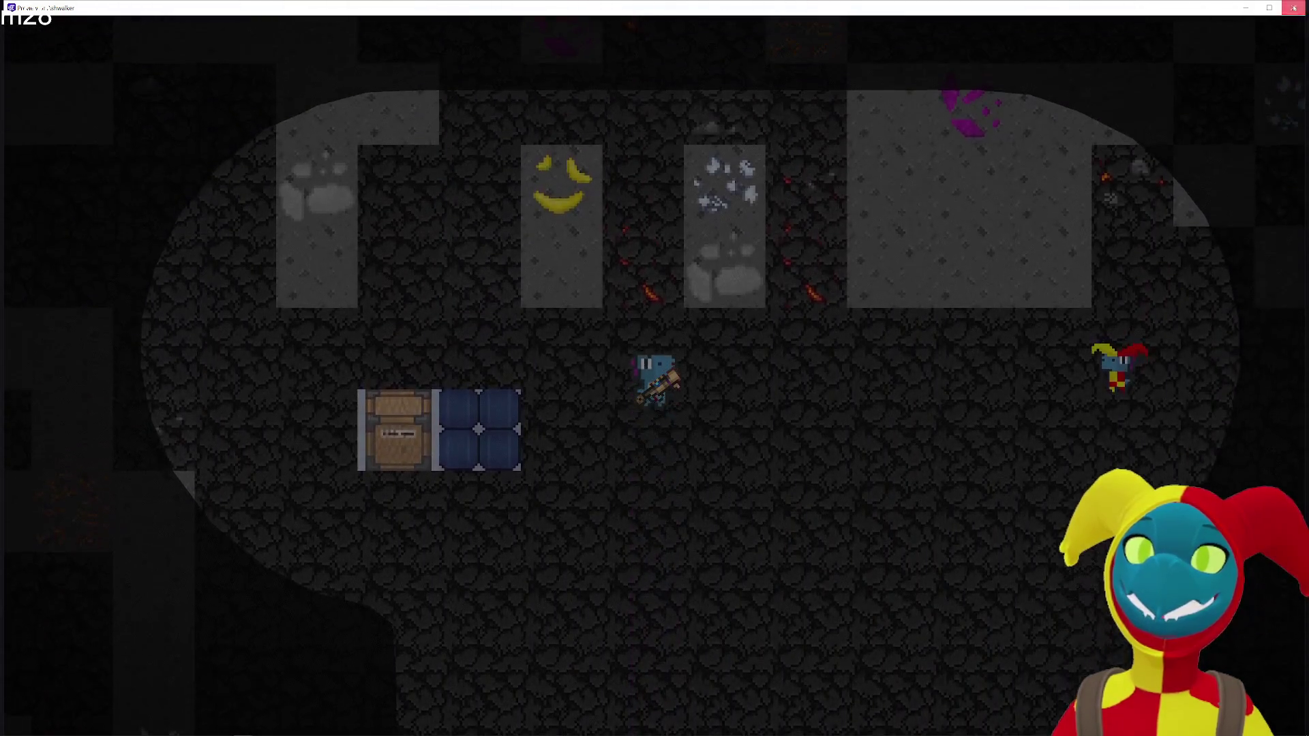
pyautogui.click(1293, 8)
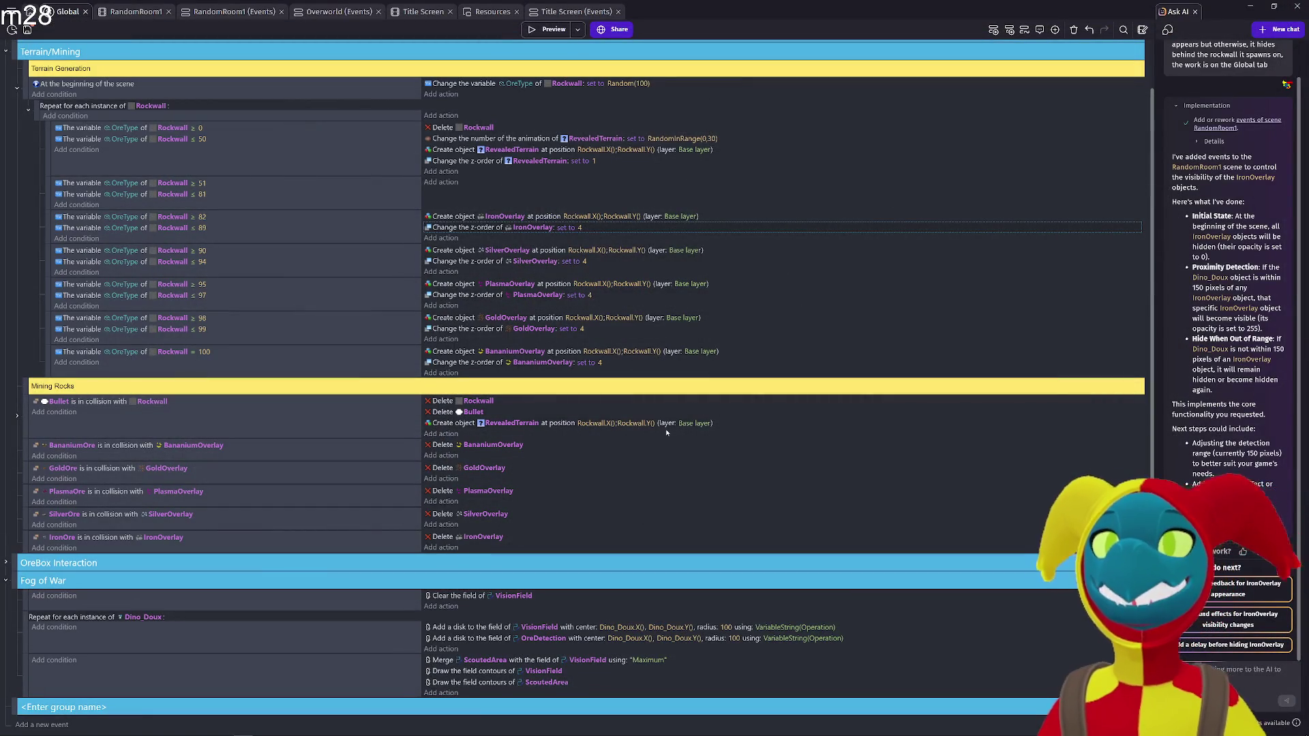
# In RandomRoom1's events, change the Dino_Doux distance condition from 150 to 20 pixels and start a preview
pyautogui.click(149, 13)
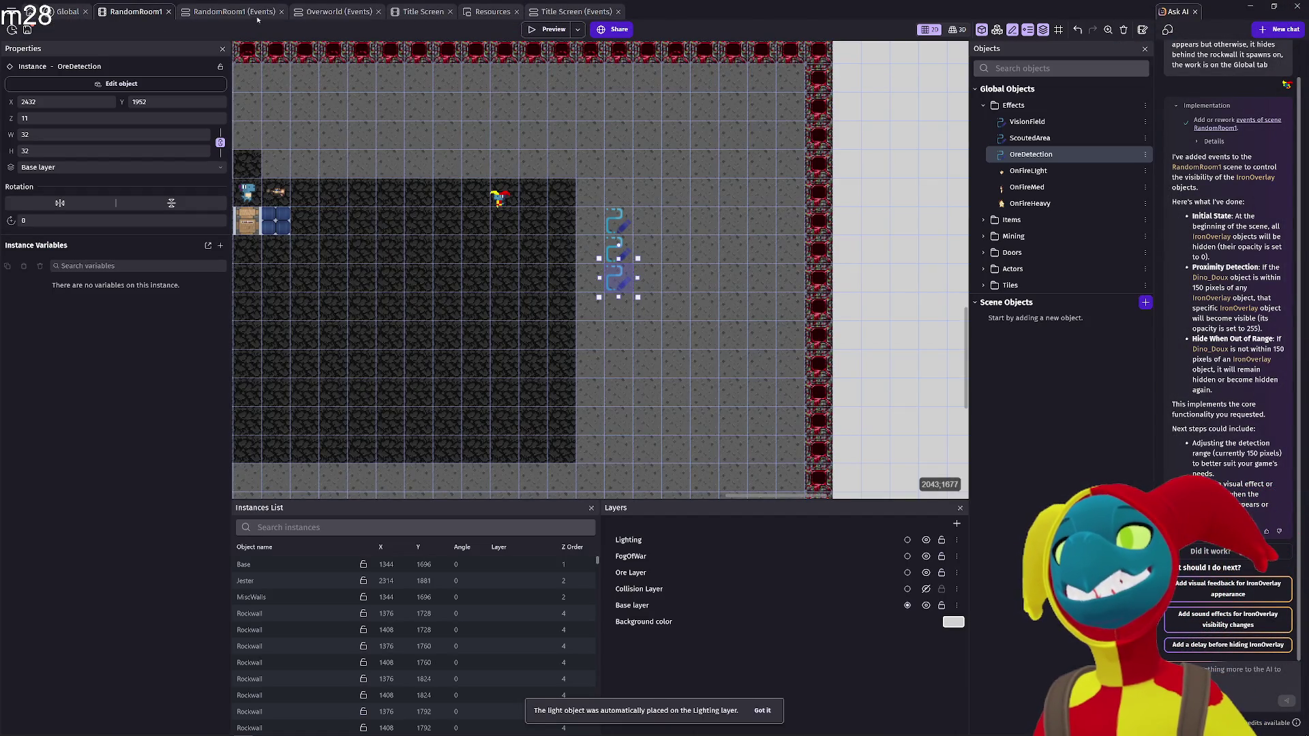
pyautogui.click(258, 14)
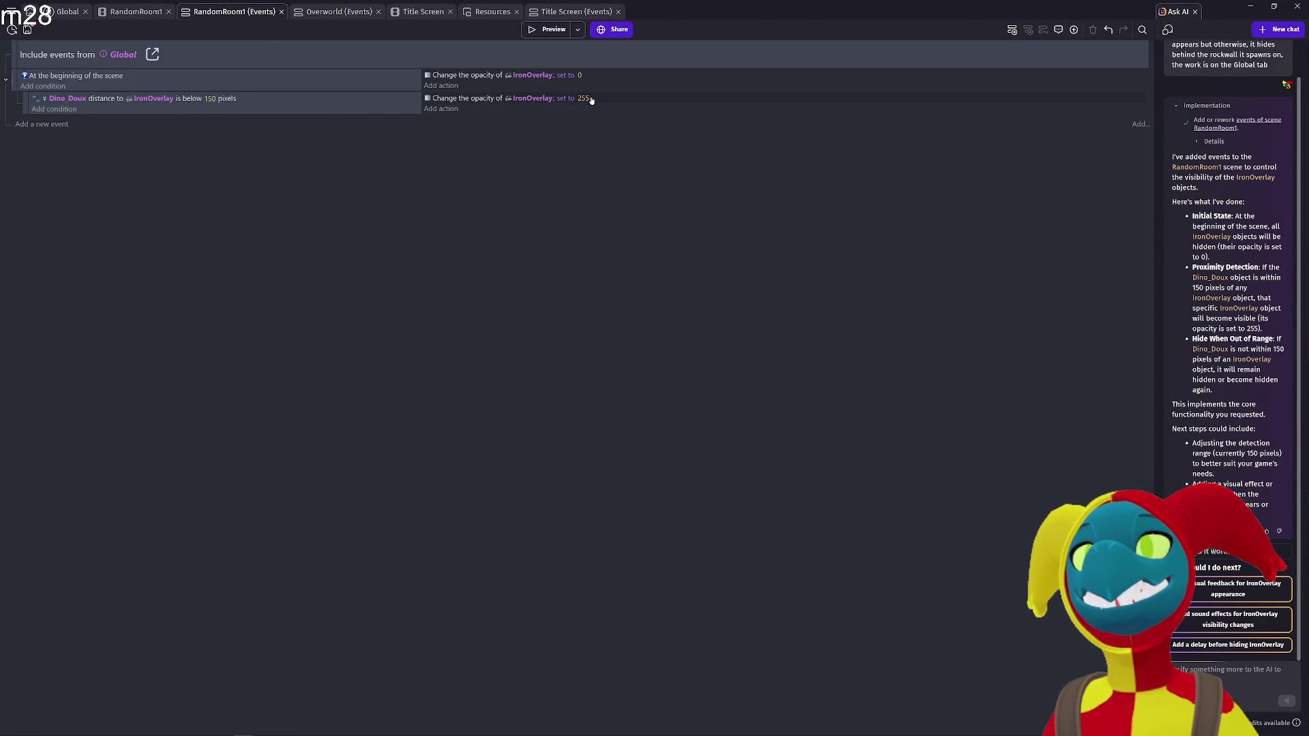
pyautogui.click(214, 100)
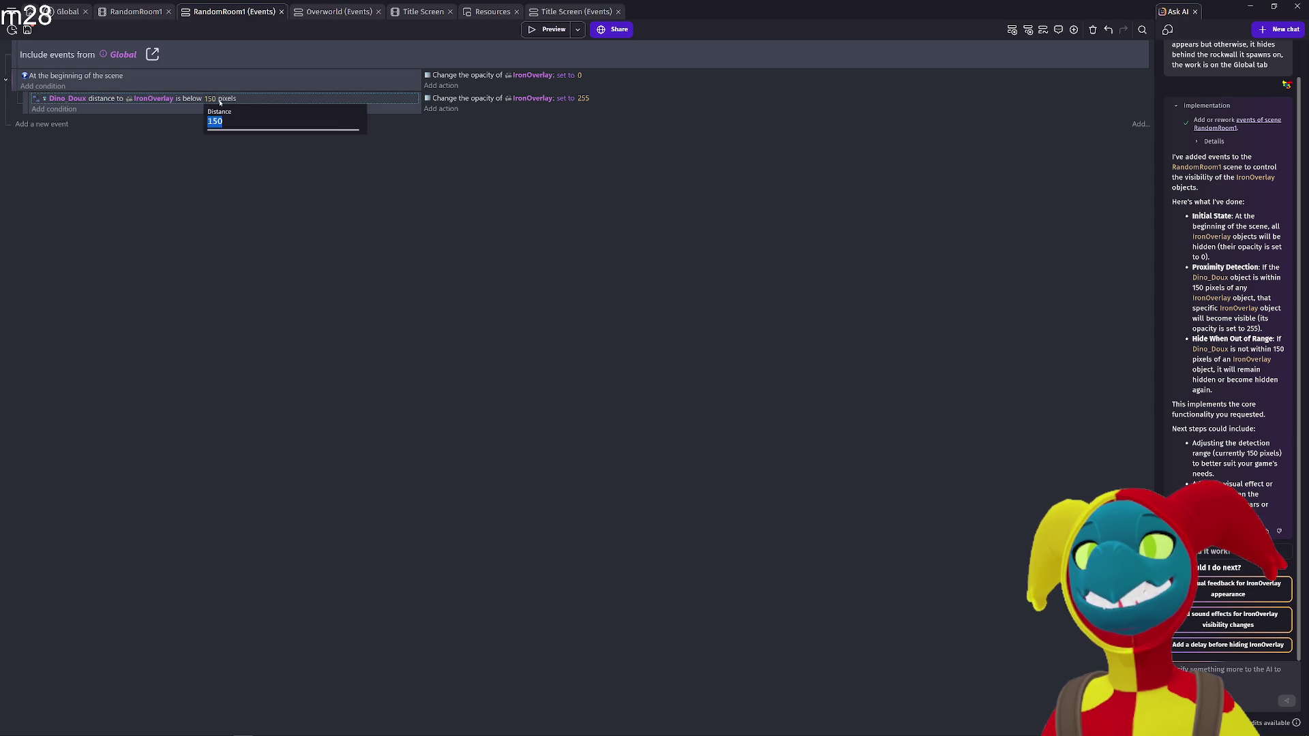
pyautogui.write('20')
pyautogui.press('Return')
pyautogui.click(546, 30)
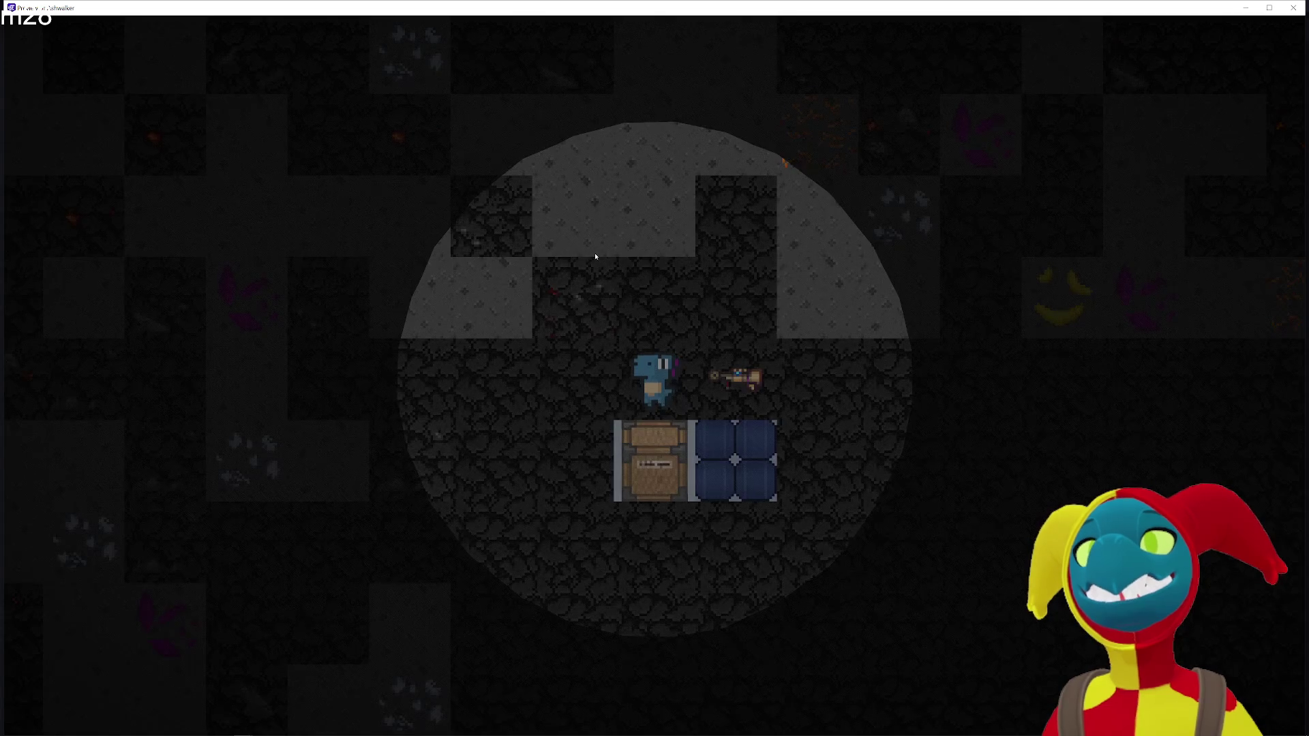
# Walk the player around the cave with the arrow keys, then close the preview
pyautogui.press('Up')
pyautogui.press('Left')
pyautogui.press('Down')
pyautogui.press('Left')
pyautogui.press('Left')
pyautogui.press('Right')
pyautogui.press('Left')
pyautogui.press('Down')
pyautogui.press('Down')
pyautogui.press('Down')
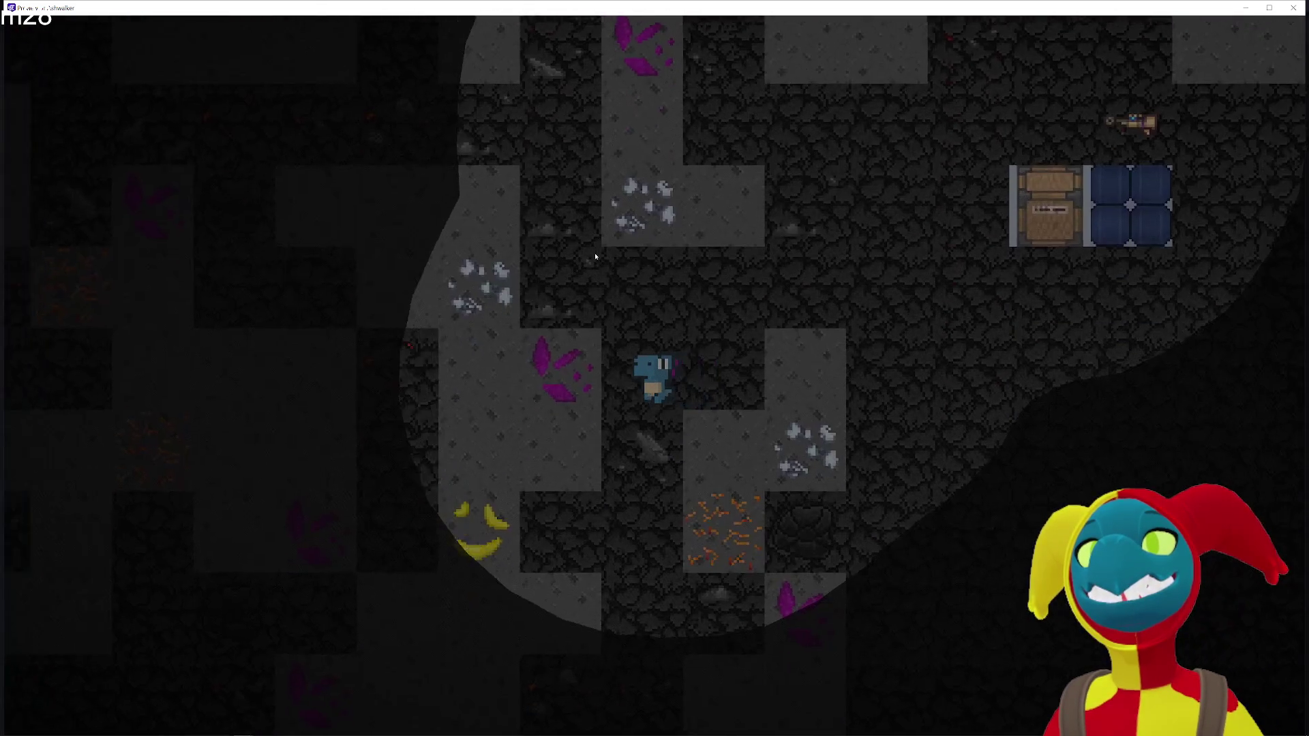
pyautogui.press('Down')
pyautogui.press('Down')
pyautogui.press('Down')
pyautogui.press('Up')
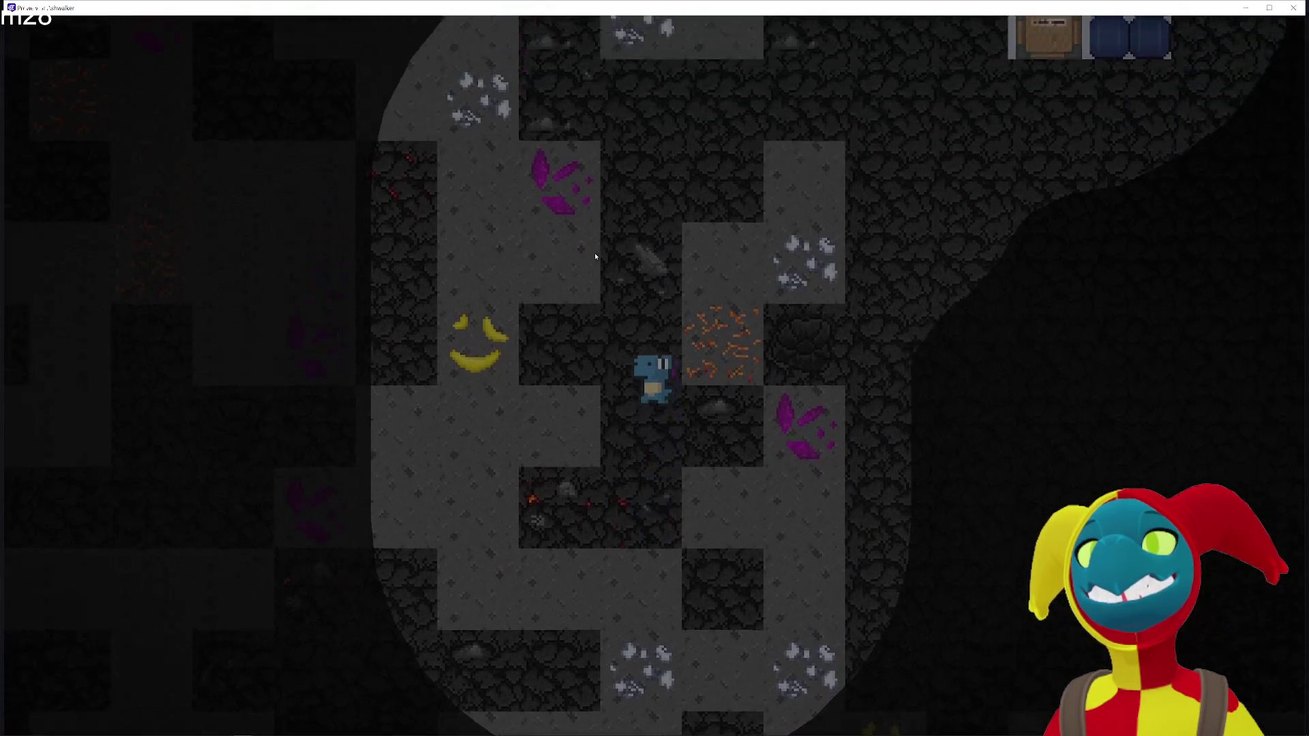
pyautogui.press('Up')
pyautogui.press('Up')
pyautogui.press('Up')
pyautogui.press('Up')
pyautogui.press('Left')
pyautogui.press('Up')
pyautogui.press('Up')
pyautogui.press('Left')
pyautogui.press('Left')
pyautogui.press('Left')
pyautogui.press('Left')
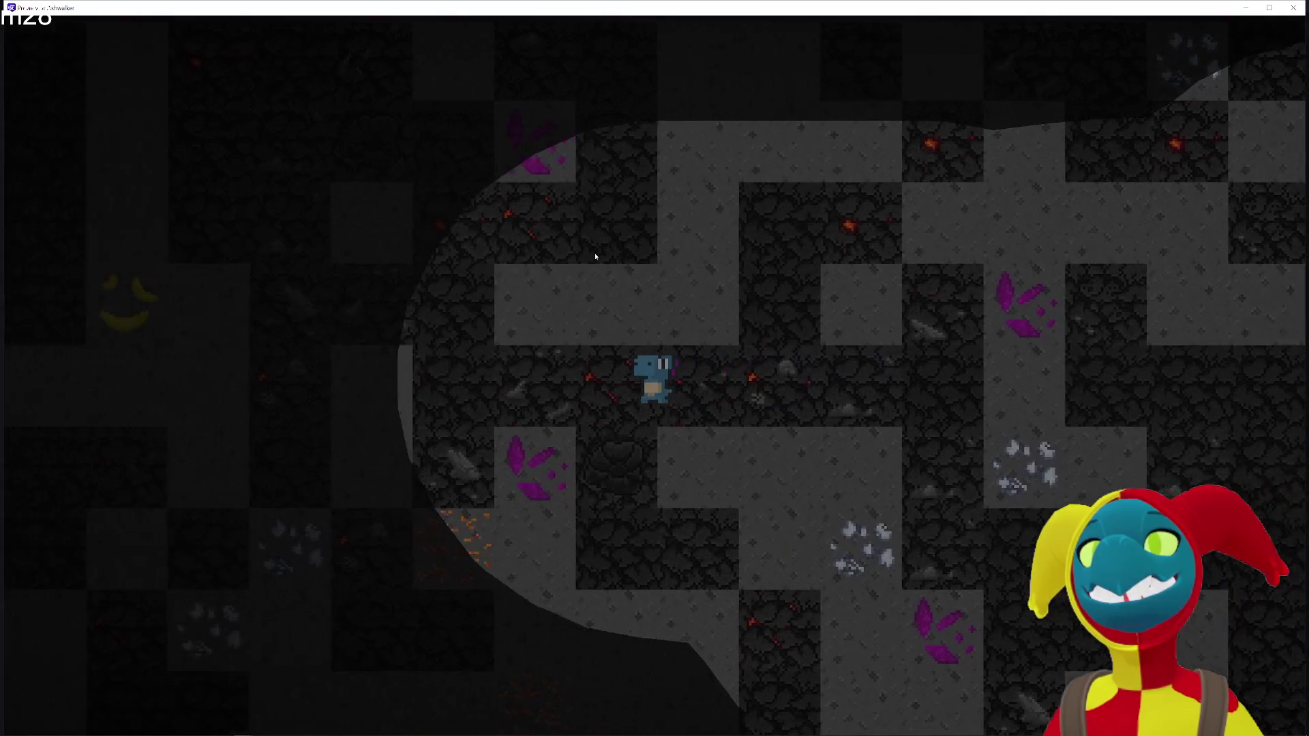
pyautogui.press('Left')
pyautogui.press('Left')
pyautogui.press('Left')
pyautogui.press('Left')
pyautogui.press('Up')
pyautogui.press('Left')
pyautogui.press('Up')
pyautogui.press('Up')
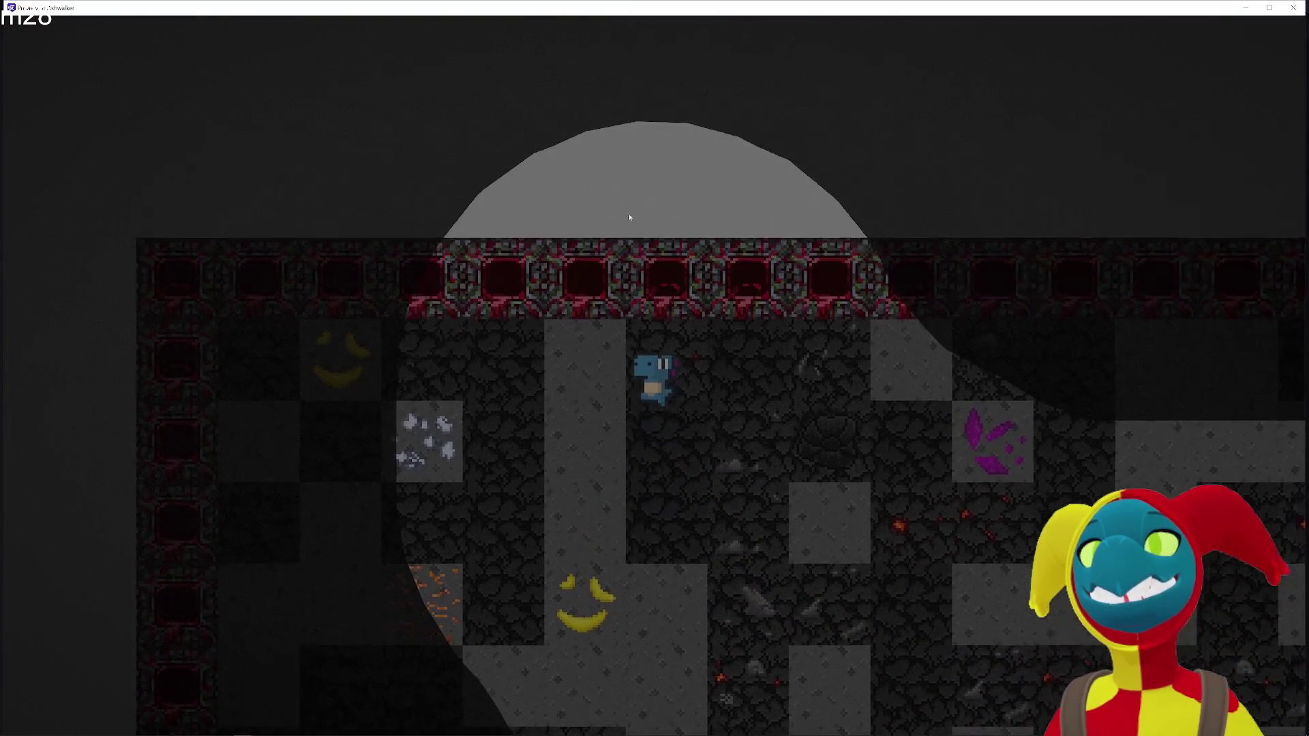
pyautogui.press('Right')
pyautogui.press('Down')
pyautogui.press('Down')
pyautogui.press('Down')
pyautogui.press('Down')
pyautogui.press('Down')
pyautogui.press('Up')
pyautogui.press('Up')
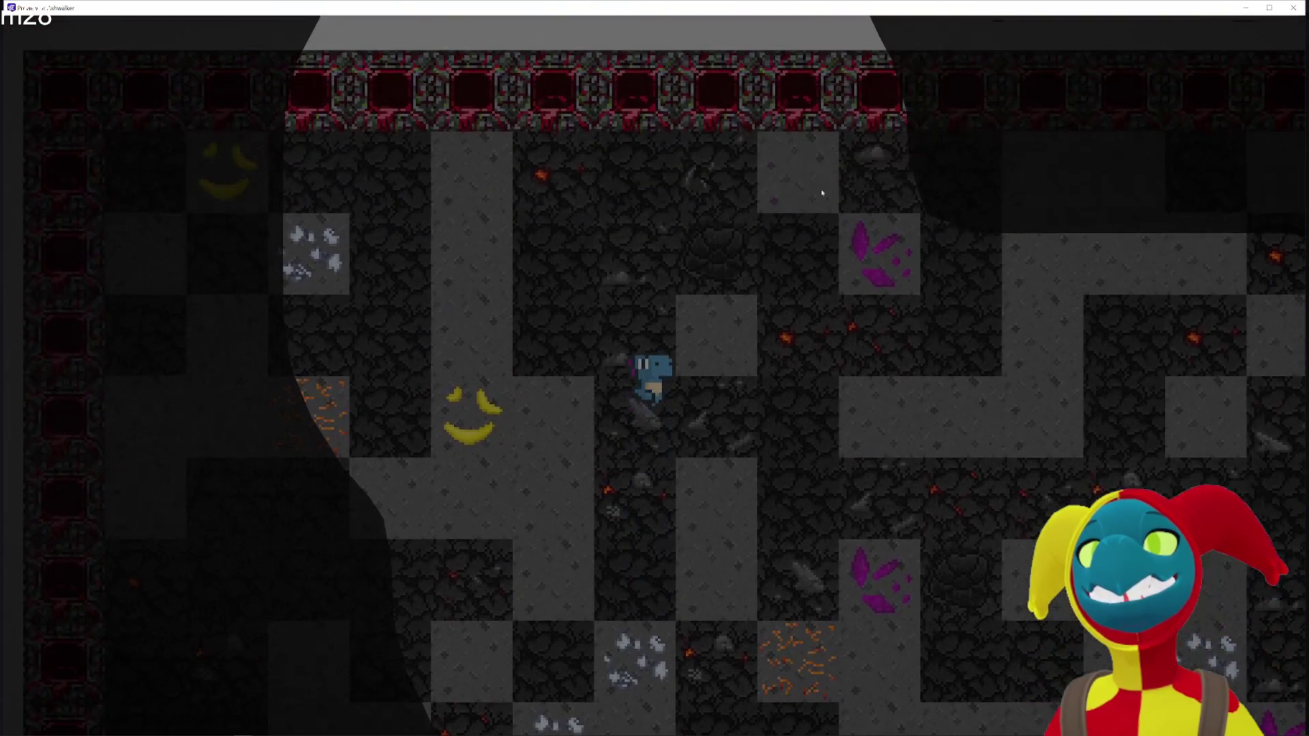
pyautogui.click(1294, 8)
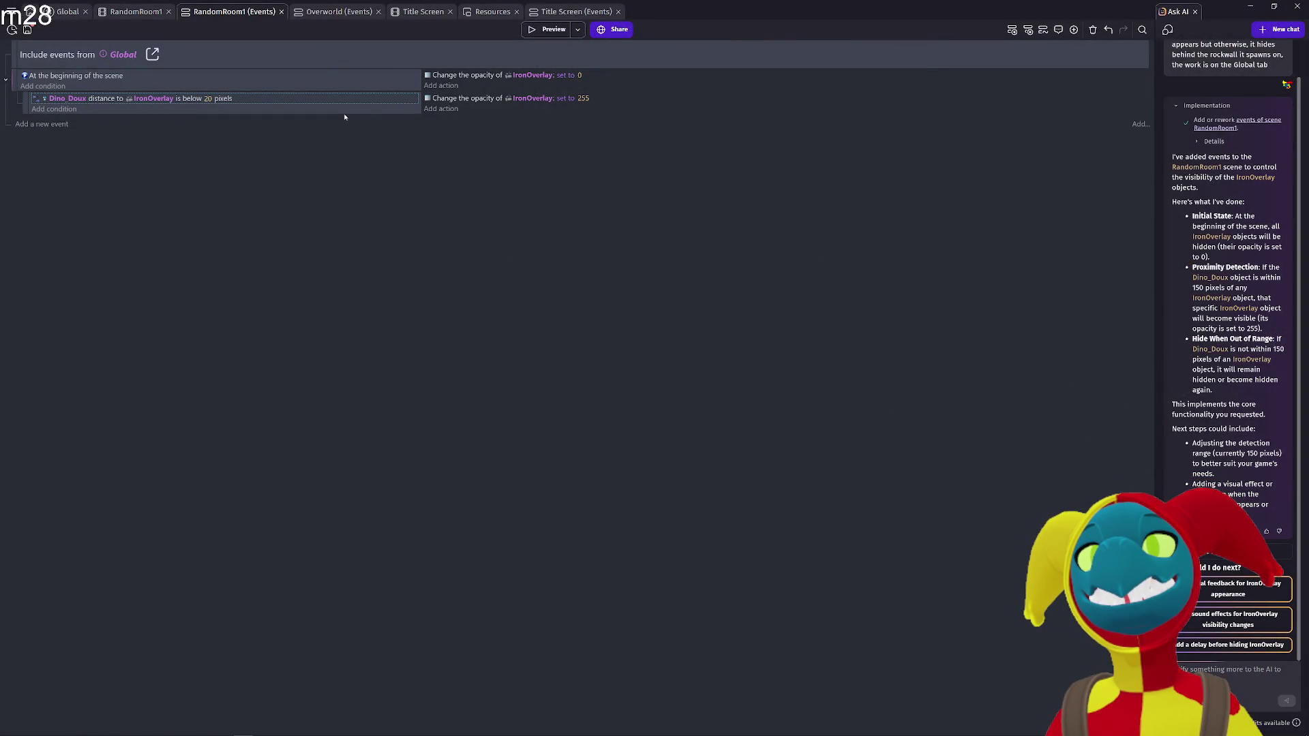
# Make the Dino_Doux distance event top-level, then playtest the cave and close the preview
pyautogui.moveTo(26, 101); pyautogui.dragTo(144, 103)
pyautogui.click(539, 30)
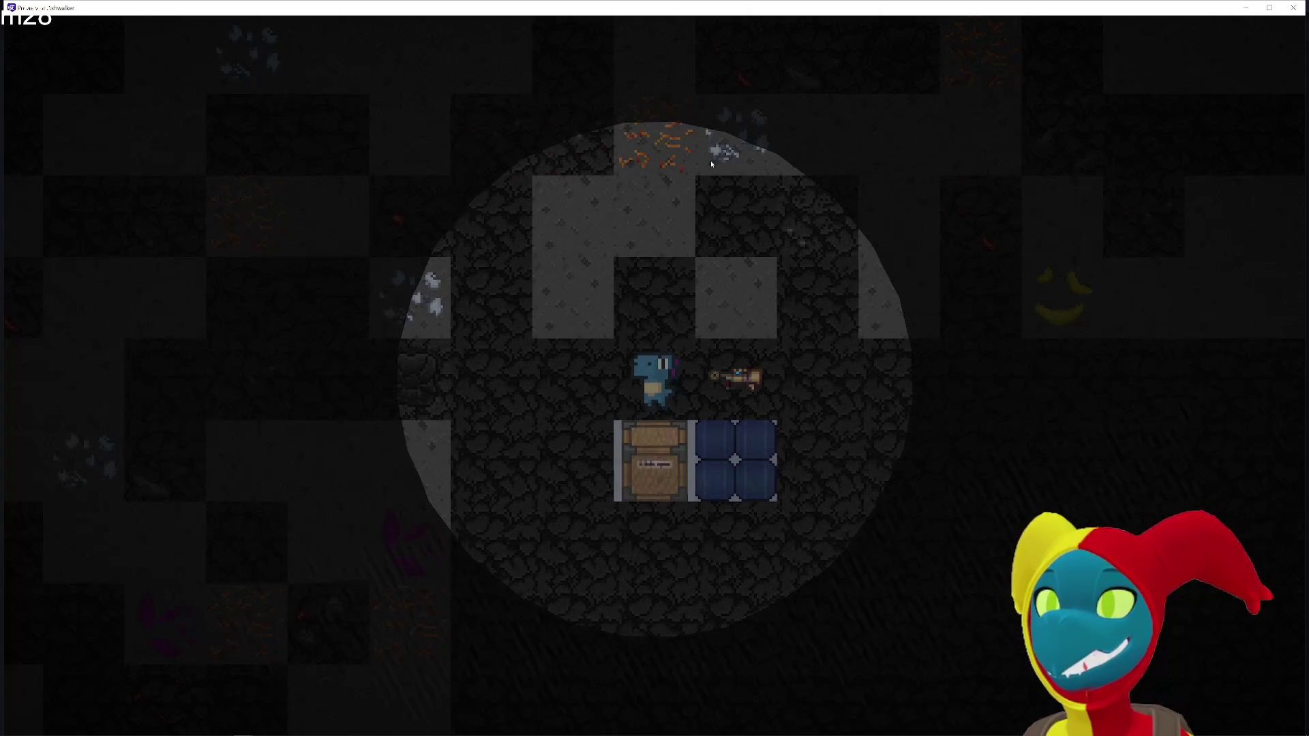
pyautogui.press('Left')
pyautogui.press('Right')
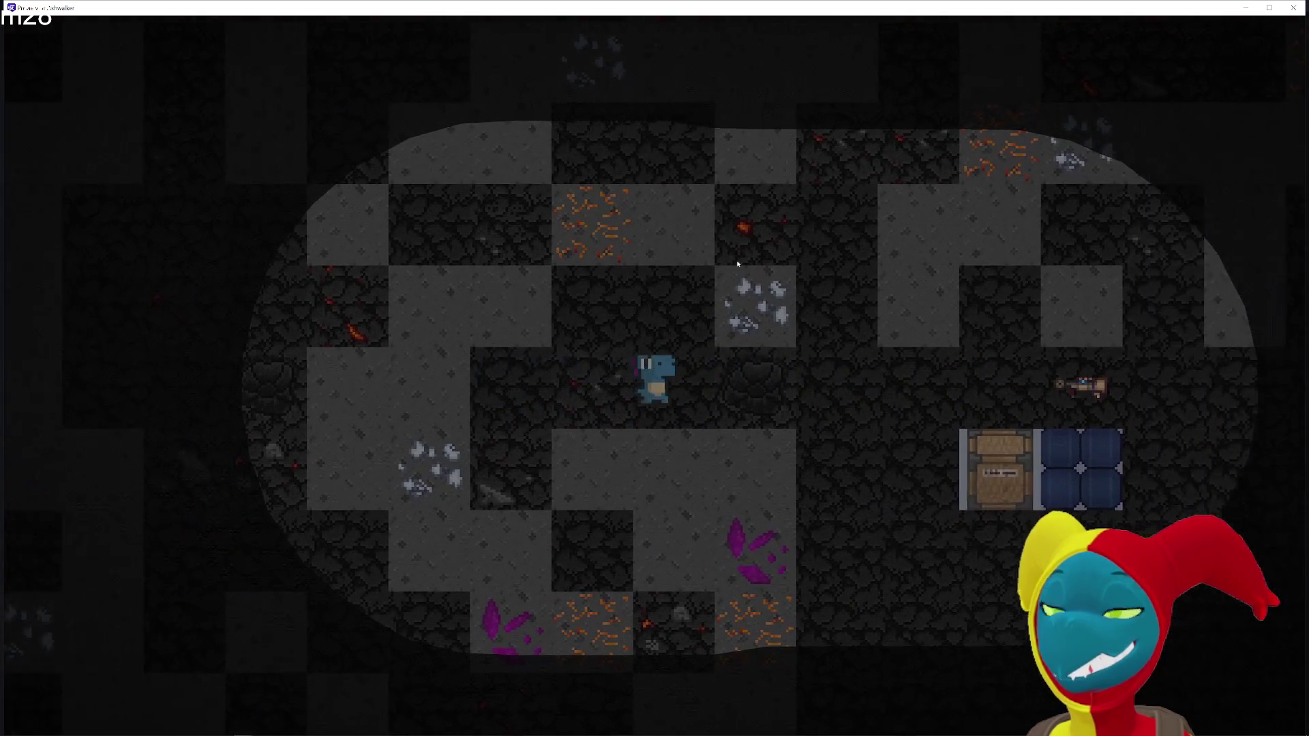
pyautogui.press('Down')
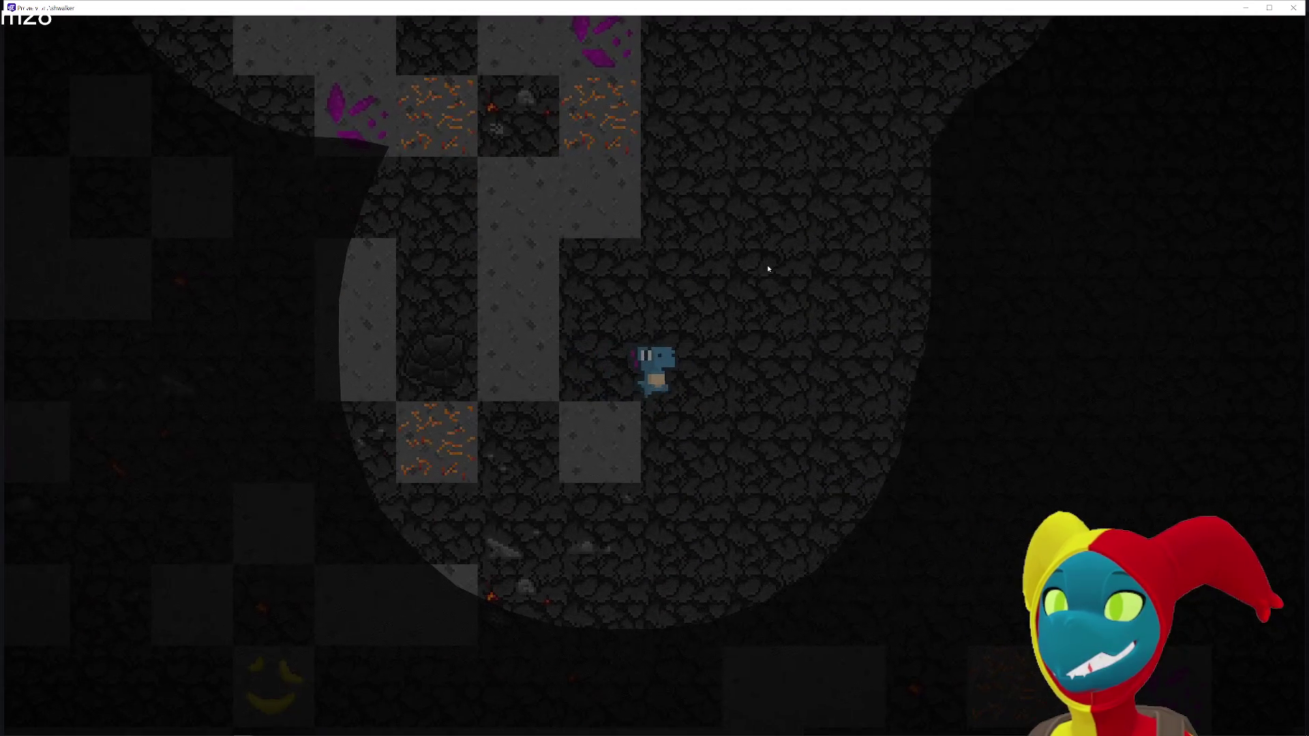
pyautogui.press('Down')
pyautogui.press('Left')
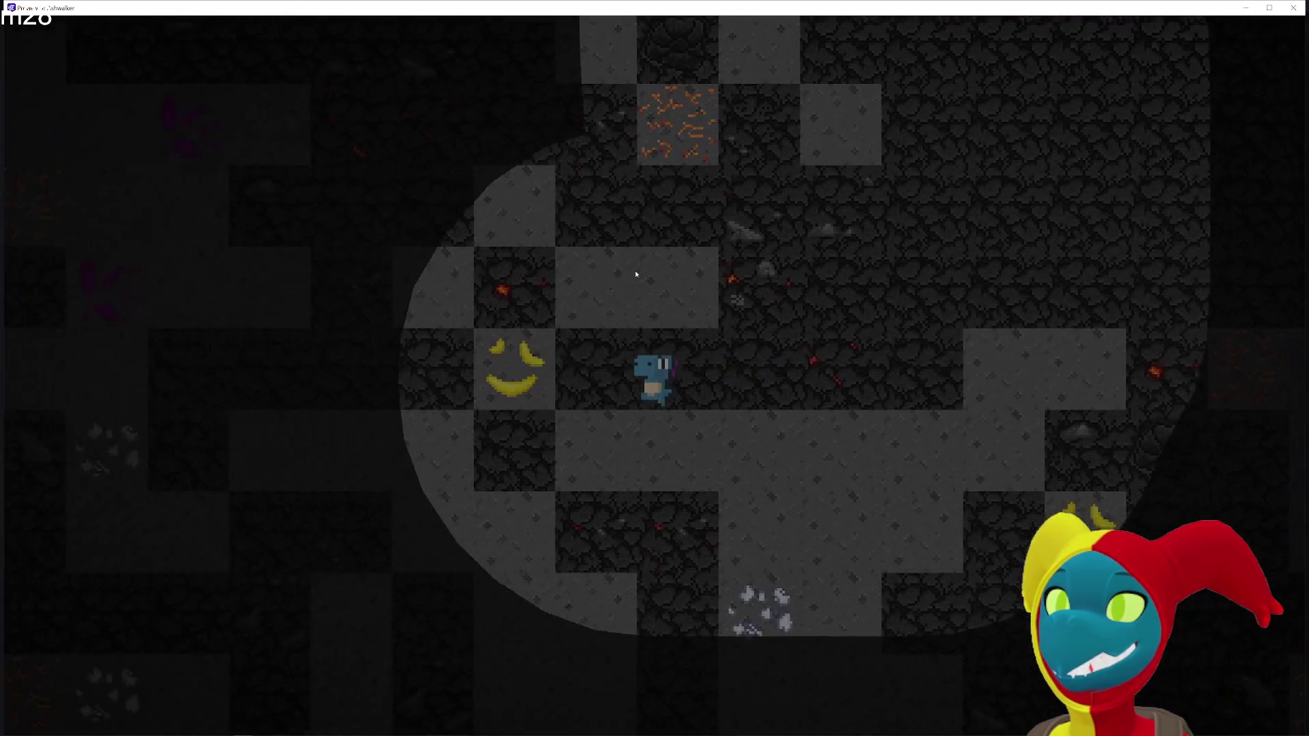
pyautogui.press('Right')
pyautogui.press('Up')
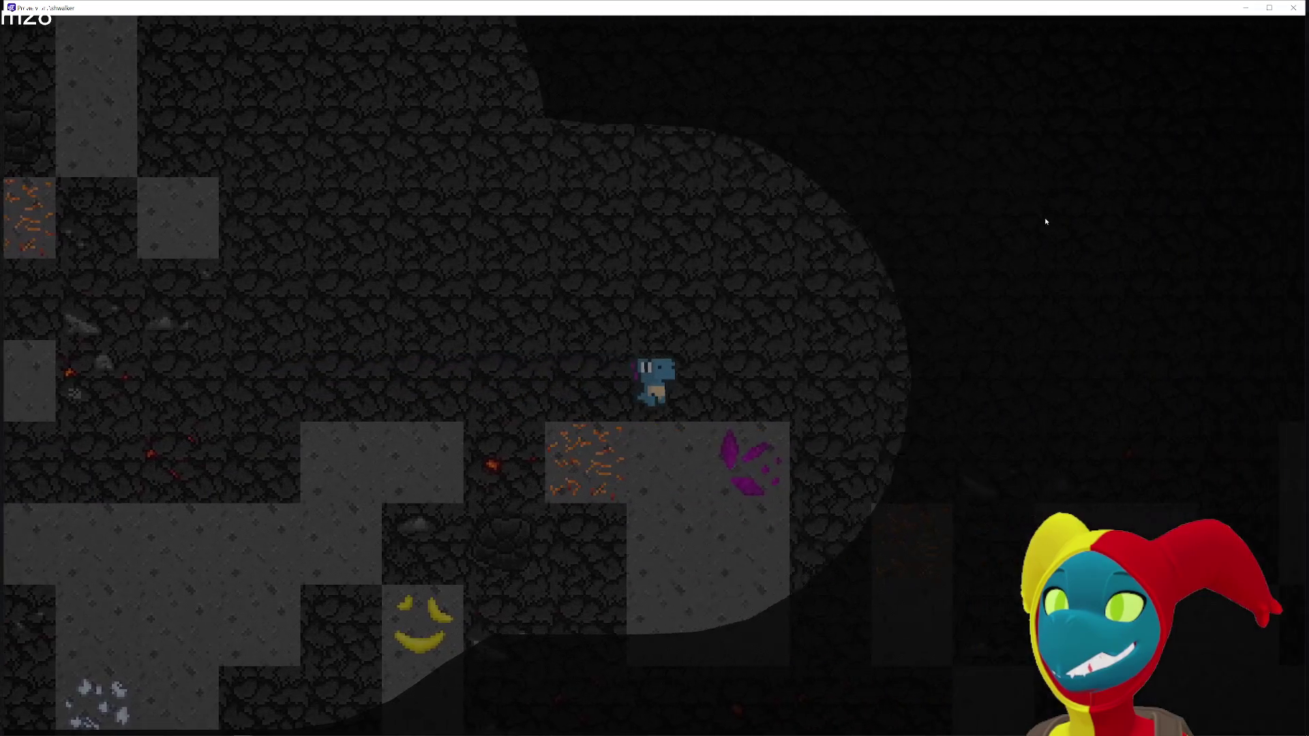
pyautogui.click(1294, 8)
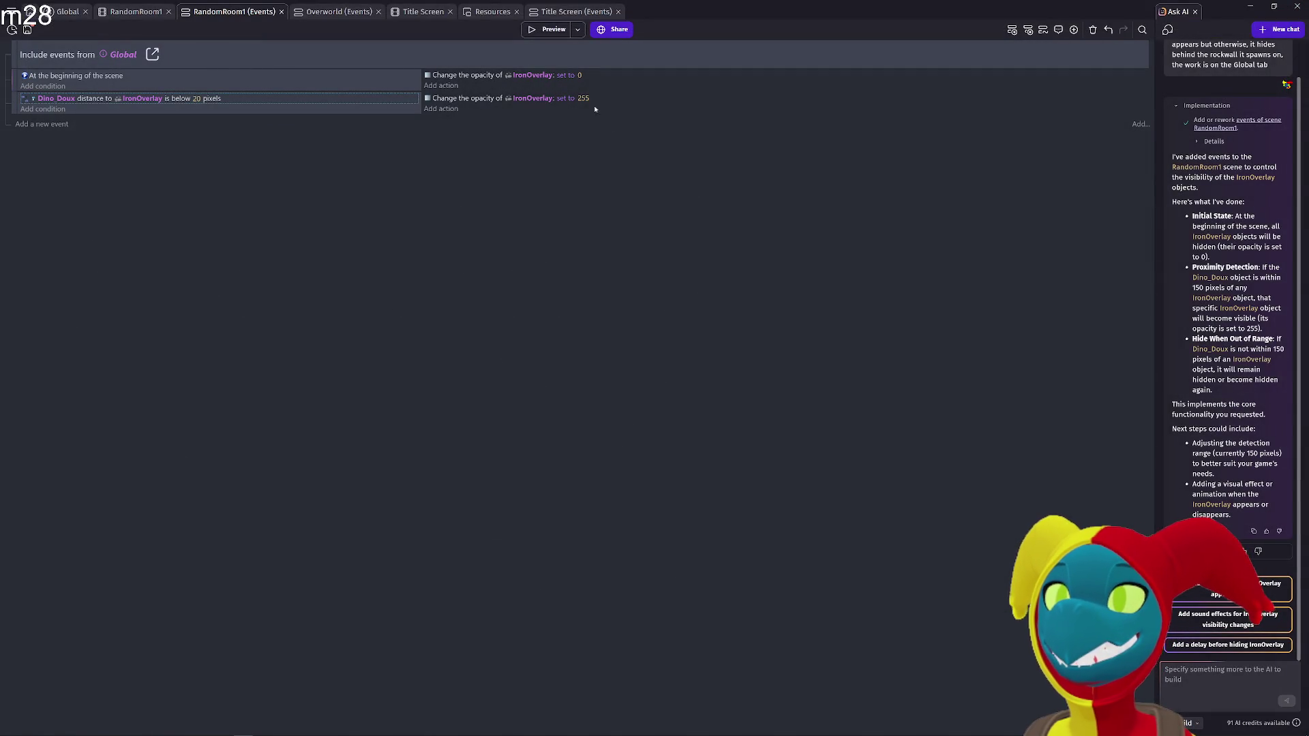
# Set the distance threshold to 80 pixels, then playtest the cave again and close the preview
pyautogui.click(196, 98)
pyautogui.press('Return')
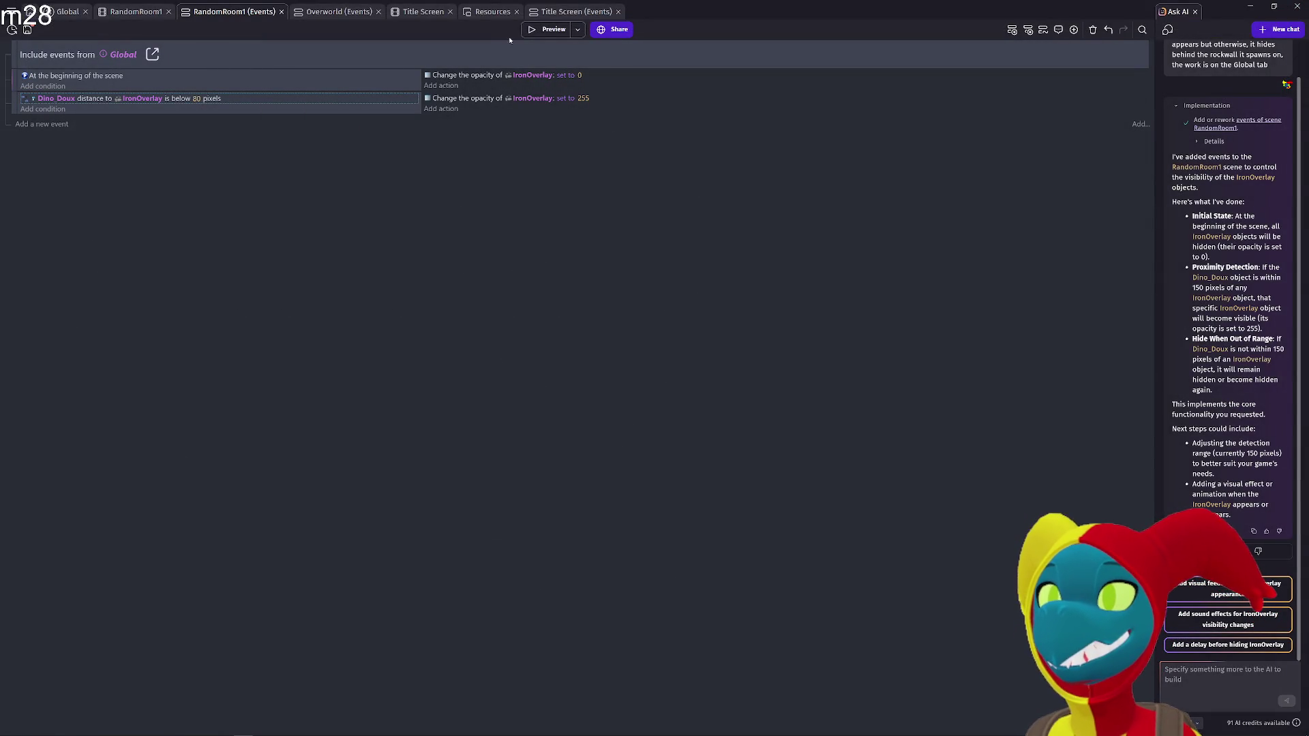
pyautogui.click(557, 30)
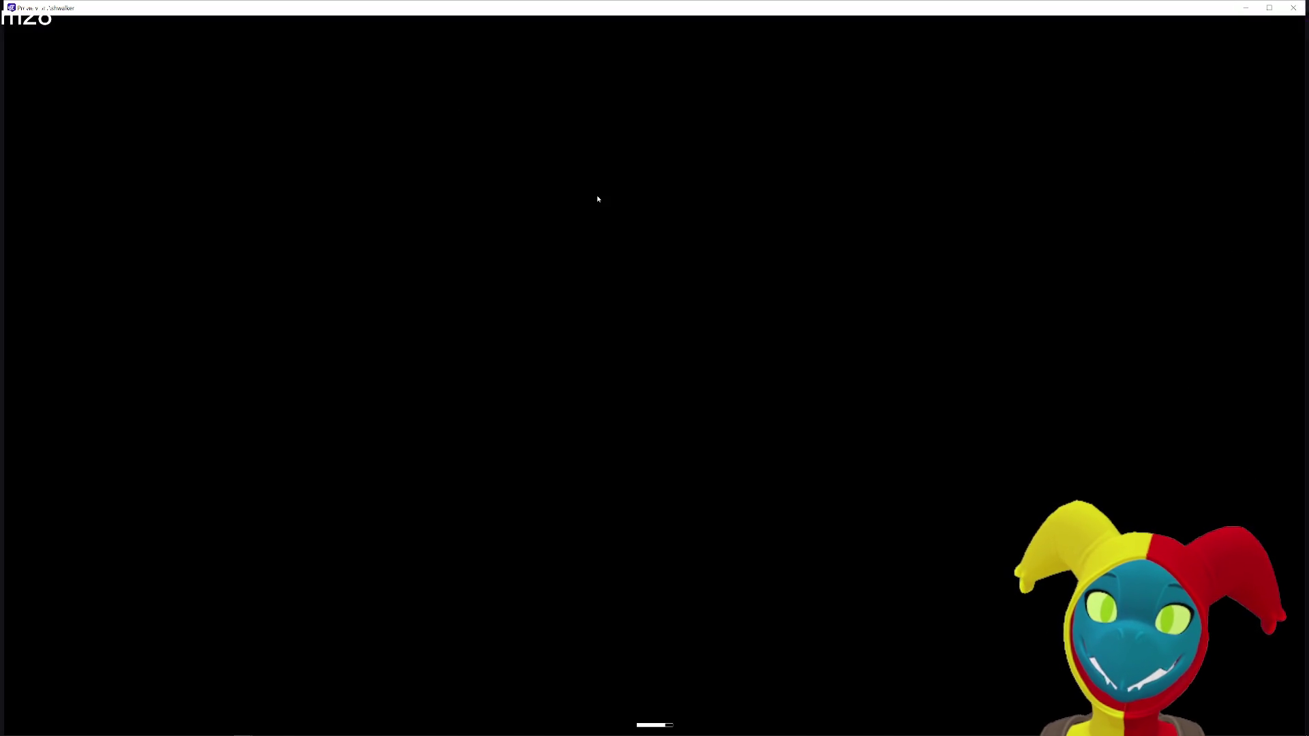
pyautogui.press('Left')
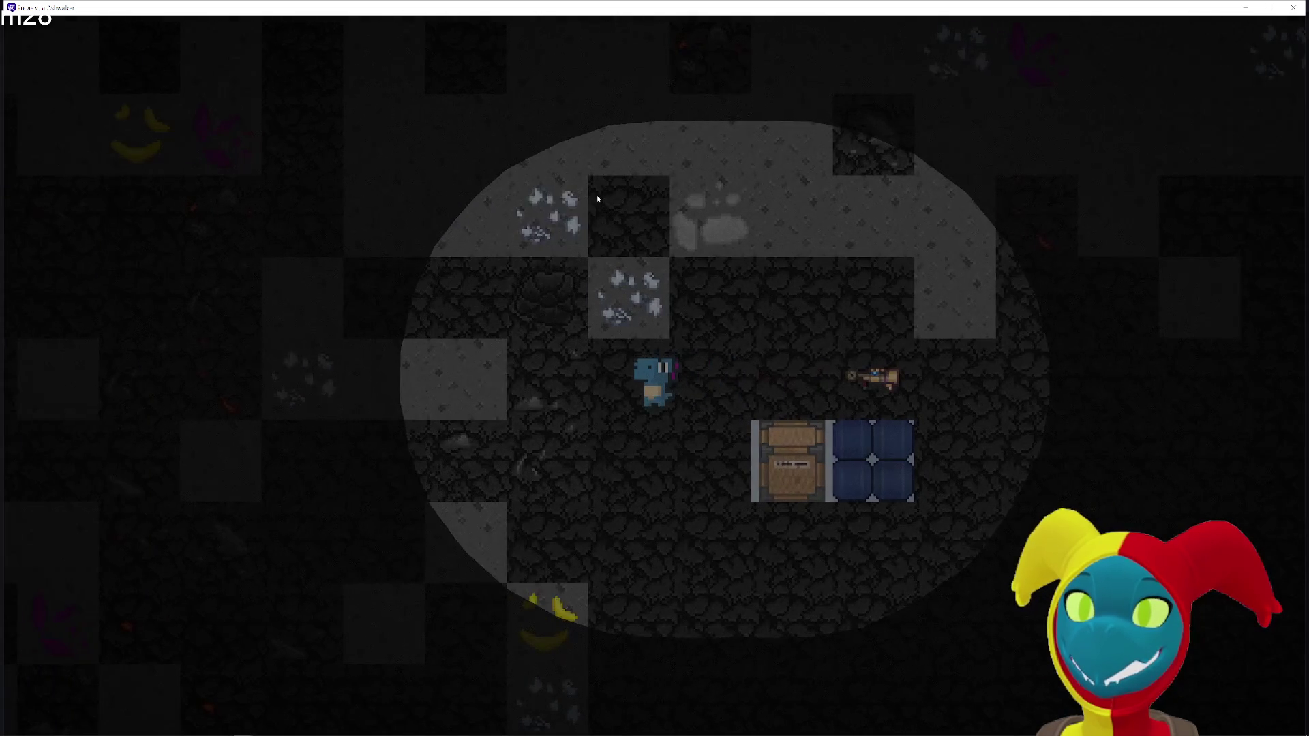
pyautogui.press('Down')
pyautogui.press('Right')
pyautogui.press('Up')
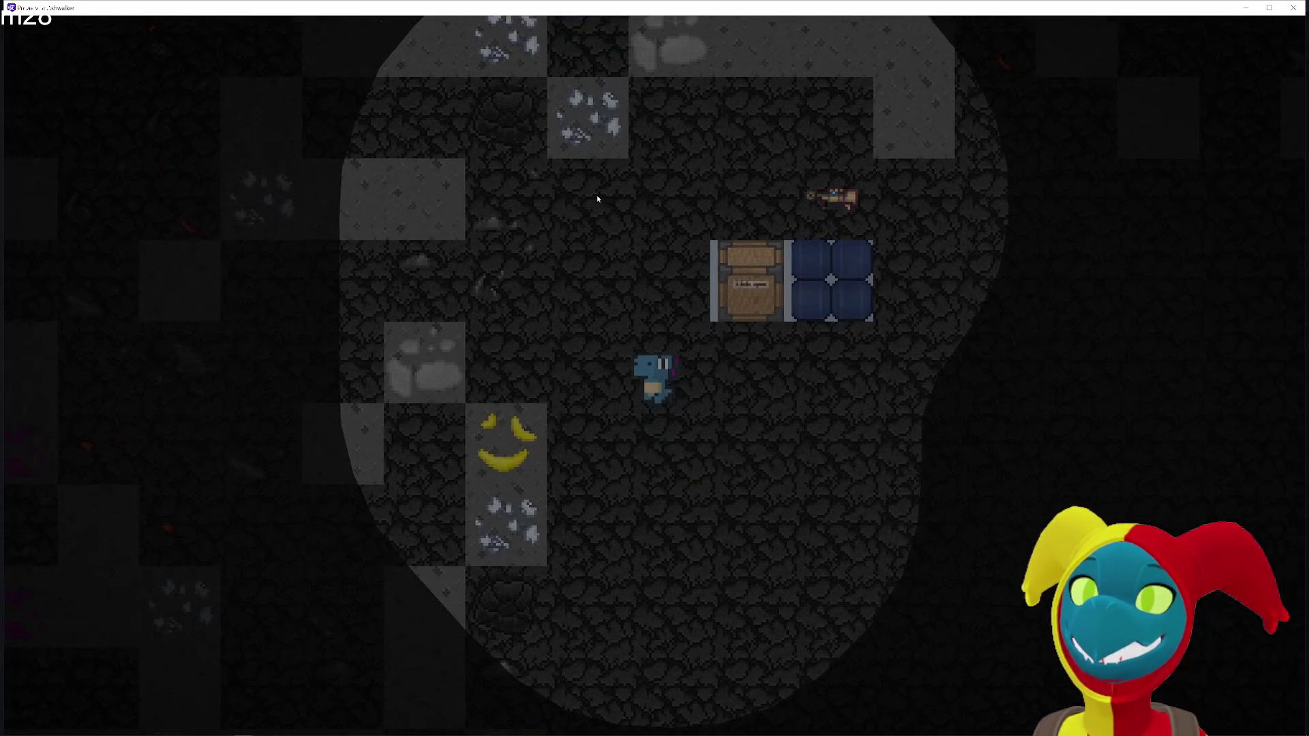
pyautogui.press('Left')
pyautogui.press('Down')
pyautogui.press('Up')
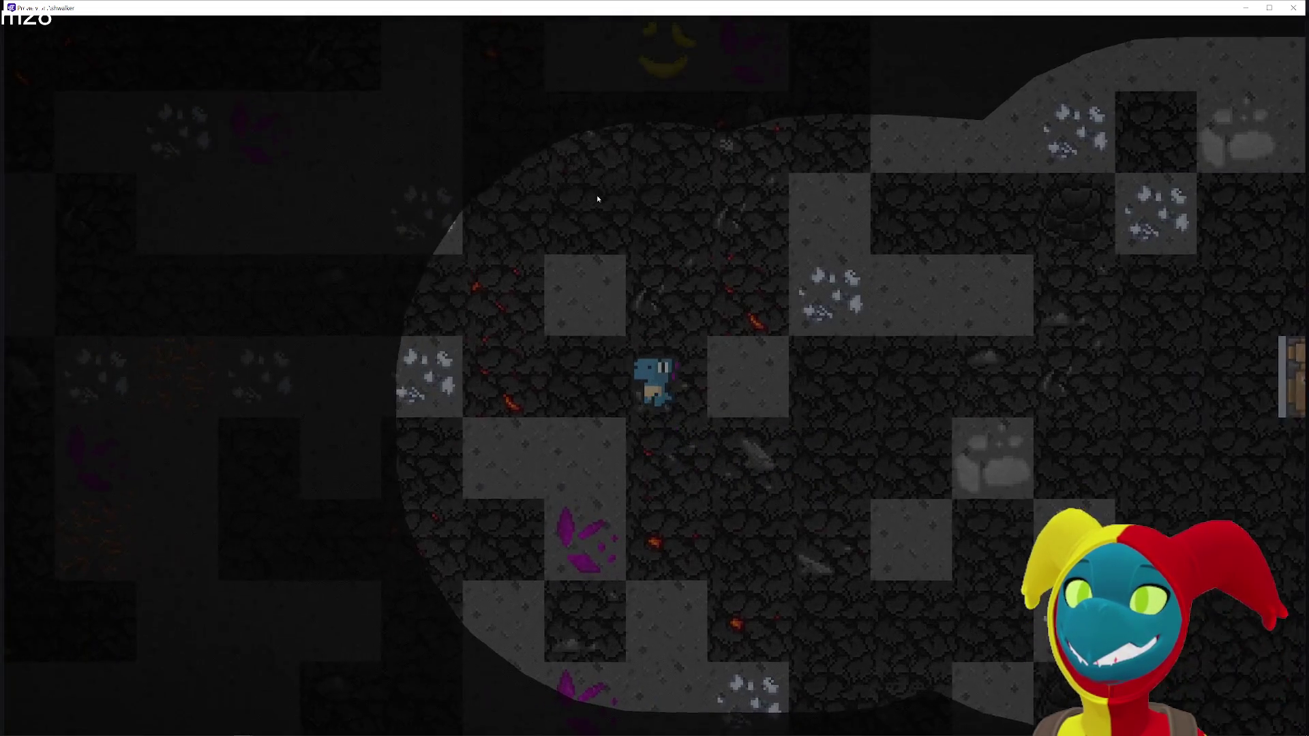
pyautogui.press('Down')
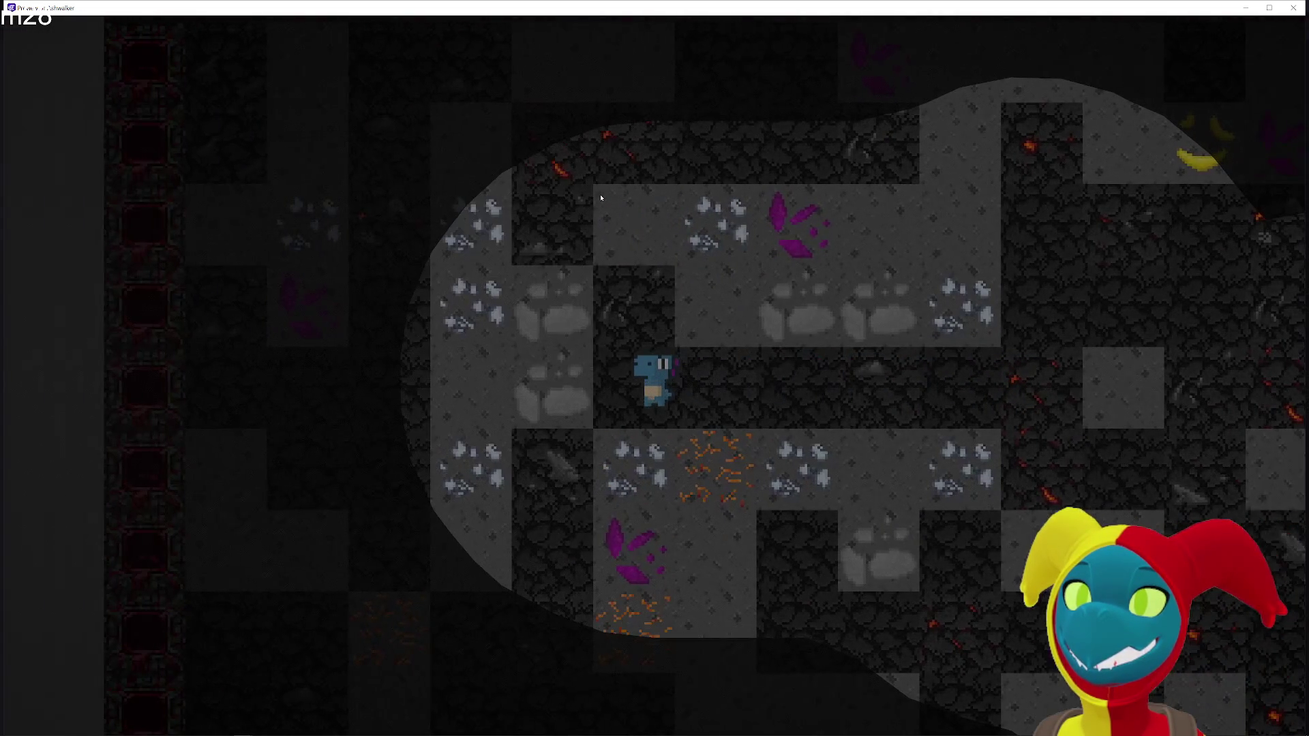
pyautogui.press('Left')
pyautogui.press('Up')
pyautogui.press('Right')
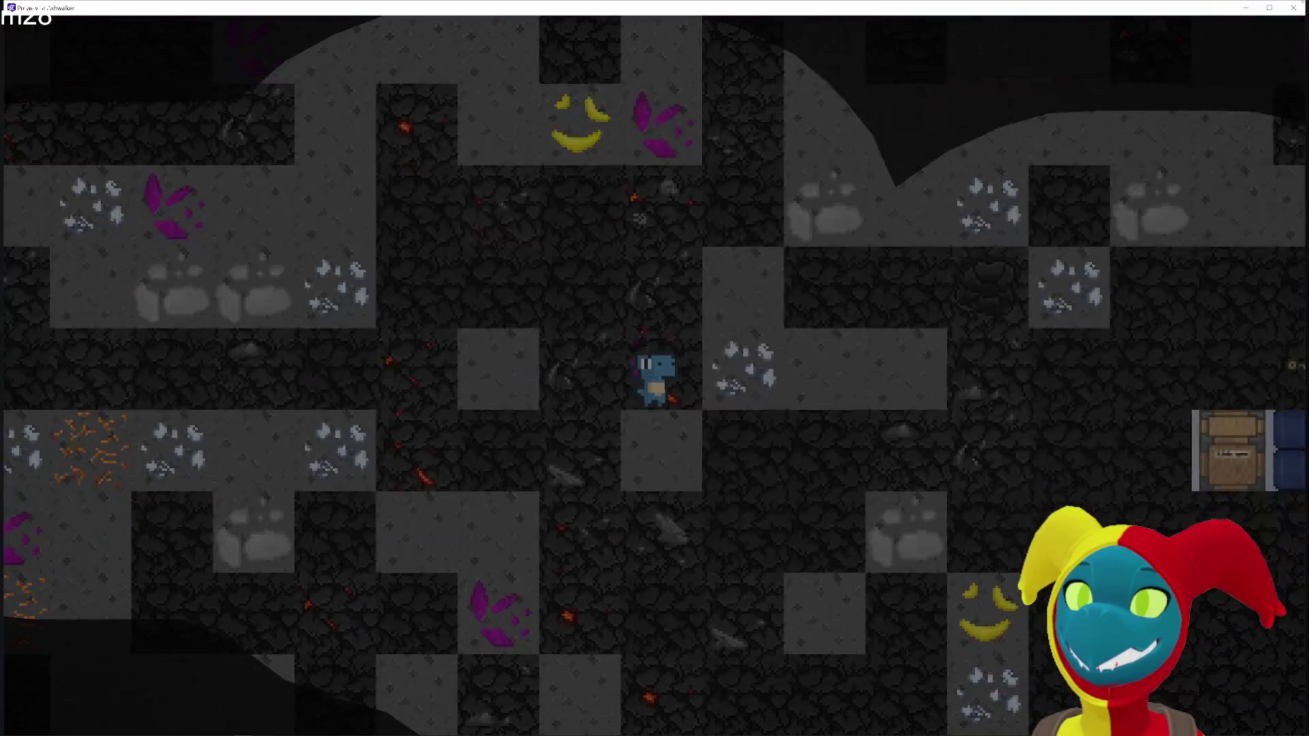
pyautogui.click(1293, 7)
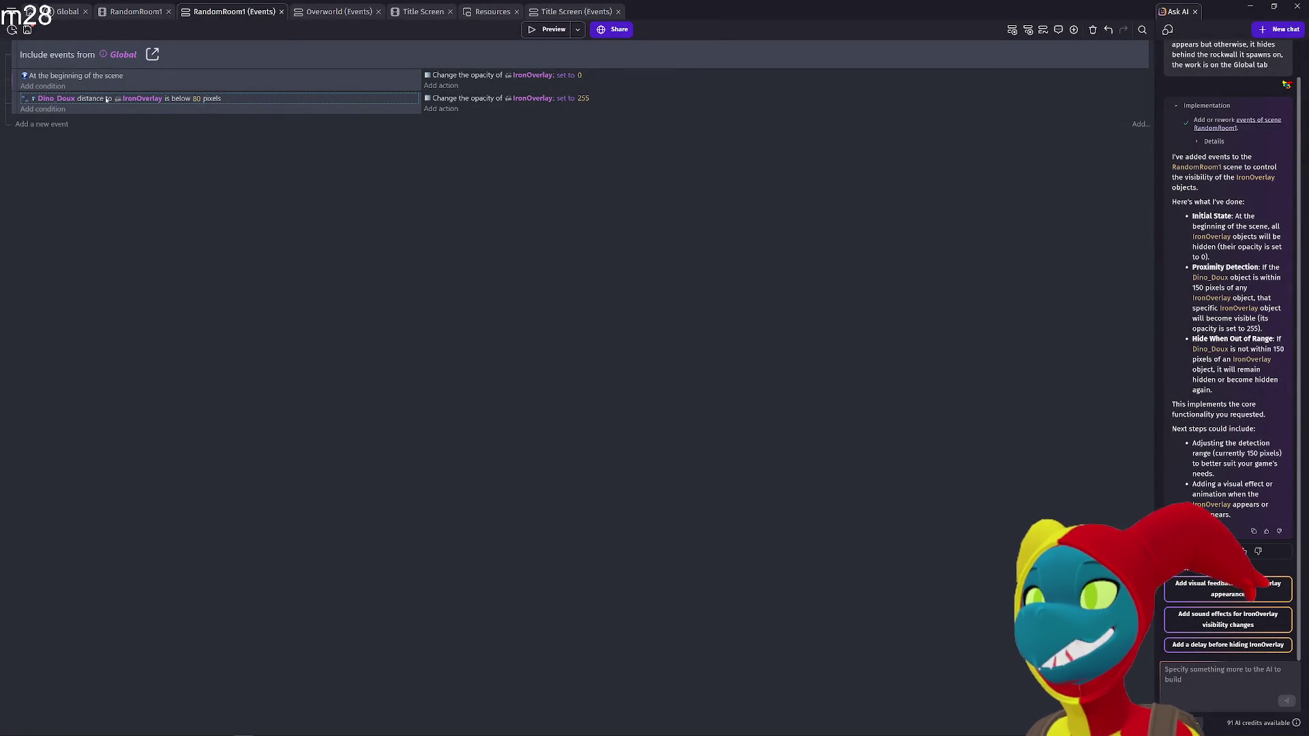
# Duplicate the 80-pixel Dino_Doux distance event, keeping the copy's distance at 80
pyautogui.click(77, 100)
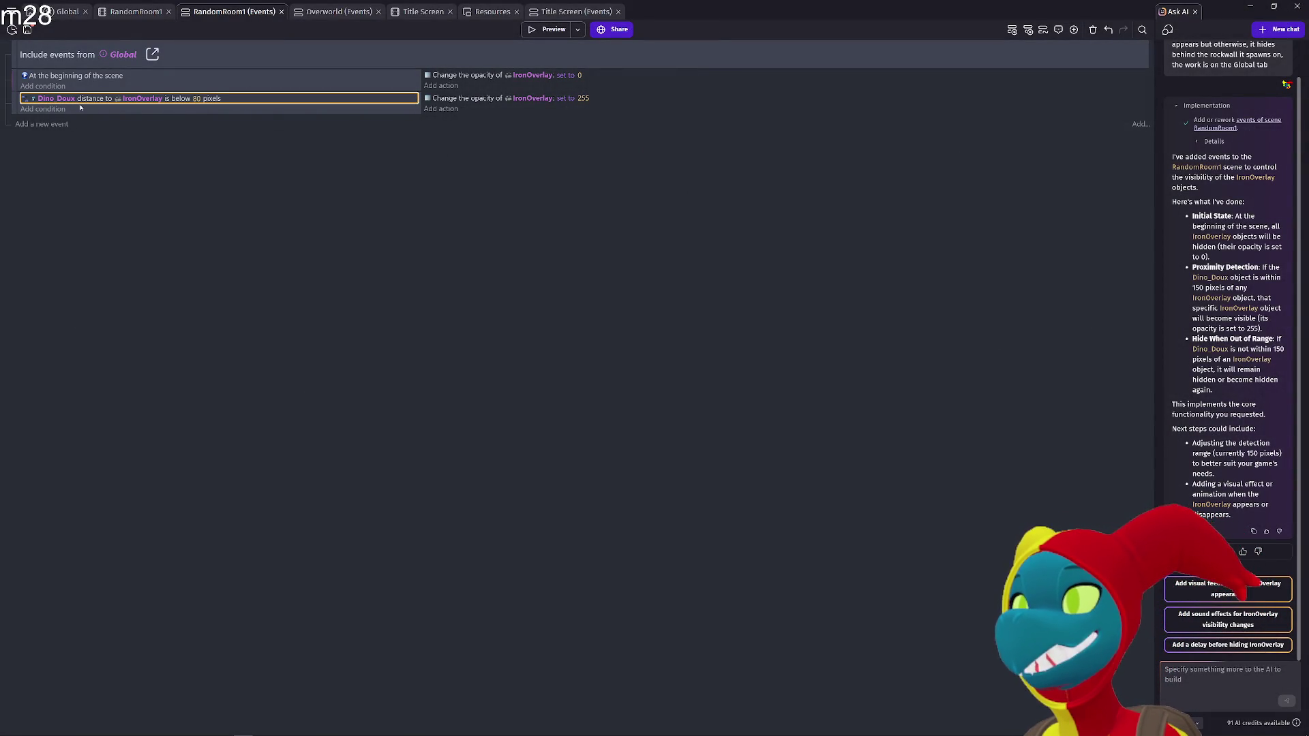
pyautogui.click(22, 102)
pyautogui.hotkey('ctrl', 'c')
pyautogui.hotkey('ctrl', 'v')
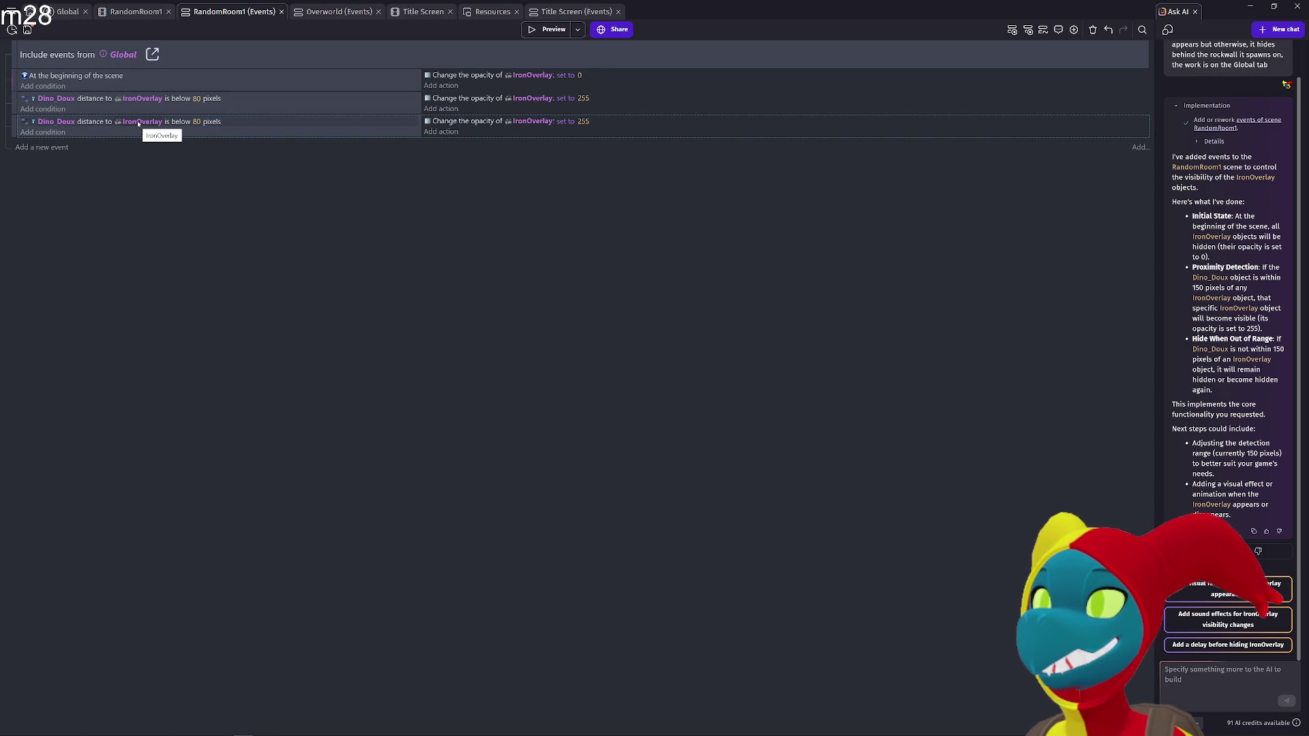
pyautogui.click(198, 98)
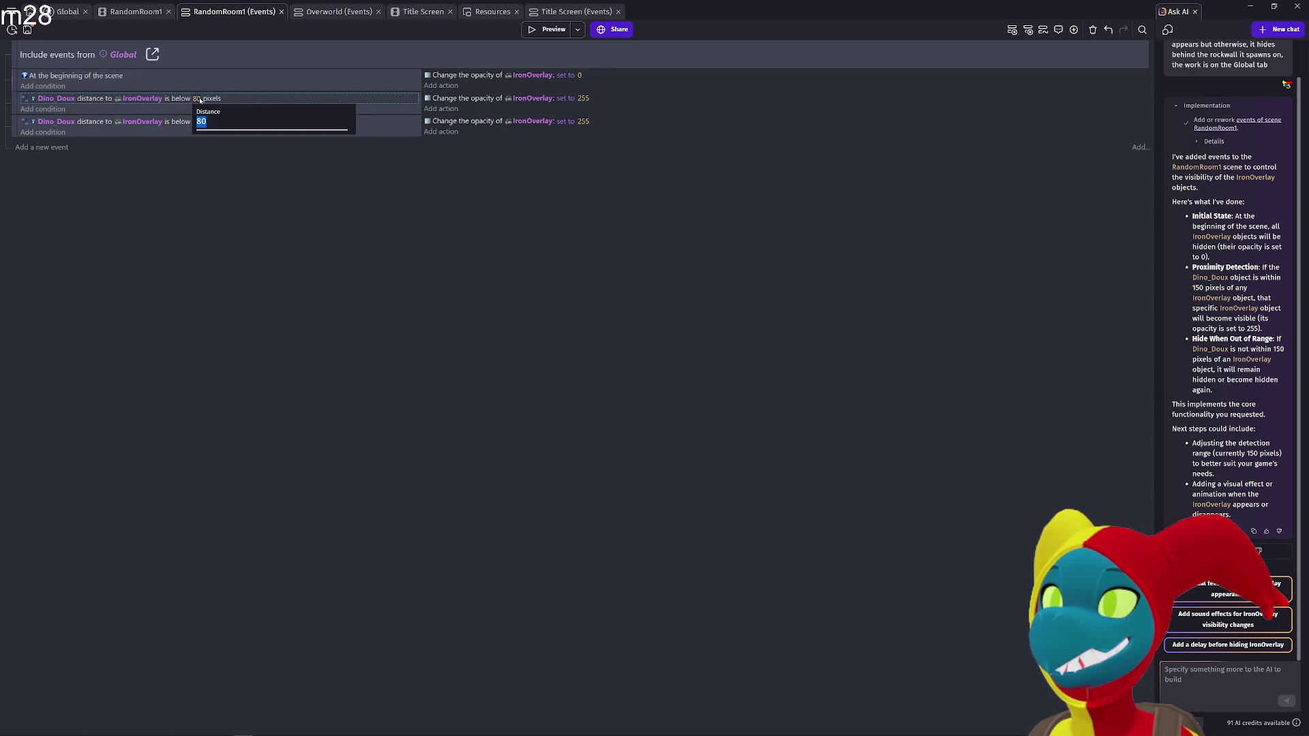
pyautogui.click(177, 139)
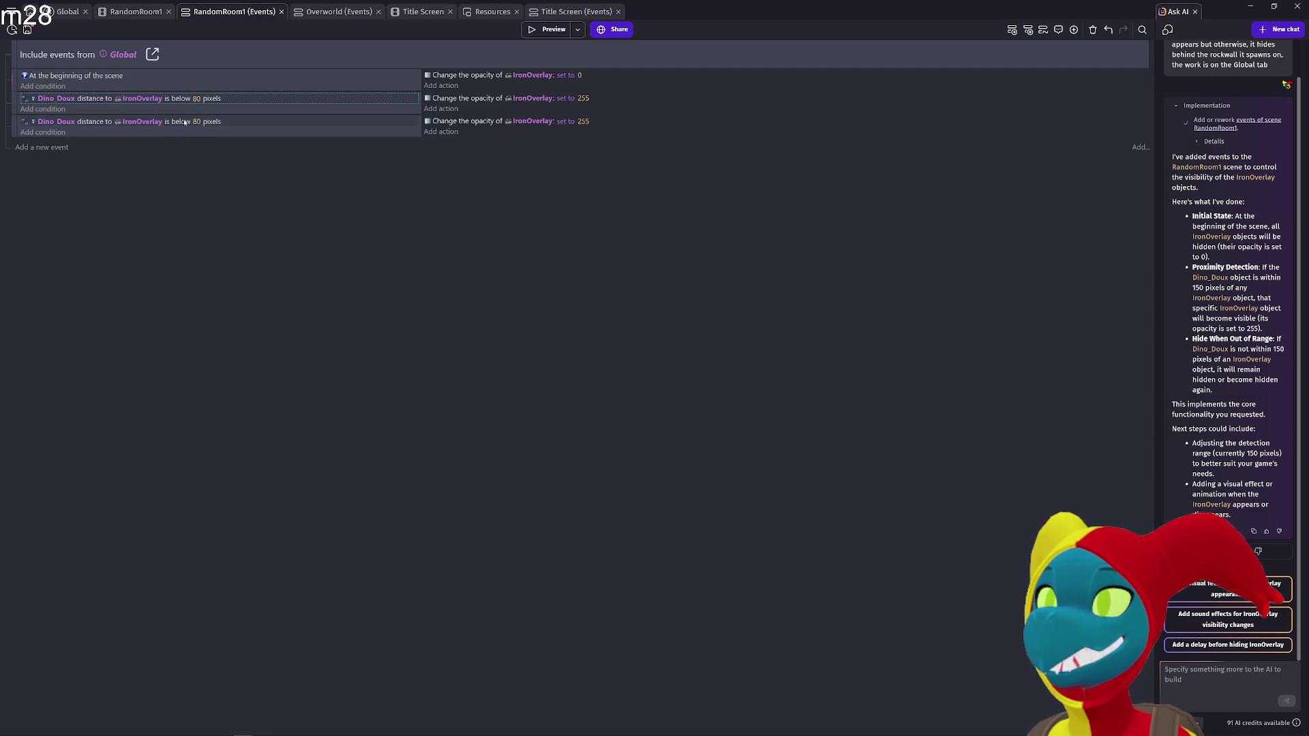
# Invert the copied condition, set its IronOverlay opacity to 0, and launch a preview
pyautogui.rightClick(37, 122)
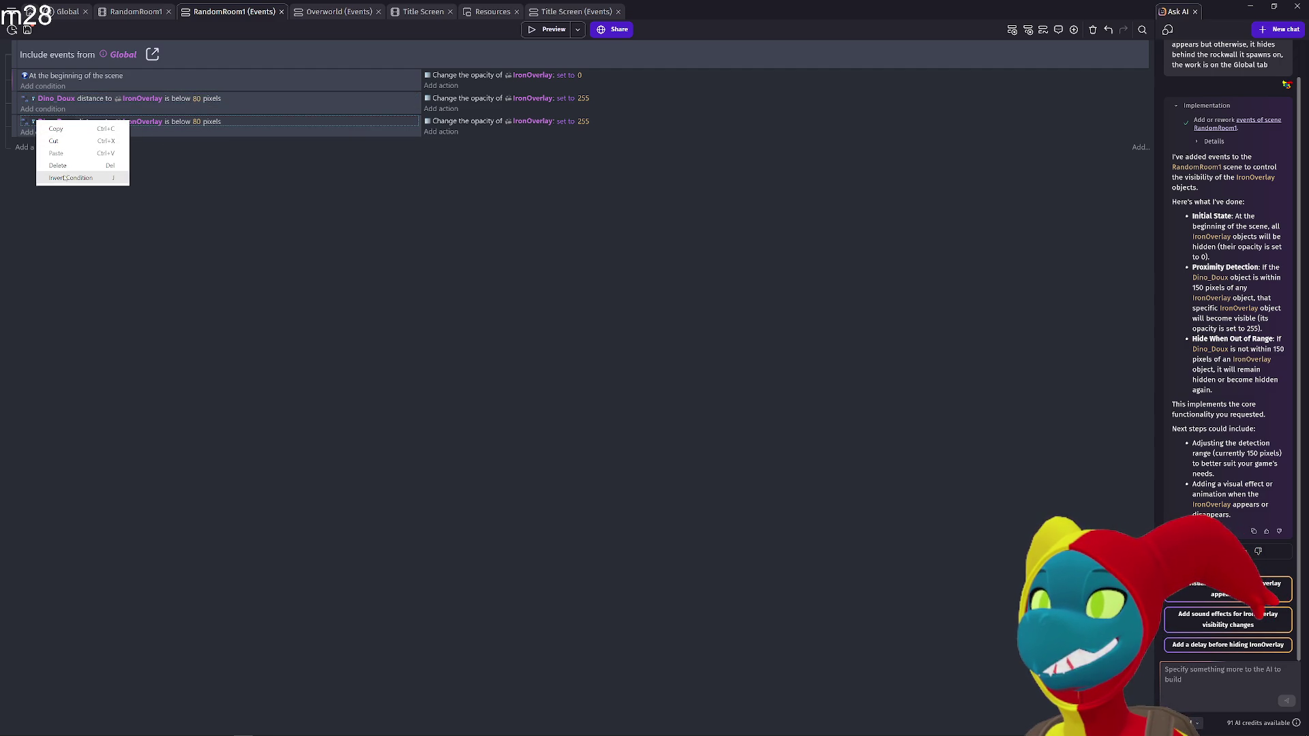
pyautogui.click(68, 174)
pyautogui.click(585, 121)
pyautogui.write('0')
pyautogui.click(580, 223)
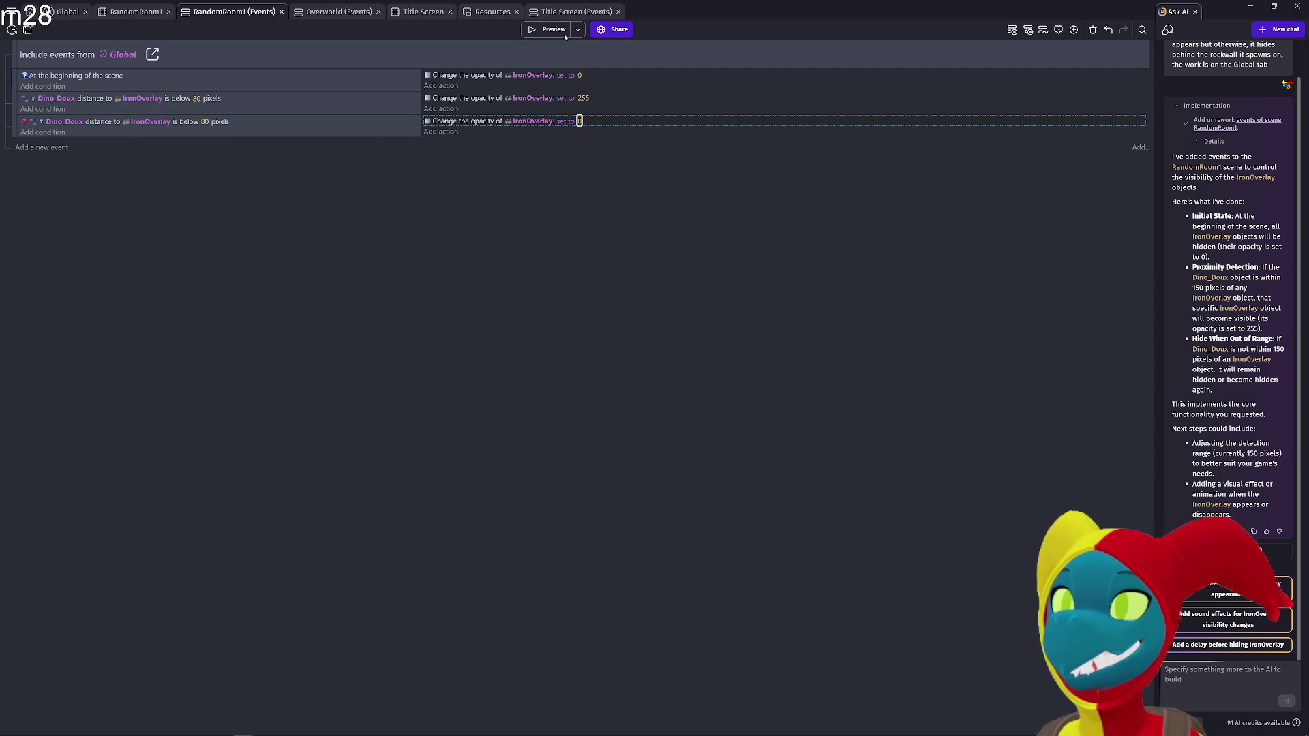
pyautogui.click(560, 32)
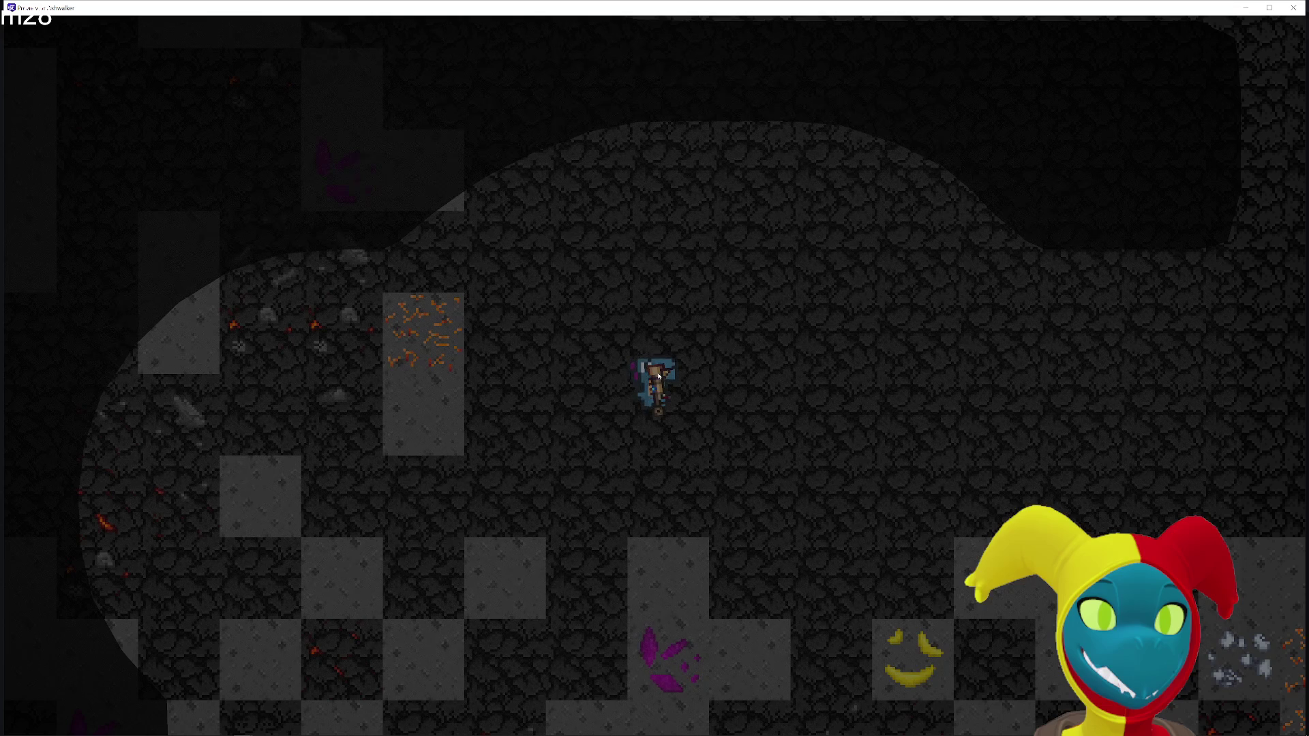
# Close the cave preview after checking the ore overlays
pyautogui.click(1293, 8)
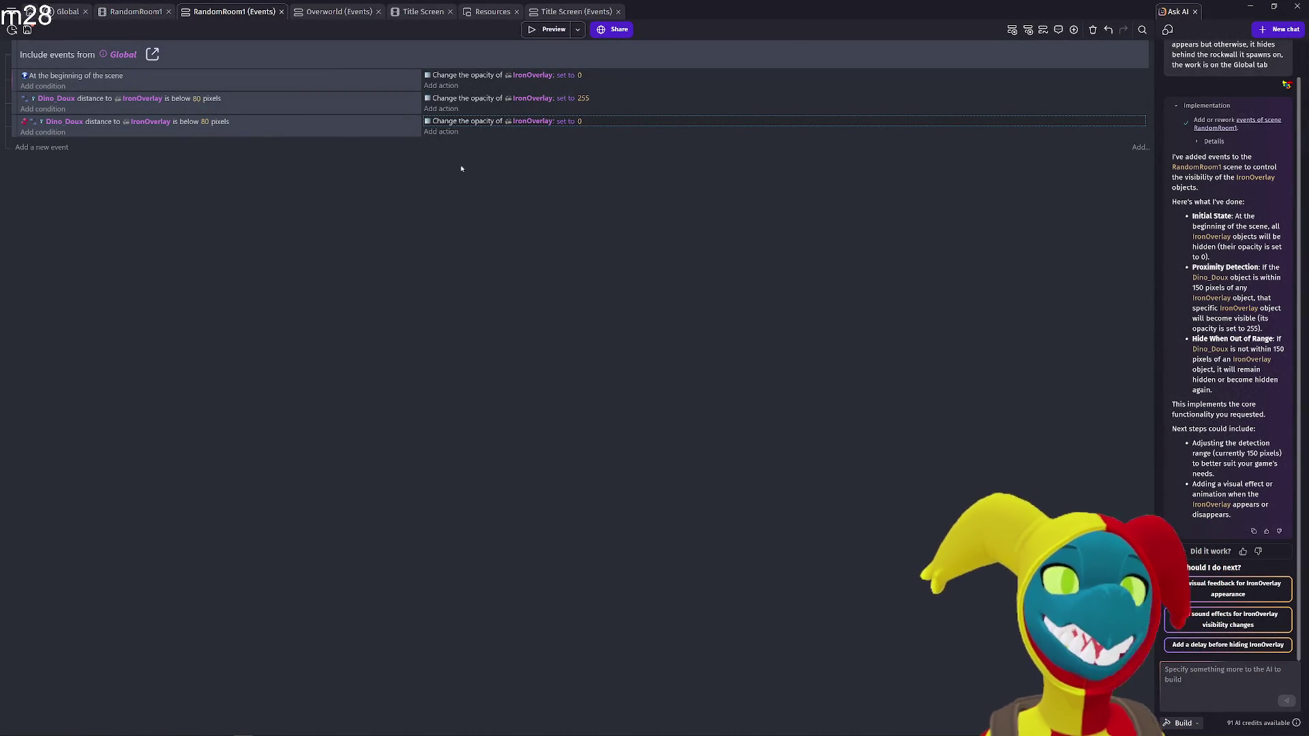
# Delete the 'At the beginning of the scene' event that hid IronOverlay and start a preview
pyautogui.click(264, 105)
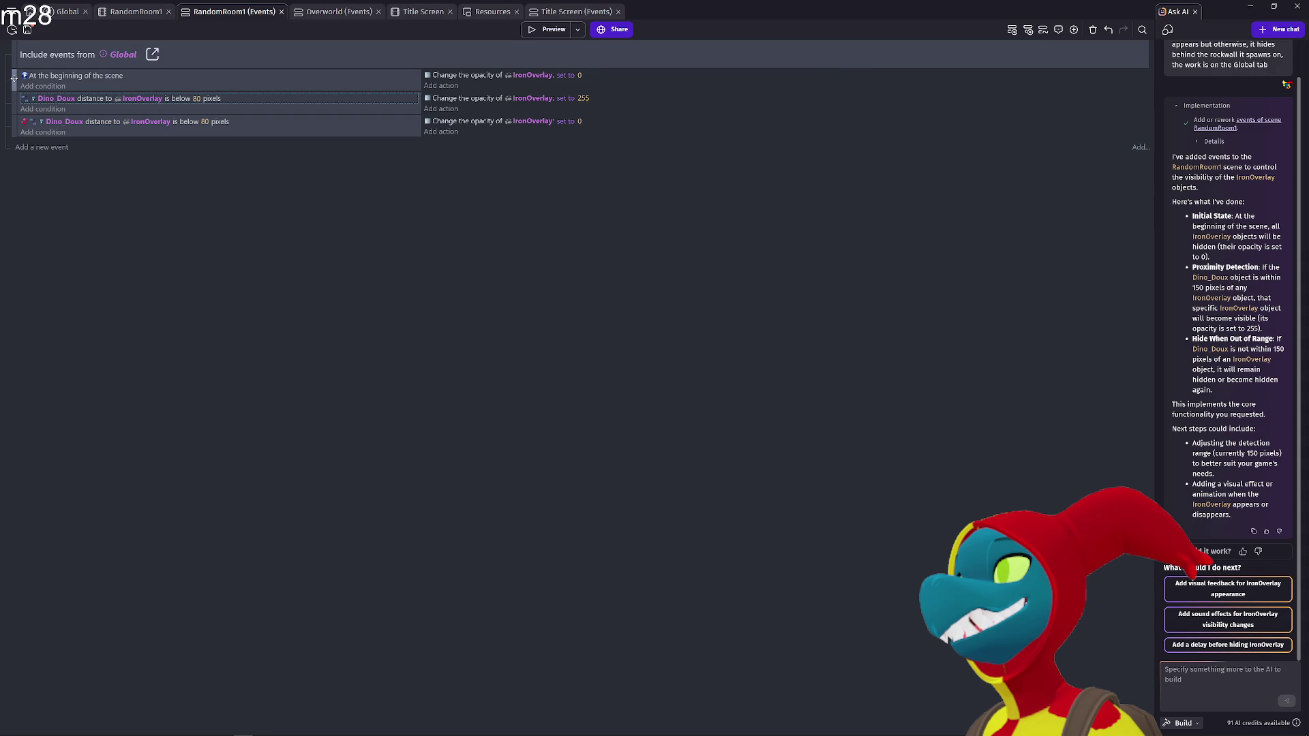
pyautogui.hotkey('ctrl', 'v')
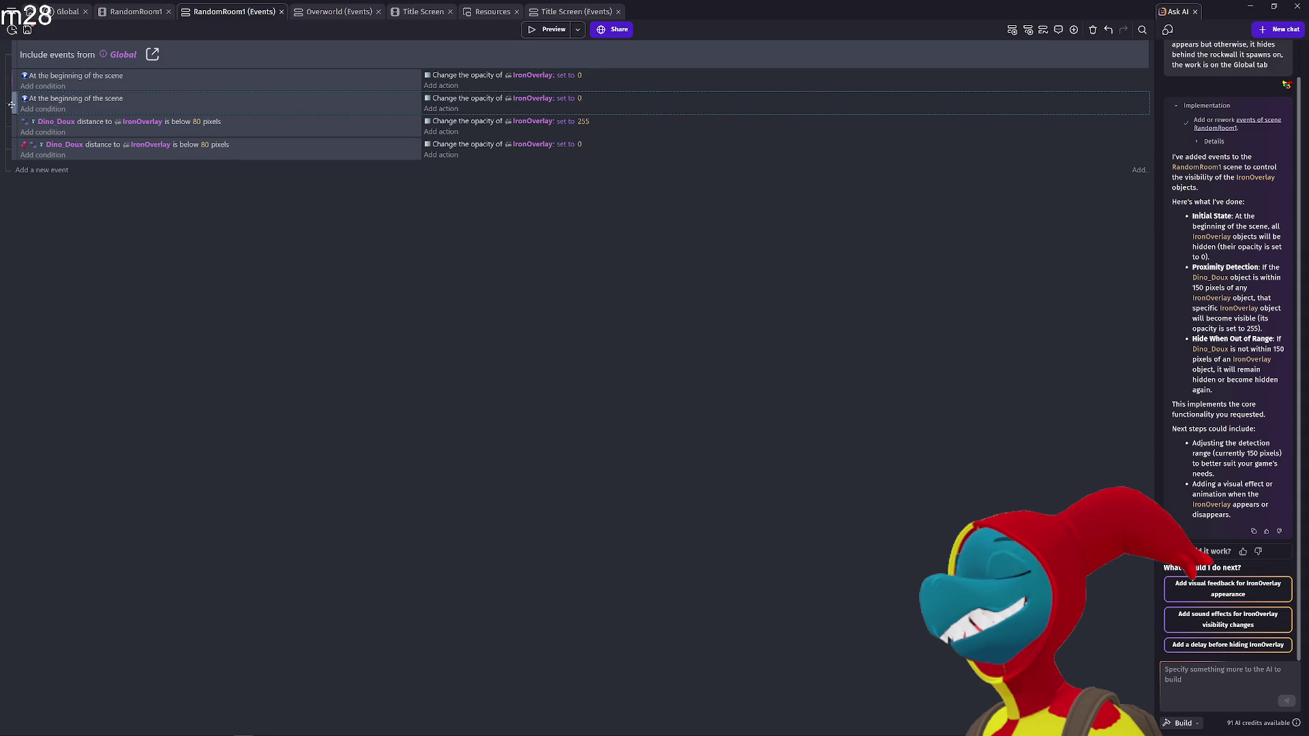
pyautogui.press('Delete')
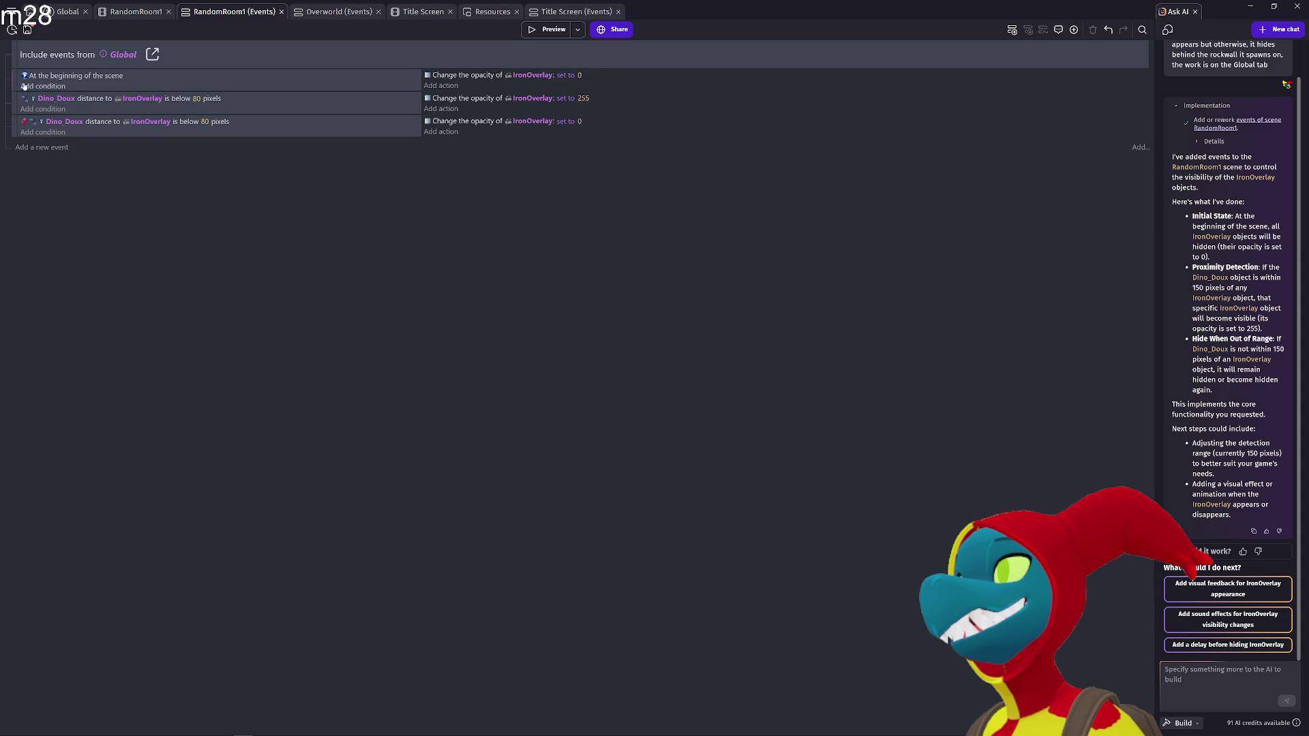
pyautogui.click(14, 79)
pyautogui.press('Delete')
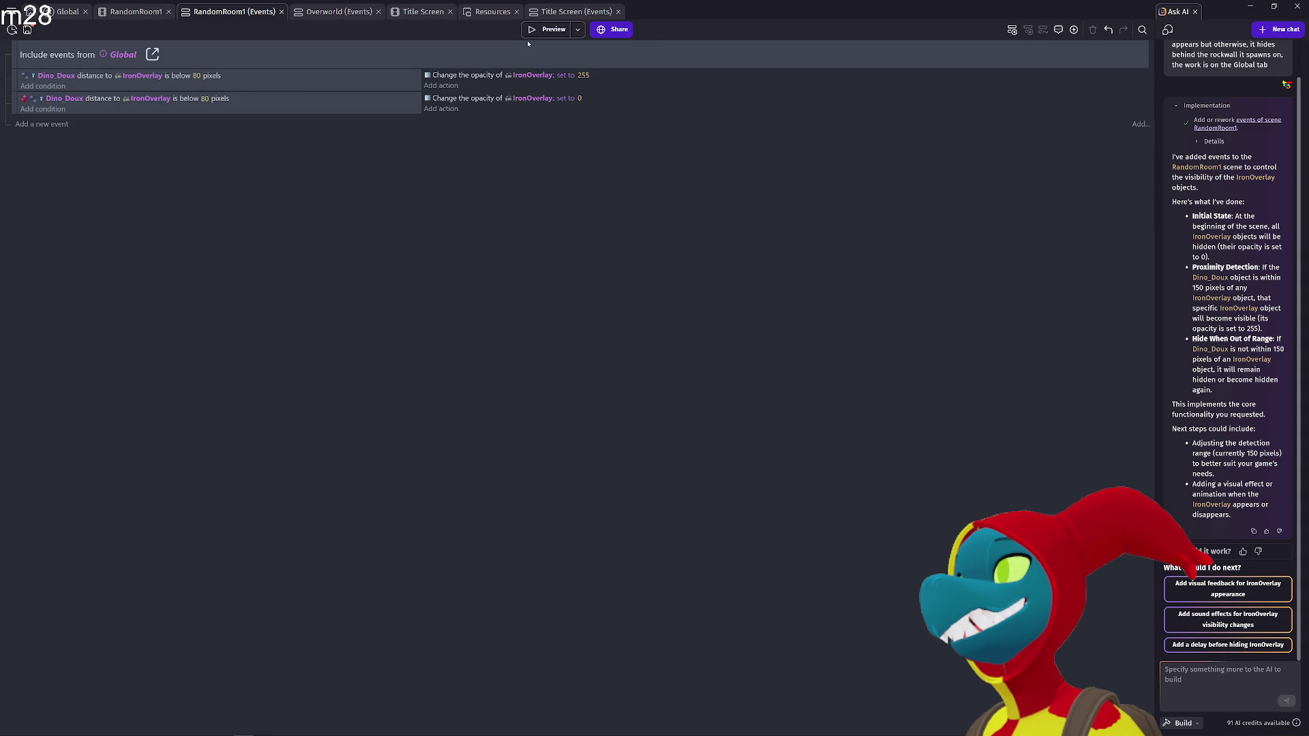
pyautogui.click(545, 29)
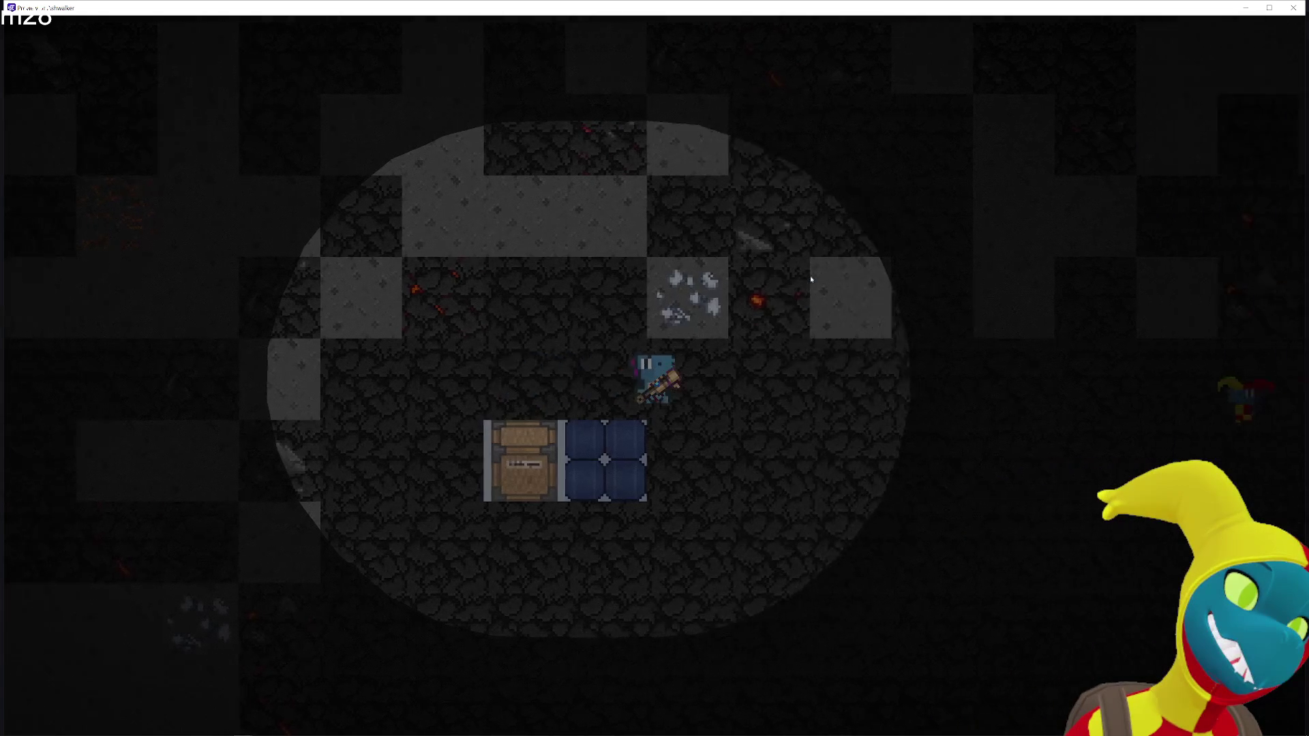
# Walk the dino right through the cave in the preview
pyautogui.press('Right')
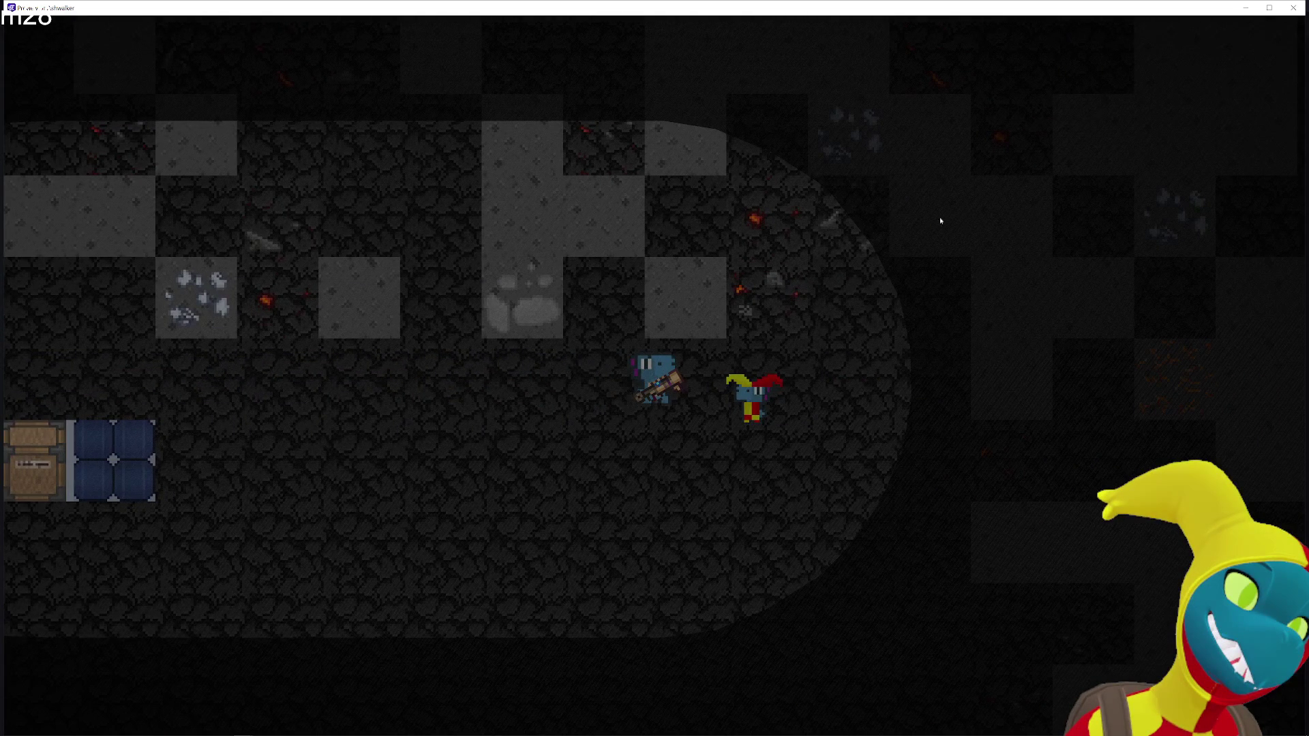
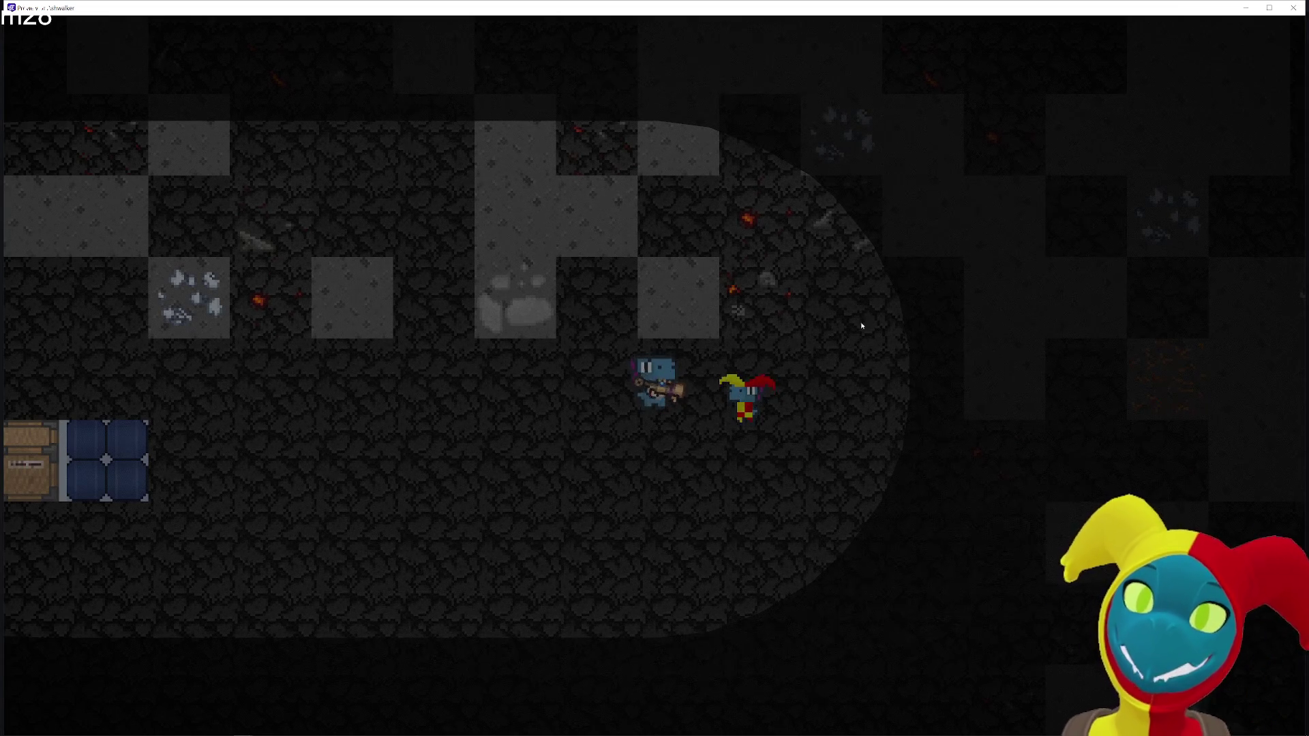
# Finish walking the player through the cave and close the game preview
pyautogui.press('a')
pyautogui.press('s')
pyautogui.click(1294, 8)
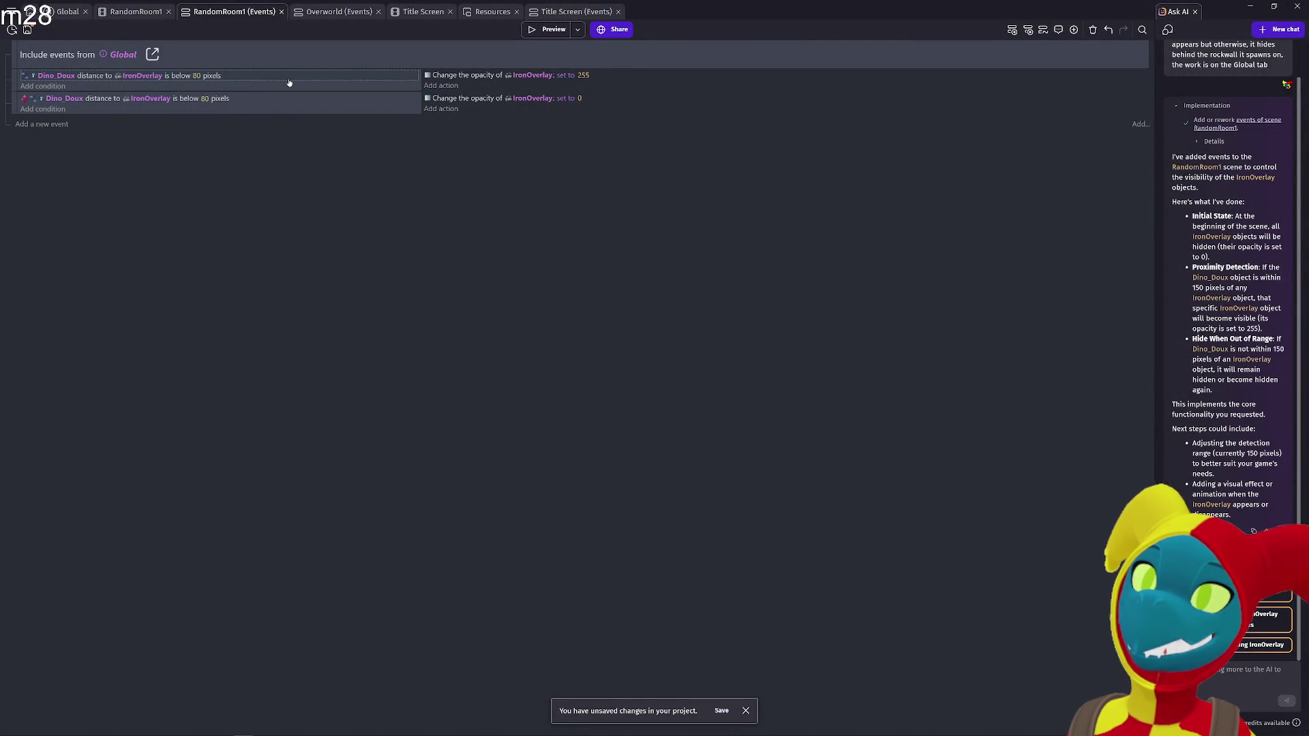
# Cut both IronOverlay distance events out of RandomRoom1 and move to the Global event sheet
pyautogui.click(13, 81)
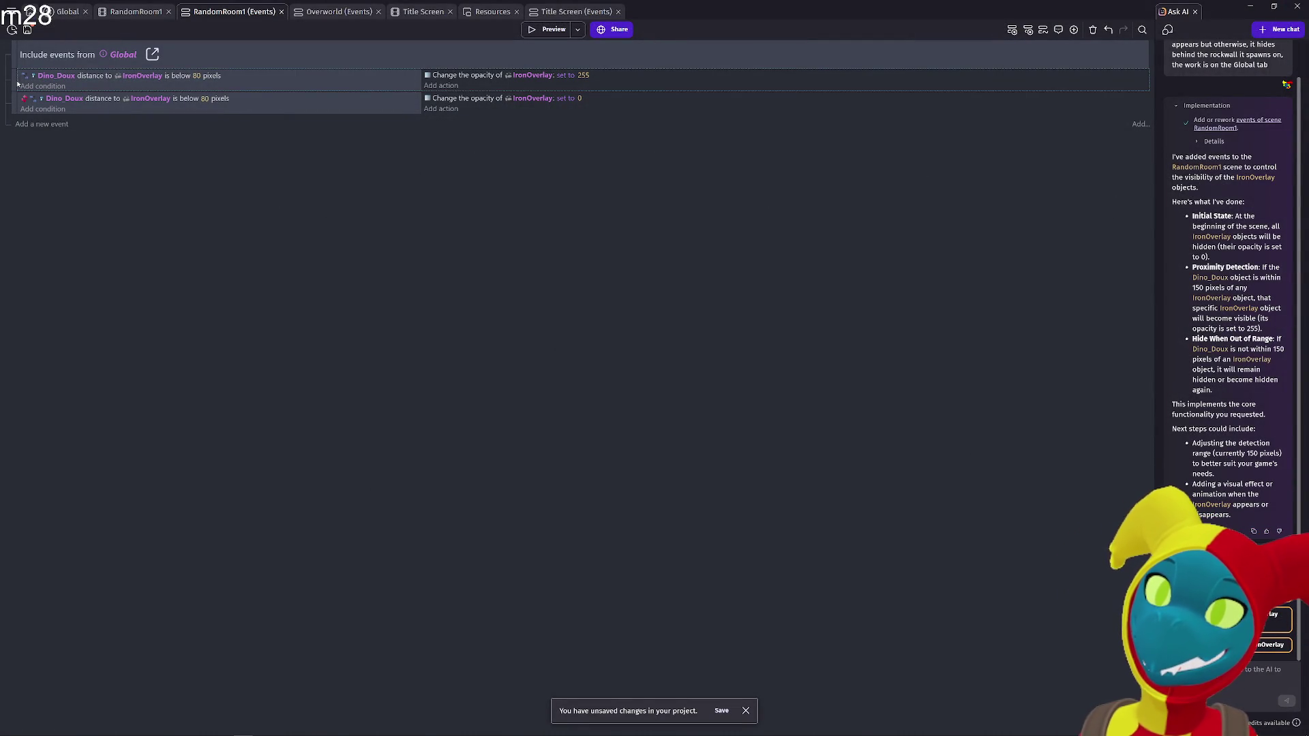
pyautogui.keyDown('ctrl'); pyautogui.click(12, 107); pyautogui.keyUp('ctrl')
pyautogui.press('Delete')
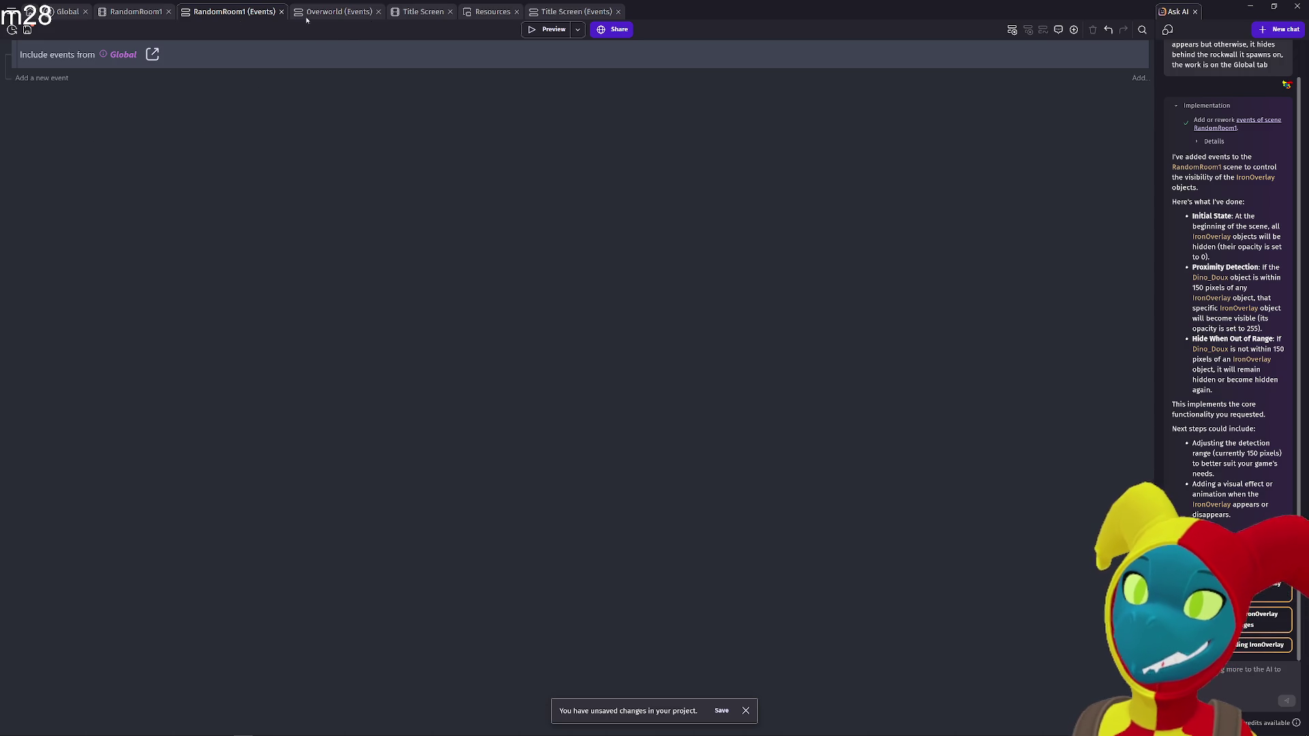
pyautogui.click(153, 54)
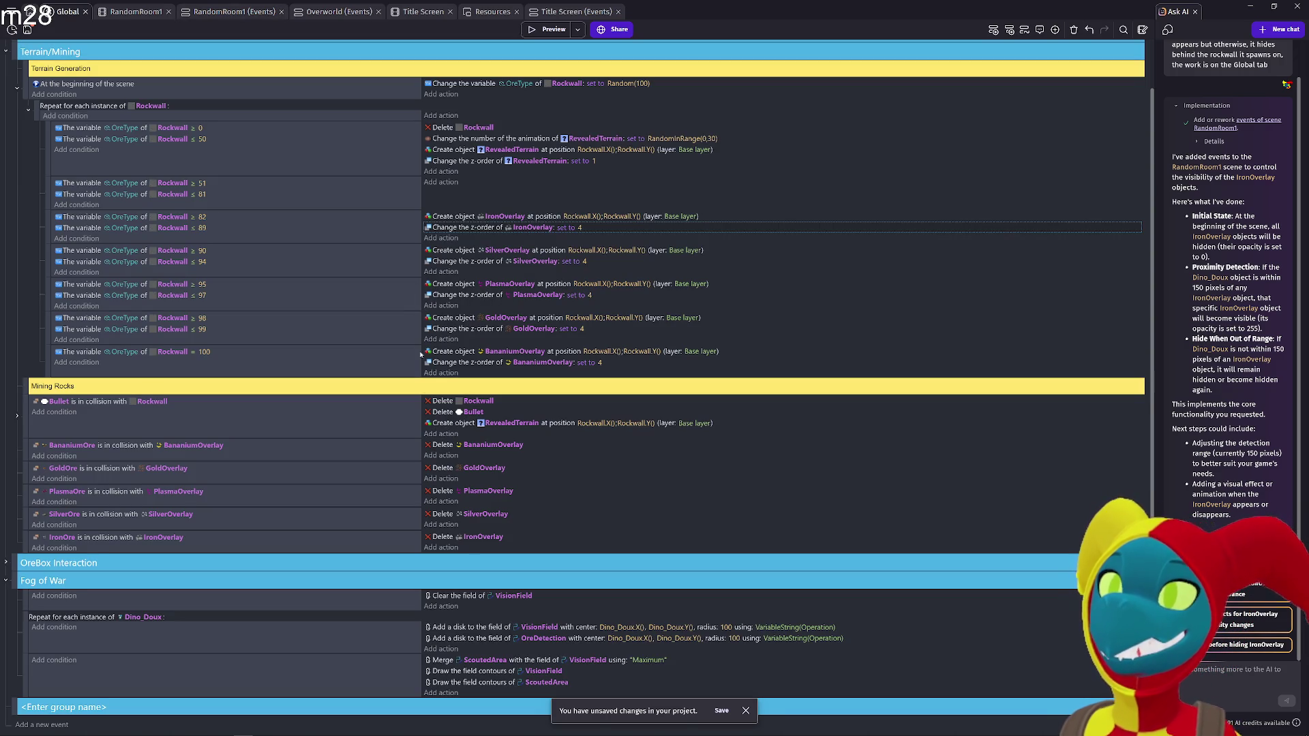
# Paste the two IronOverlay distance events after the Merge event at the end of Fog of War
pyautogui.click(22, 692)
pyautogui.hotkey('ctrl', 'v')
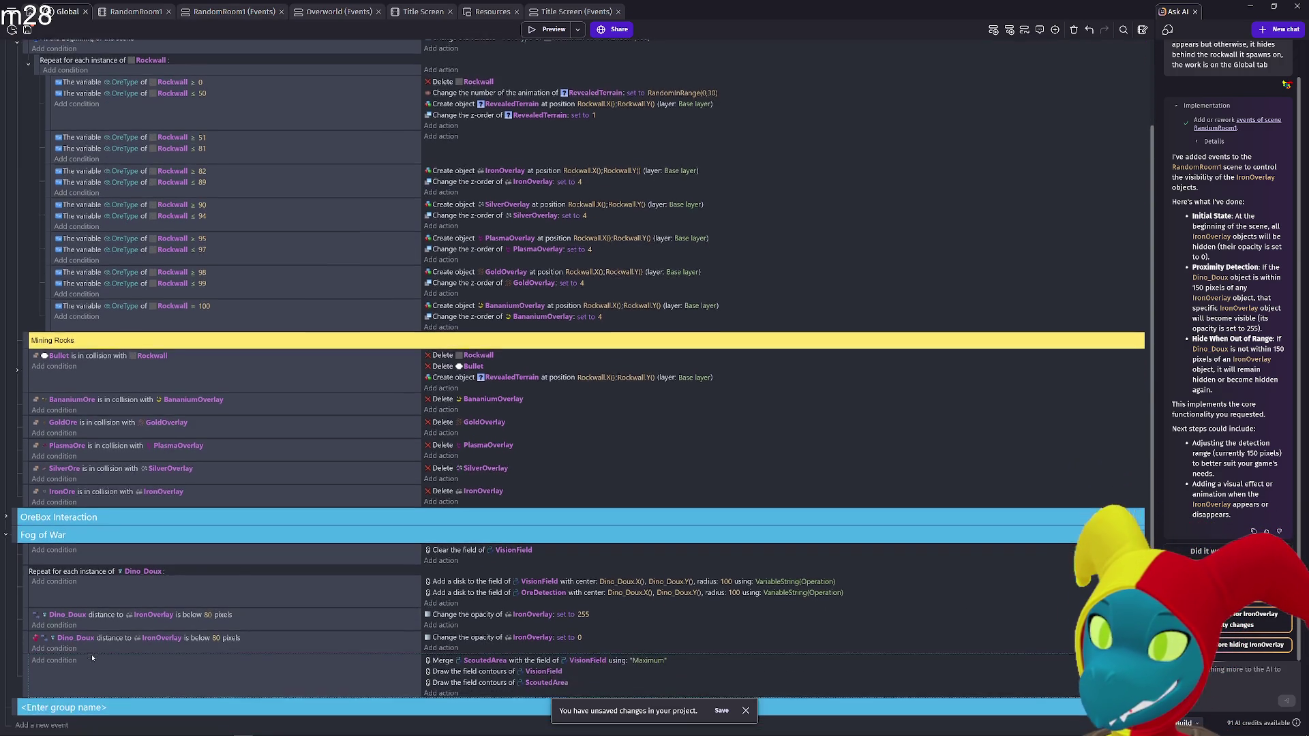
pyautogui.hotkey('ctrl', 'z')
pyautogui.click(92, 685)
pyautogui.hotkey('ctrl', 'v')
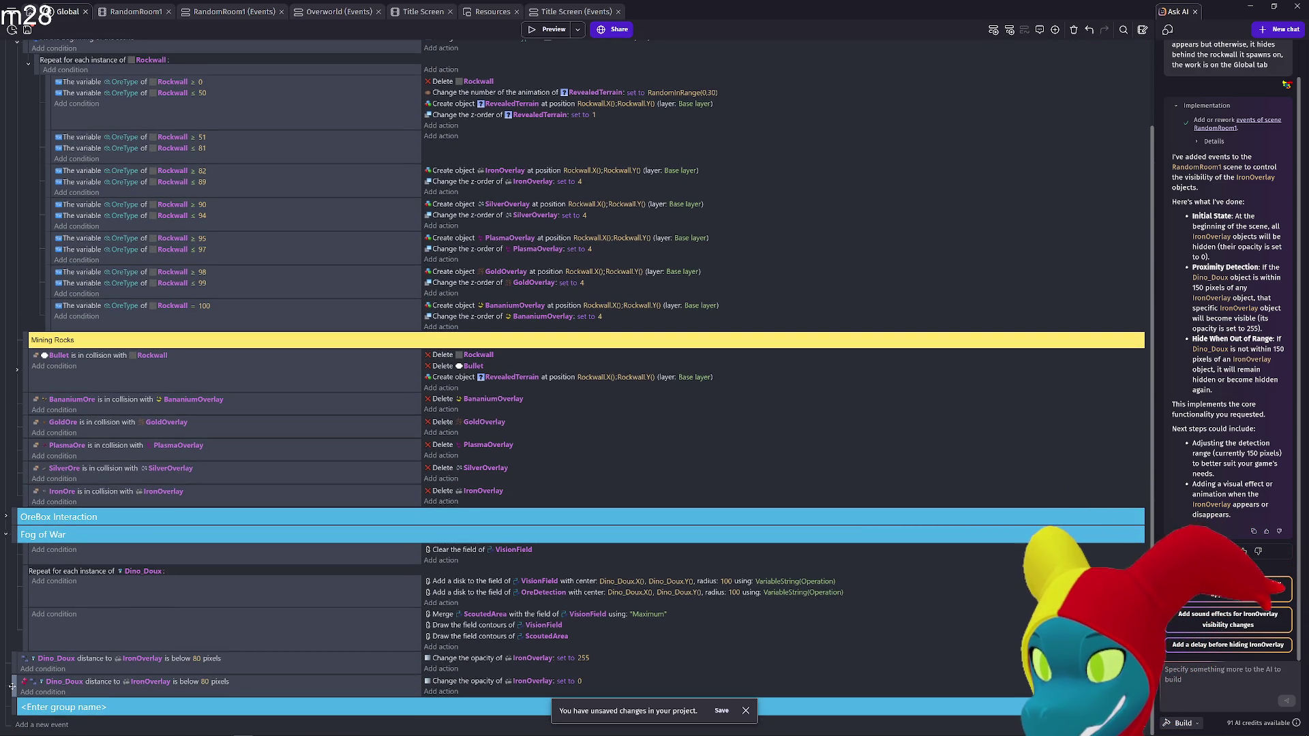
# Undo the stray empty events and add more copies of the IronOverlay distance pair
pyautogui.hotkey('ctrl', 'alt', 'e')
pyautogui.hotkey('ctrl', 'alt', 'e')
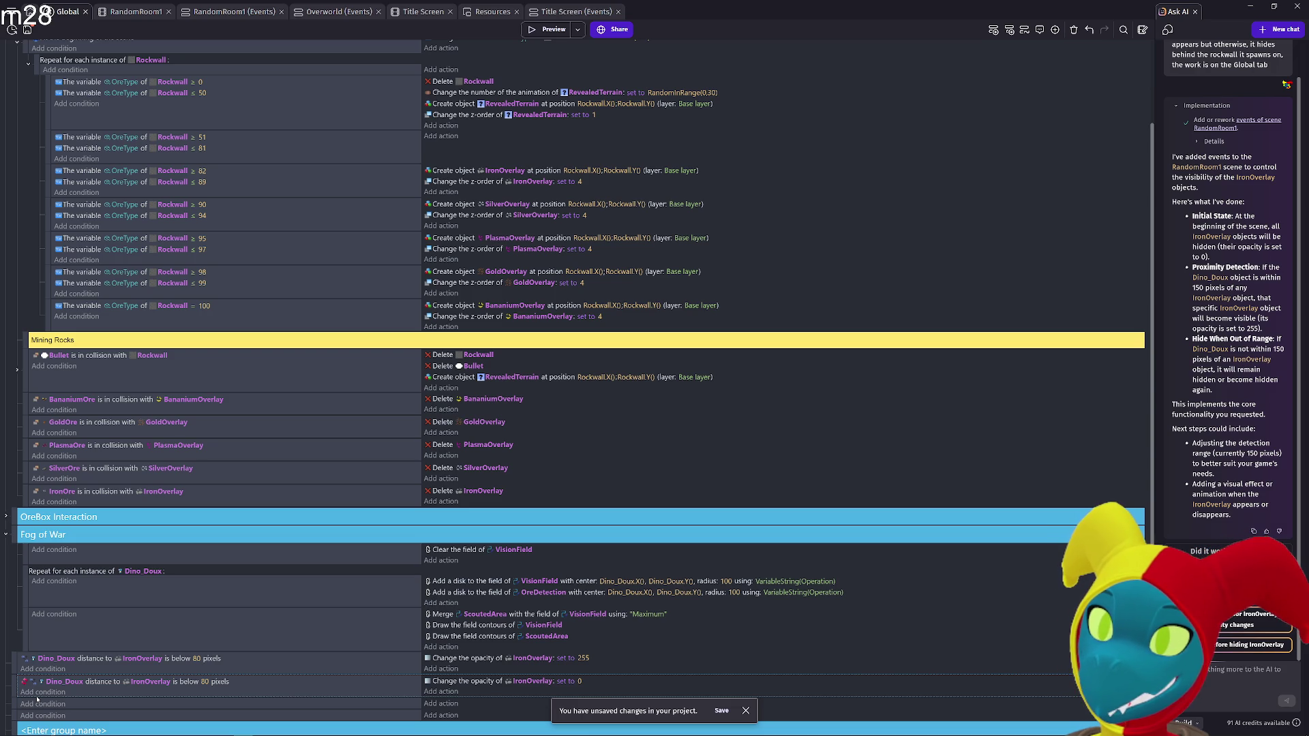
pyautogui.hotkey('shift', 'a')
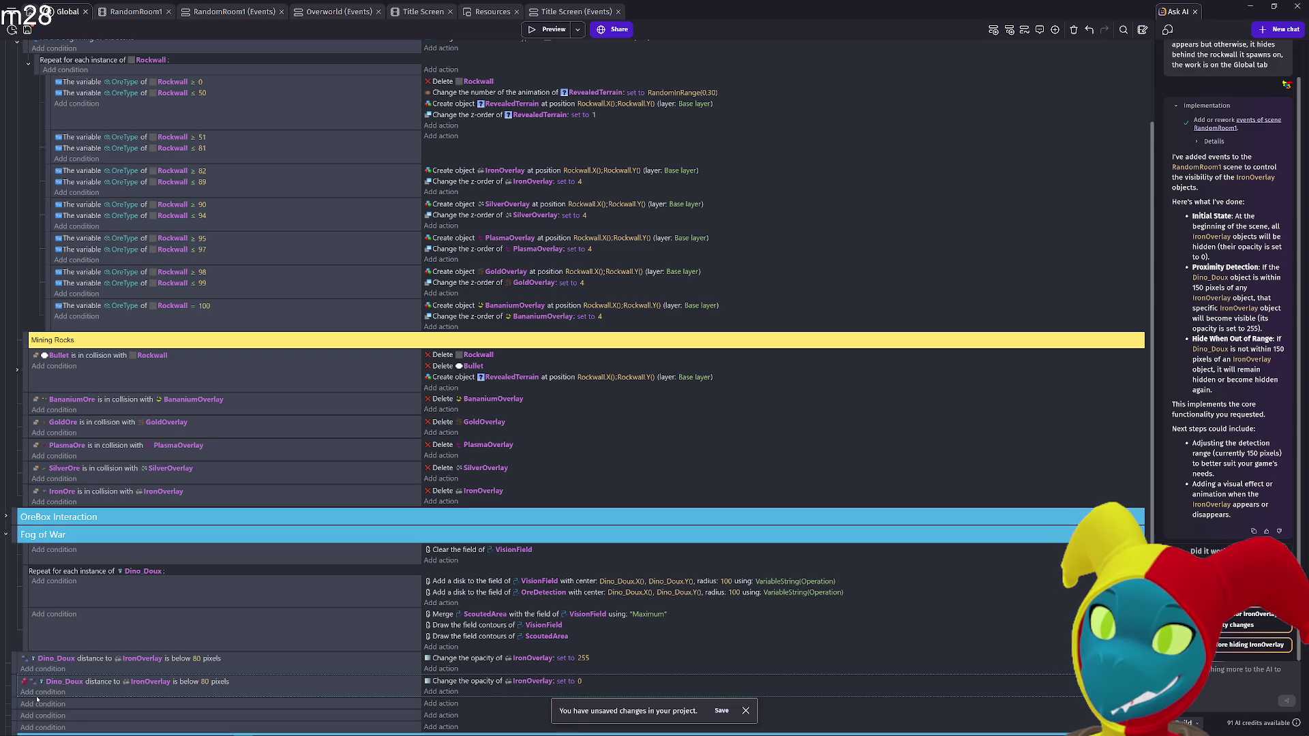
pyautogui.scroll(-3, 157, 670)
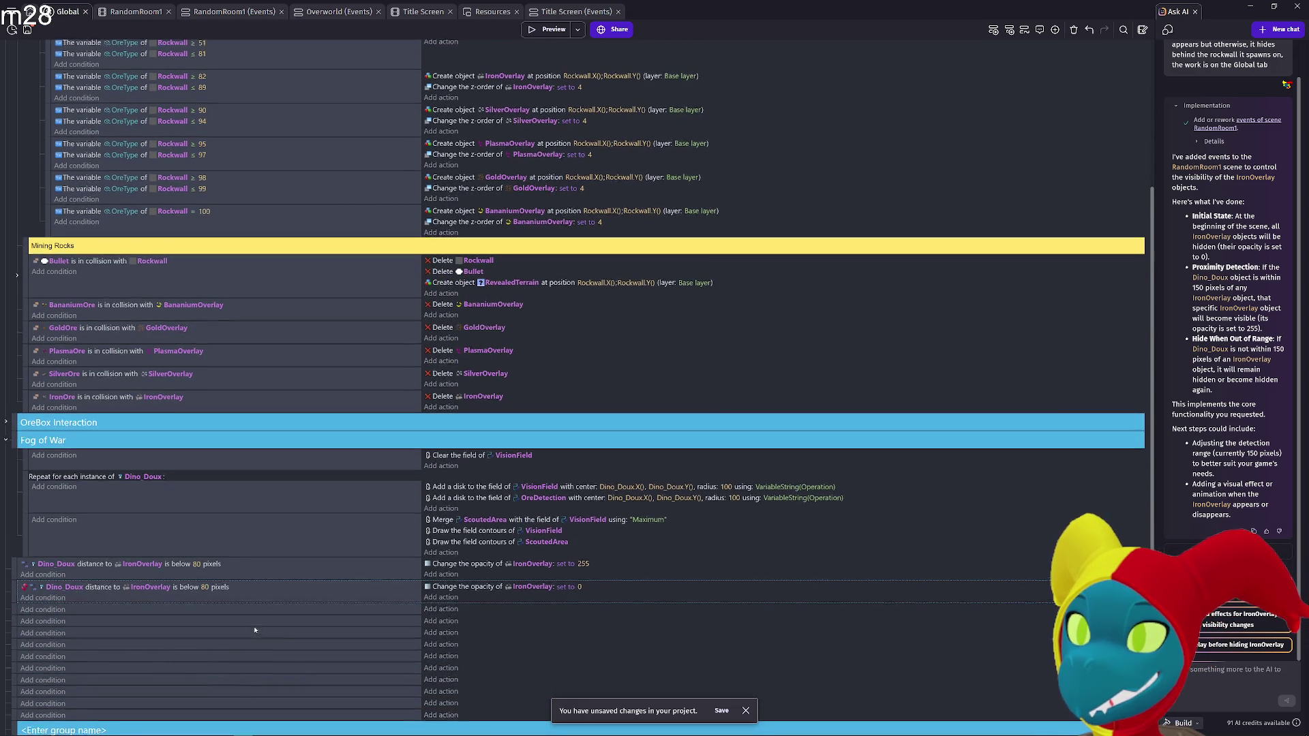
pyautogui.scroll(-1, 232, 621)
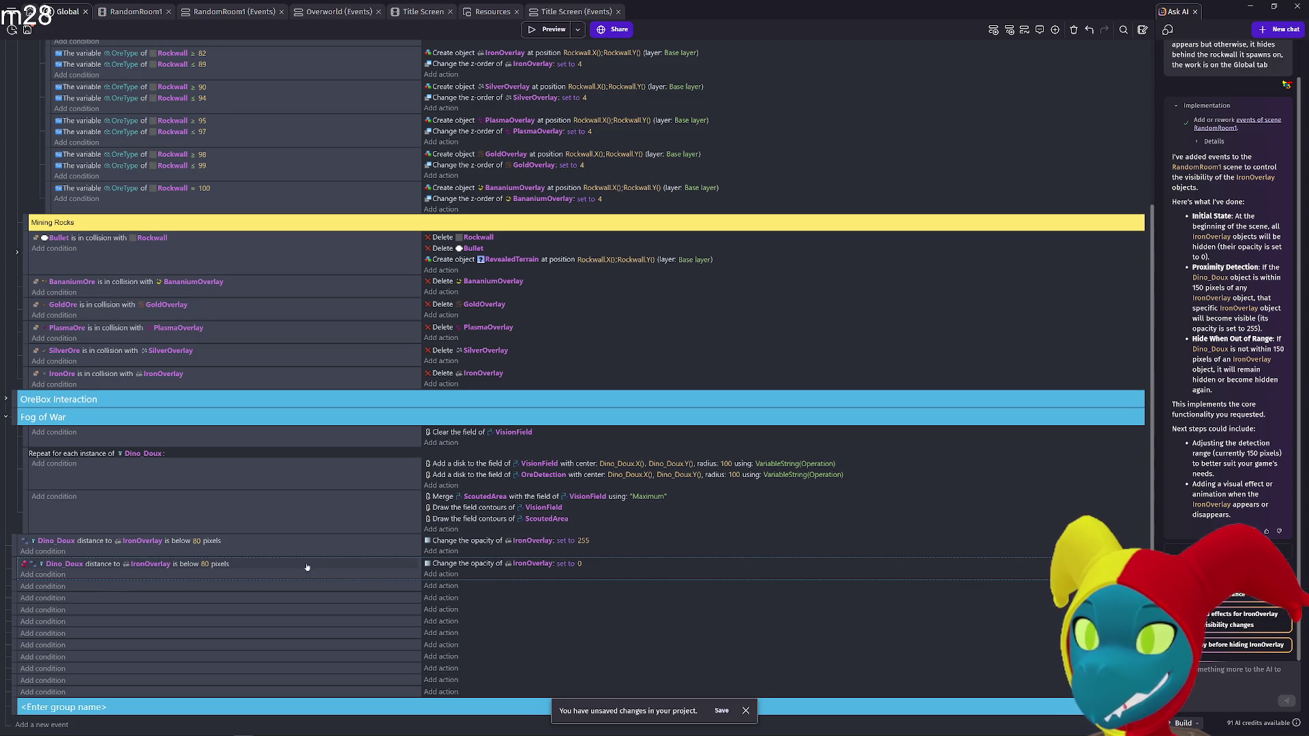
pyautogui.click(247, 548)
pyautogui.hotkey('ctrl', 'z')
pyautogui.hotkey('ctrl', 'z')
pyautogui.hotkey('ctrl', 'z')
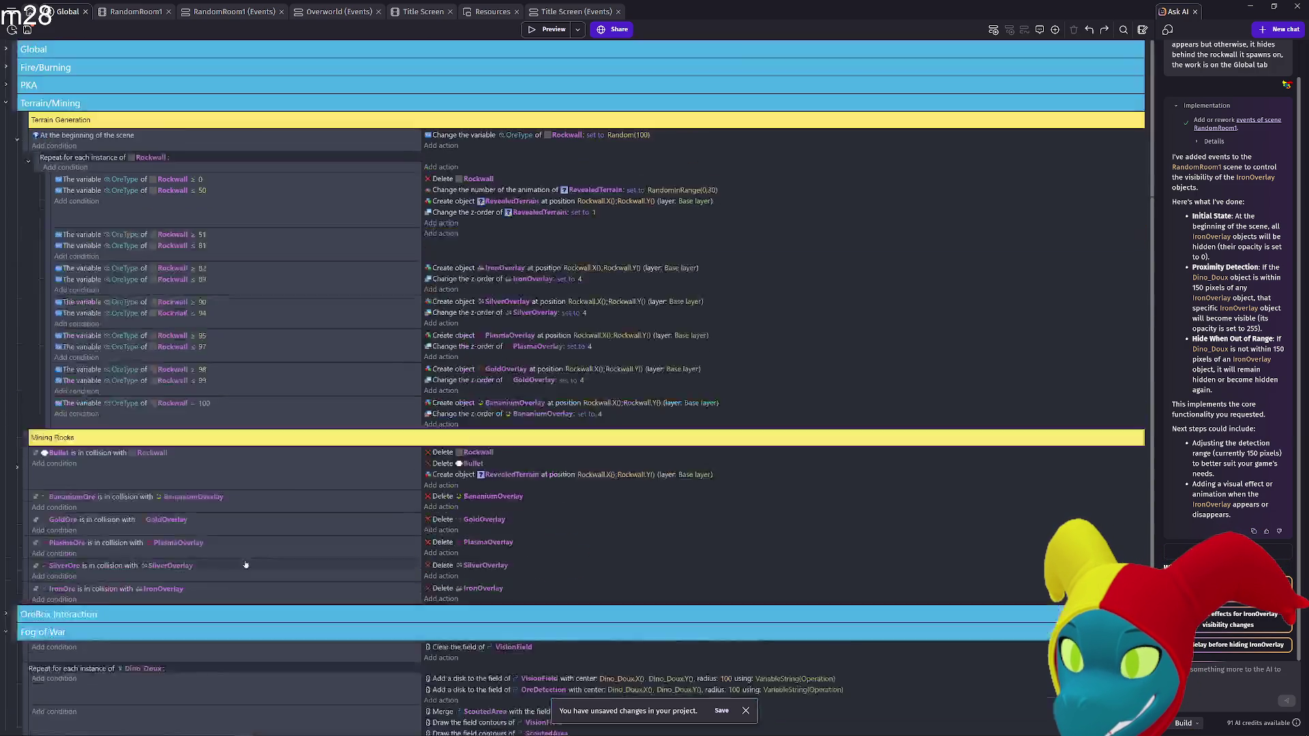
pyautogui.hotkey('ctrl', 'z')
pyautogui.hotkey('ctrl', 'z')
pyautogui.hotkey('ctrl', 'z')
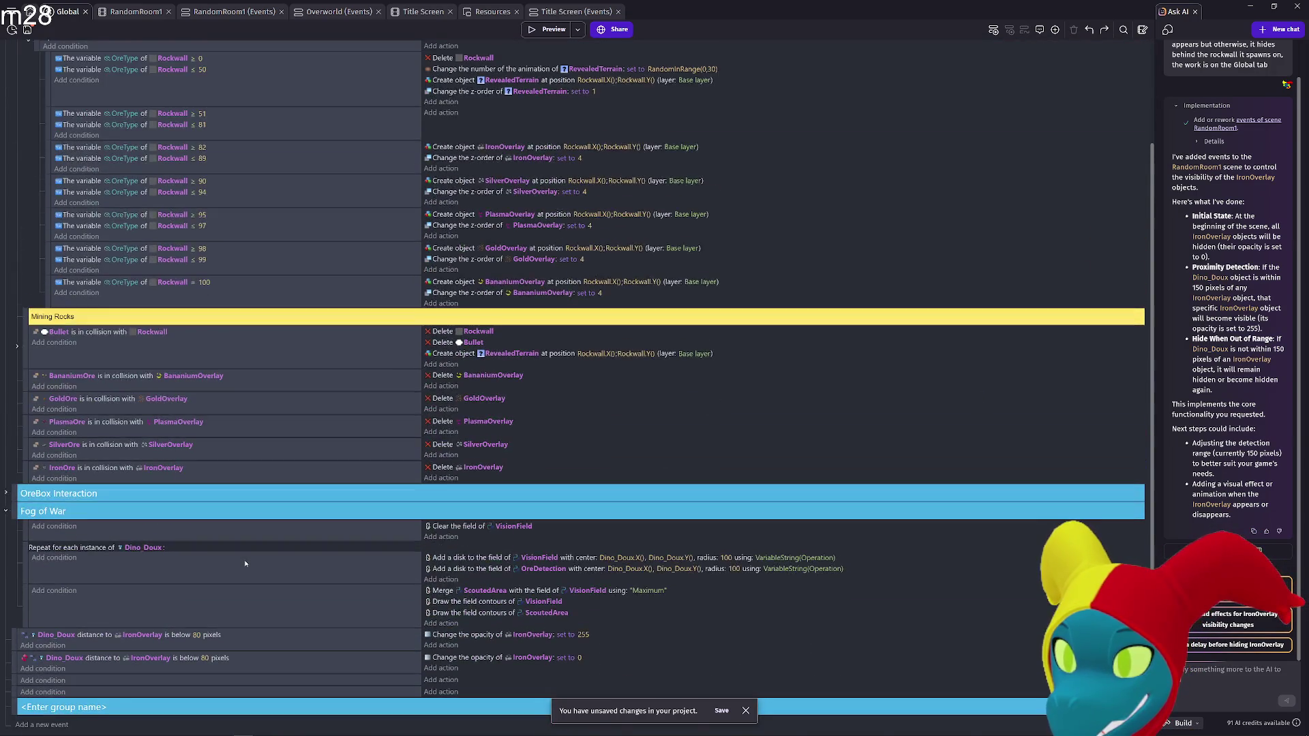
pyautogui.hotkey('ctrl', 'z')
pyautogui.click(108, 681)
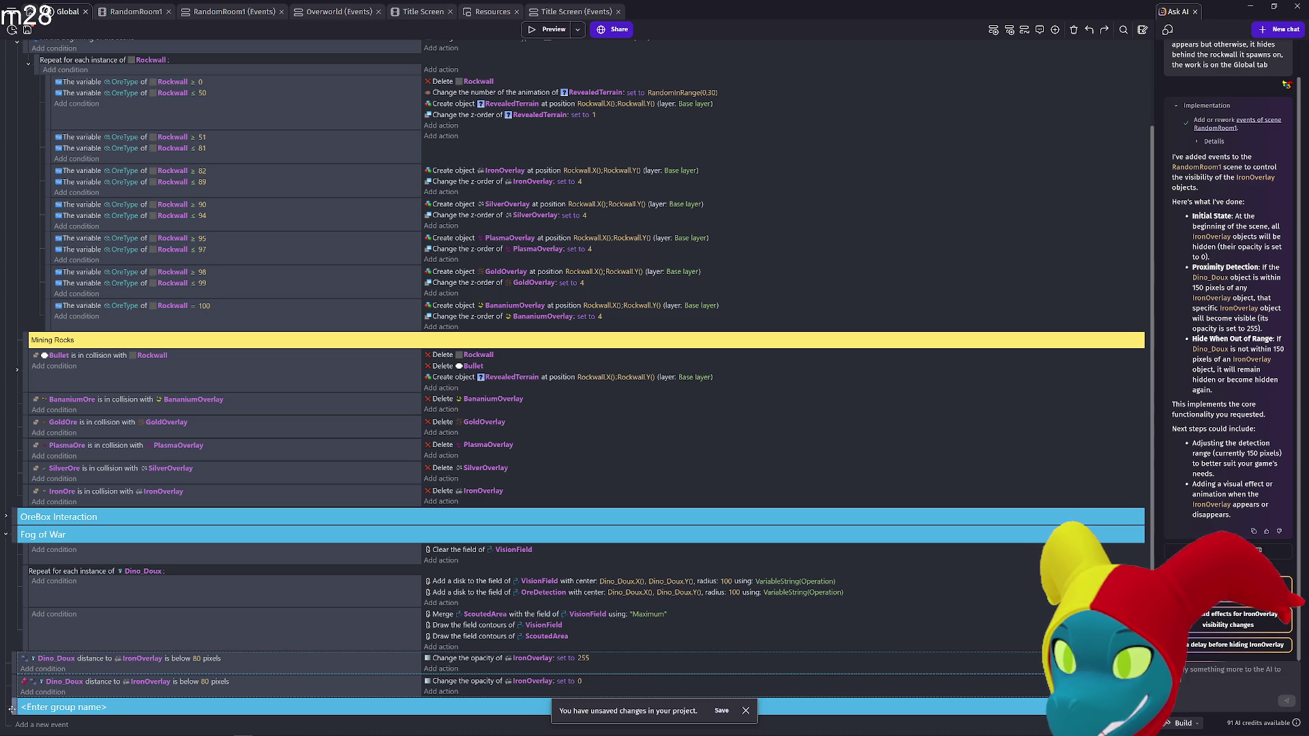
pyautogui.hotkey('ctrl', 'z')
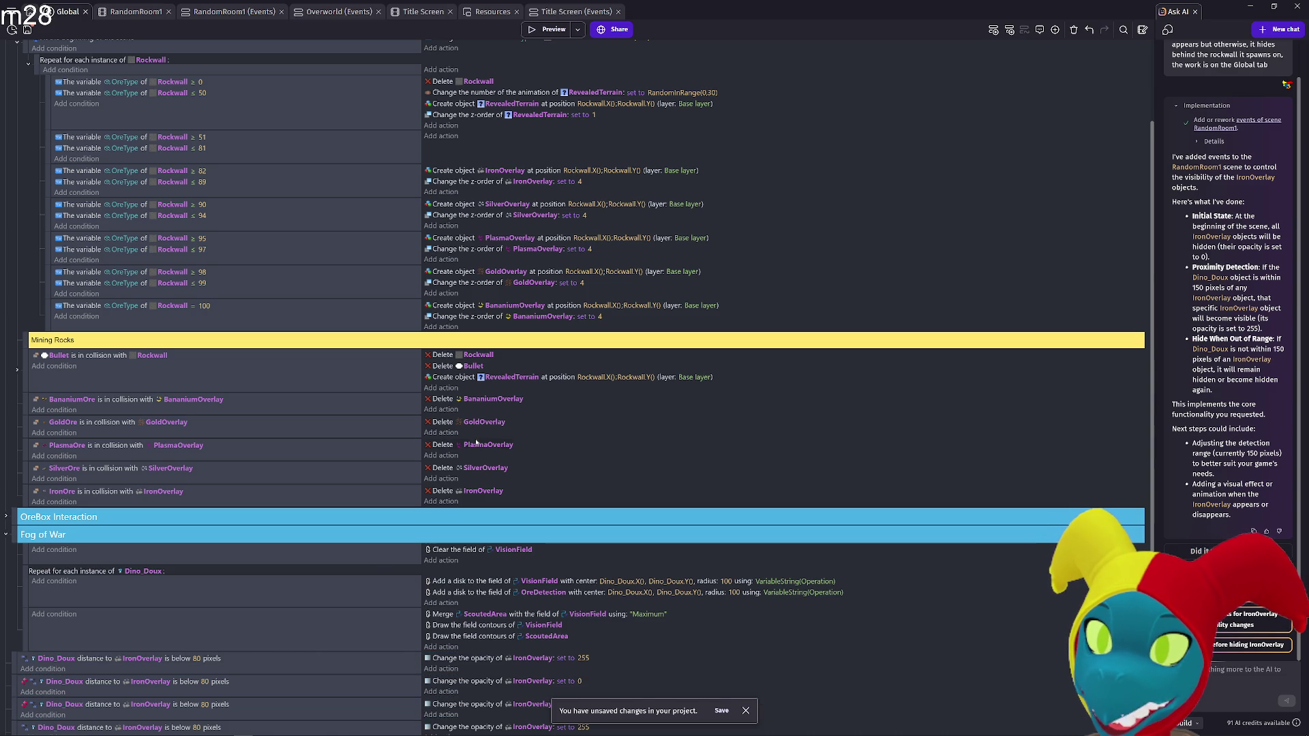
pyautogui.scroll(-3, 423, 618)
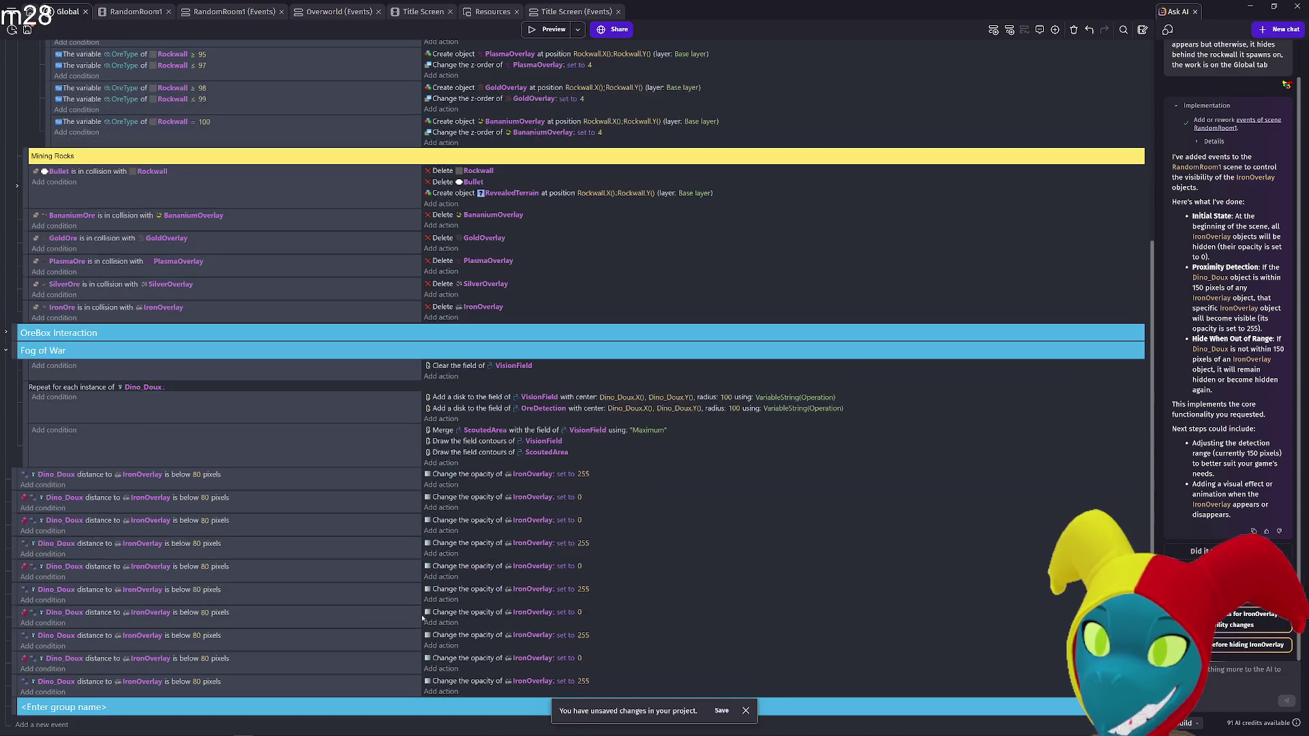
# Point the second pair's two conditions at BananiumOverlay and move the first hide event above its show event
pyautogui.click(146, 524)
pyautogui.write('Banan')
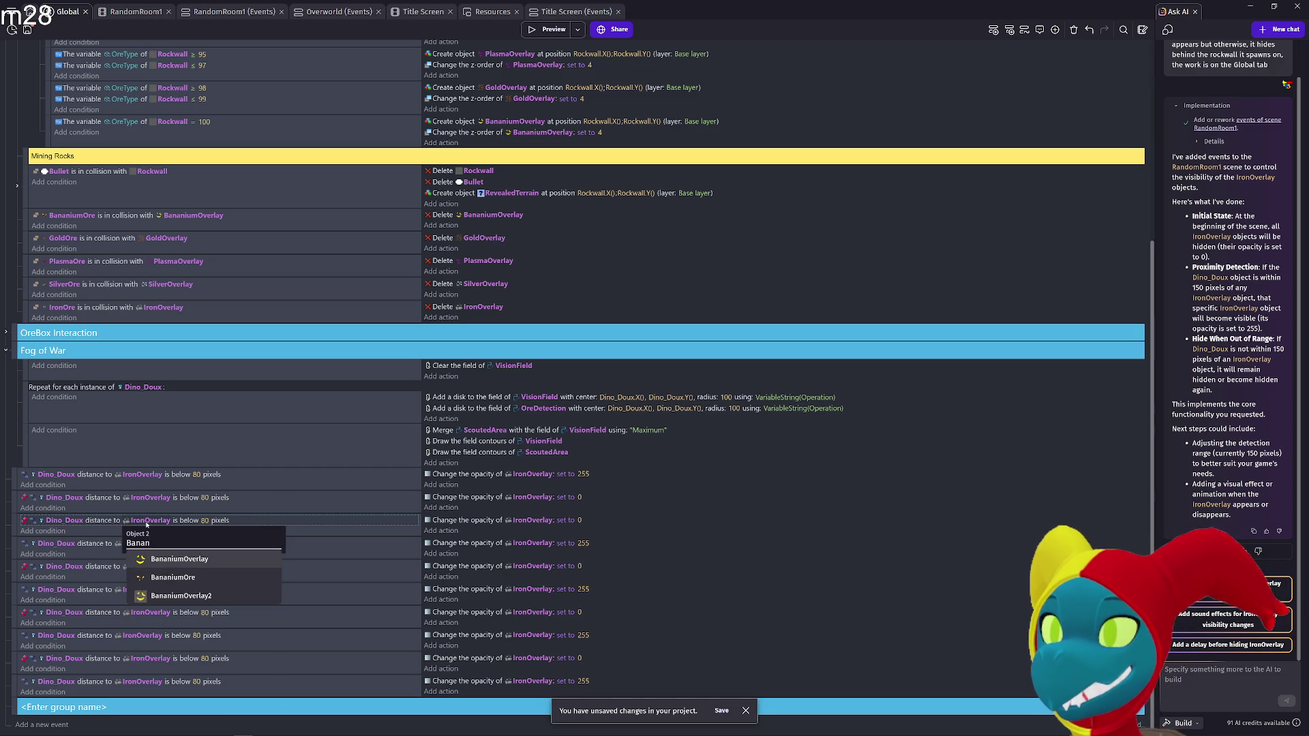
pyautogui.click(145, 559)
pyautogui.click(143, 545)
pyautogui.write('Banani')
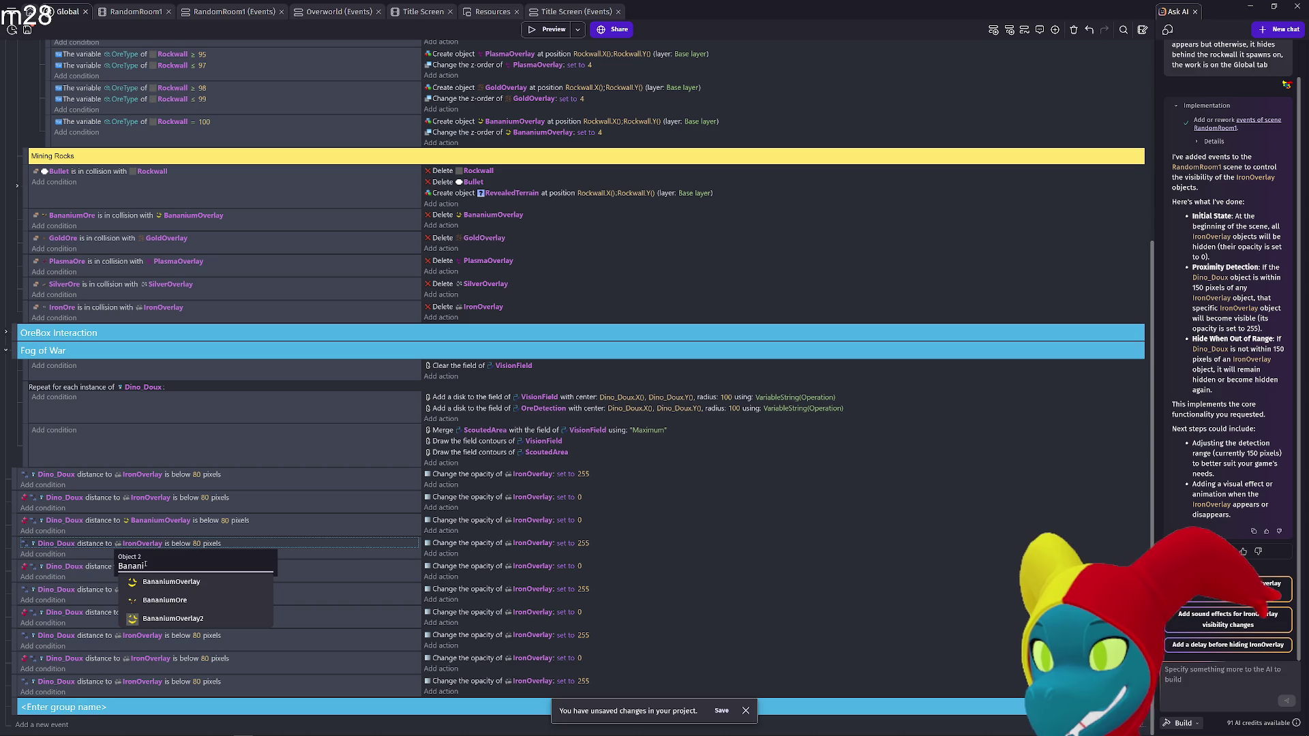
pyautogui.click(171, 581)
pyautogui.click(14, 504)
pyautogui.moveTo(14, 503); pyautogui.dragTo(14, 474)
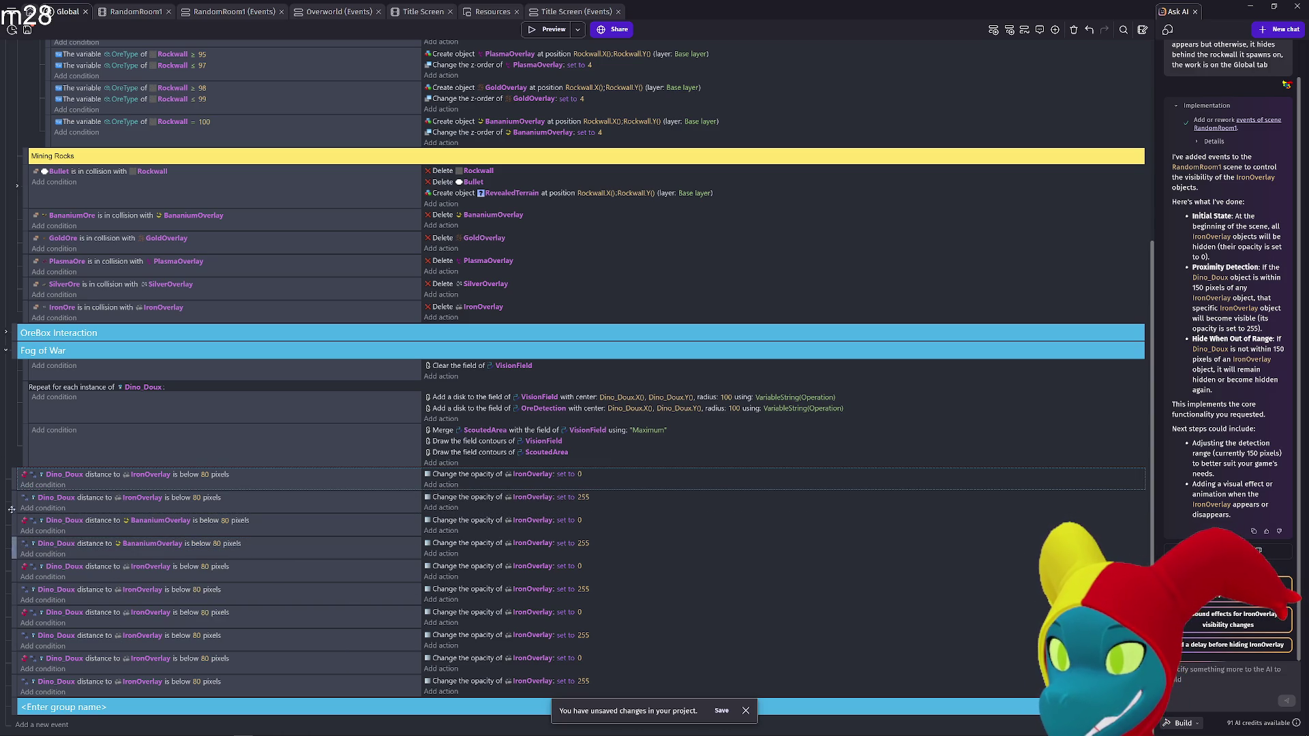
# Drag all ten Dino_Doux distance events up under the Fog of War header, above Clear the field
pyautogui.click(6, 351)
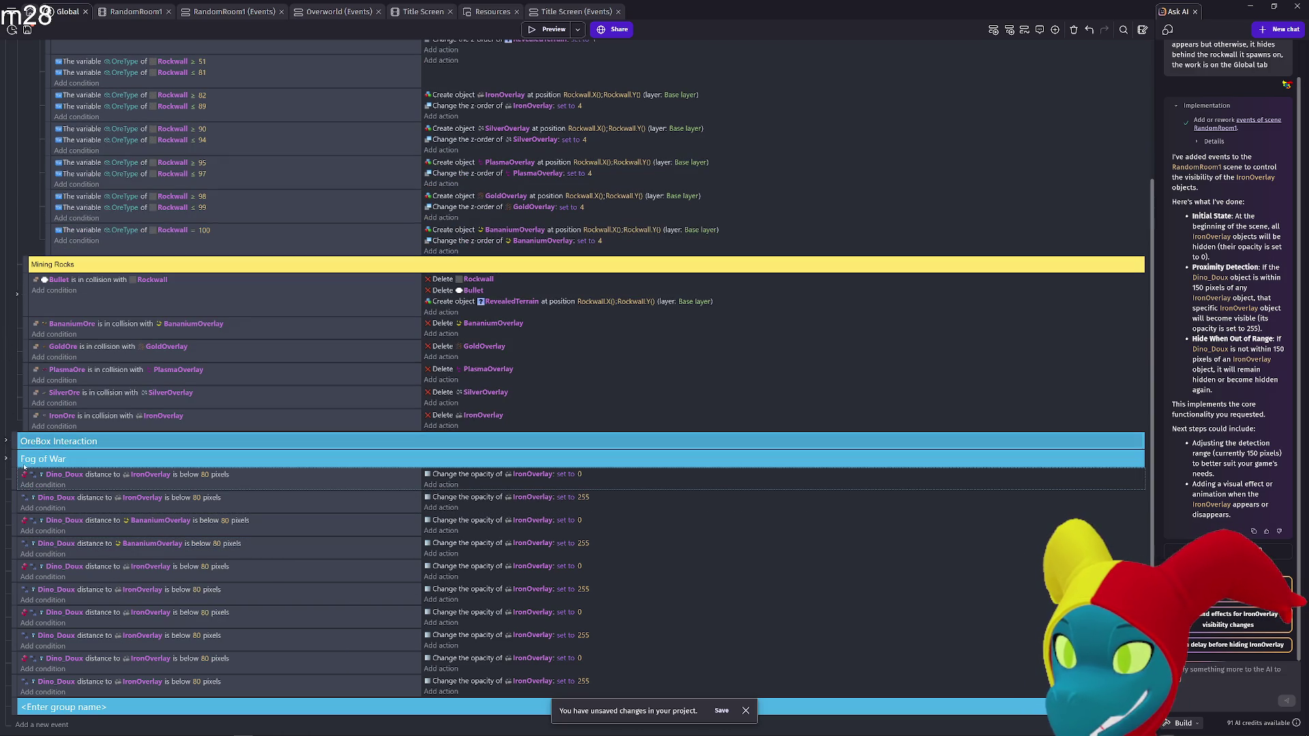
pyautogui.moveTo(23, 474)
pyautogui.mouseDown()
pyautogui.moveTo(15, 501)
pyautogui.moveTo(29, 389)
pyautogui.mouseUp()
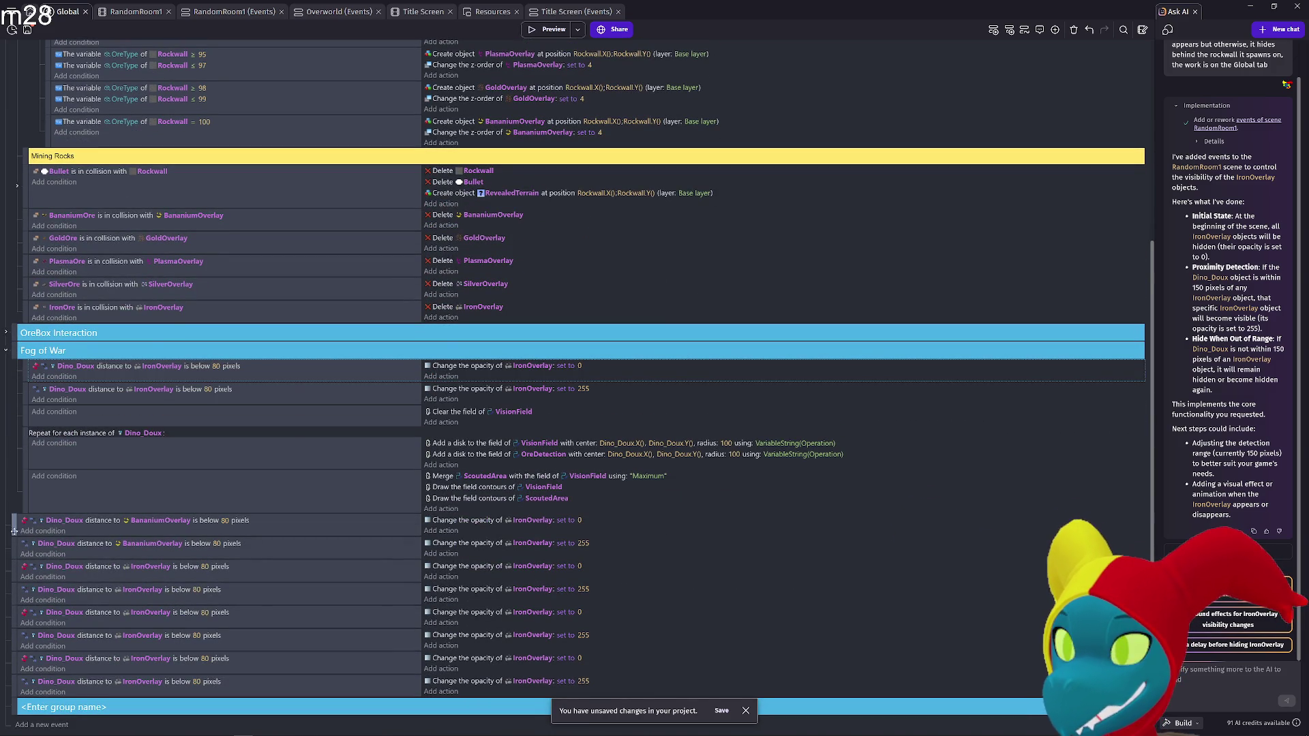
pyautogui.moveTo(11, 521); pyautogui.dragTo(15, 406)
pyautogui.moveTo(11, 550); pyautogui.dragTo(32, 446)
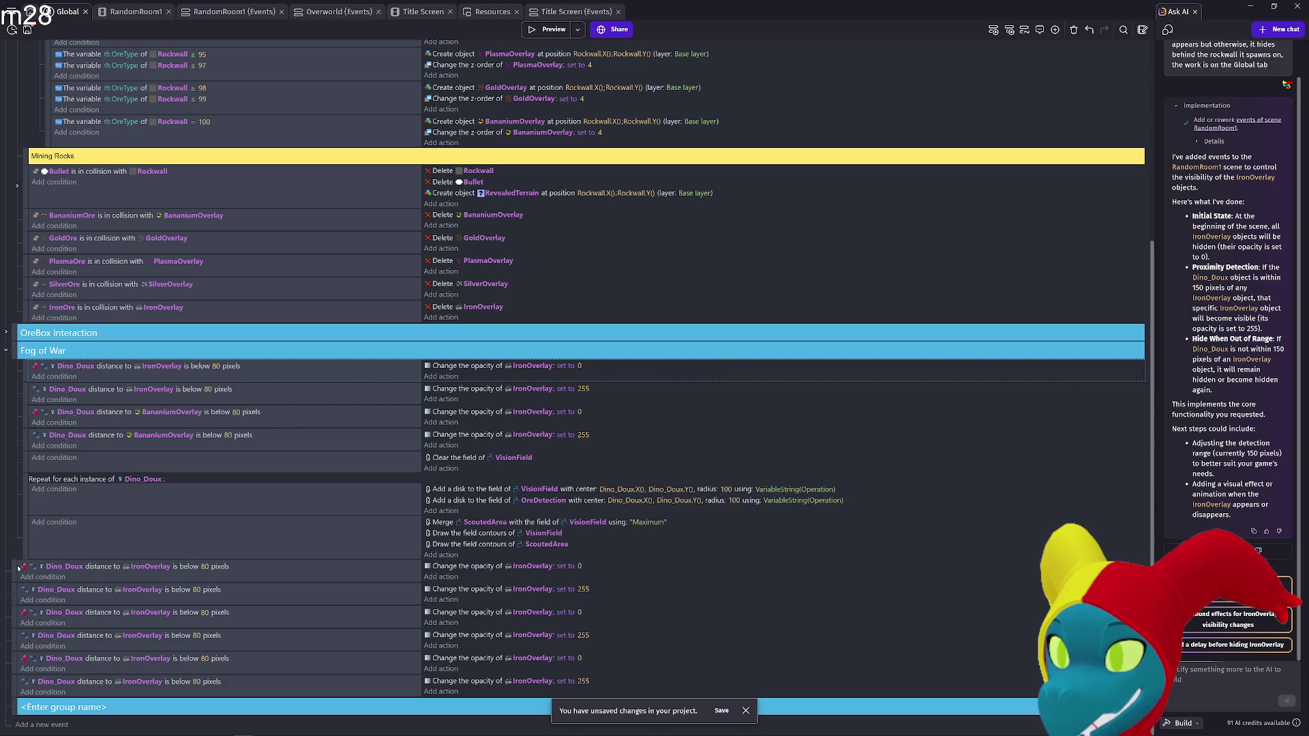
pyautogui.moveTo(19, 569)
pyautogui.mouseDown()
pyautogui.moveTo(49, 450)
pyautogui.moveTo(31, 452)
pyautogui.mouseUp()
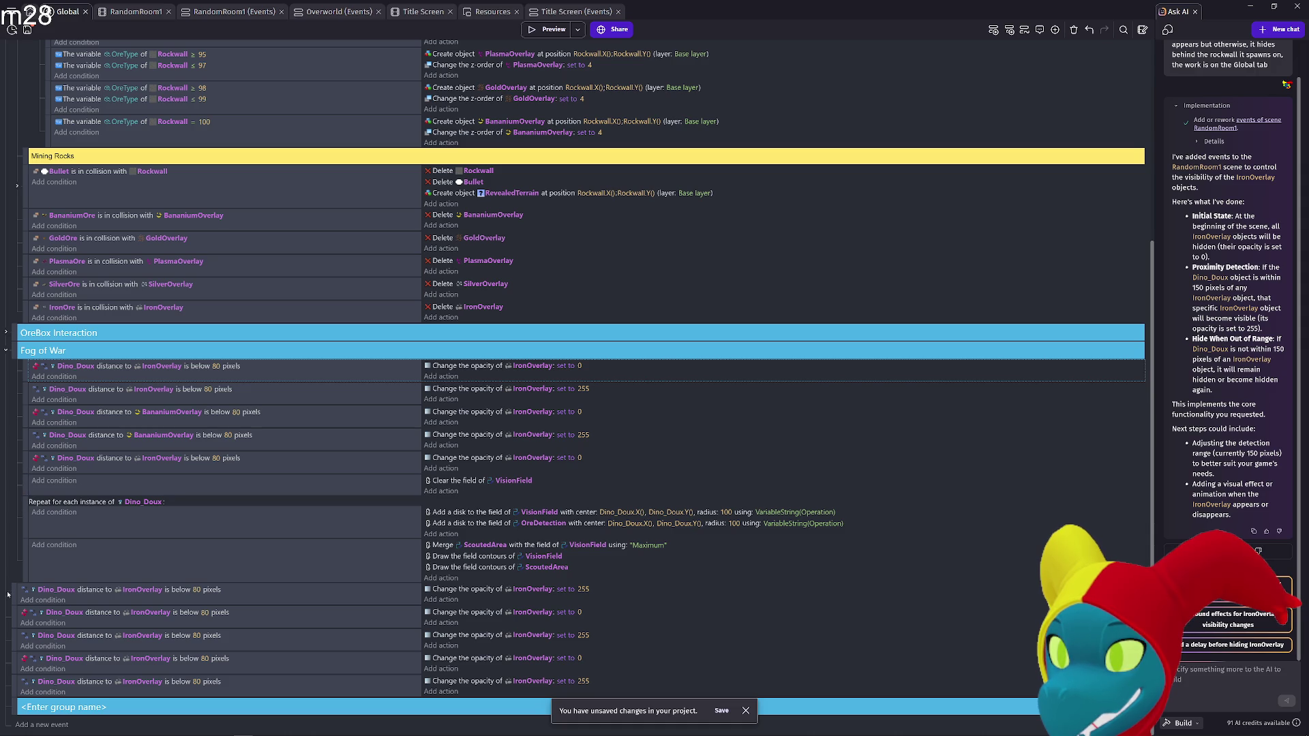
pyautogui.moveTo(8, 594); pyautogui.dragTo(27, 484)
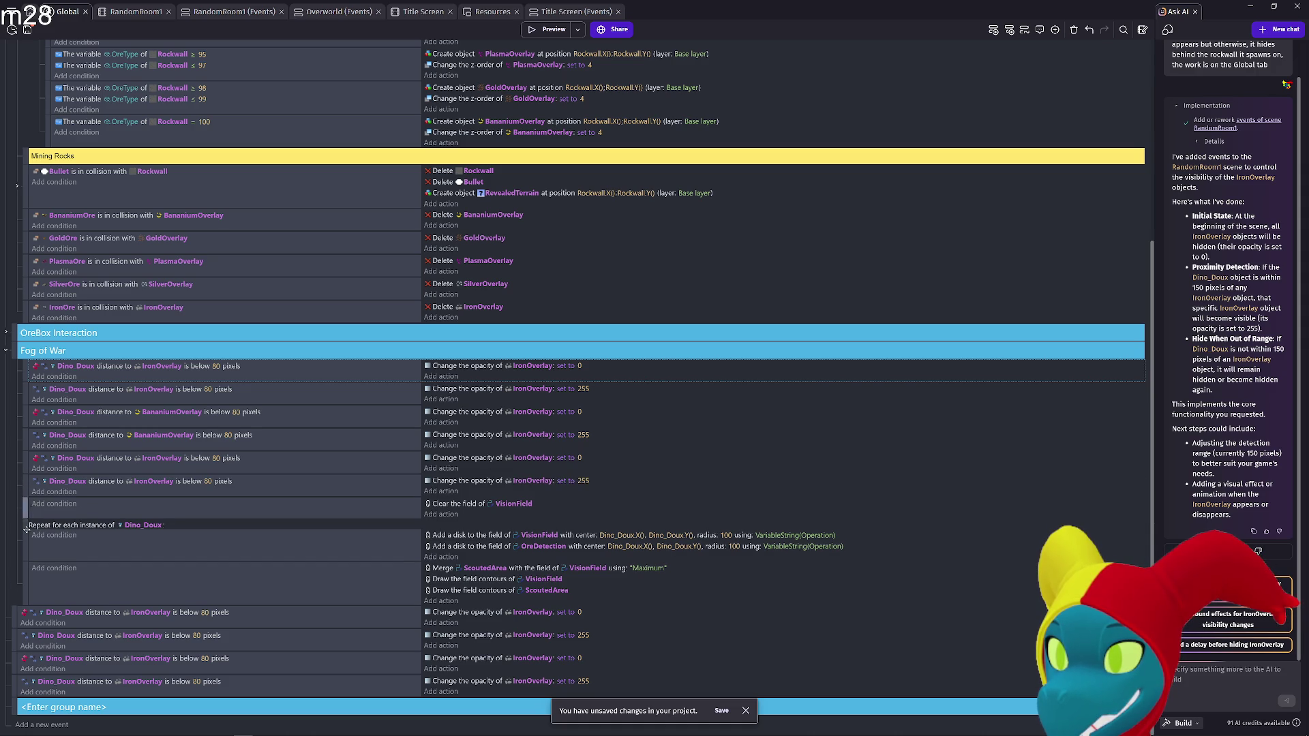
pyautogui.moveTo(15, 612); pyautogui.dragTo(19, 505)
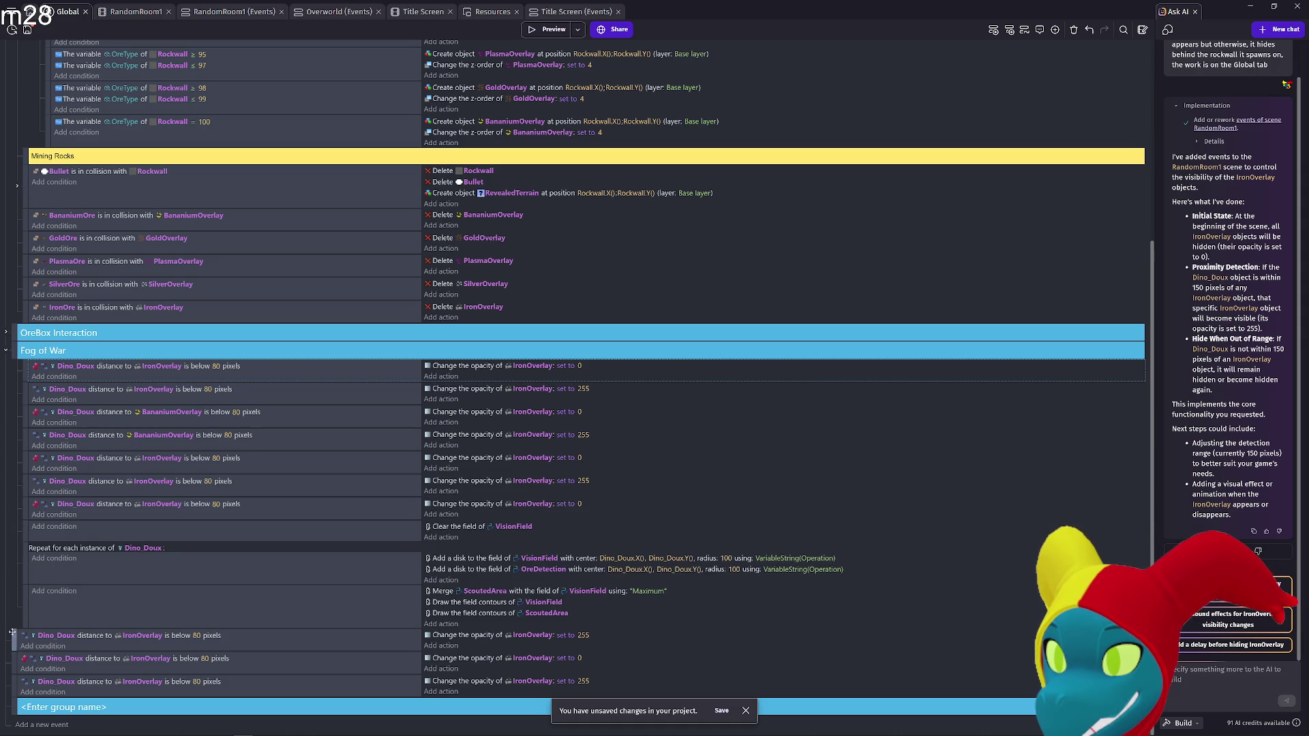
pyautogui.moveTo(14, 632); pyautogui.dragTo(15, 525)
pyautogui.moveTo(18, 661); pyautogui.dragTo(15, 550)
pyautogui.moveTo(13, 679); pyautogui.dragTo(15, 572)
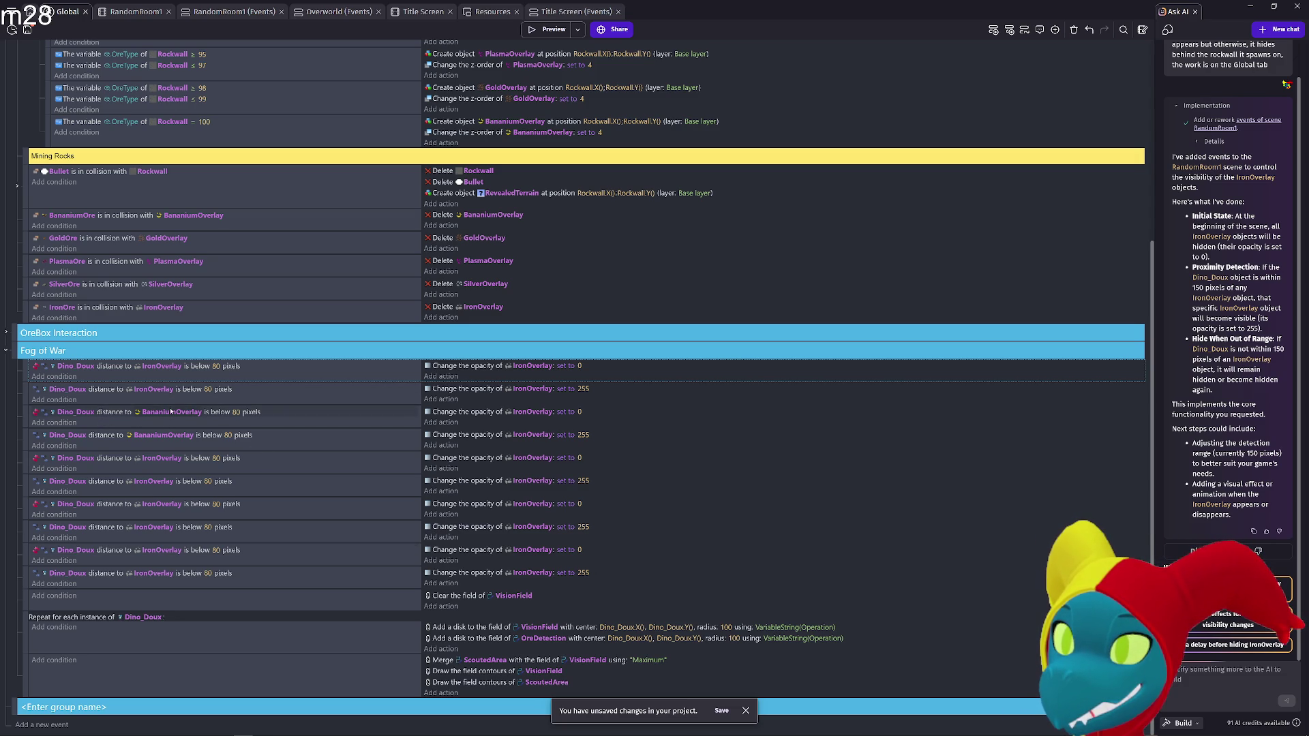
# Switch the fifth and sixth conditions' compared object to GoldOverlay
pyautogui.click(163, 459)
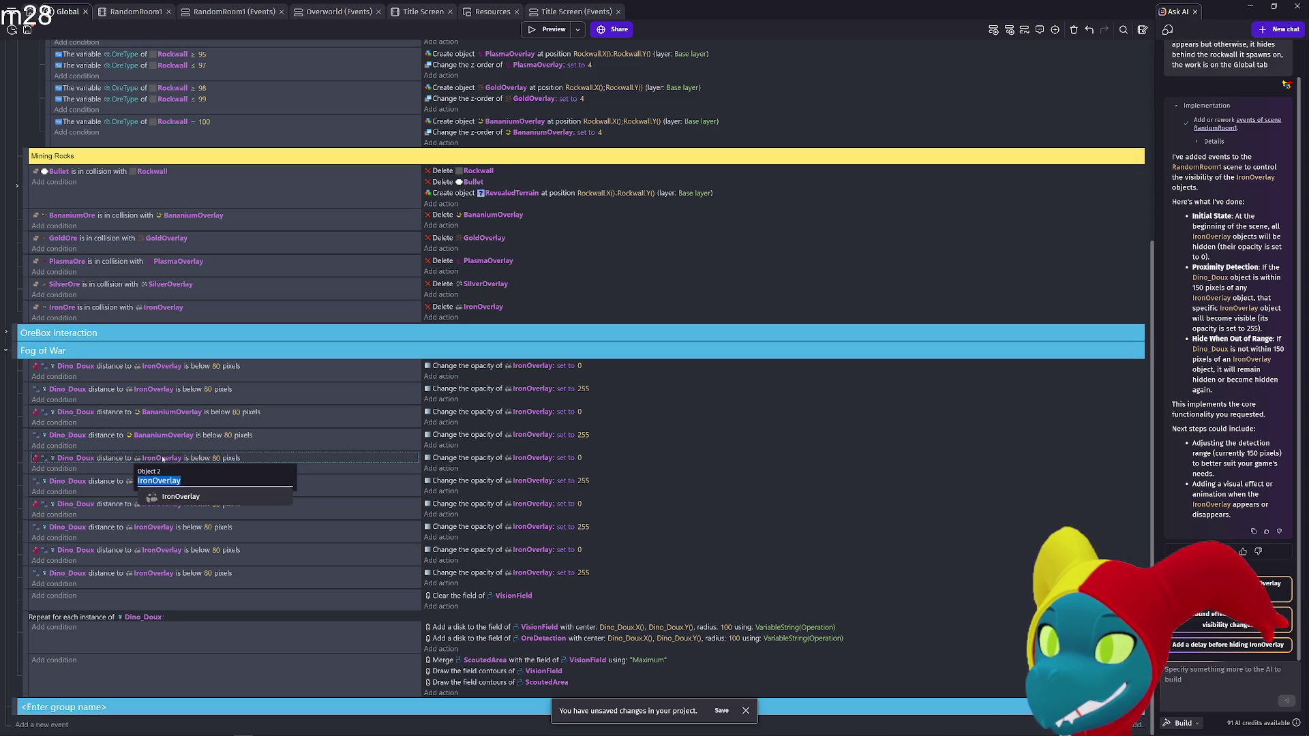
pyautogui.write('Gold')
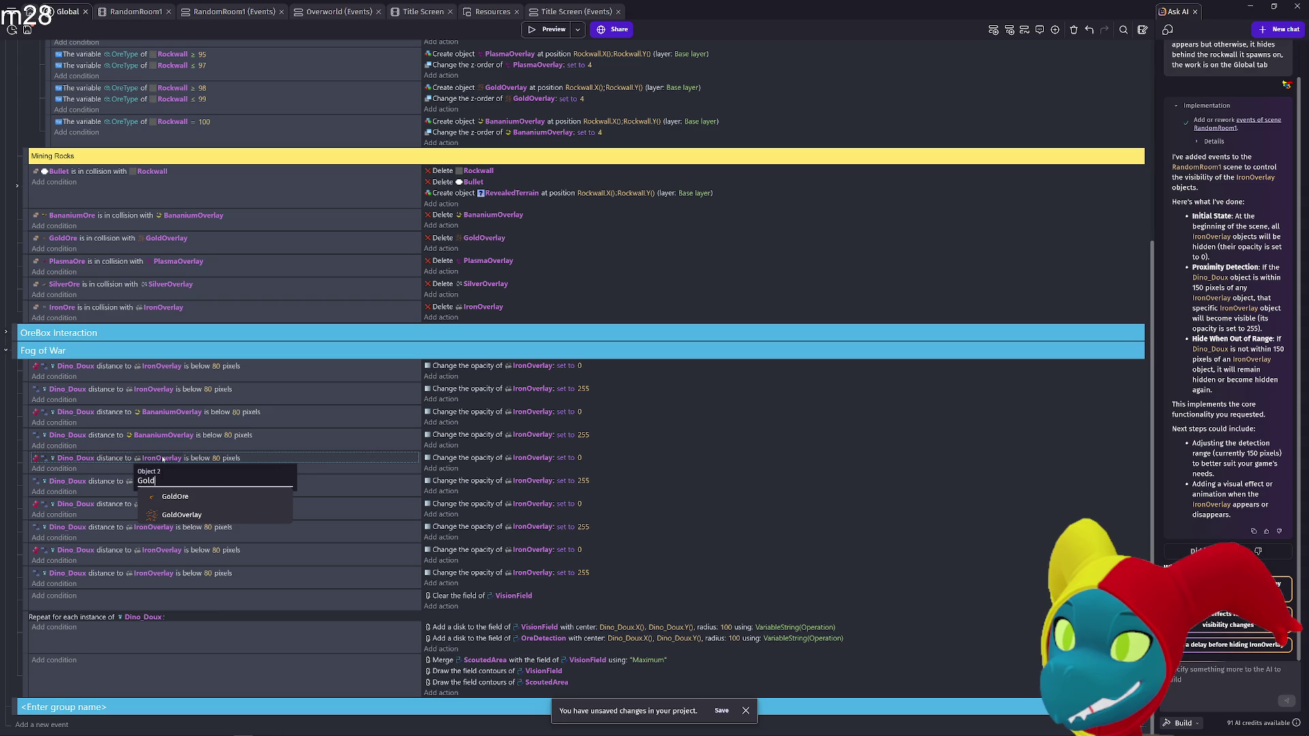
pyautogui.press('Down')
pyautogui.press('Return')
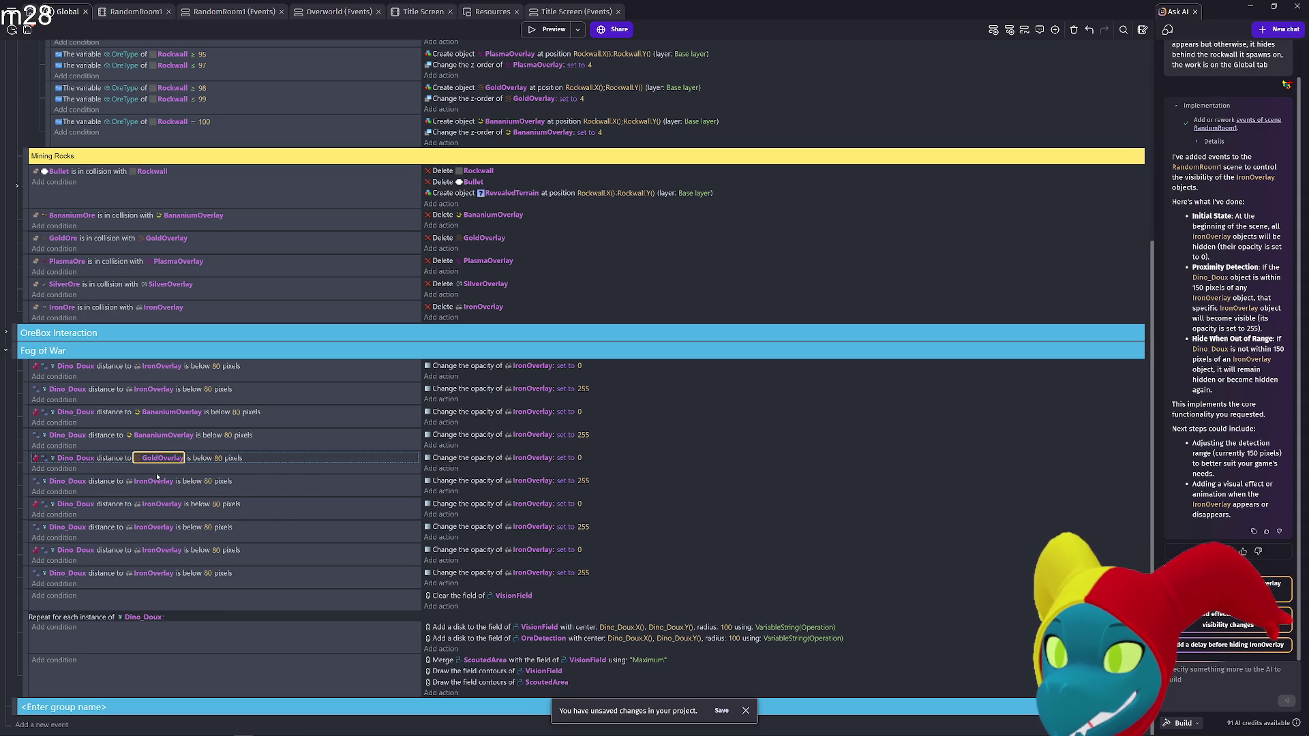
pyautogui.click(158, 482)
pyautogui.write('Gold')
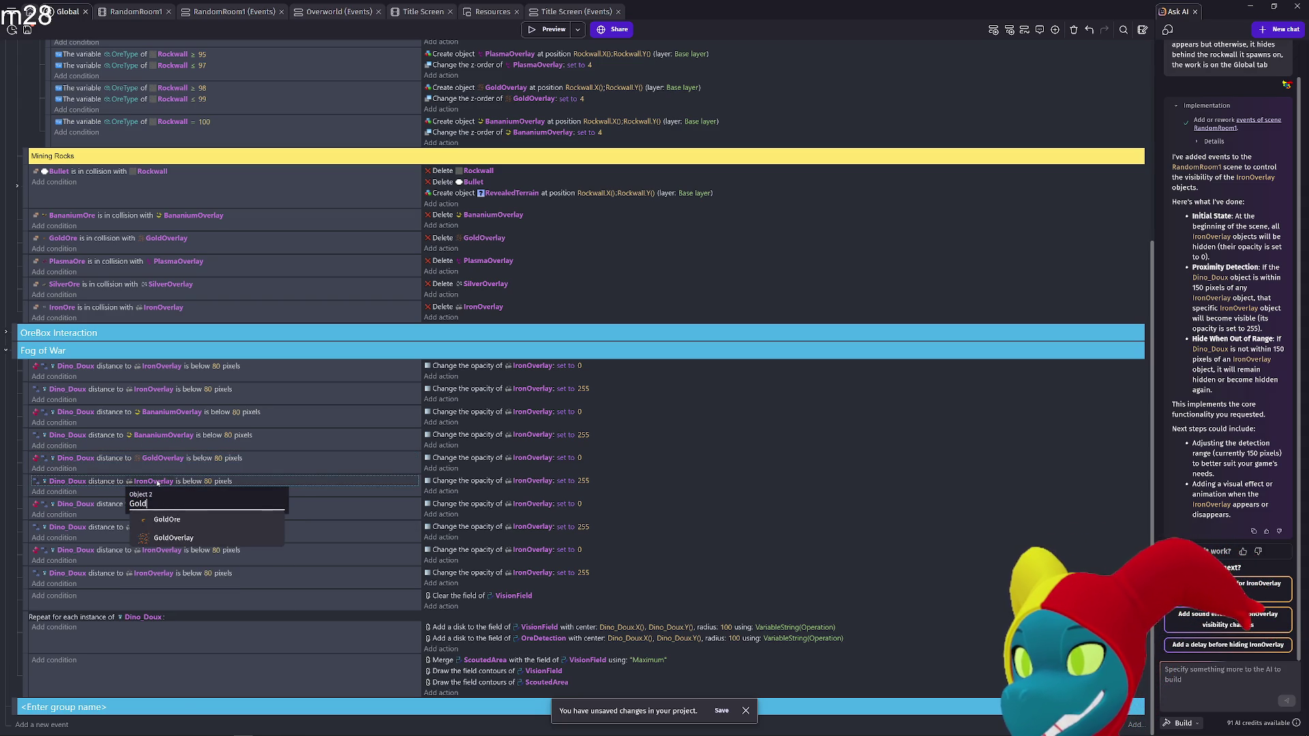
pyautogui.write('d')
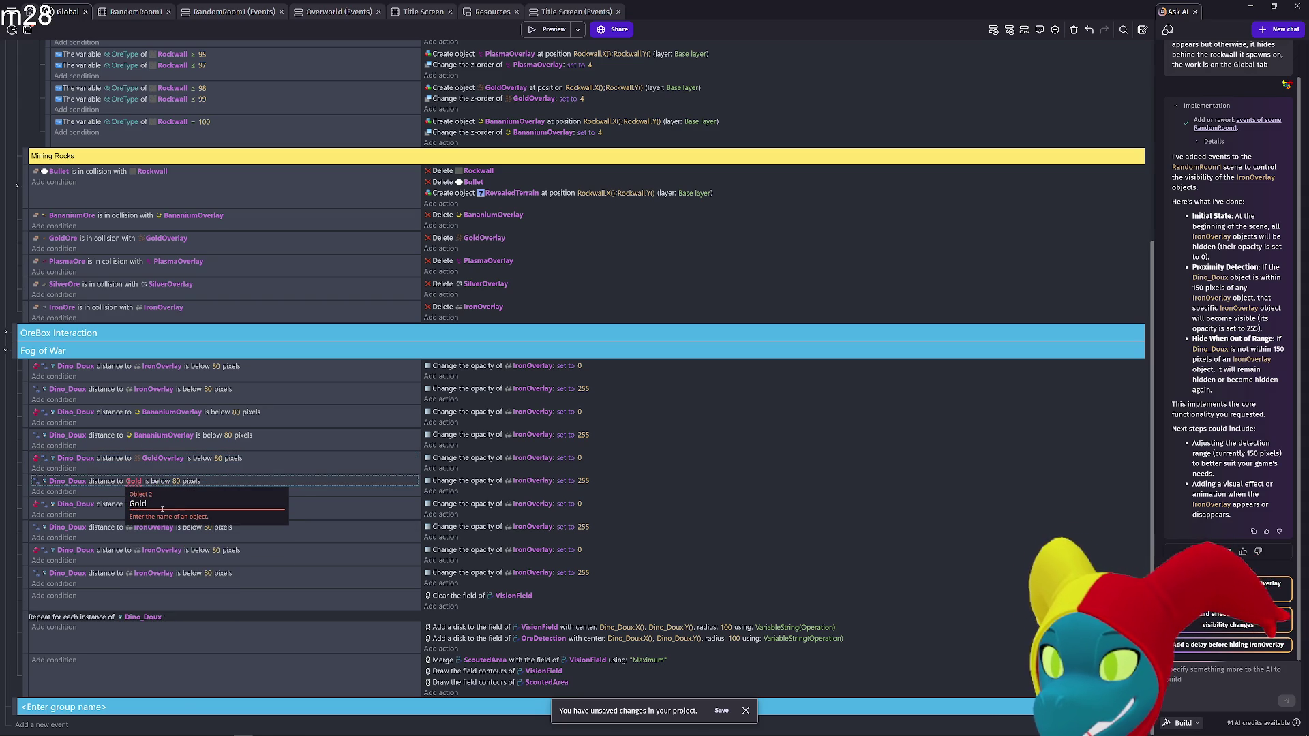
pyautogui.press('Down')
pyautogui.press('Return')
# Switch the seventh and eighth conditions' compared object to PlasmaOverlay
pyautogui.click(158, 505)
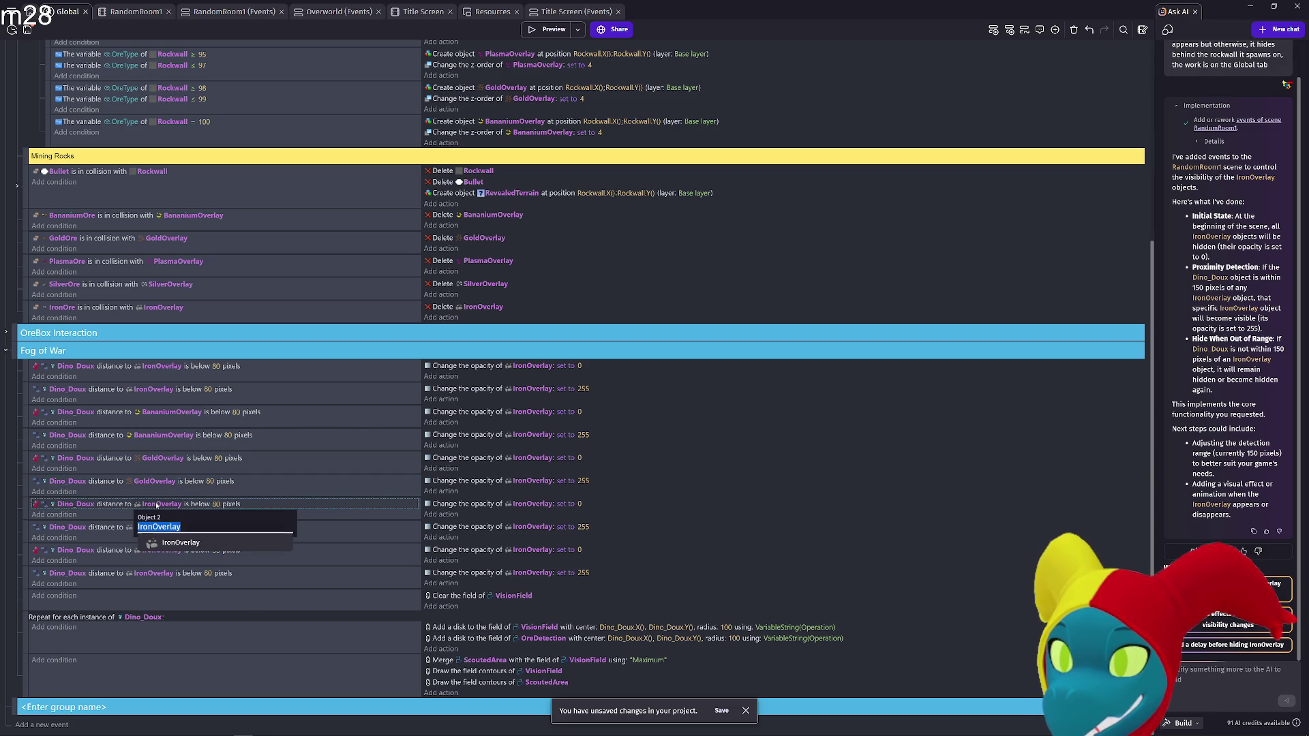
pyautogui.write('Plasma')
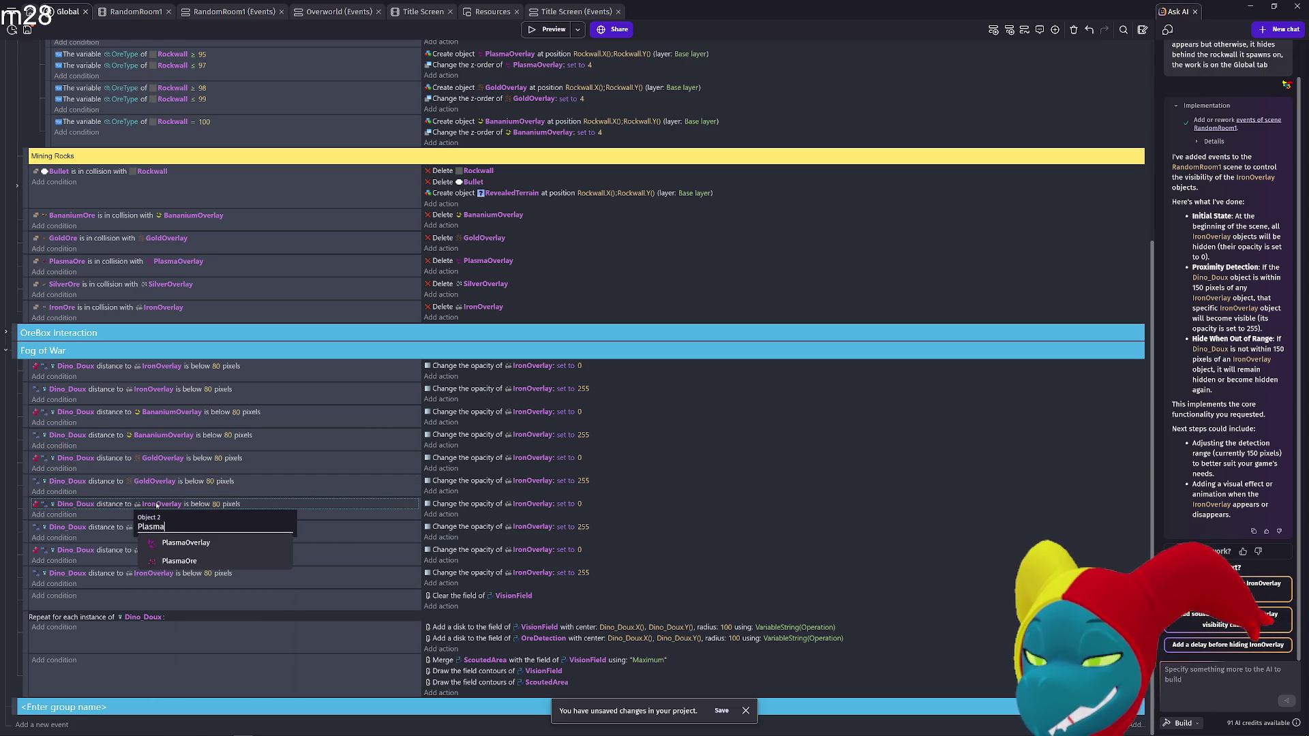
pyautogui.click(172, 544)
pyautogui.click(160, 533)
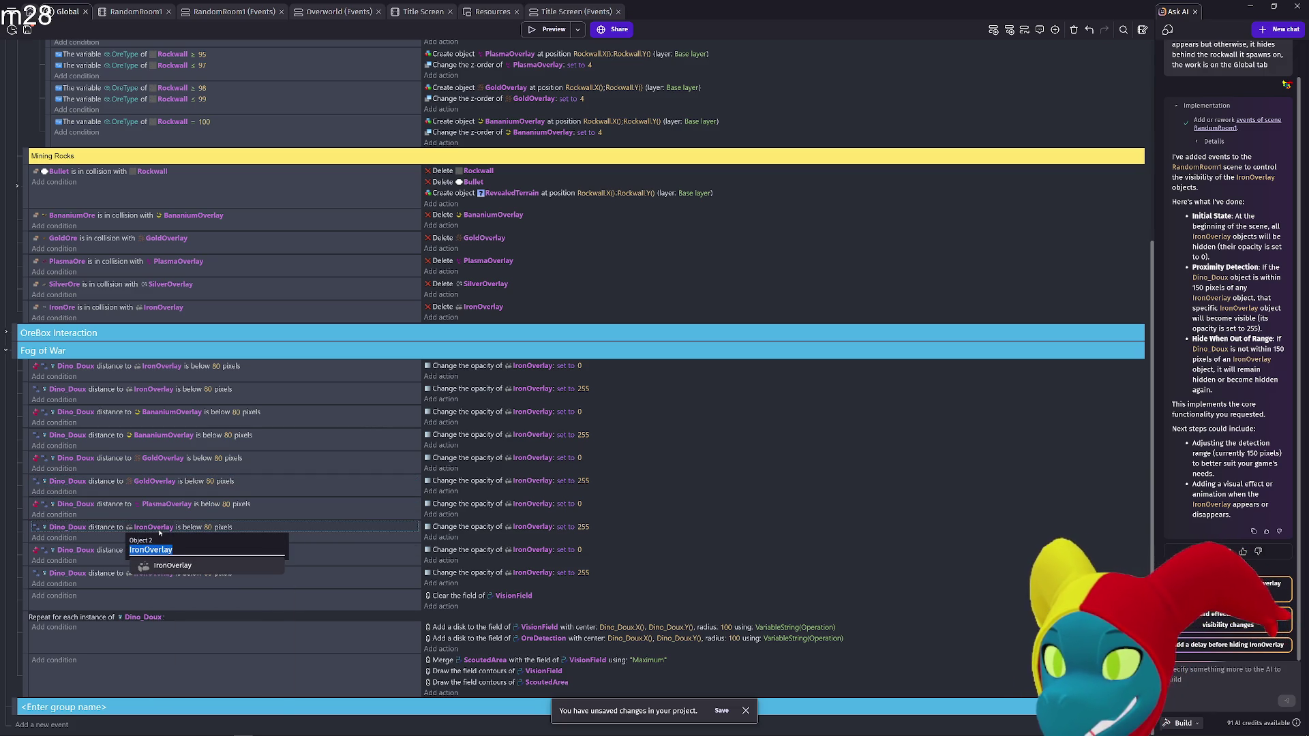
pyautogui.write('Plasma')
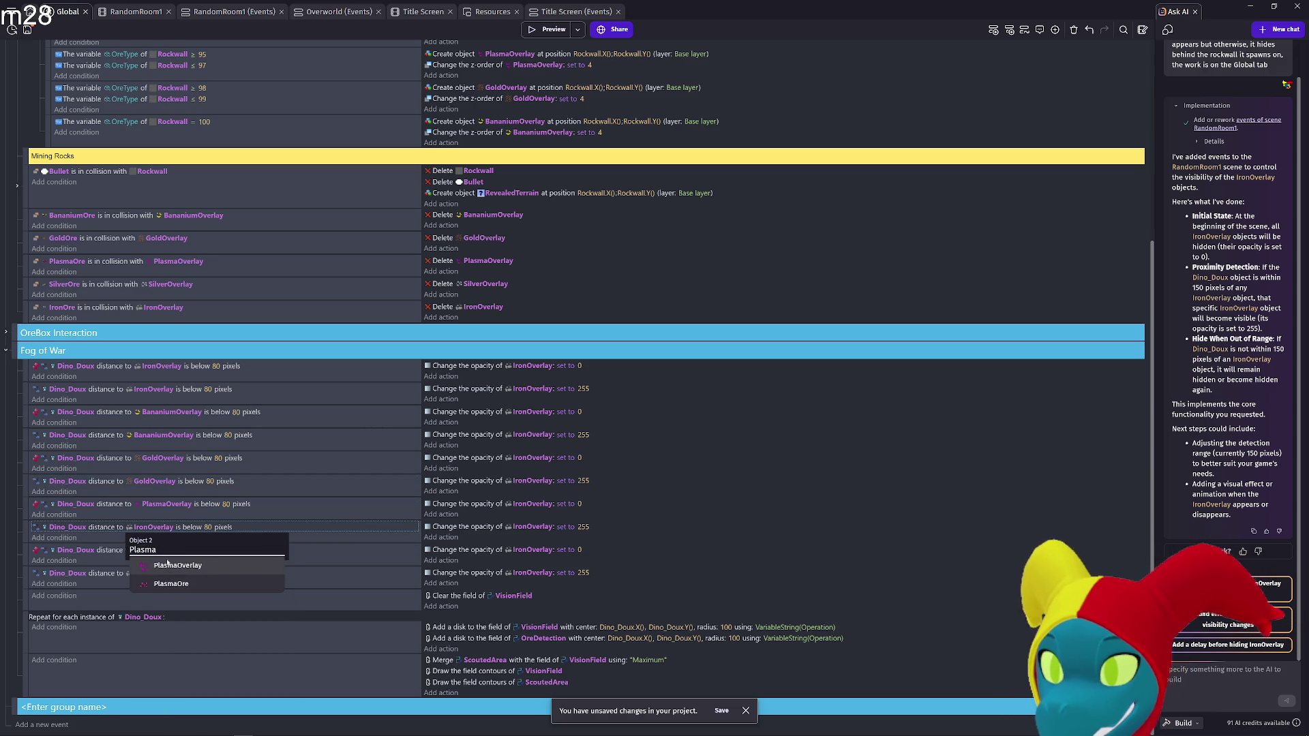
pyautogui.click(165, 566)
# Switch the ninth and tenth conditions' compared object to GibtoniteOre
pyautogui.click(159, 551)
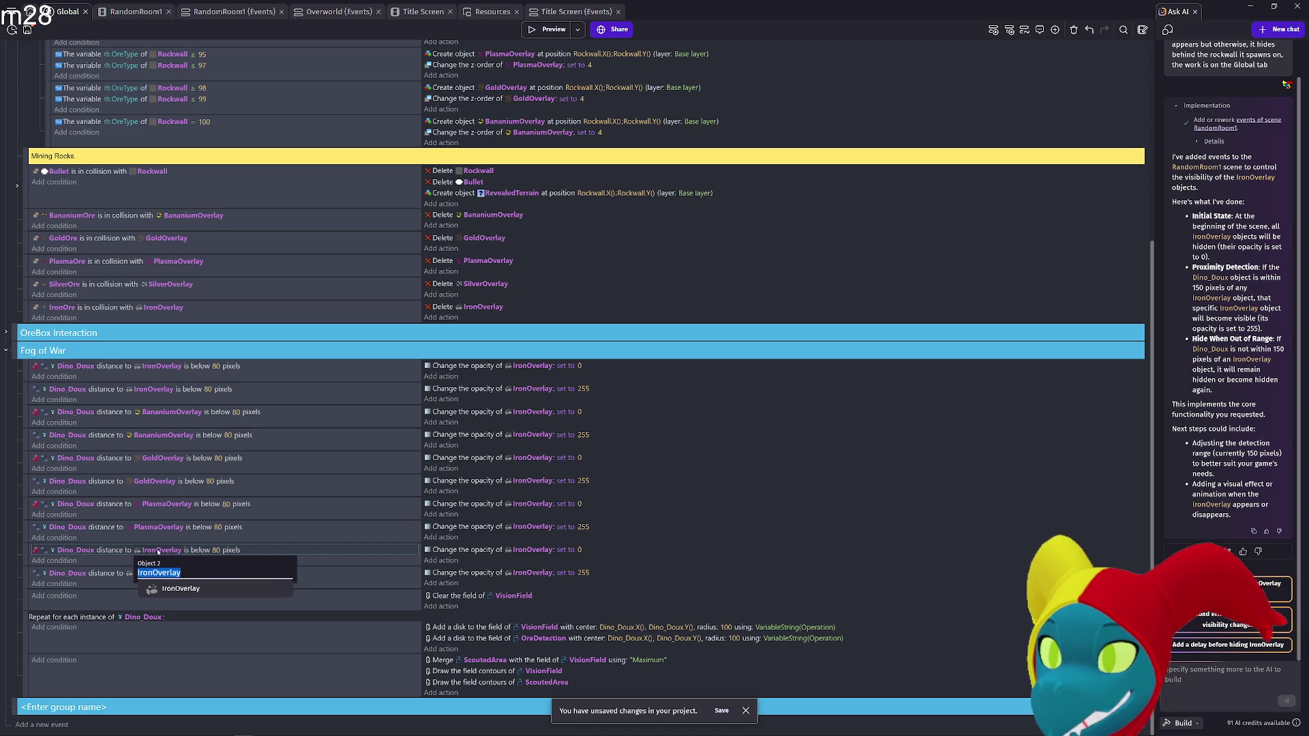
pyautogui.write('Gib')
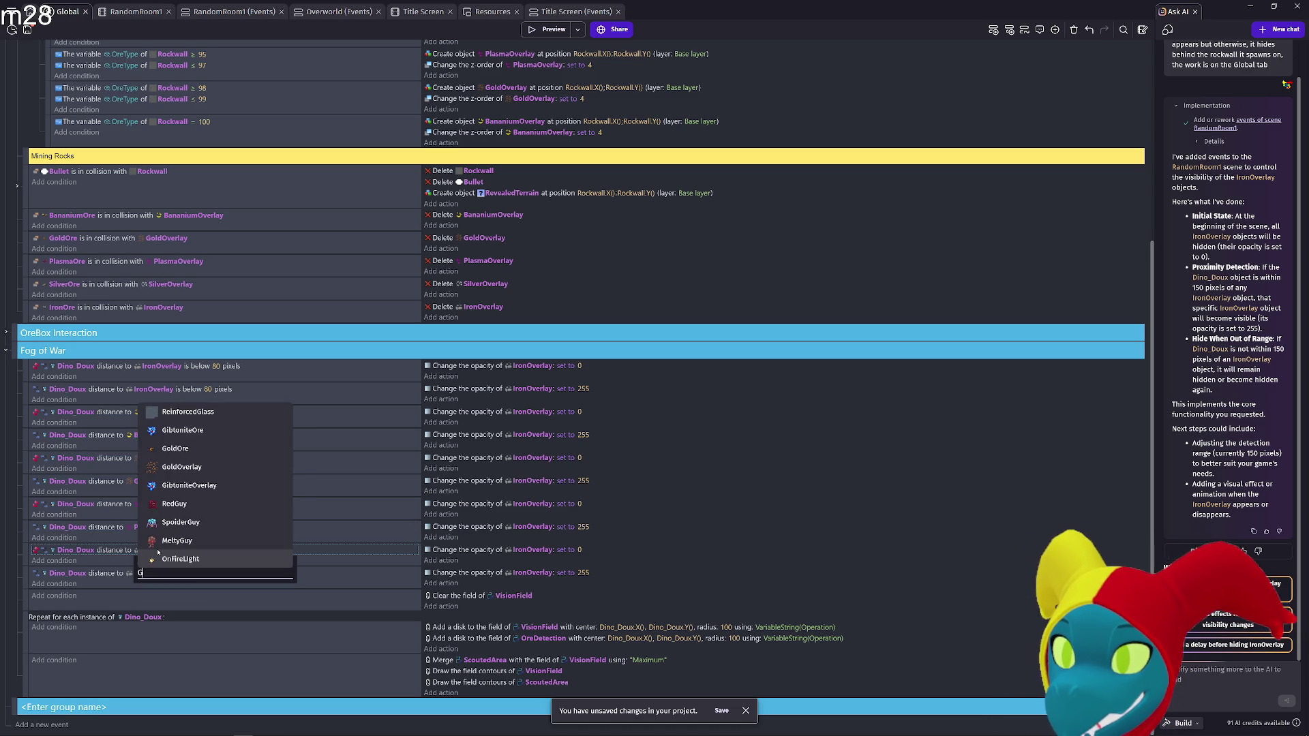
pyautogui.click(182, 589)
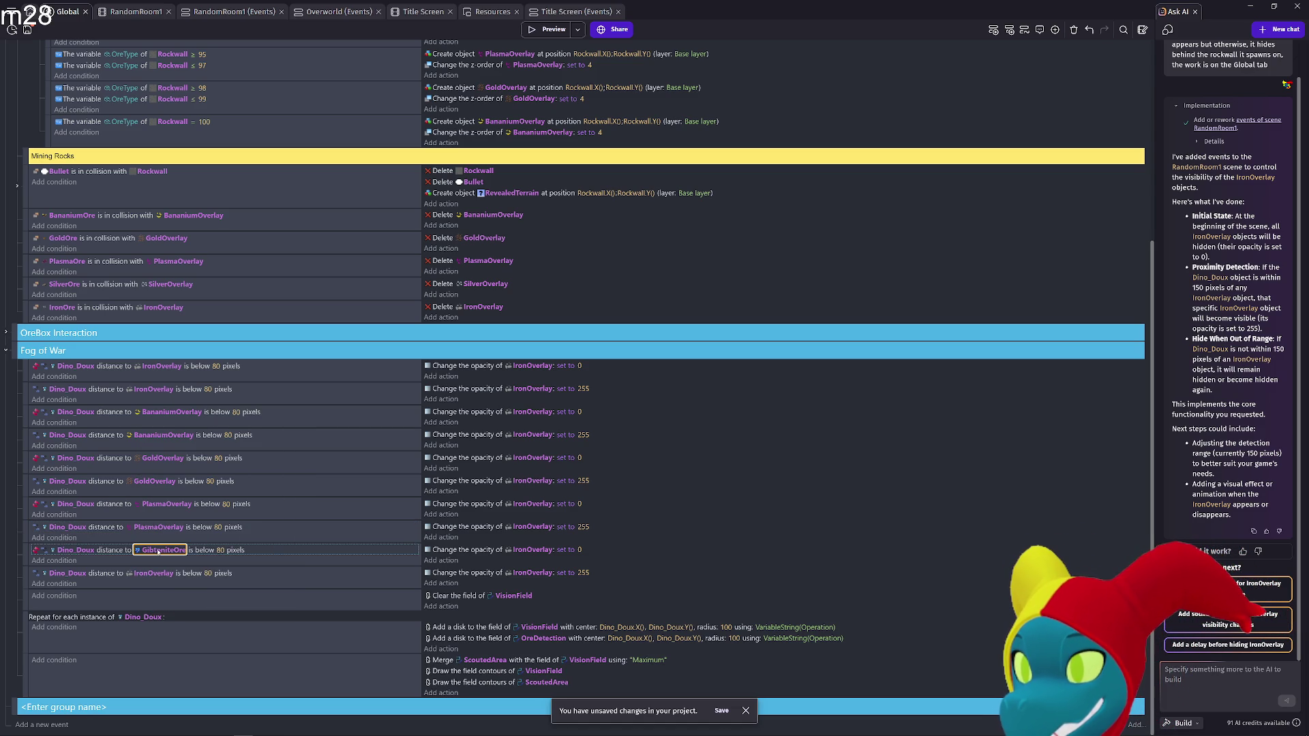
pyautogui.click(155, 574)
pyautogui.write('Gib')
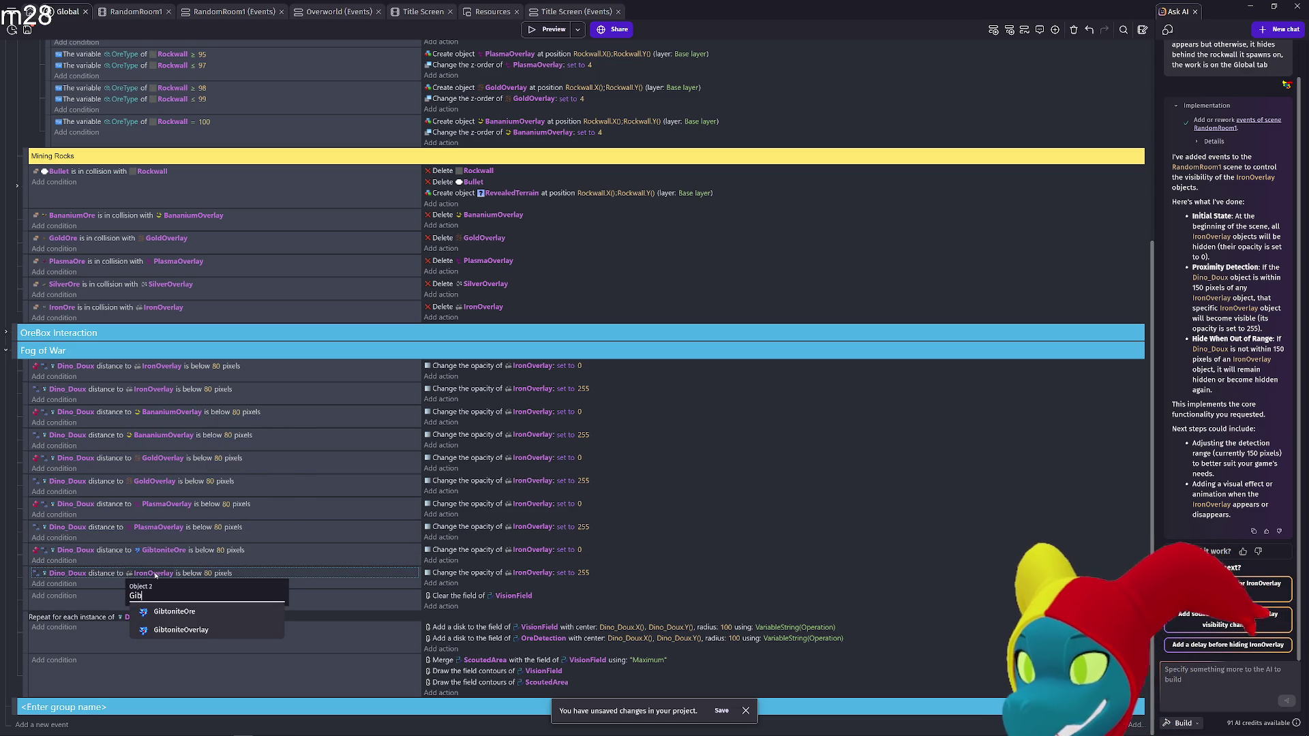
pyautogui.click(175, 612)
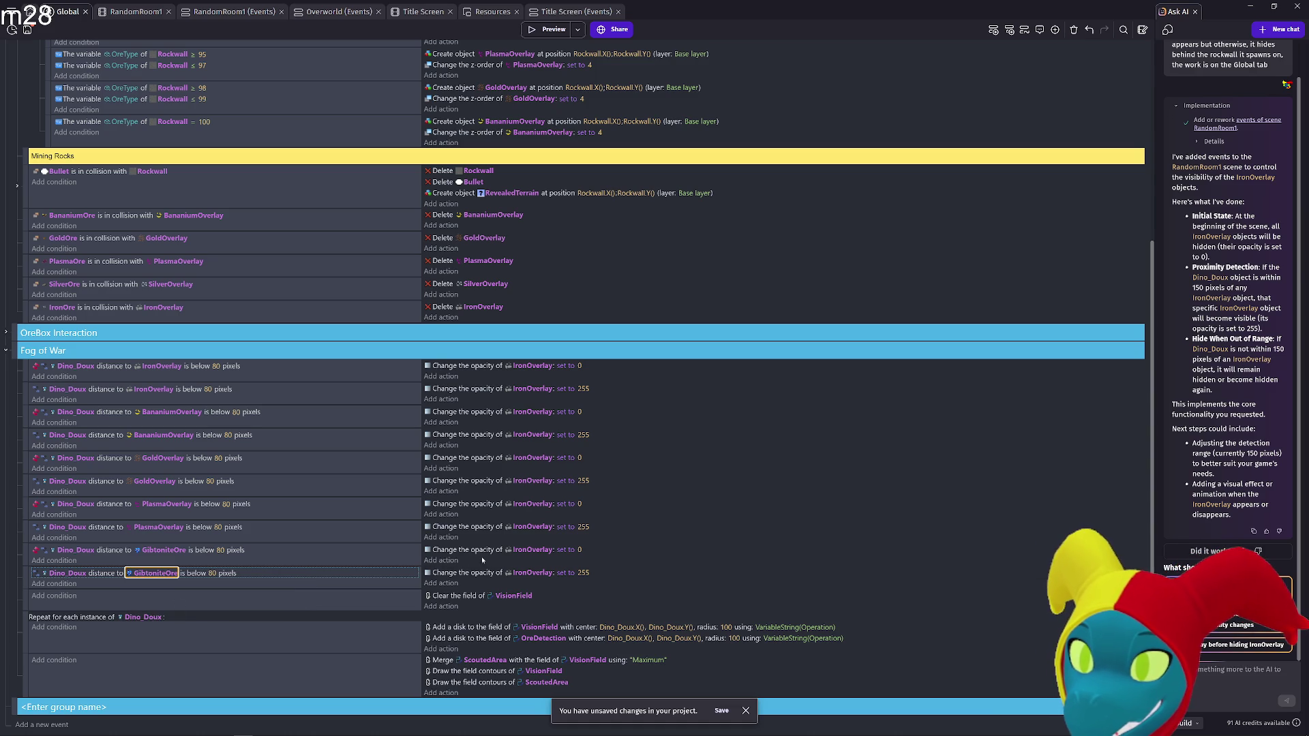
# Set the Gibtonite and Plasma pairs' opacity actions to GibtoniteOre and PlasmaOverlay
pyautogui.click(159, 574)
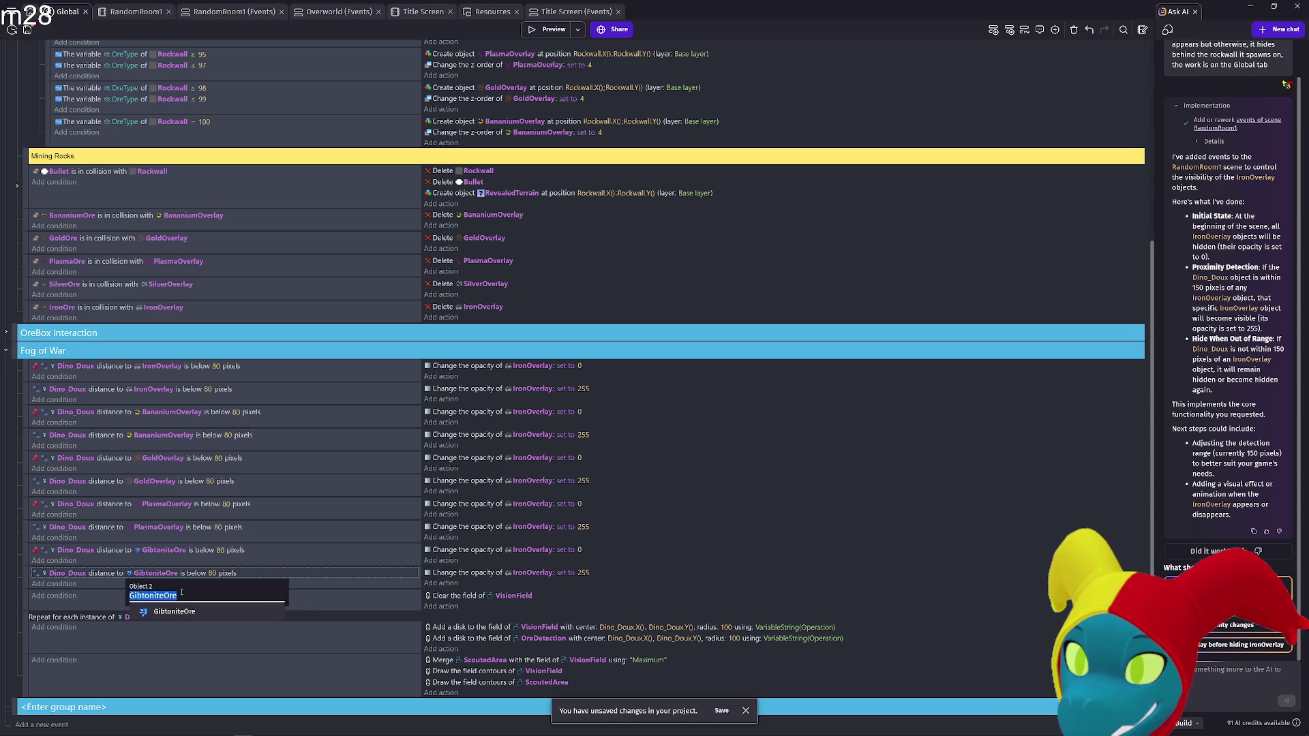
pyautogui.click(527, 572)
pyautogui.click(539, 550)
pyautogui.write('GibtoniteOre')
pyautogui.click(173, 528)
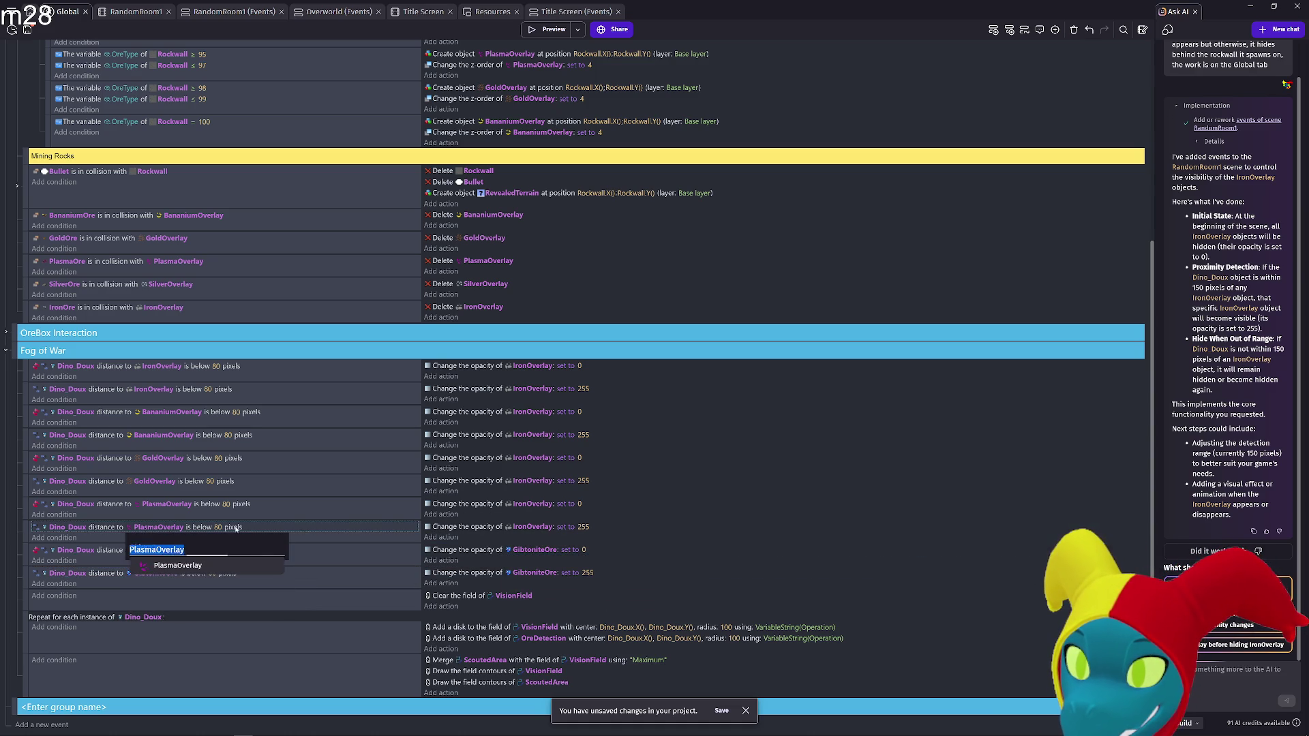
pyautogui.click(533, 527)
pyautogui.write('PlasmaOverlay')
pyautogui.click(535, 504)
pyautogui.write('PlasmaOverlay')
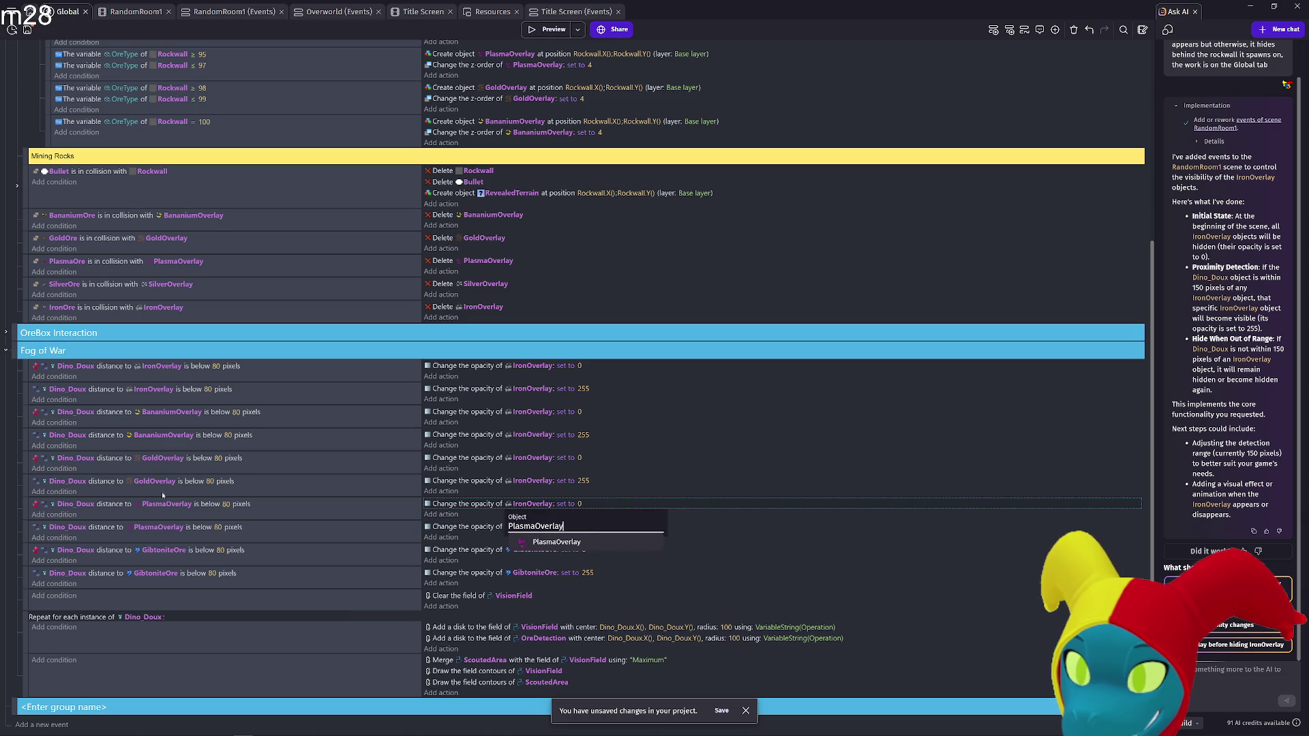
# Set the Gold and Bananium pairs' opacity actions to GoldOverlay and BananiumOverlay, then start a preview
pyautogui.click(154, 481)
pyautogui.hotkey('ctrl', 'c')
pyautogui.click(533, 481)
pyautogui.hotkey('ctrl', 'v')
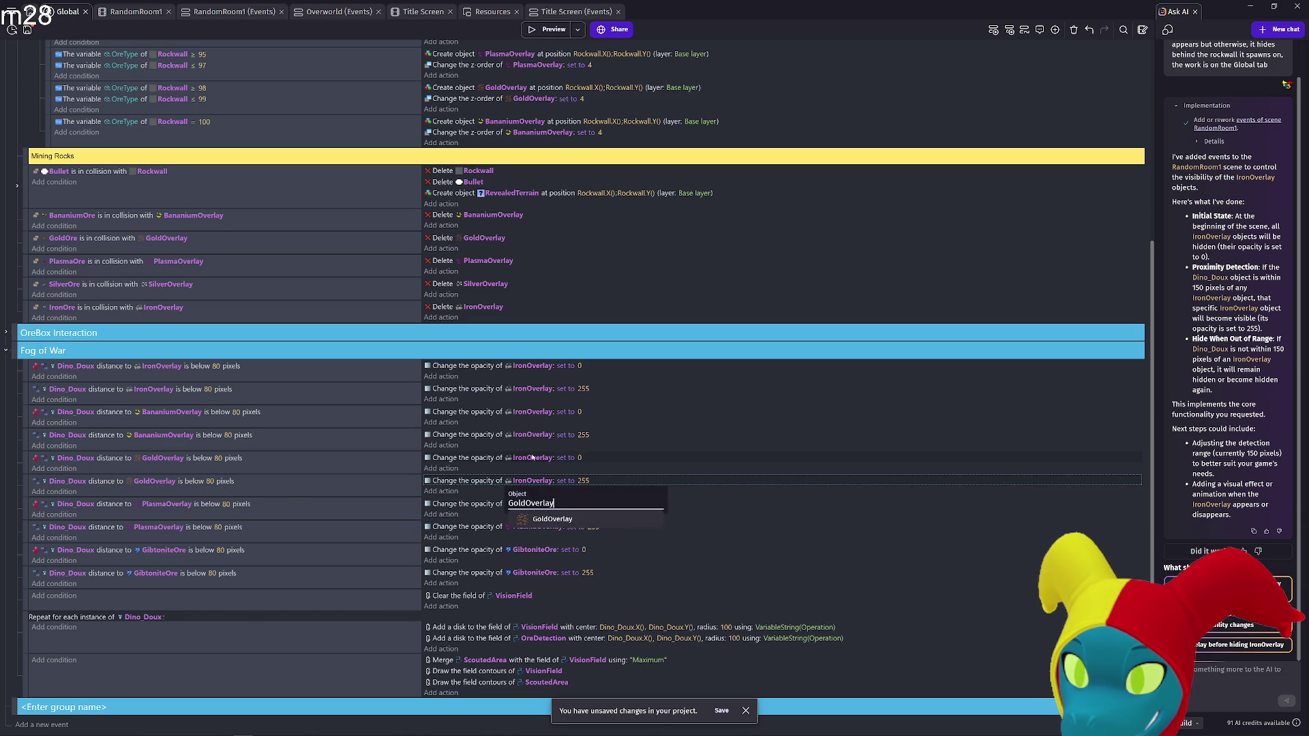
pyautogui.click(533, 458)
pyautogui.hotkey('ctrl', 'v')
pyautogui.click(164, 435)
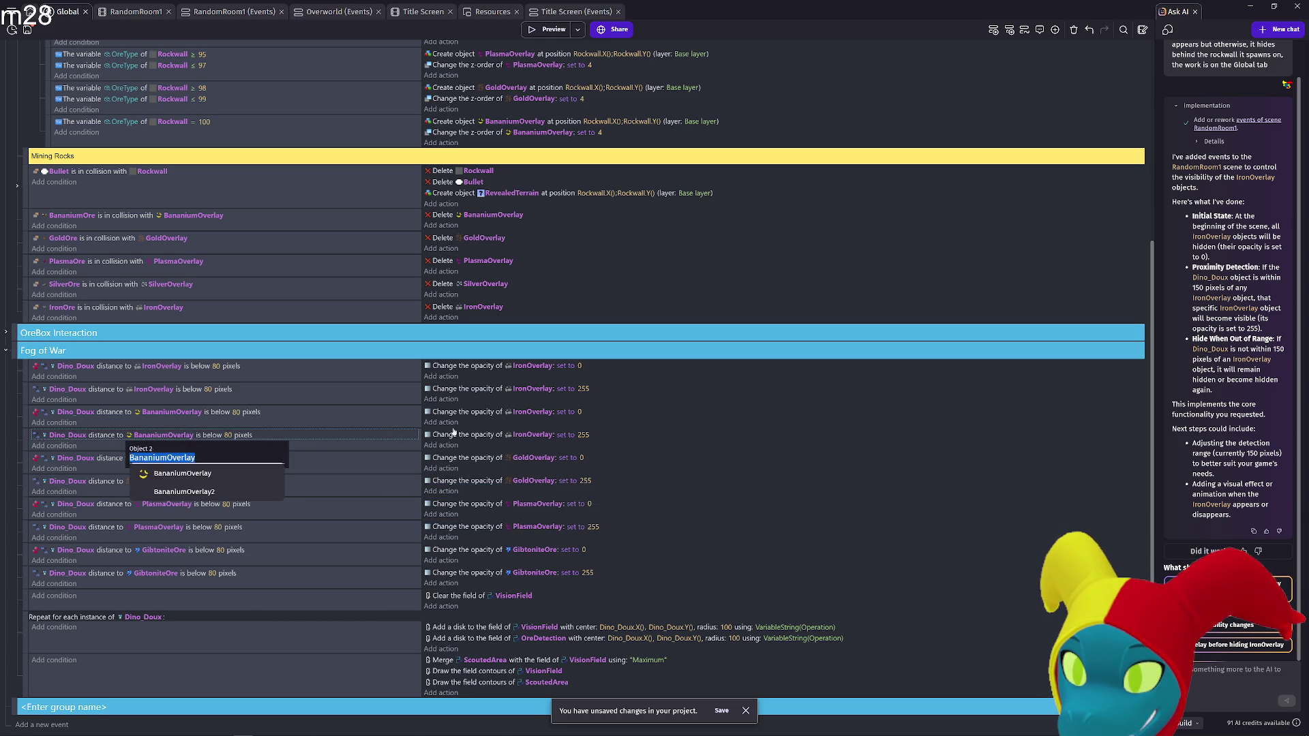
pyautogui.click(533, 434)
pyautogui.hotkey('ctrl', 'v')
pyautogui.click(531, 412)
pyautogui.hotkey('ctrl', 'v')
pyautogui.click(838, 574)
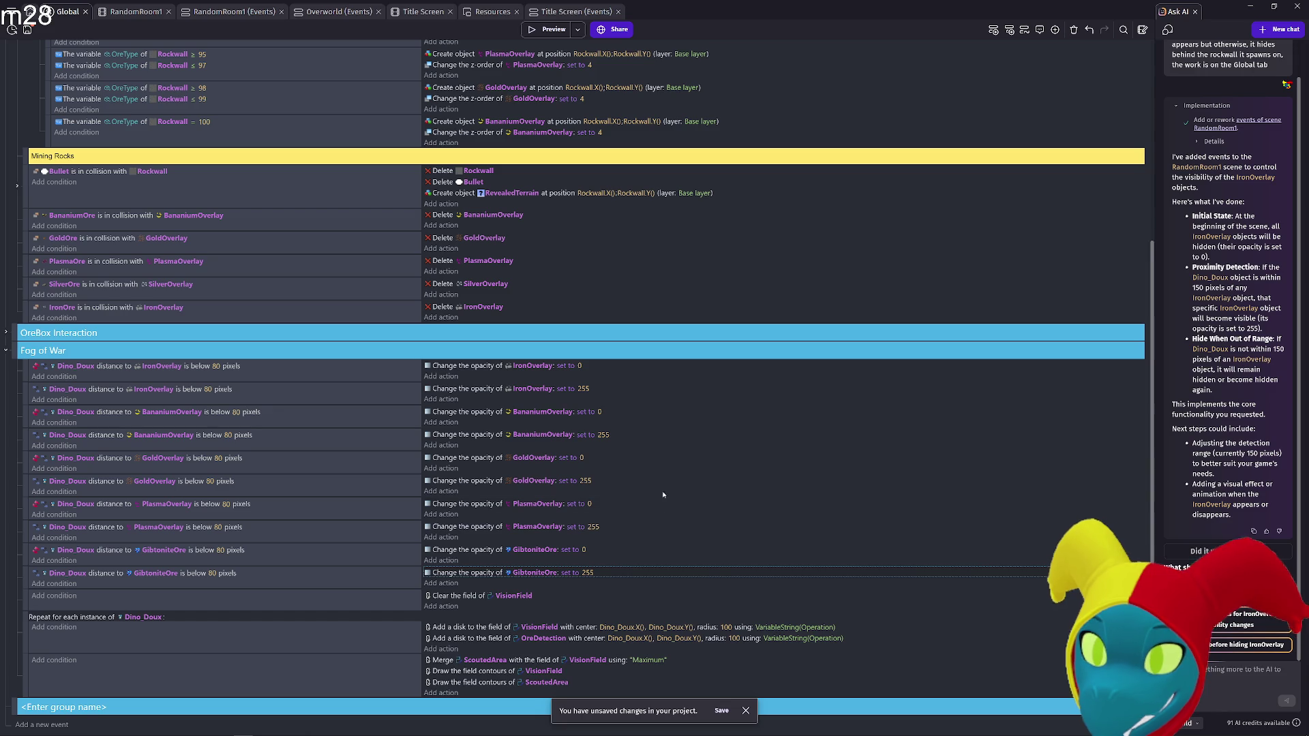
pyautogui.click(549, 29)
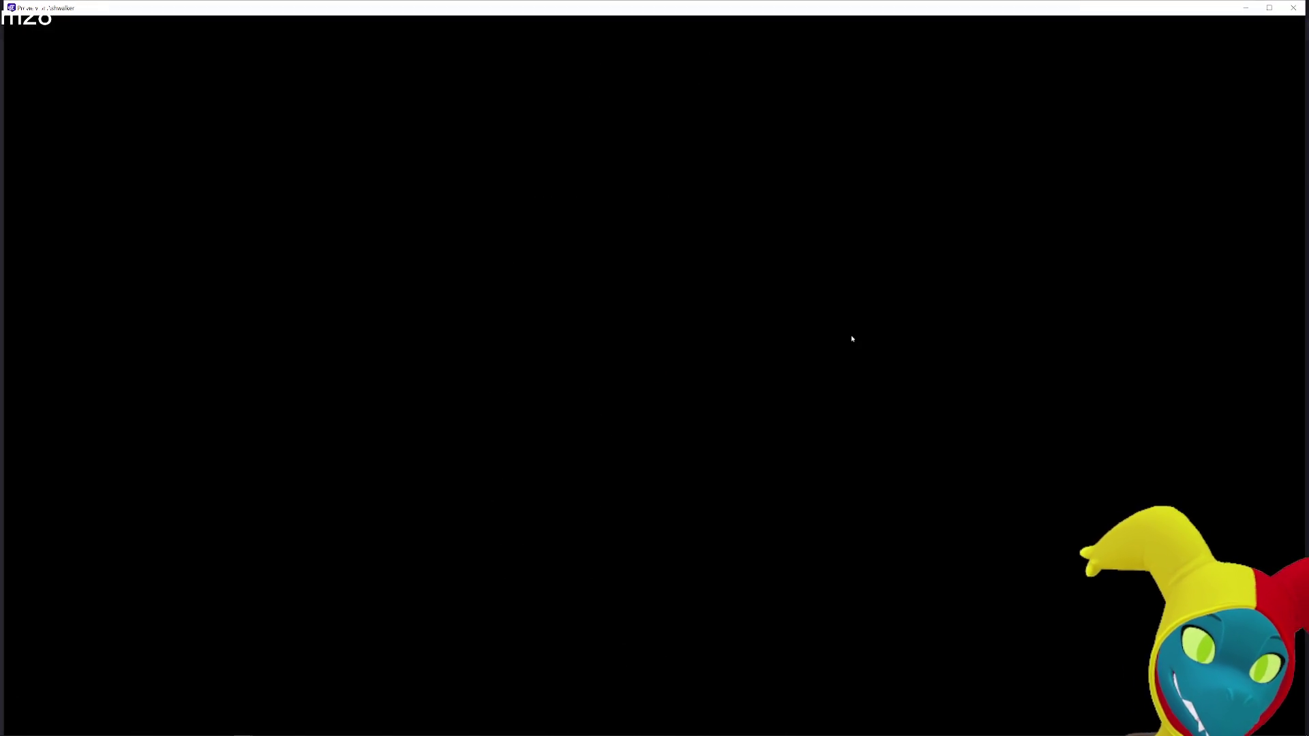
# Walk the character right, down, up and left in the preview, then close it
pyautogui.press('d')
pyautogui.press('s')
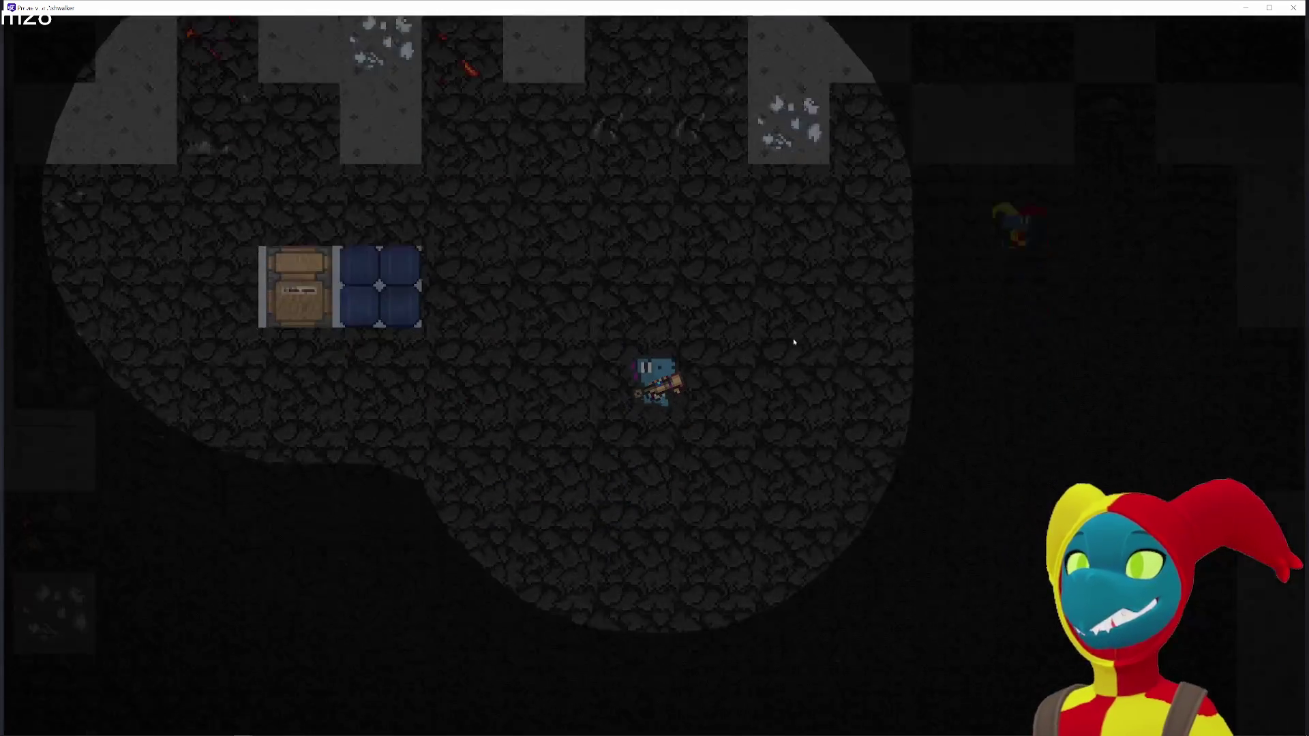
pyautogui.press('w')
pyautogui.press('a')
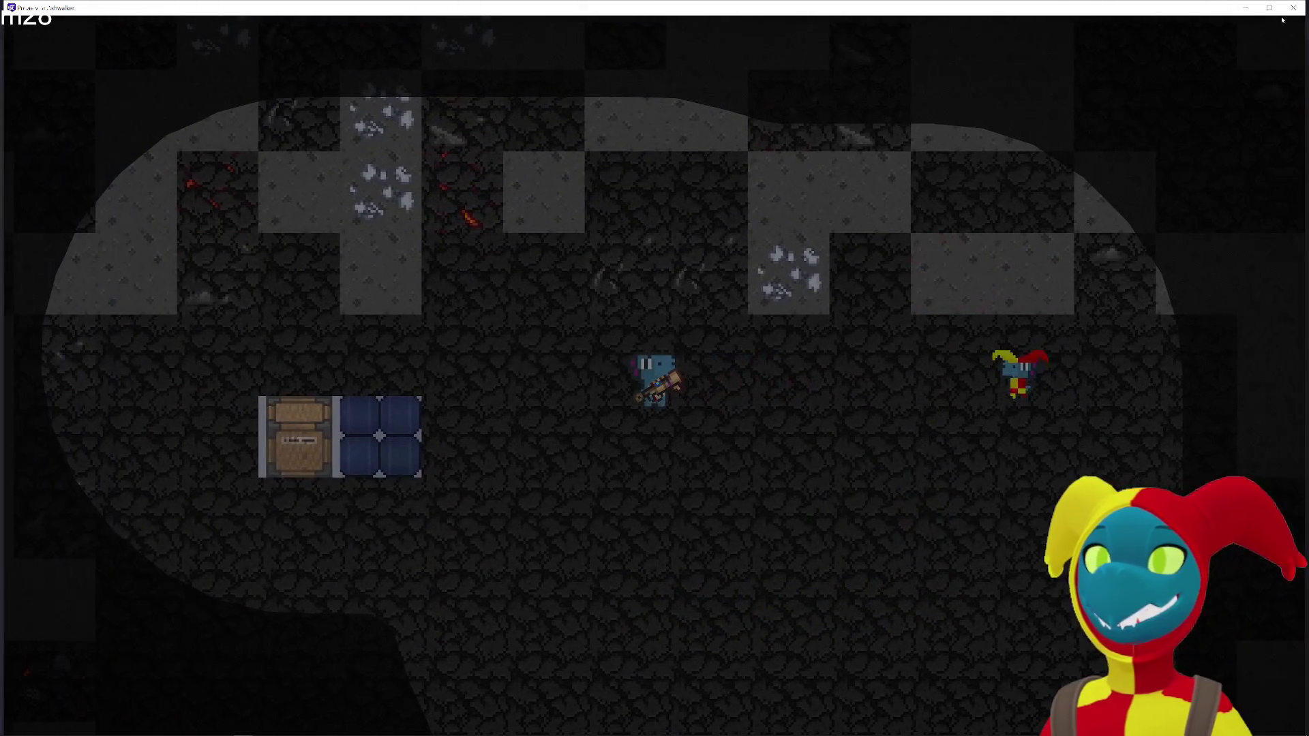
pyautogui.click(1290, 14)
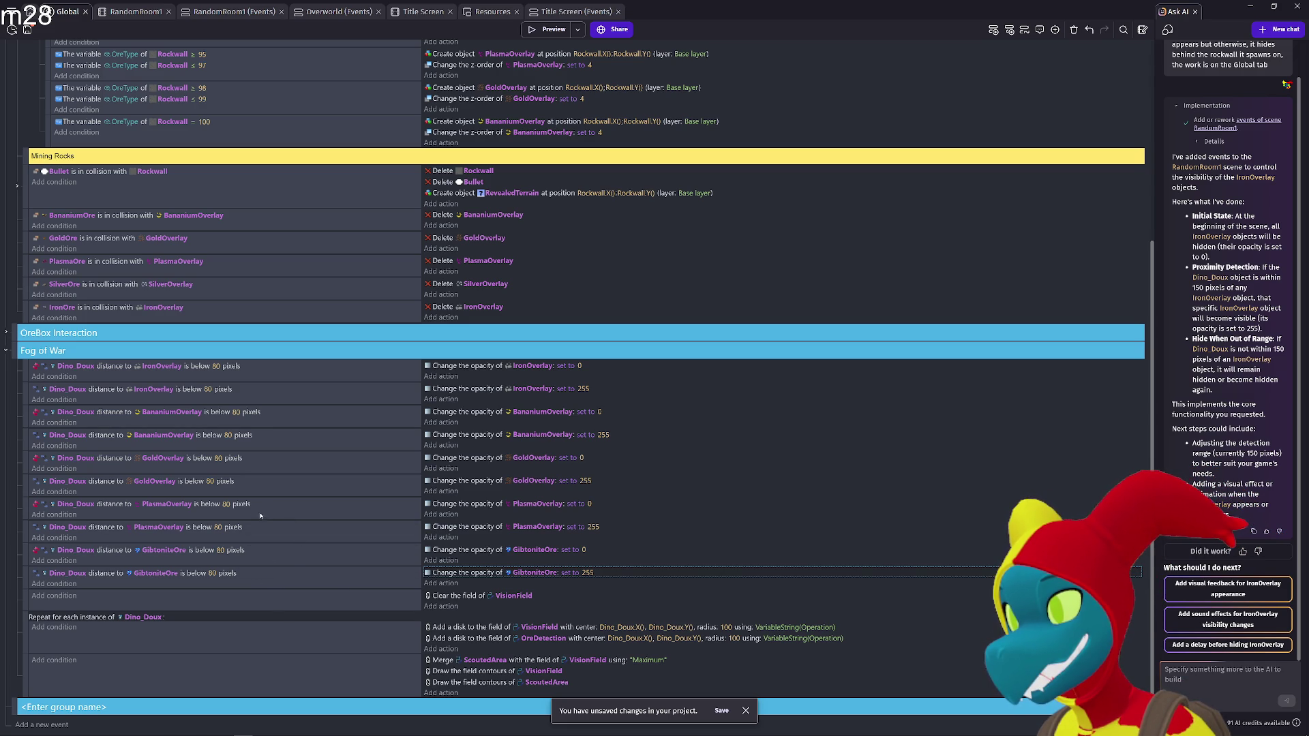
# Look over the event sheet and relaunch the game preview
pyautogui.scroll(3, 252, 512)
pyautogui.scroll(1, 392, 381)
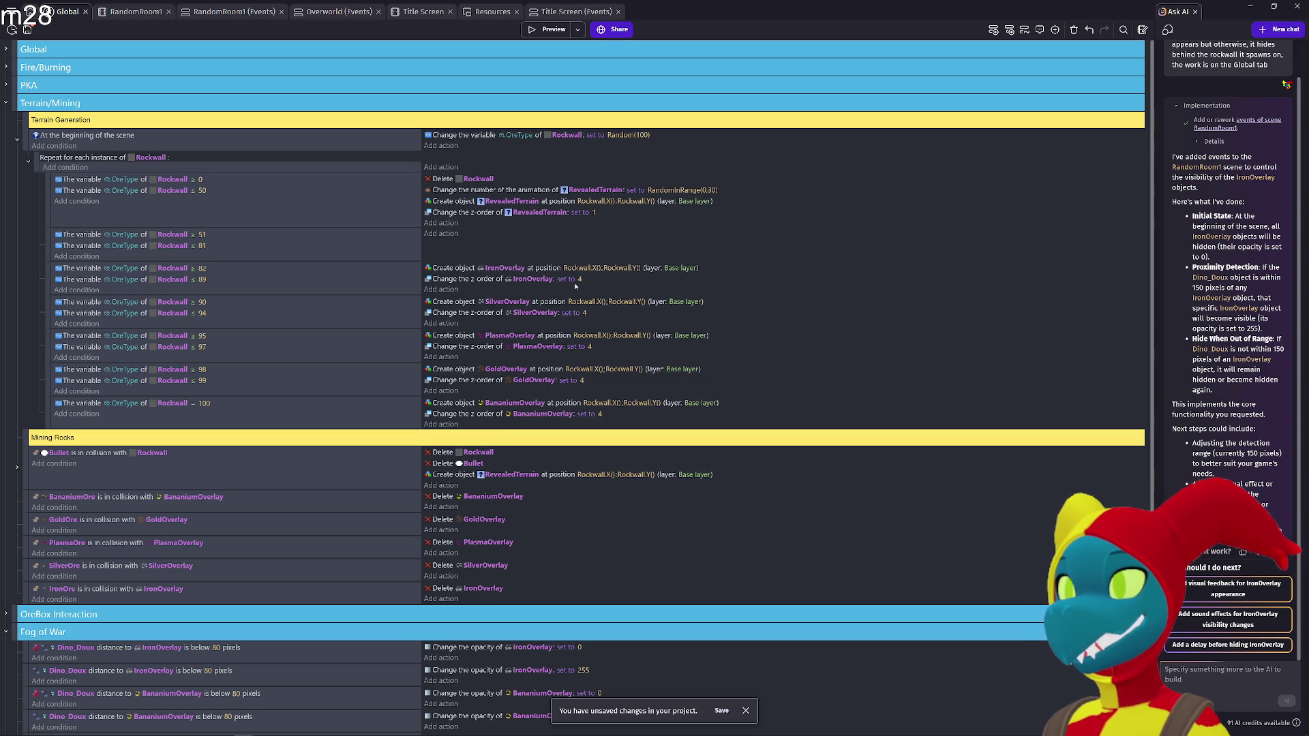
pyautogui.scroll(-3, 587, 305)
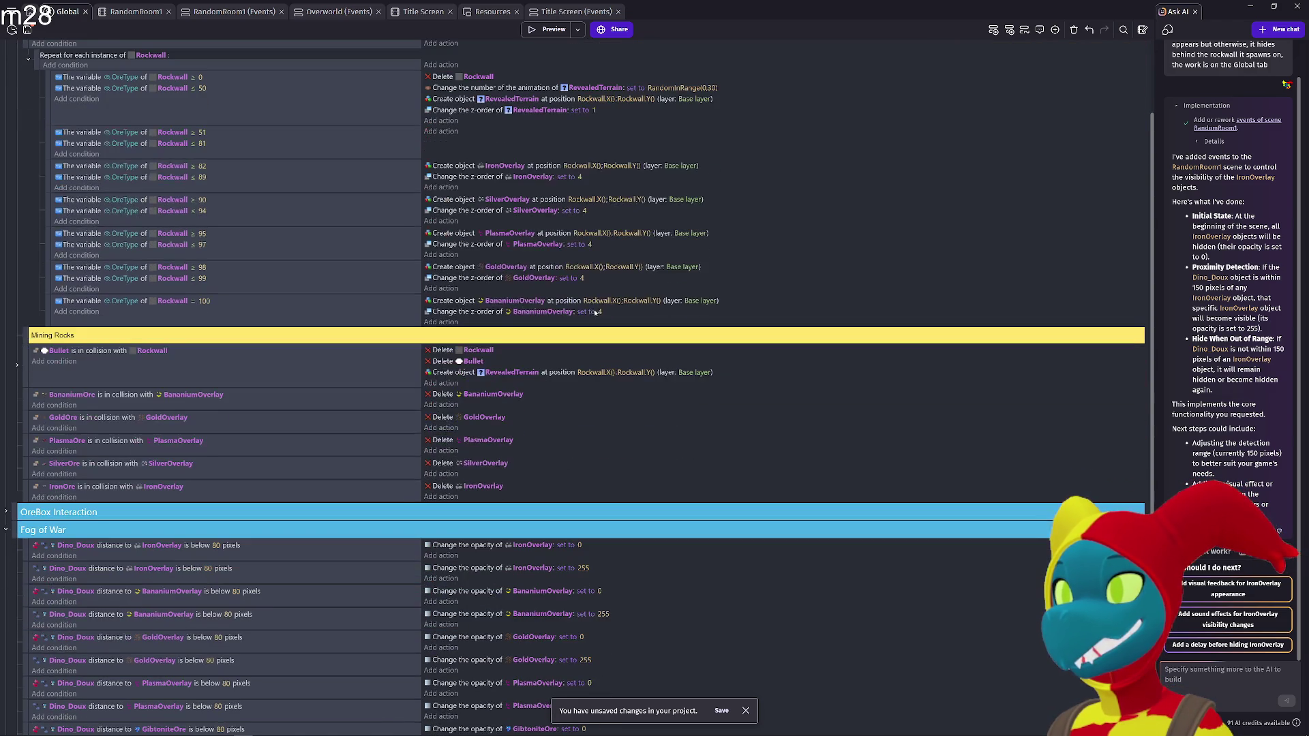
pyautogui.scroll(-5, 561, 244)
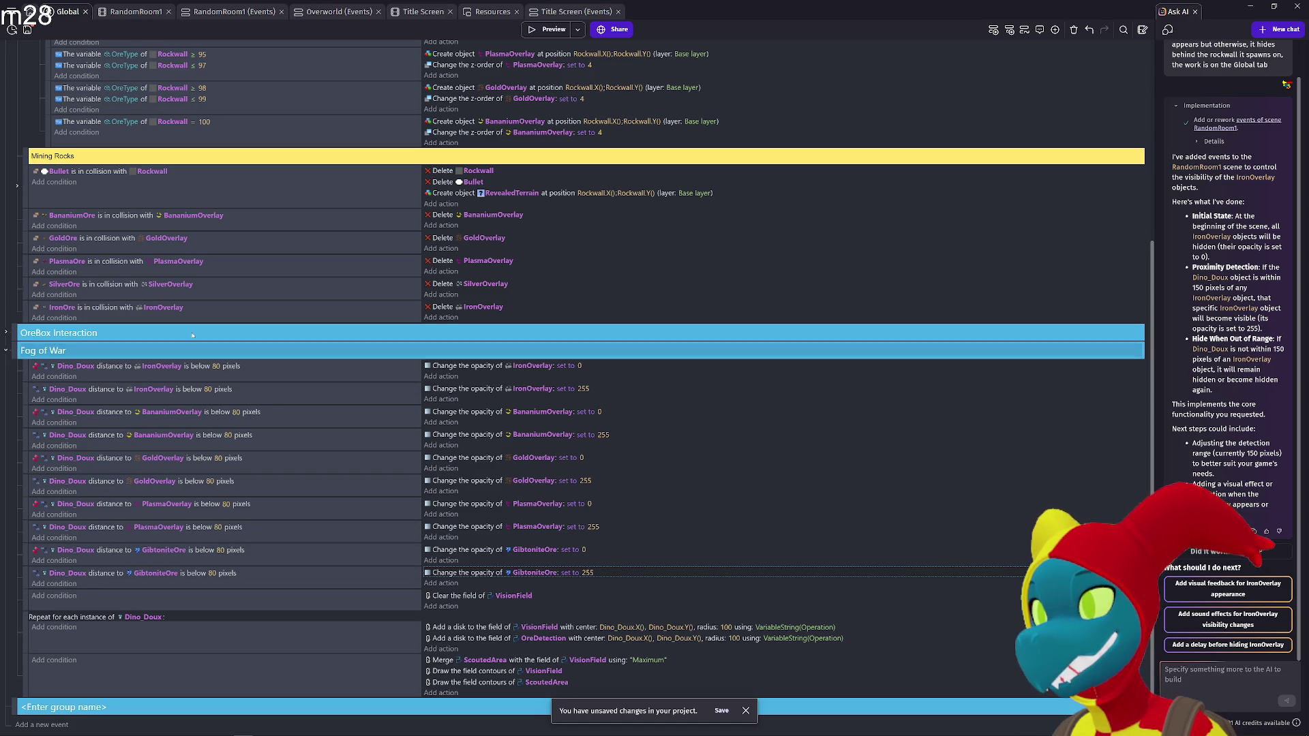
pyautogui.click(549, 29)
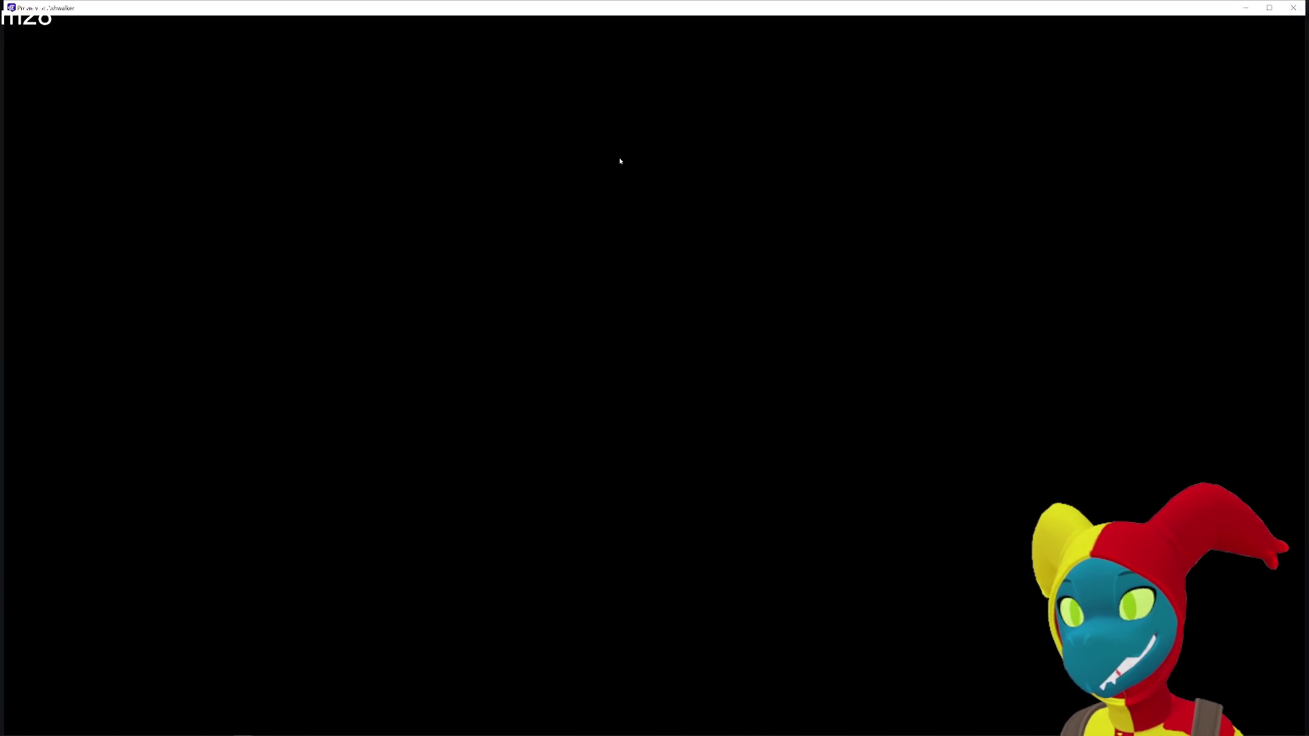
# Pick up the gun and walk right, down, left and up around the cave, then leave the preview
pyautogui.press('d')
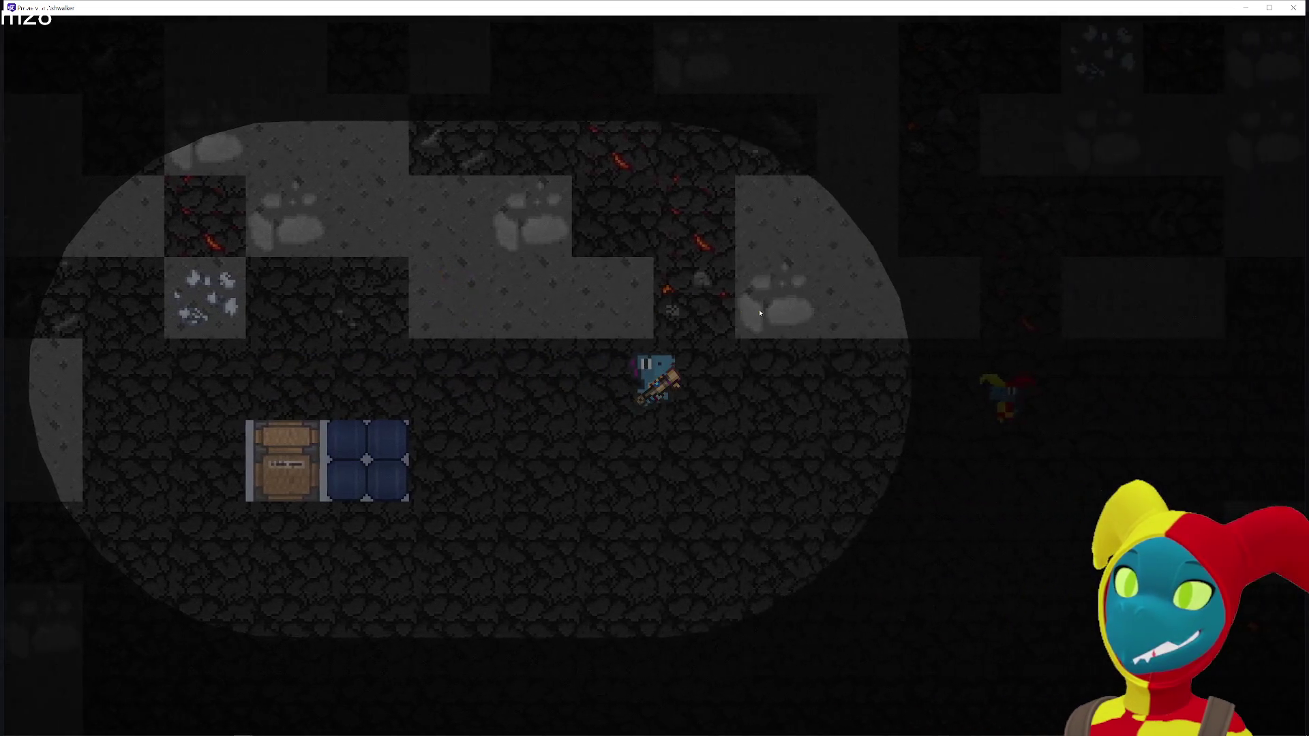
pyautogui.press('s')
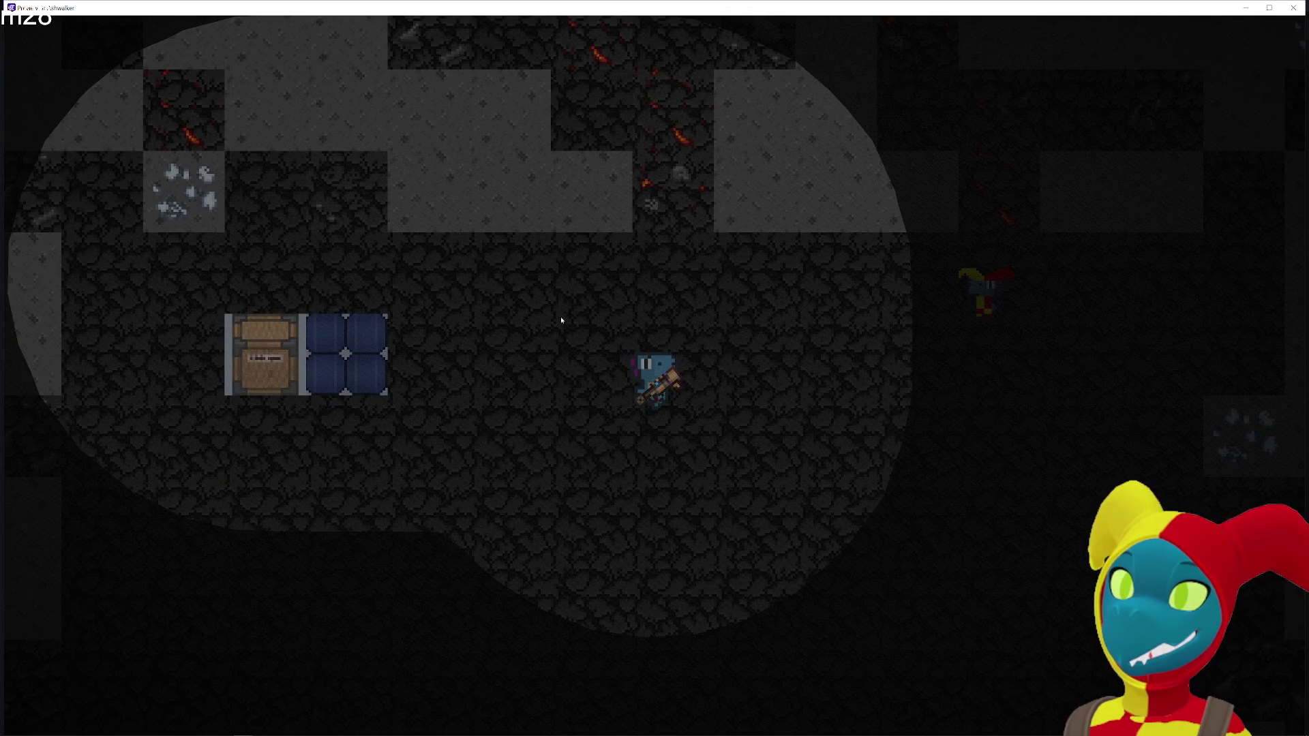
pyautogui.press('s')
pyautogui.press('a')
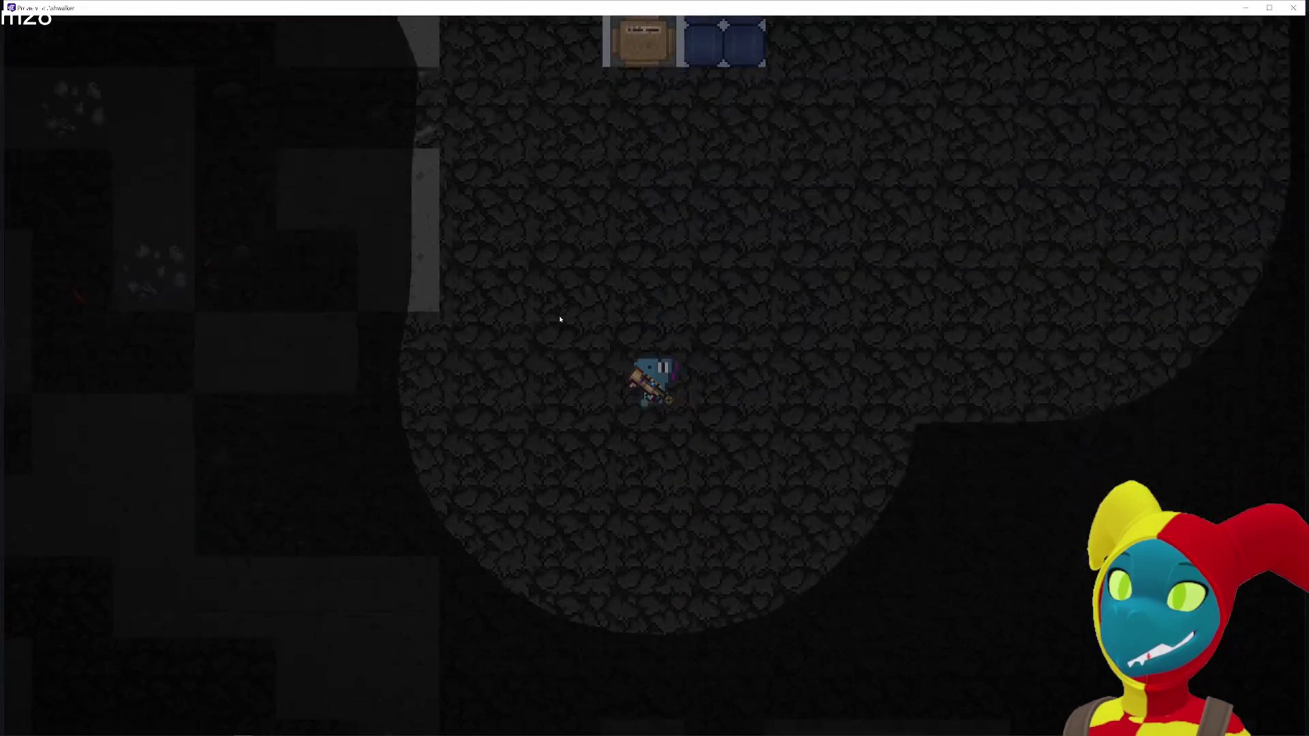
pyautogui.press('a')
pyautogui.press('w')
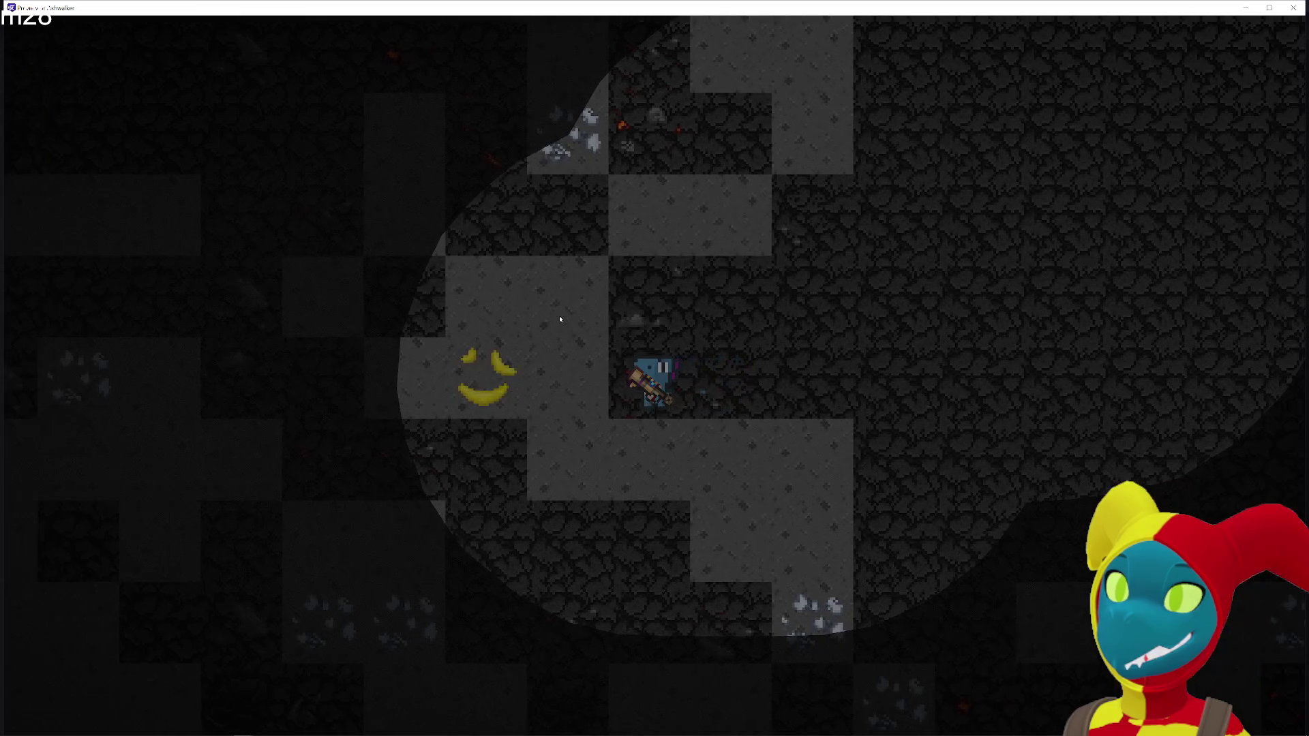
pyautogui.press('d')
pyautogui.press('w')
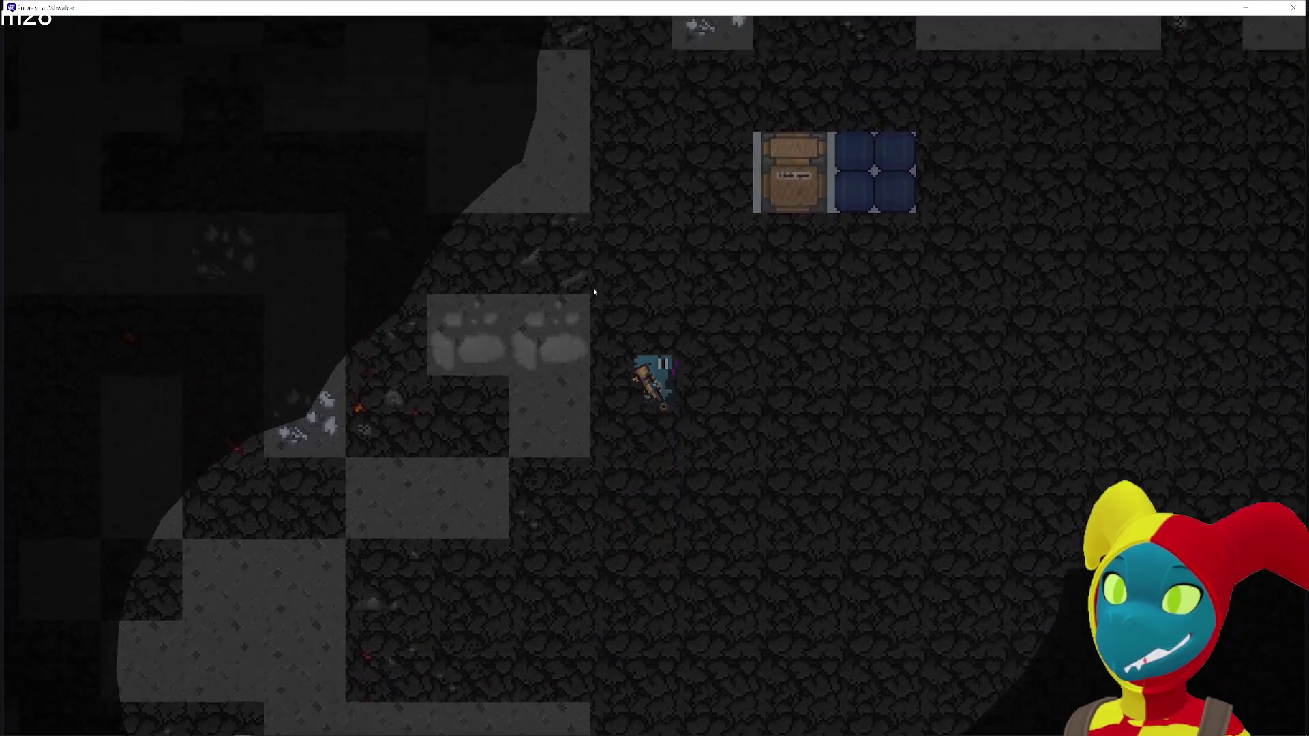
pyautogui.press('w')
pyautogui.press('d')
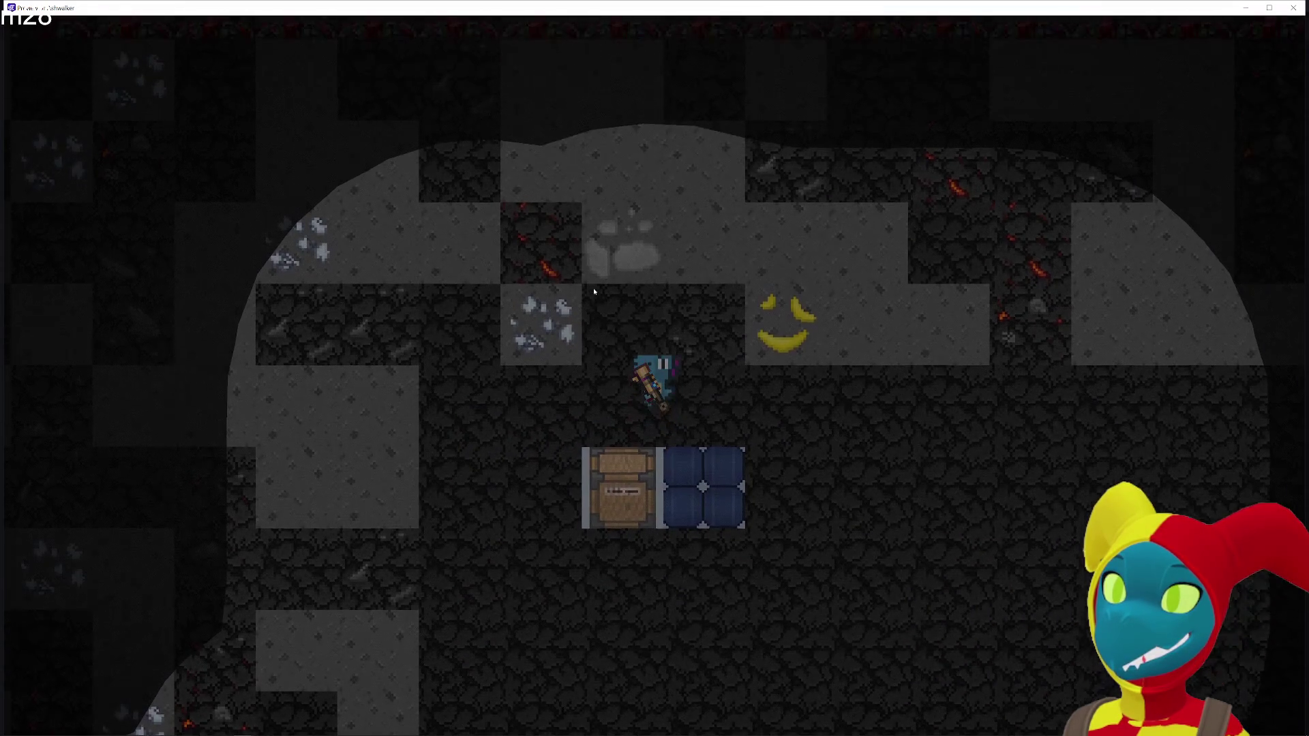
pyautogui.press('d')
pyautogui.press('s')
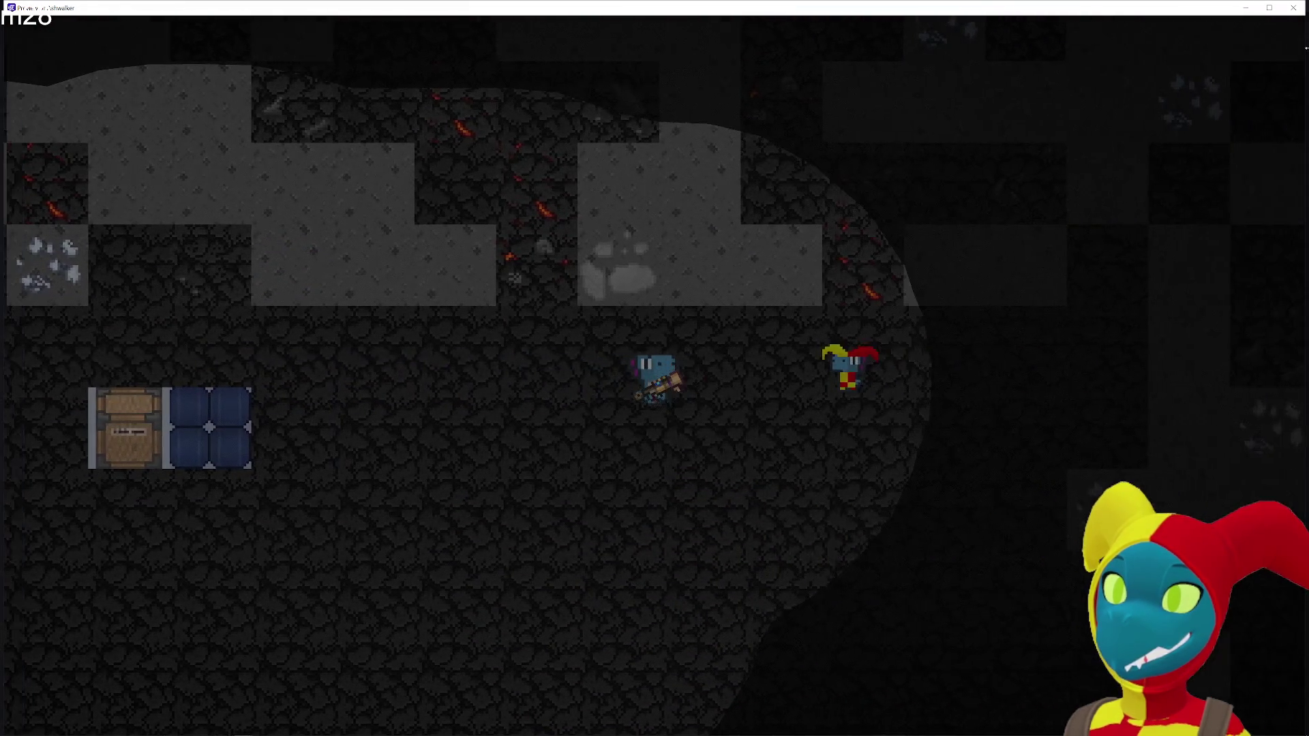
pyautogui.press('a')
pyautogui.hotkey('alt', 'Tab')
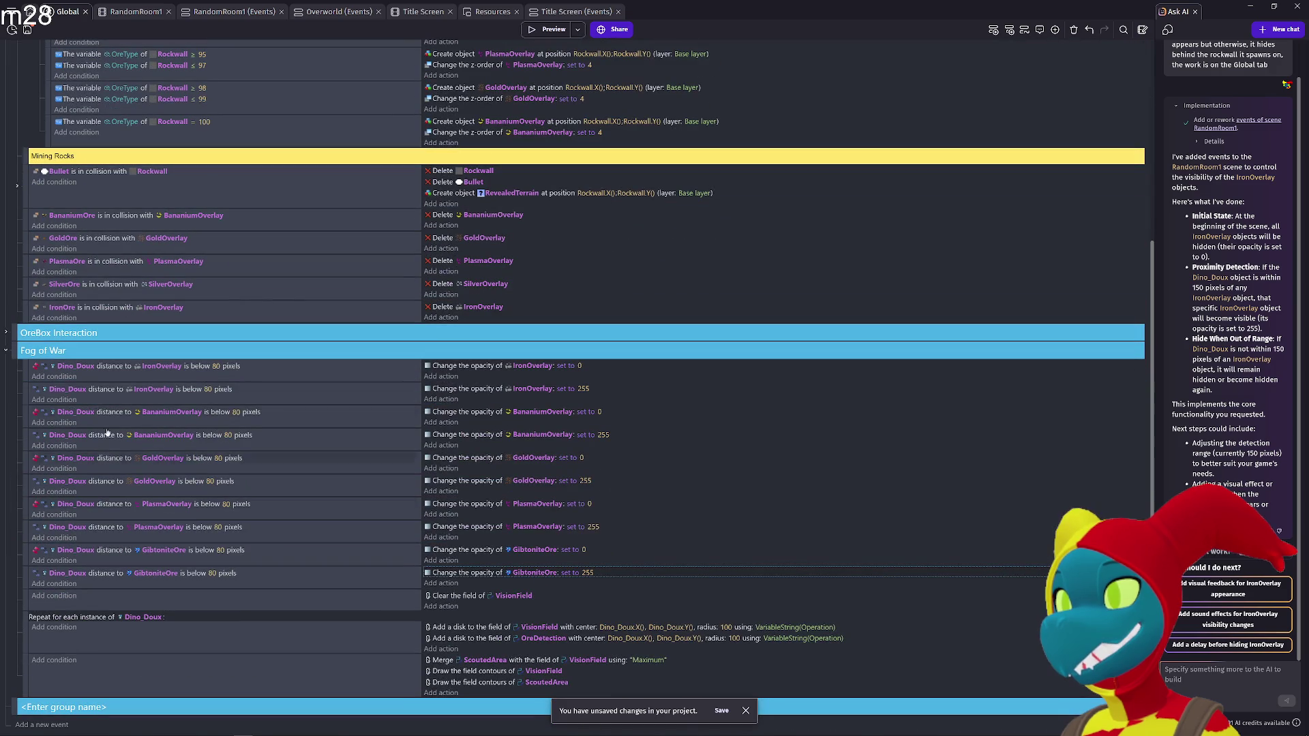
# Add an empty event at the top of Fog of War with the 'At the beginning of the scene' condition
pyautogui.rightClick(13, 354)
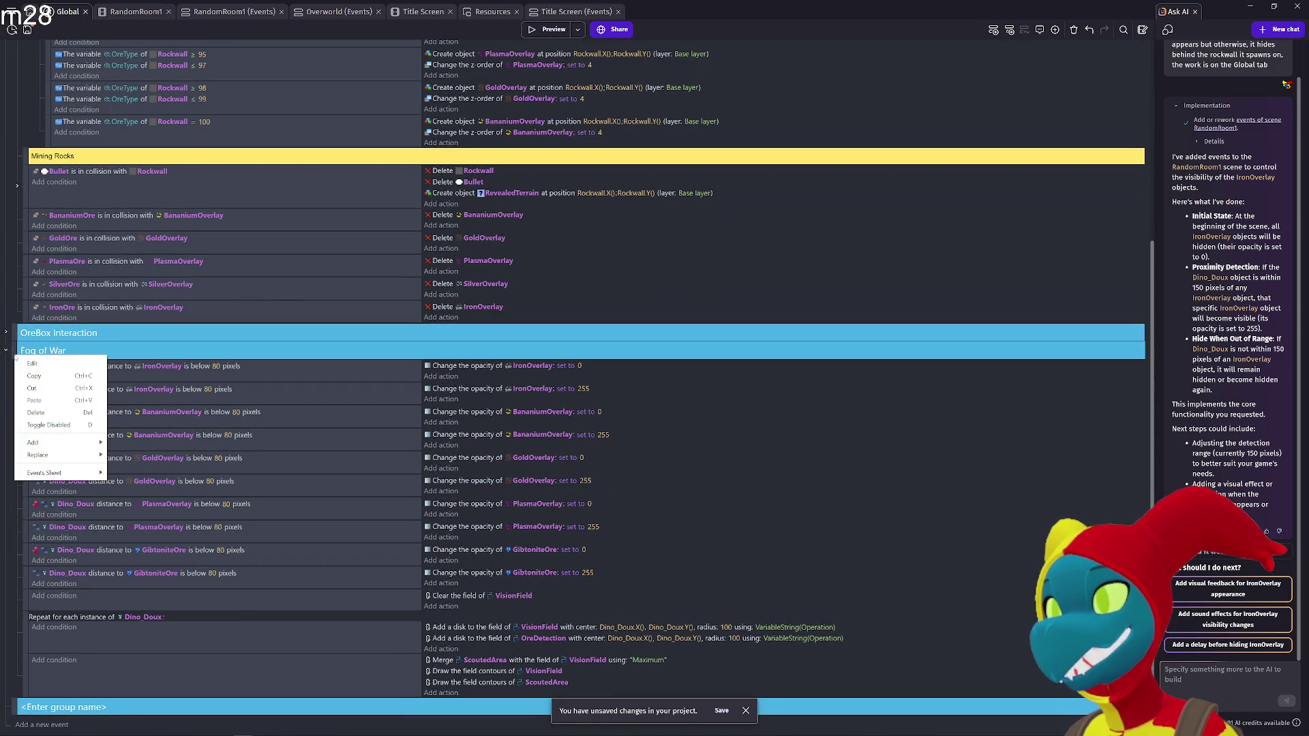
pyautogui.click(32, 351)
pyautogui.click(32, 351)
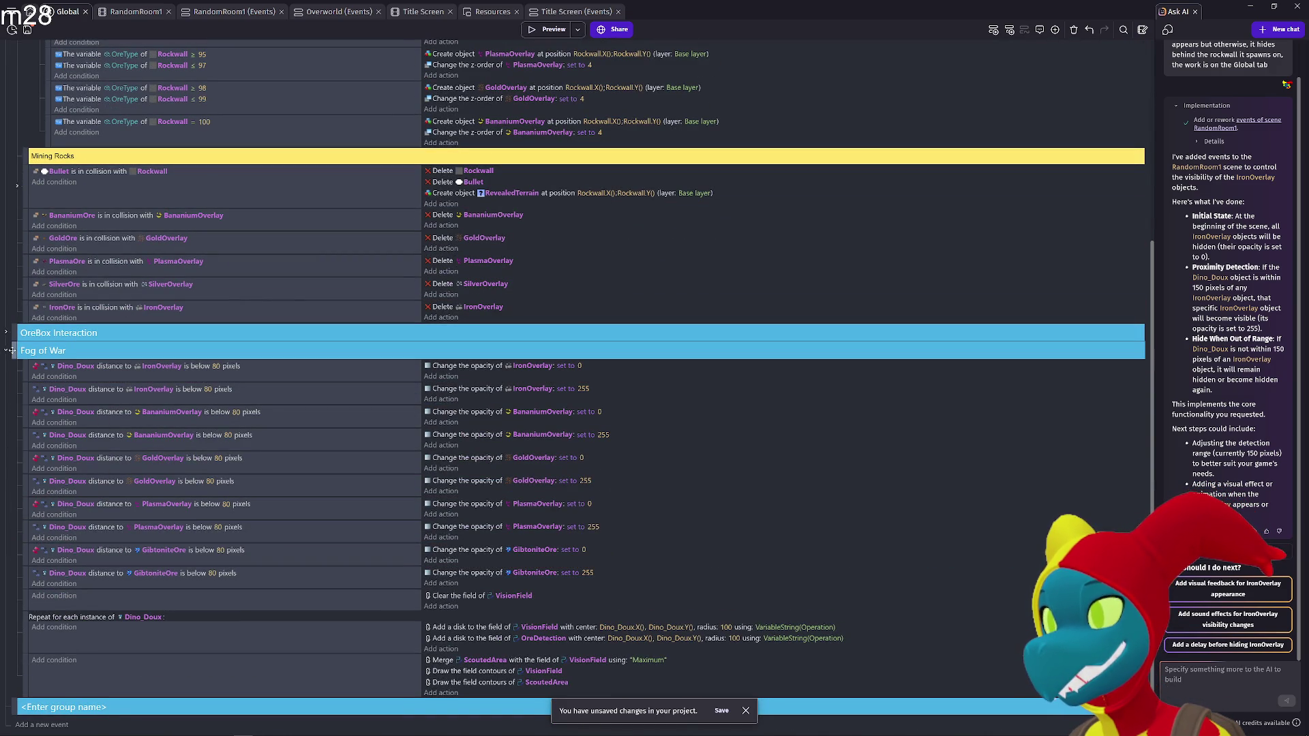
pyautogui.rightClick(41, 670)
pyautogui.moveTo(11, 697); pyautogui.dragTo(32, 363)
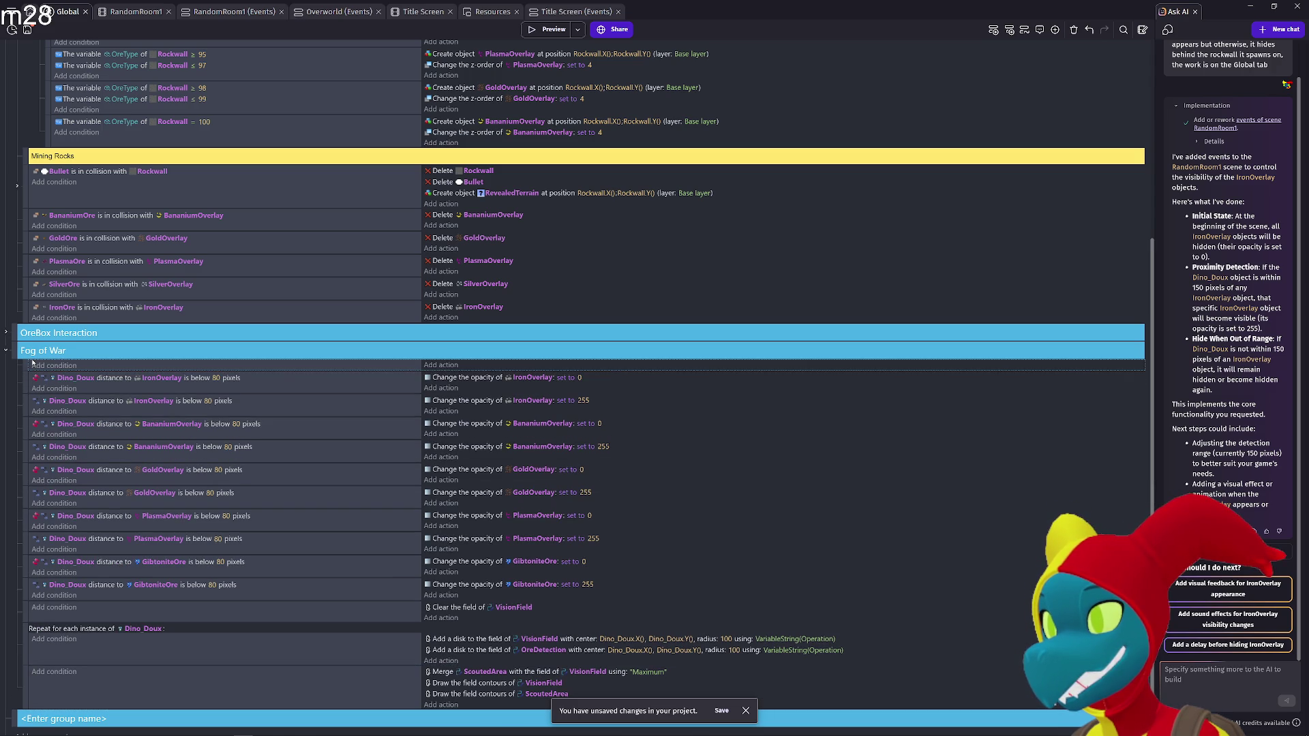
pyautogui.click(59, 368)
pyautogui.write('b')
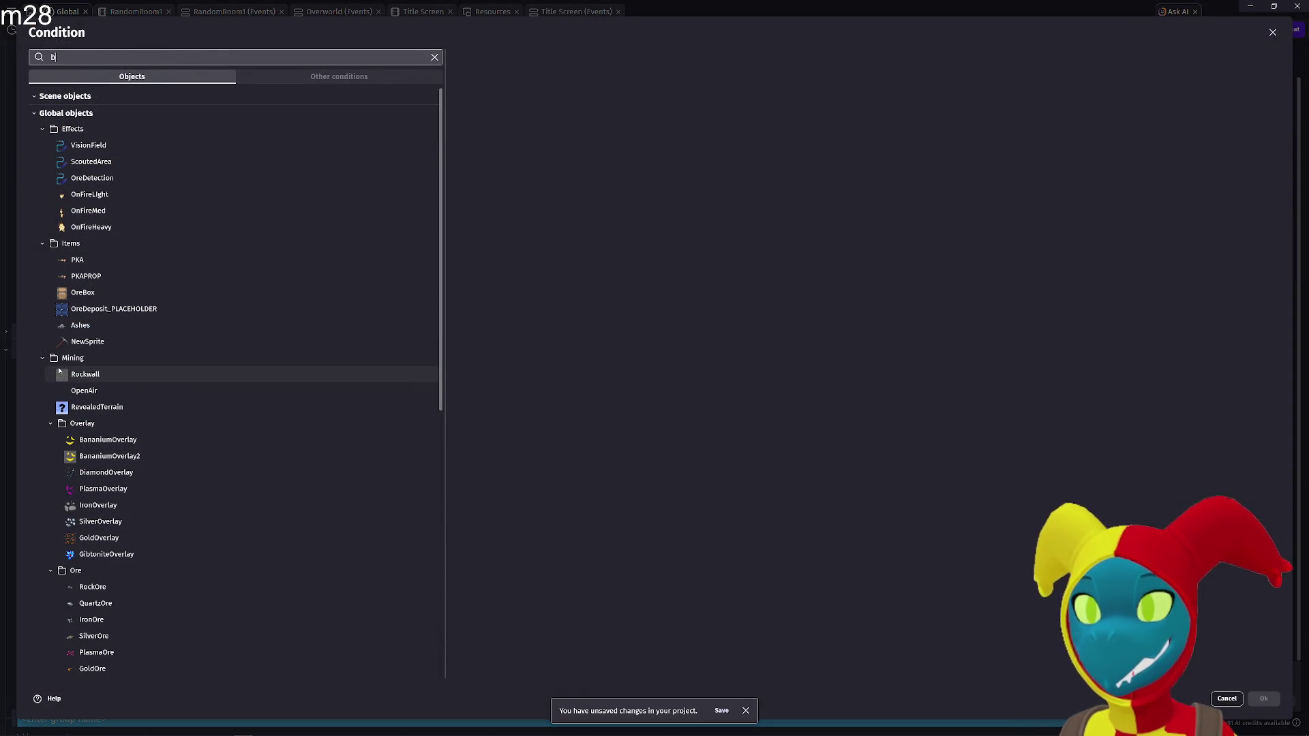
pyautogui.write('eginning')
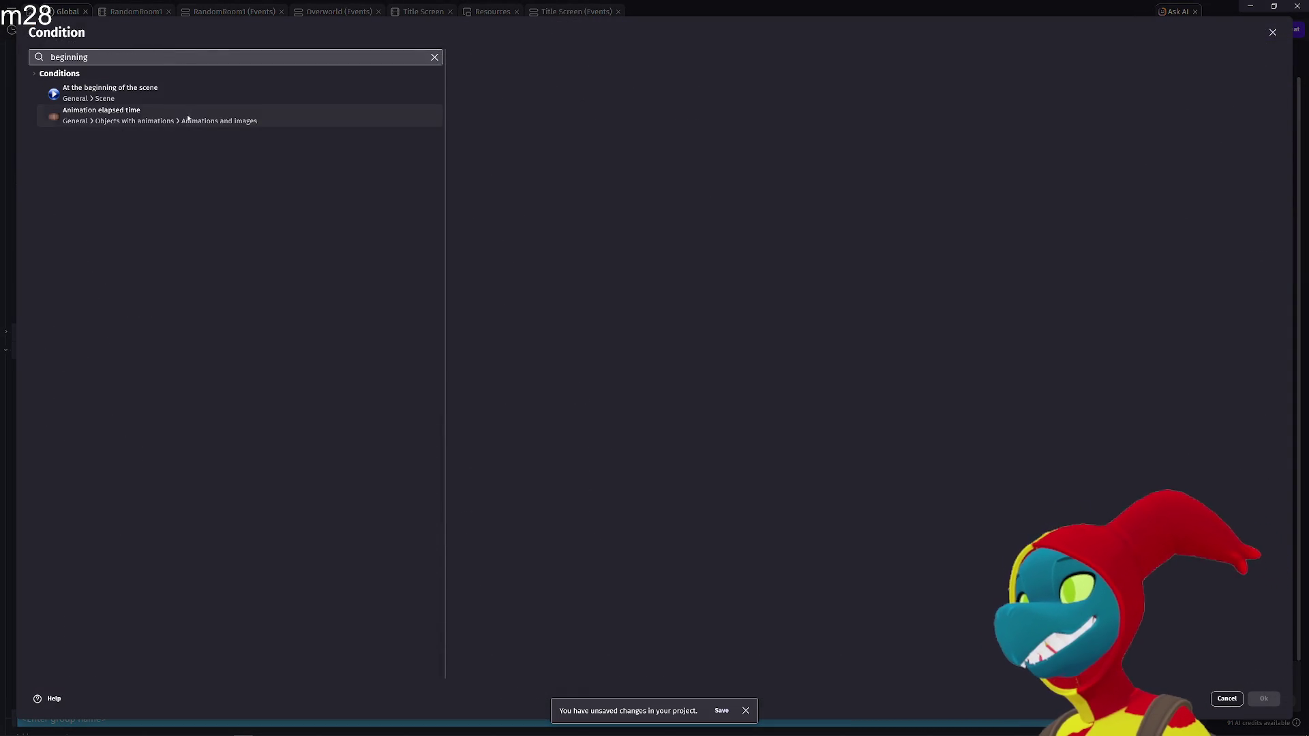
pyautogui.click(190, 97)
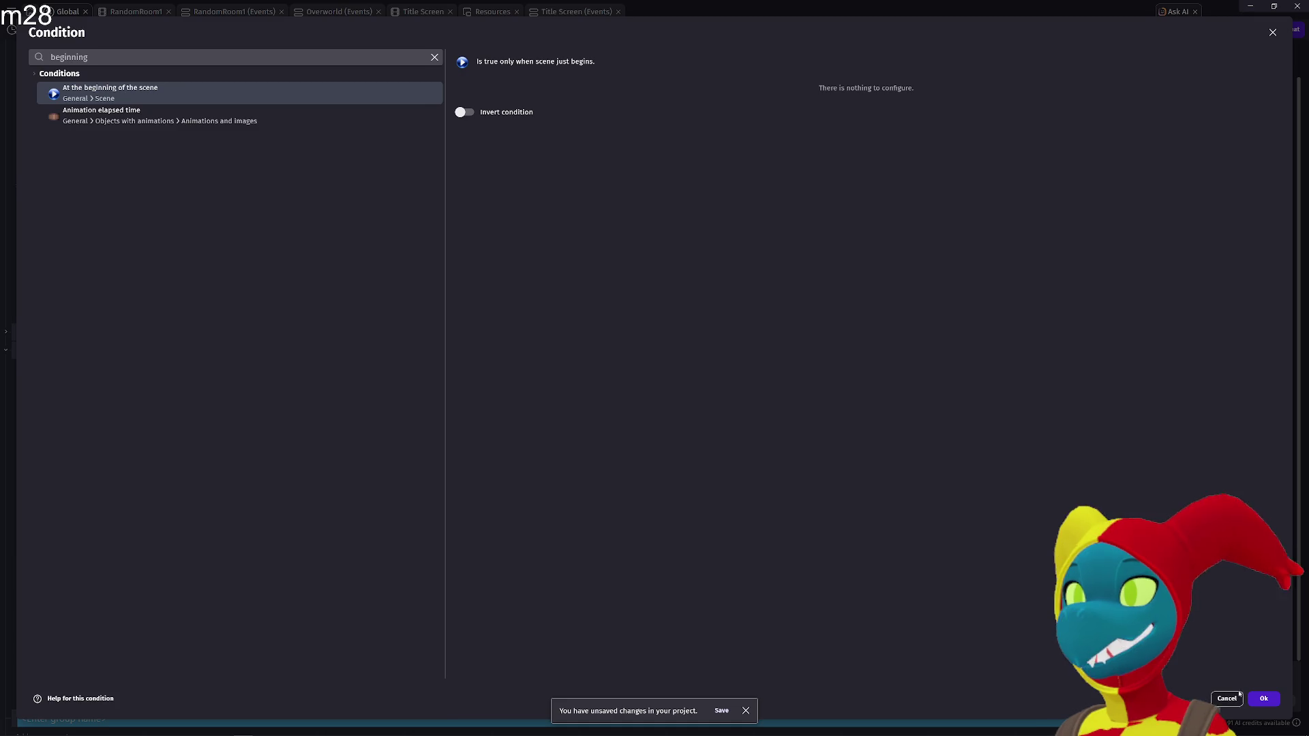
pyautogui.click(1263, 698)
# Copy the Iron, Bananium, Gold, Plasma and Gibtonite opacity-0 actions into the scene-start event
pyautogui.click(473, 387)
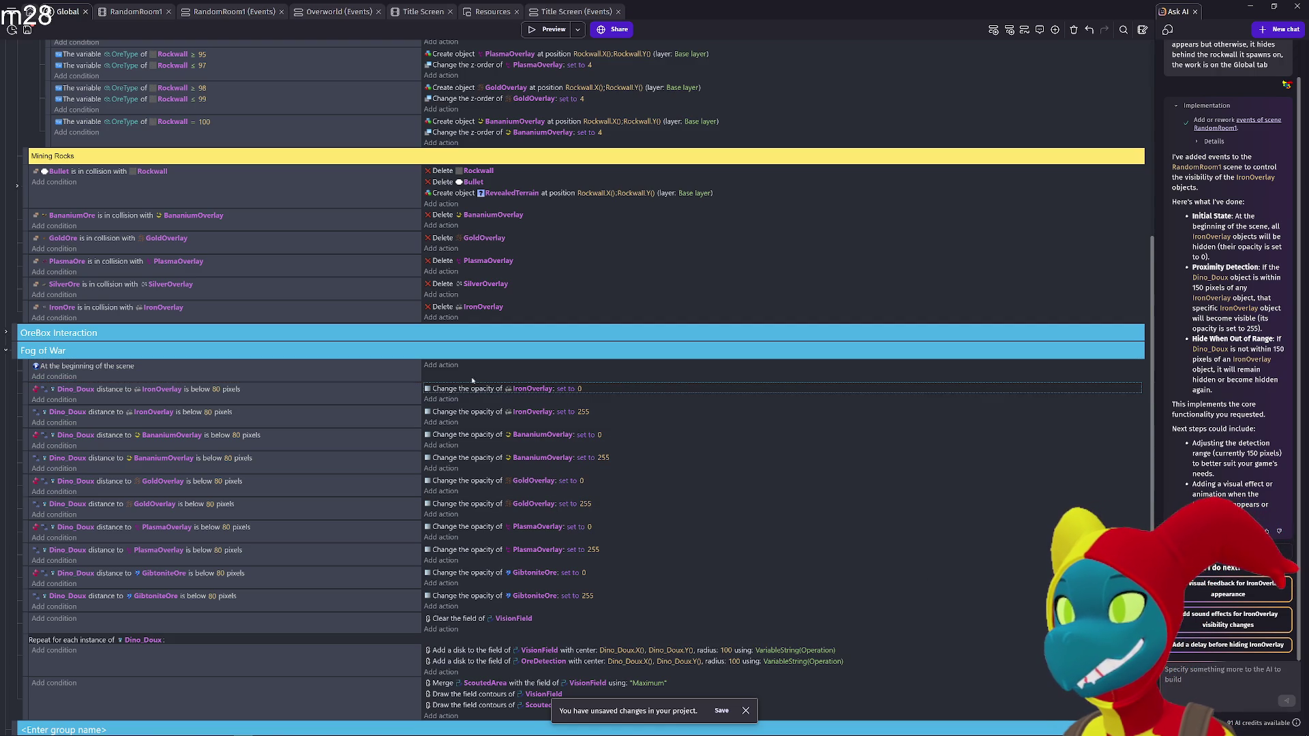
pyautogui.click(480, 365)
pyautogui.click(467, 435)
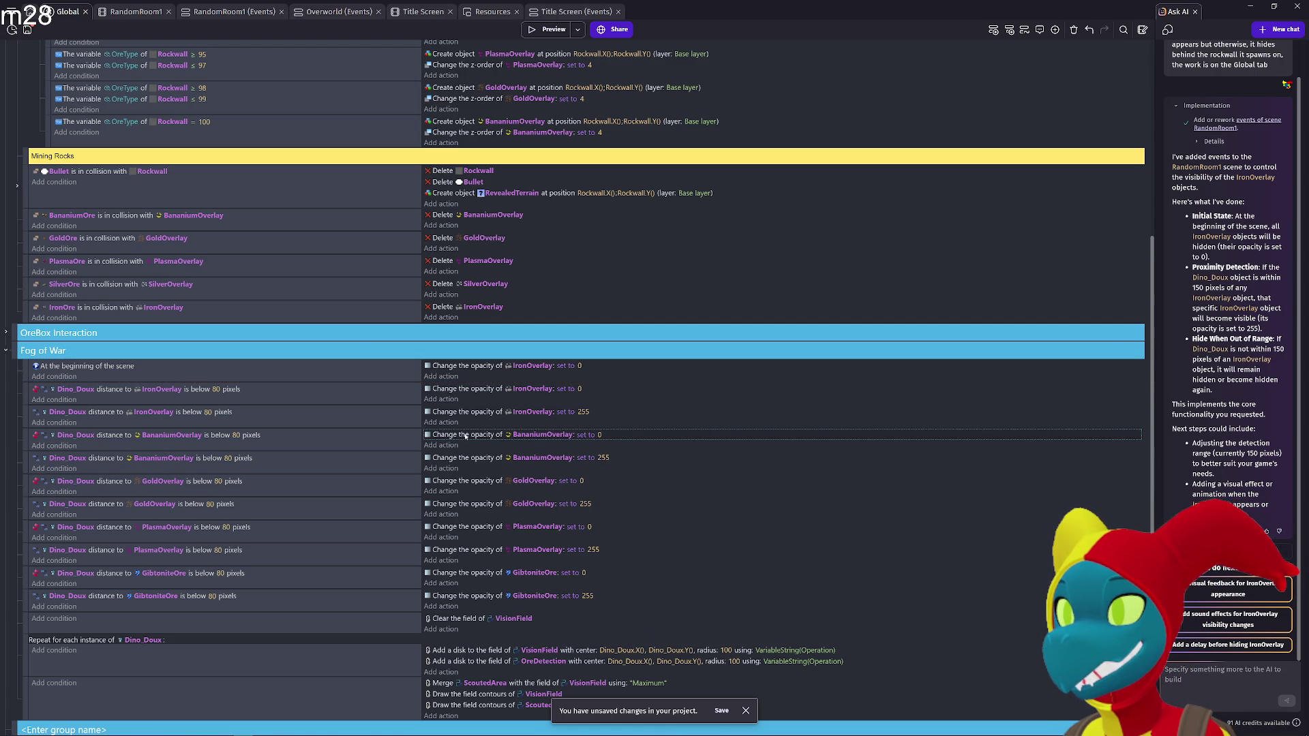
pyautogui.click(481, 482)
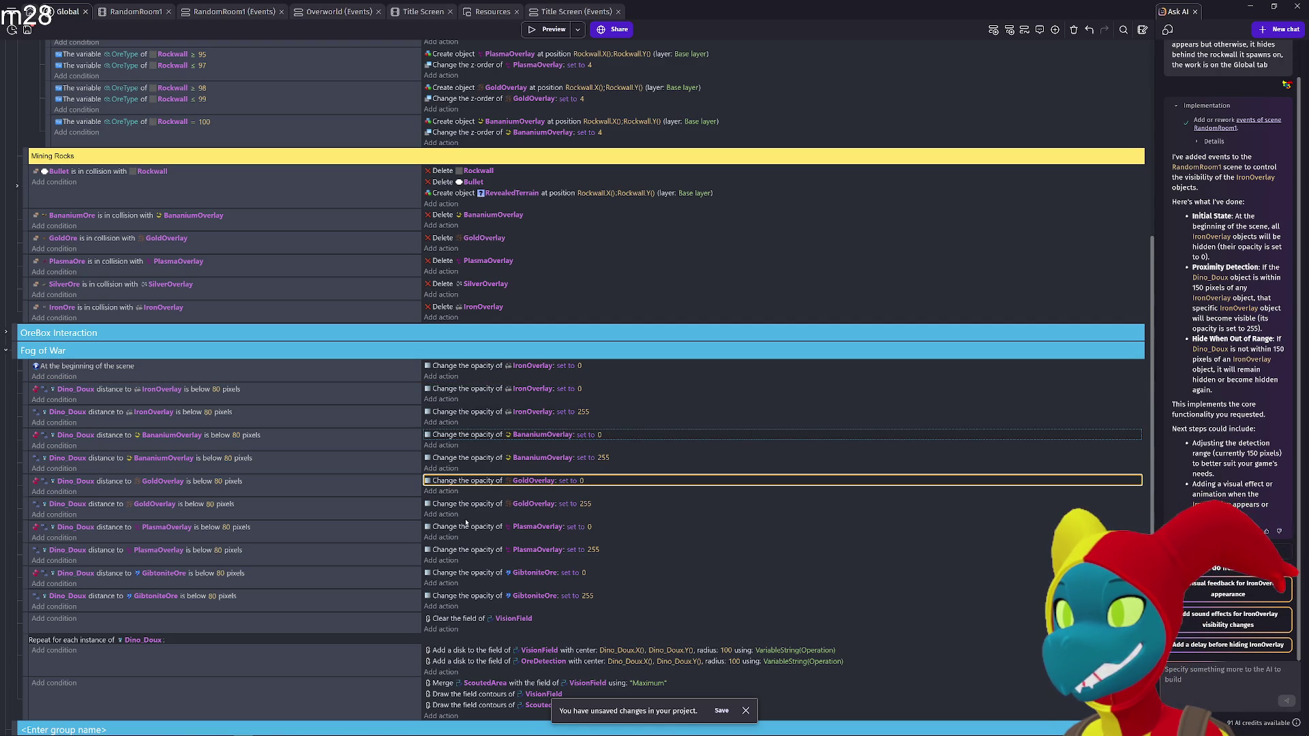
pyautogui.click(462, 527)
pyautogui.click(474, 573)
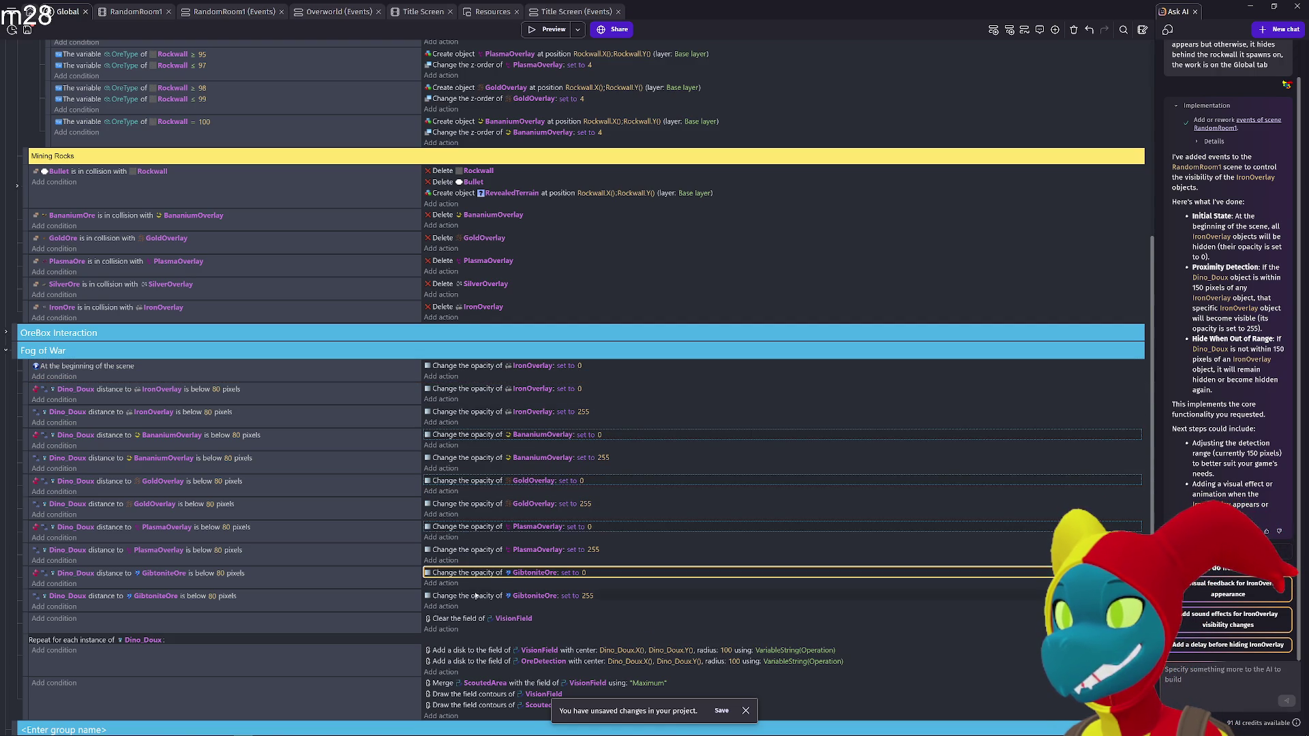
pyautogui.click(486, 378)
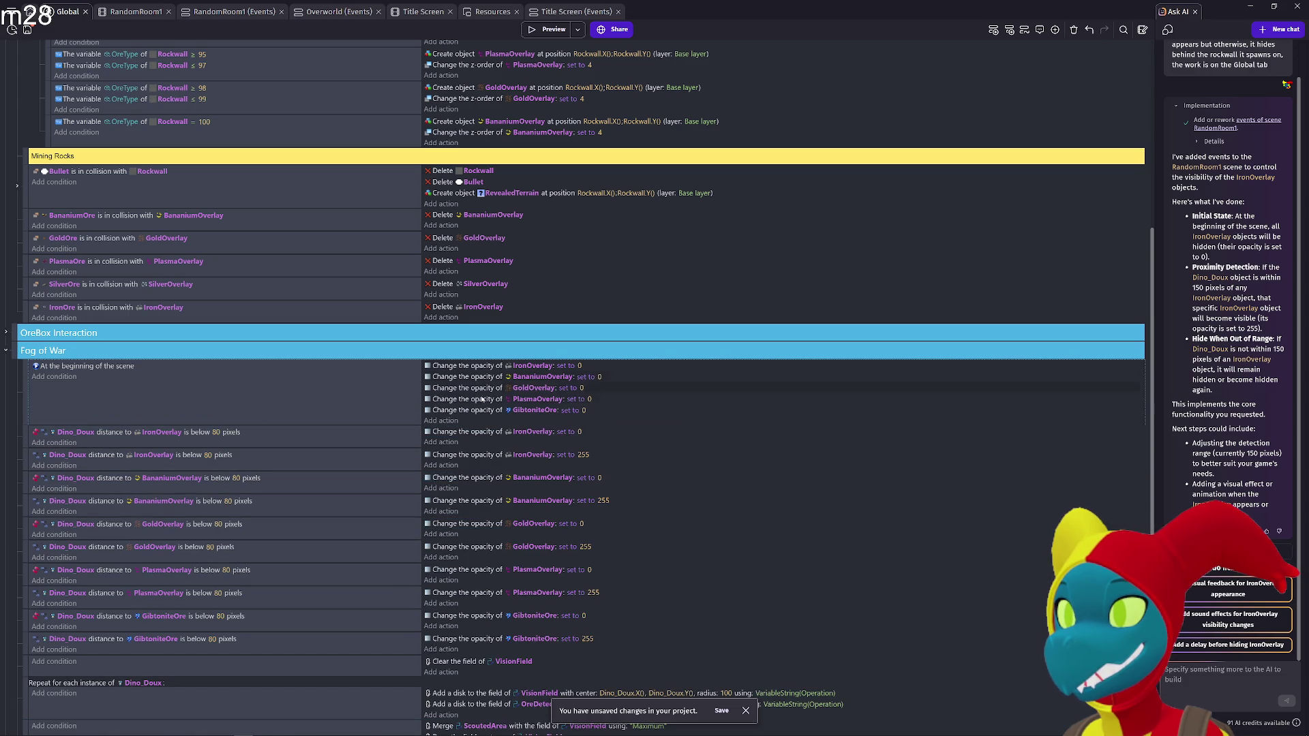
# Preview the game, walk right and left to check the overlays start hidden, then close it
pyautogui.click(553, 34)
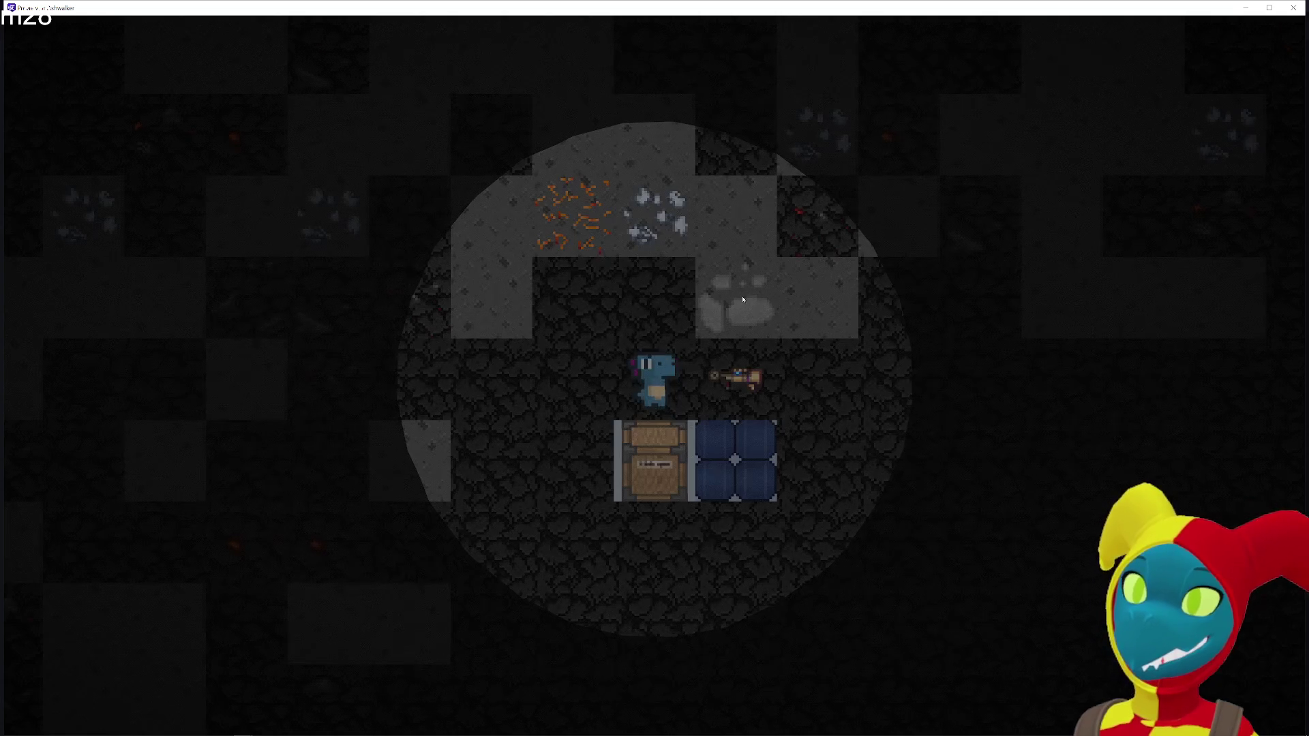
pyautogui.press('d')
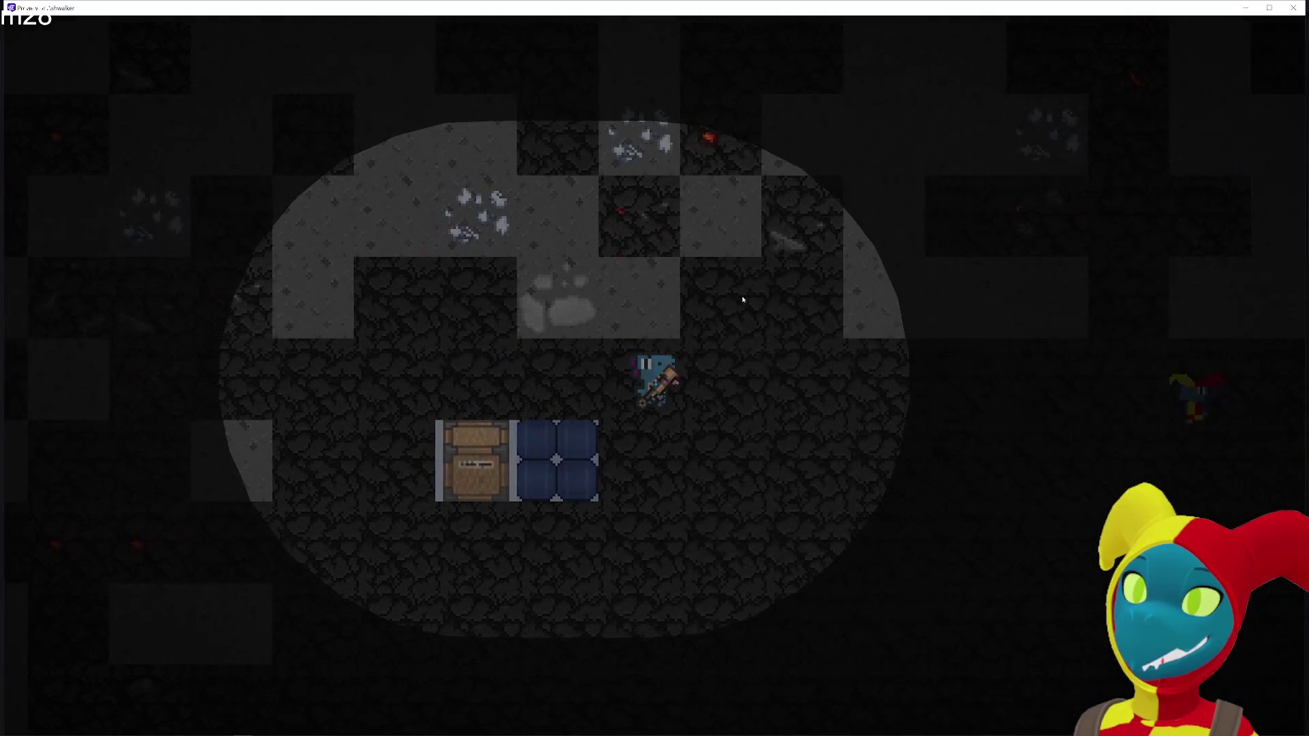
pyautogui.press('a')
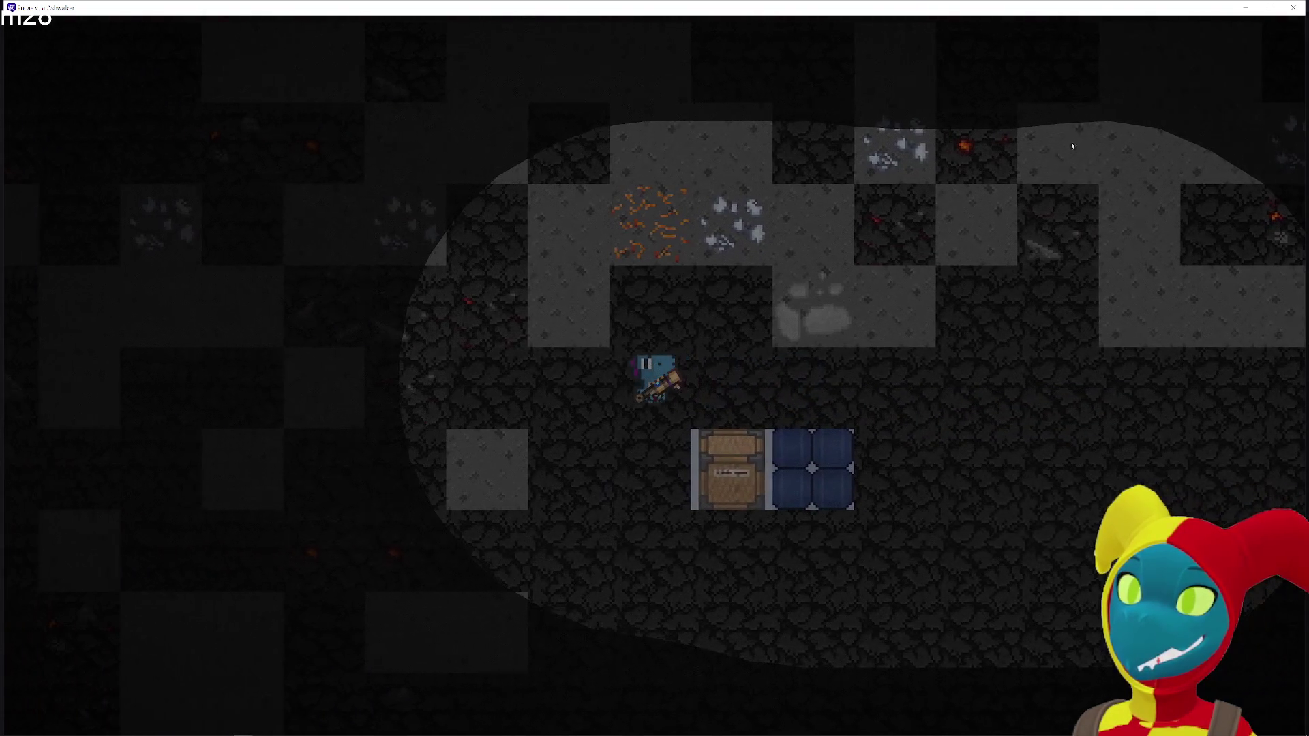
pyautogui.click(1294, 7)
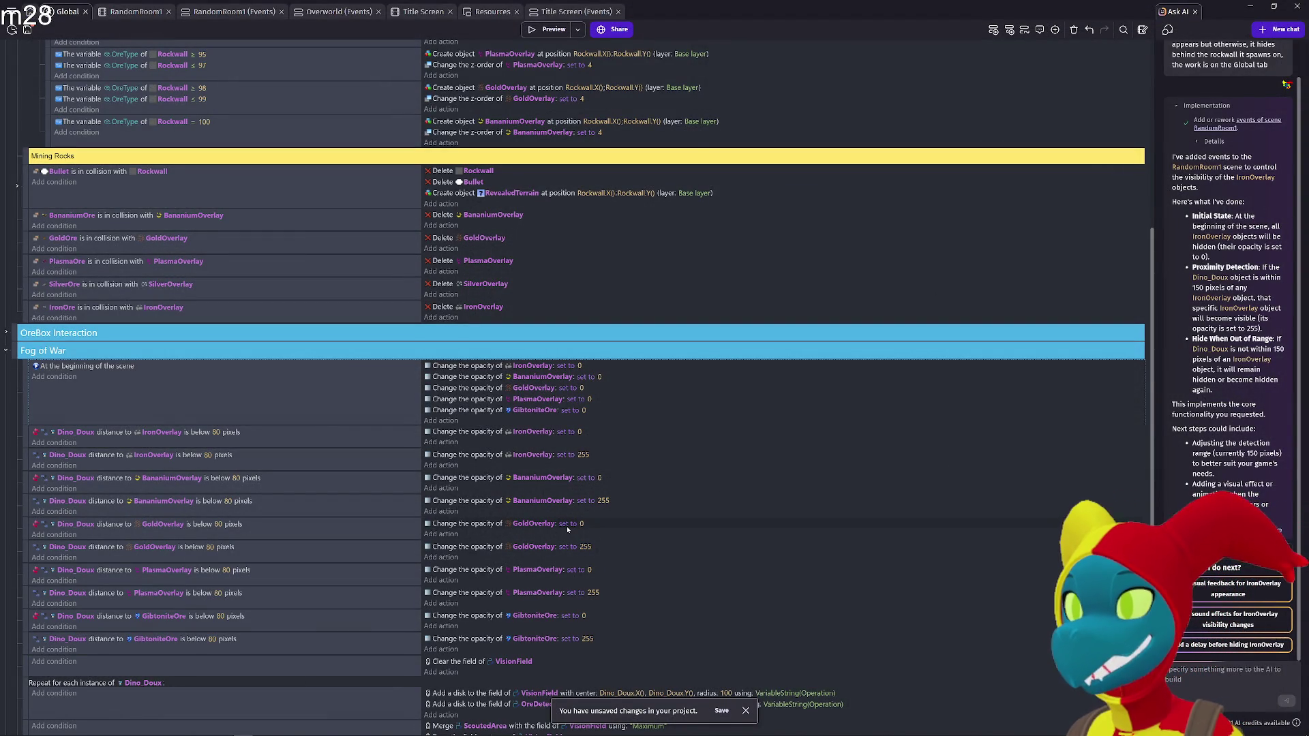
pyautogui.scroll(2, 567, 529)
pyautogui.scroll(-5, 567, 529)
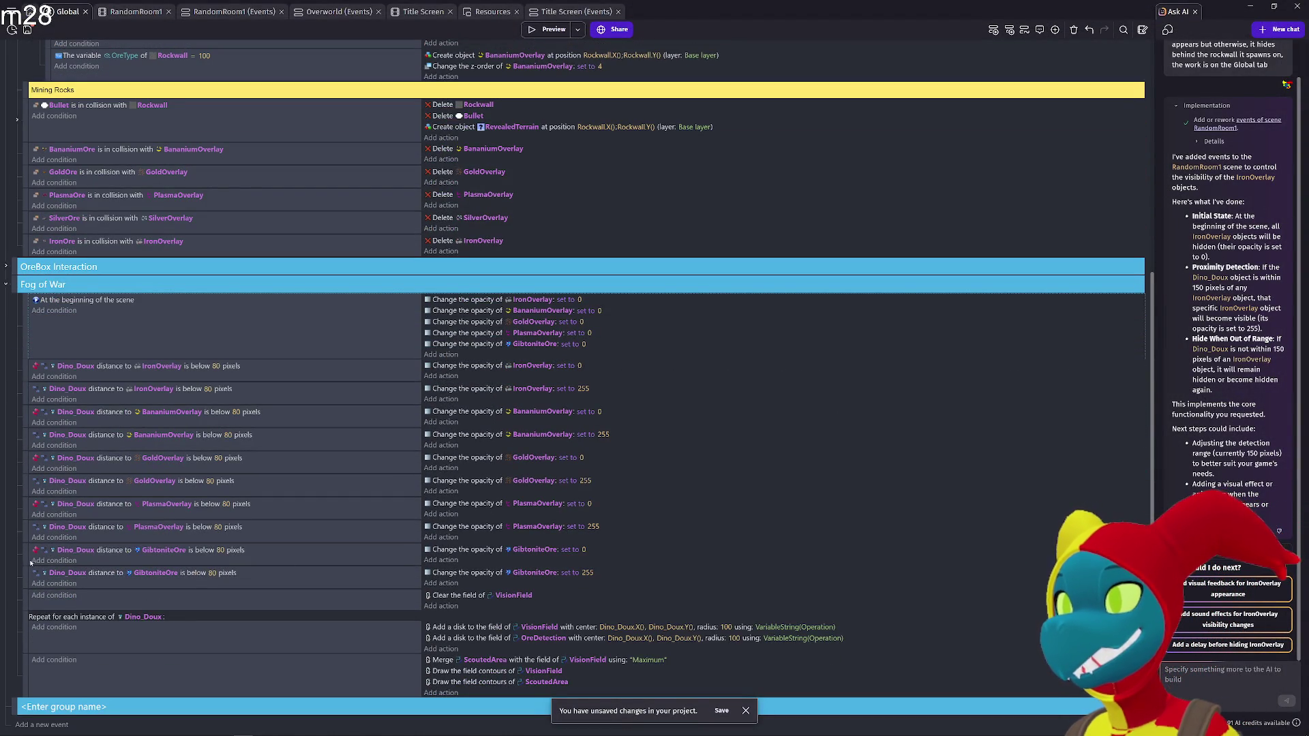
# Duplicate the GibtoniteOre distance event pair and reorder the copy so hiding comes first
pyautogui.click(26, 598)
pyautogui.click(27, 553)
pyautogui.hotkey('ctrl', 'v')
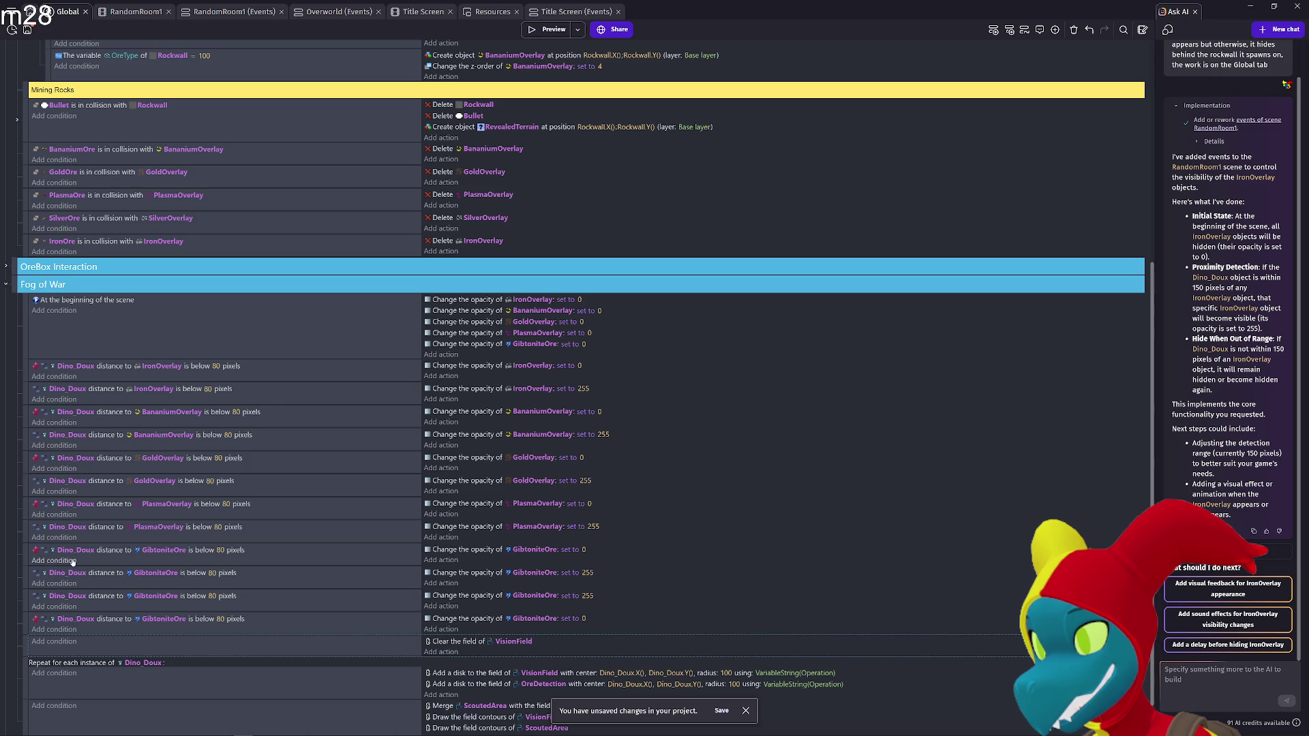
pyautogui.moveTo(26, 624)
pyautogui.mouseDown()
pyautogui.moveTo(41, 592)
pyautogui.moveTo(87, 613)
pyautogui.mouseUp()
# Retarget the copied distance conditions and opacity actions from GibtoniteOre to SilverOverlay
pyautogui.click(154, 600)
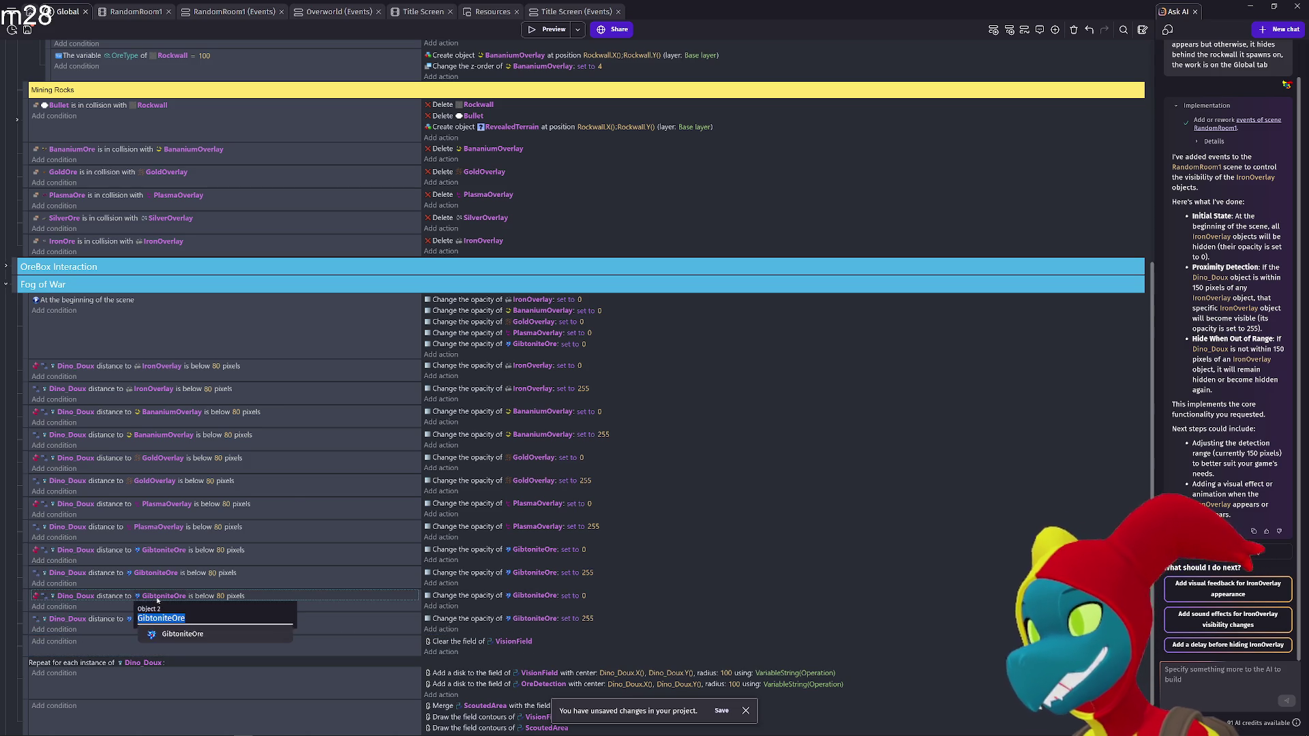
pyautogui.write('Silver')
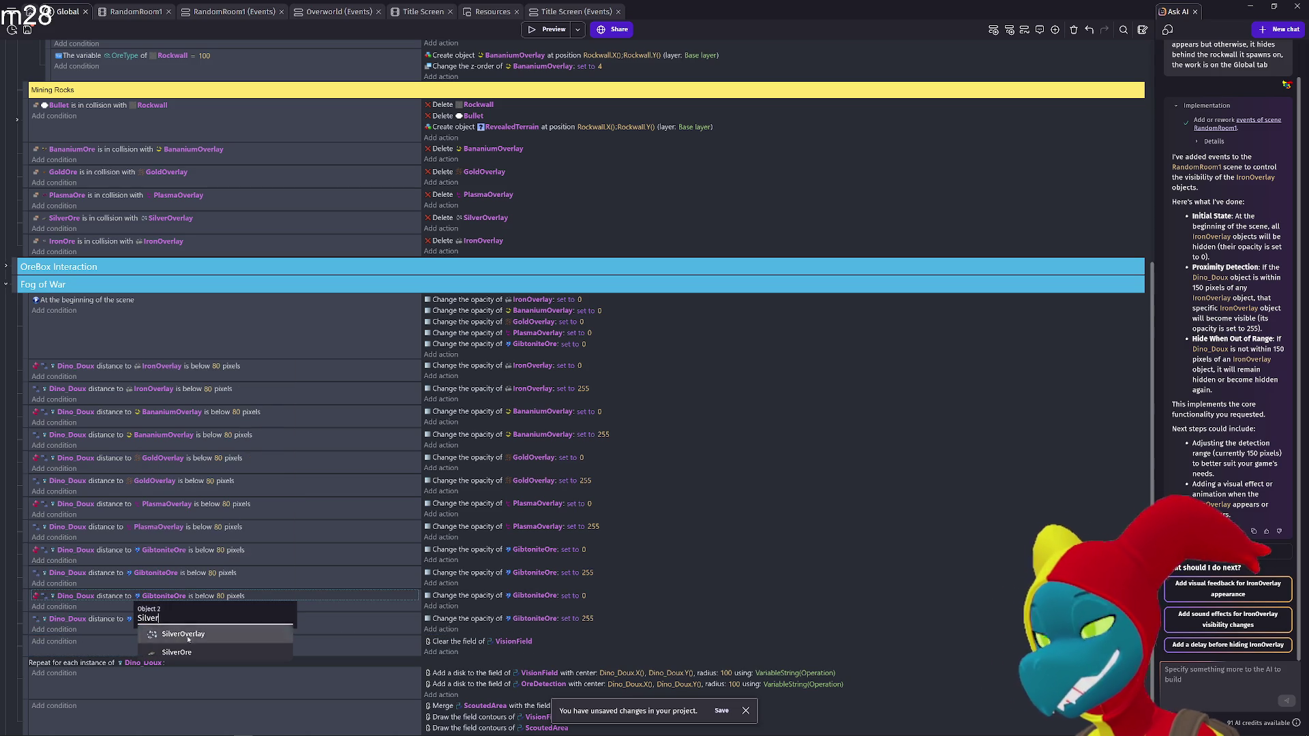
pyautogui.write('Overlay')
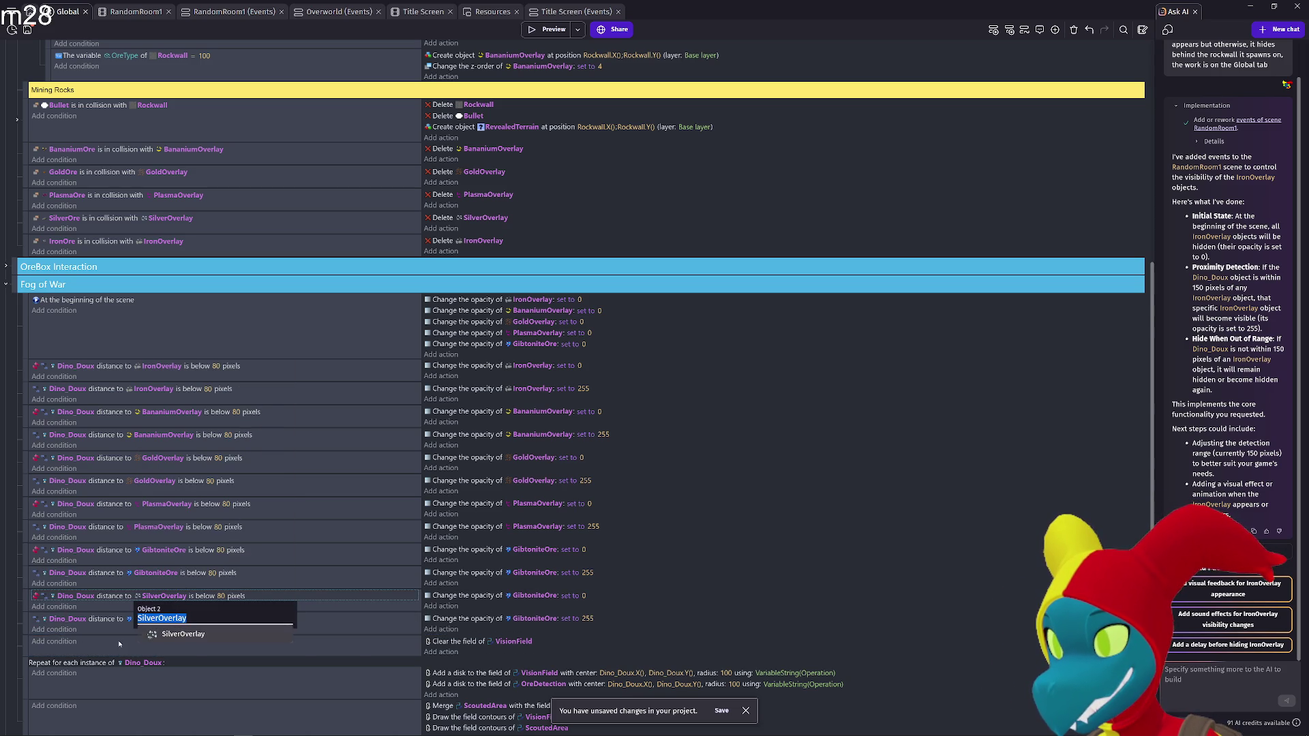
pyautogui.press('Return')
pyautogui.click(155, 618)
pyautogui.write('SilverOverlay')
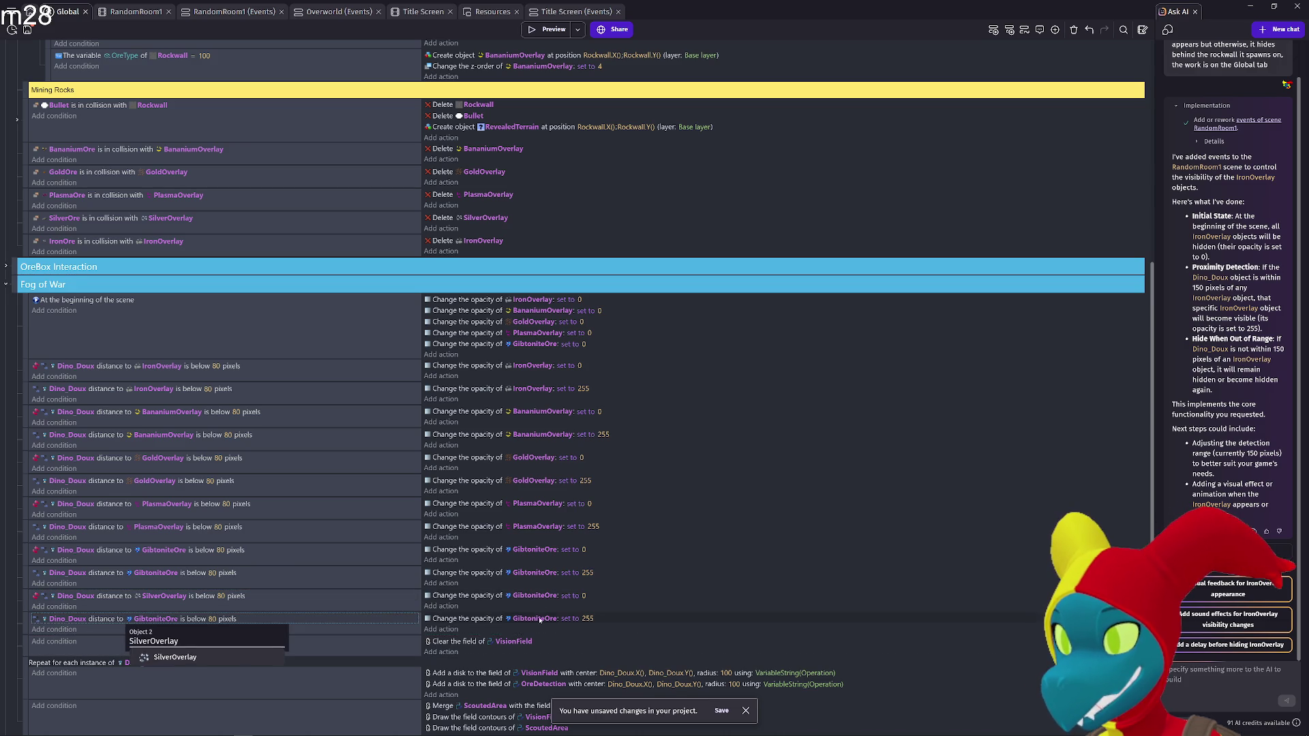
pyautogui.press('Return')
pyautogui.click(539, 618)
pyautogui.write('SilverOverlay')
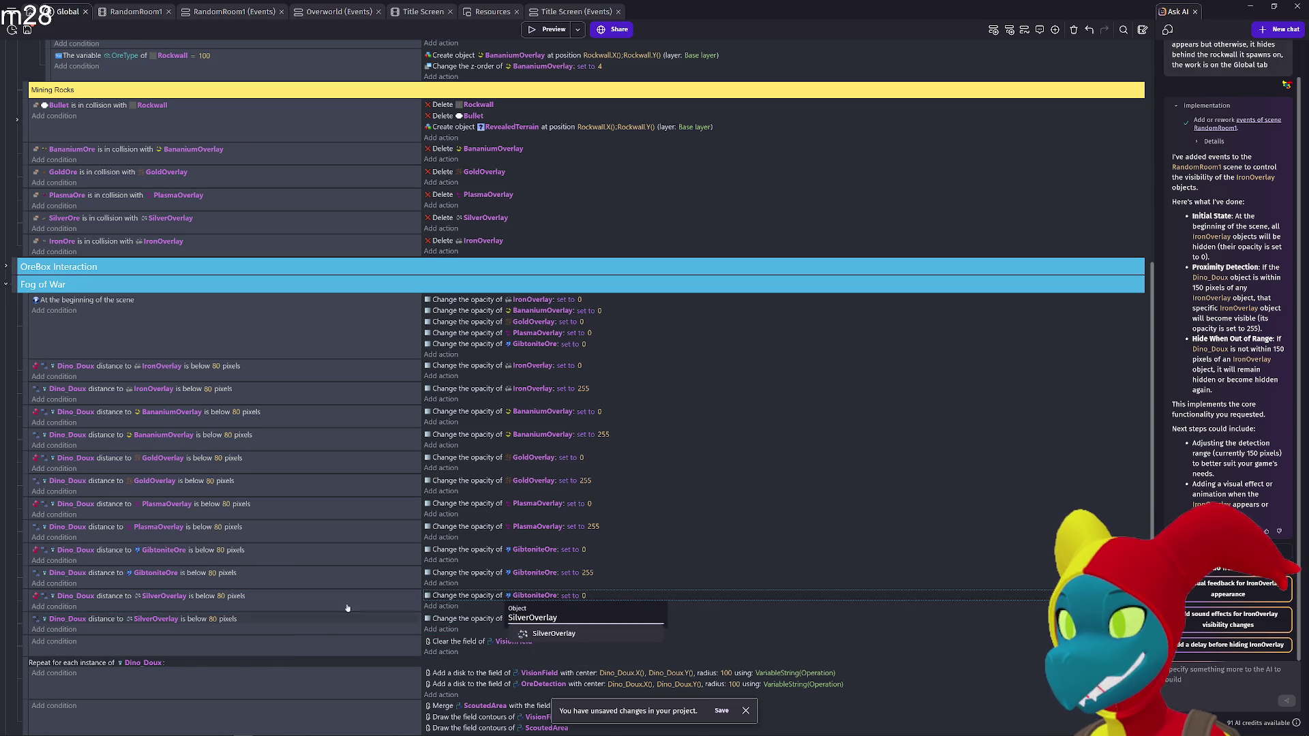
pyautogui.press('Return')
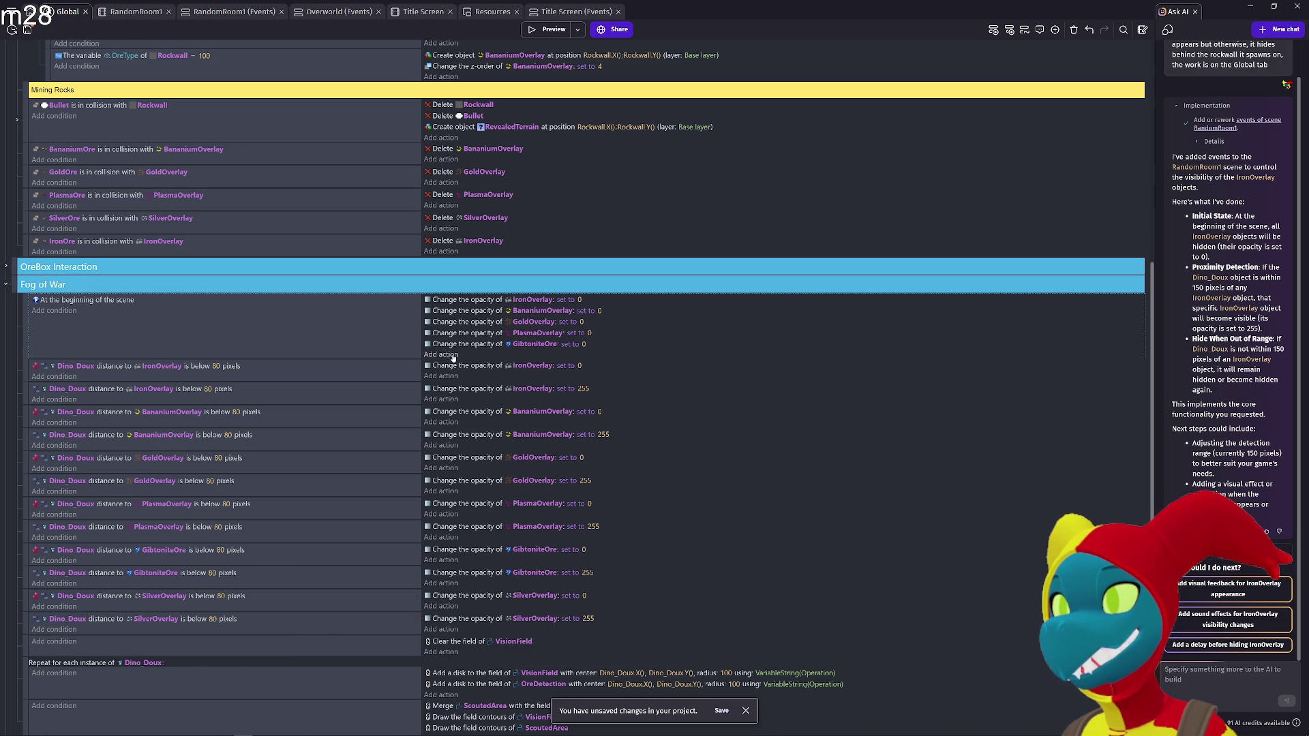
# Copy the SilverOverlay opacity-0 action into the beginning-of-scene event
pyautogui.rightClick(444, 576)
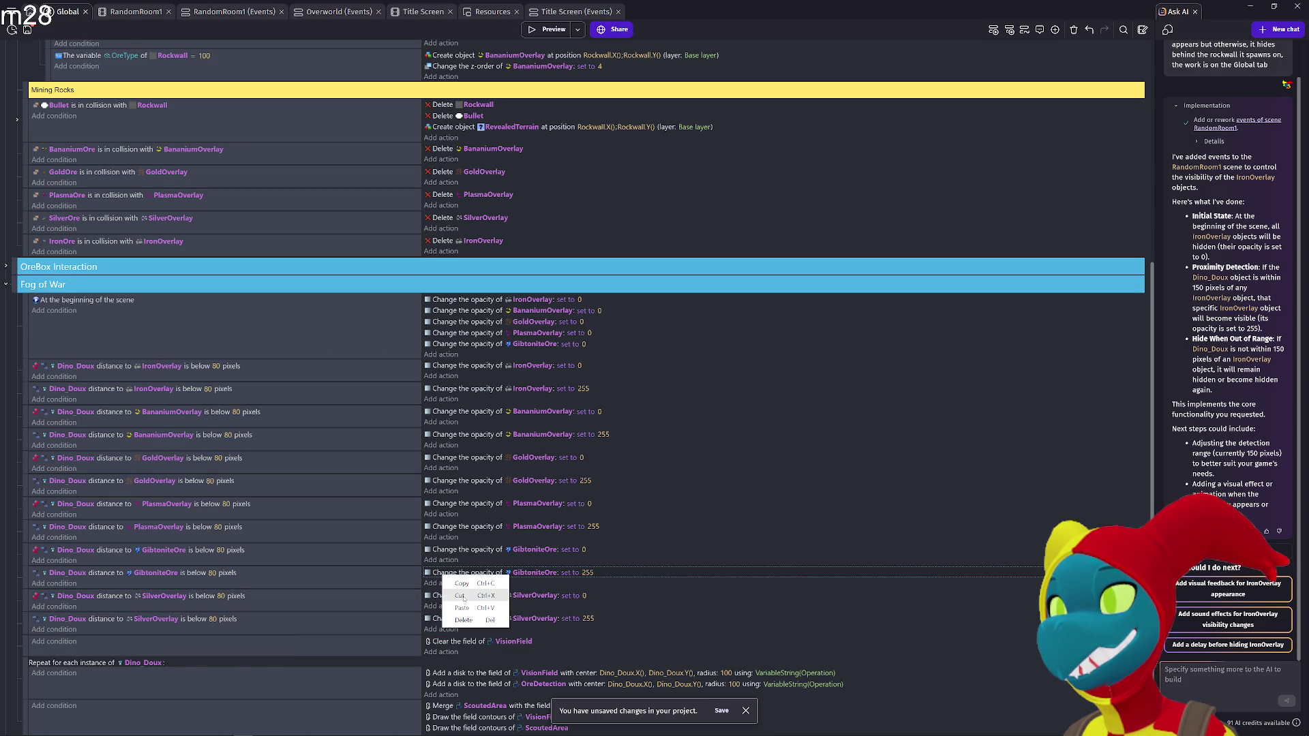
pyautogui.click(430, 606)
pyautogui.click(430, 606)
pyautogui.press('Escape')
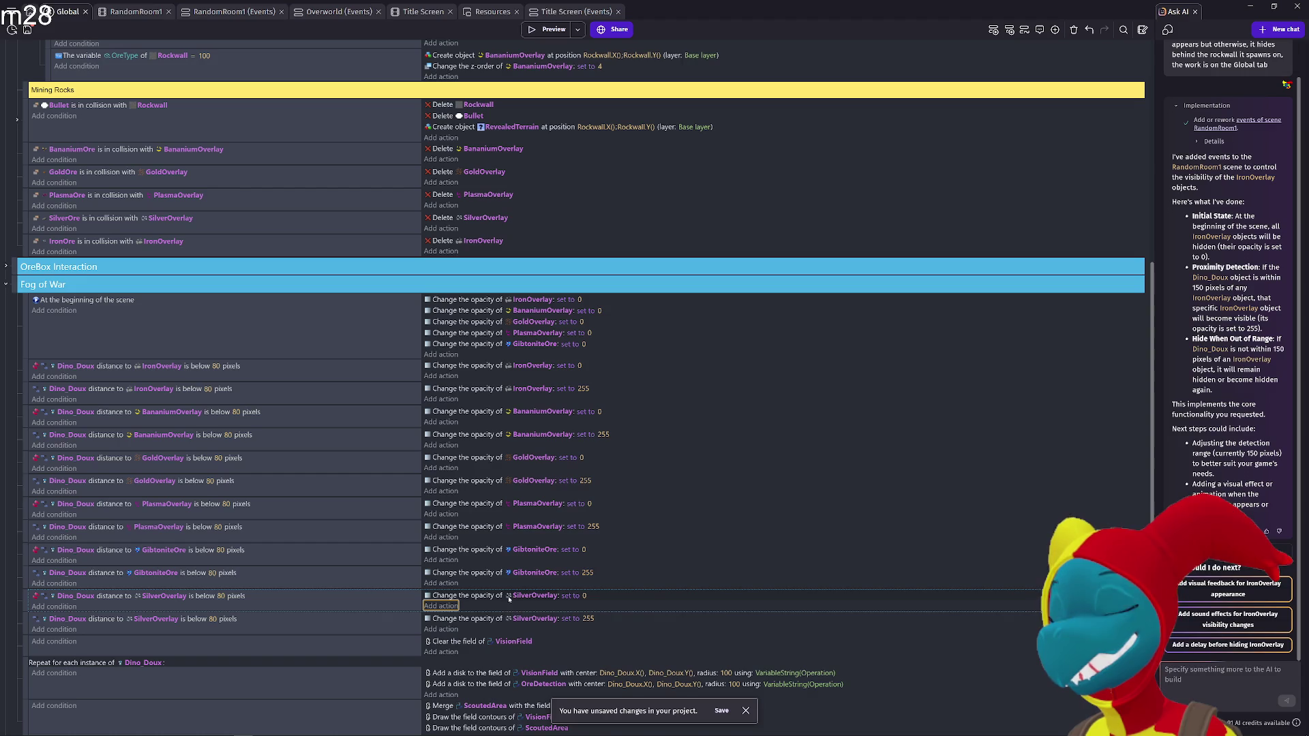
pyautogui.click(486, 597)
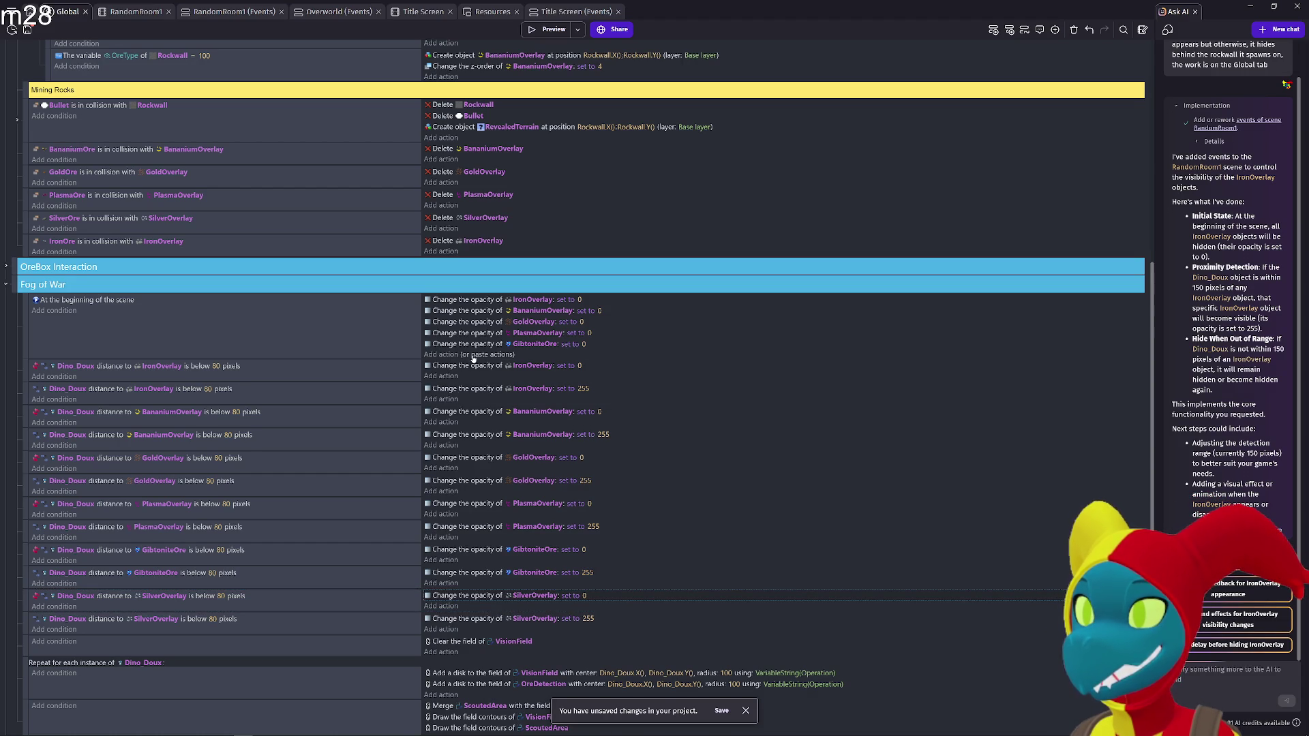
pyautogui.click(474, 356)
pyautogui.click(5, 285)
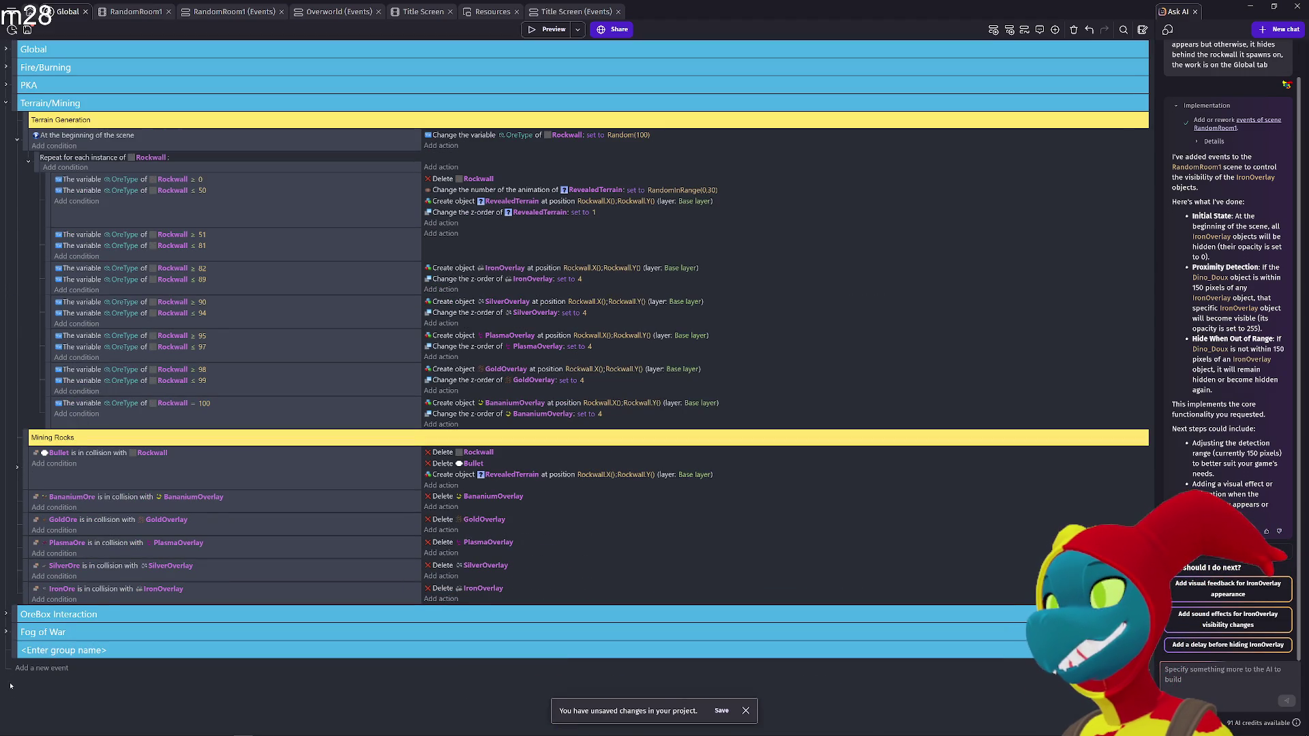
# Re-expand the Fog of War group and start a game preview
pyautogui.click(5, 632)
pyautogui.scroll(-6, 71, 602)
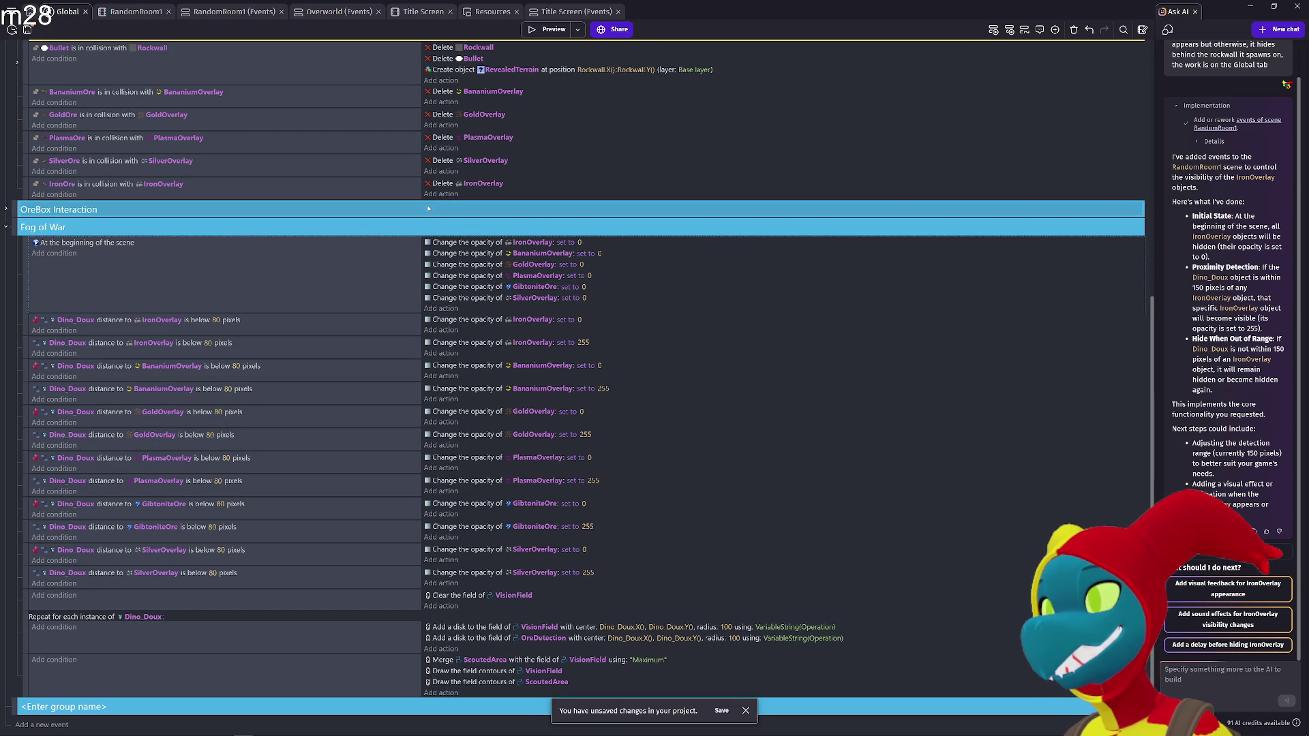
pyautogui.click(550, 29)
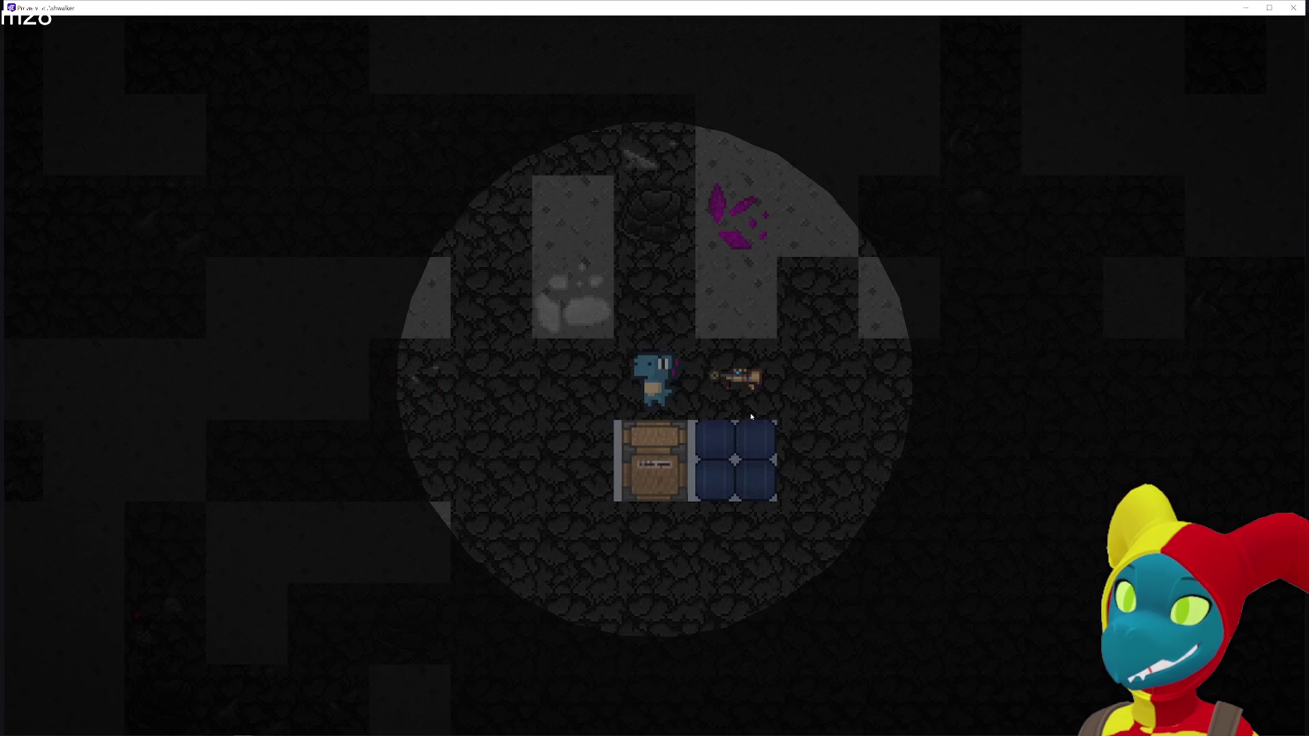
# Walk the dinosaur around the cave with WASD to check that nearby ore overlays appear
pyautogui.press('d')
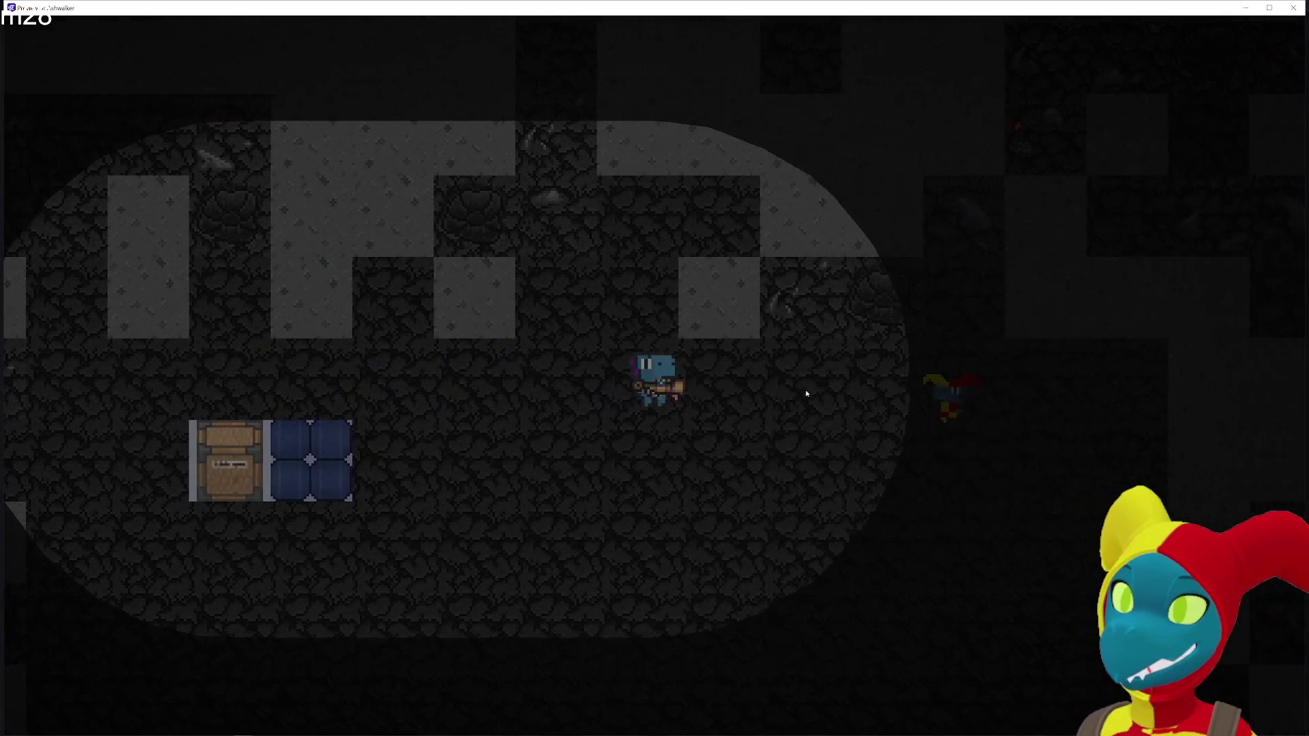
pyautogui.press('w')
pyautogui.press('a')
pyautogui.press('s')
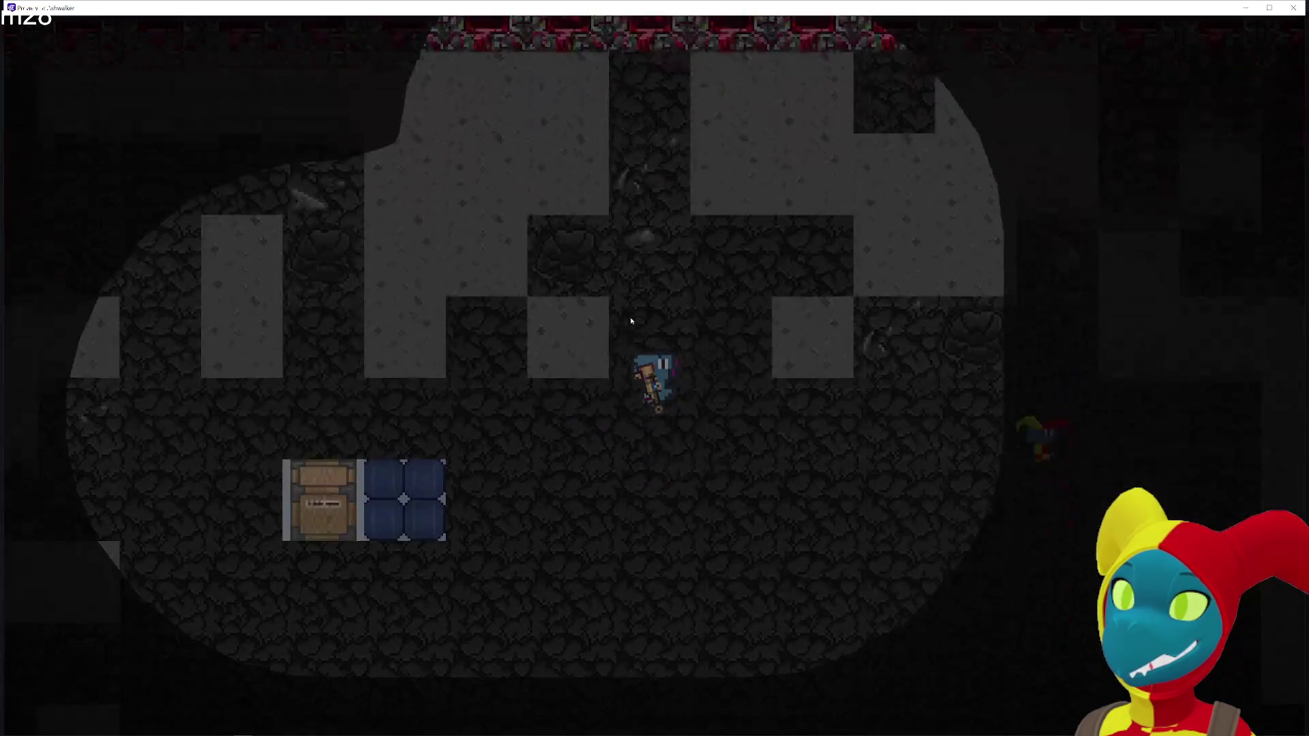
pyautogui.press('a')
pyautogui.press('a')
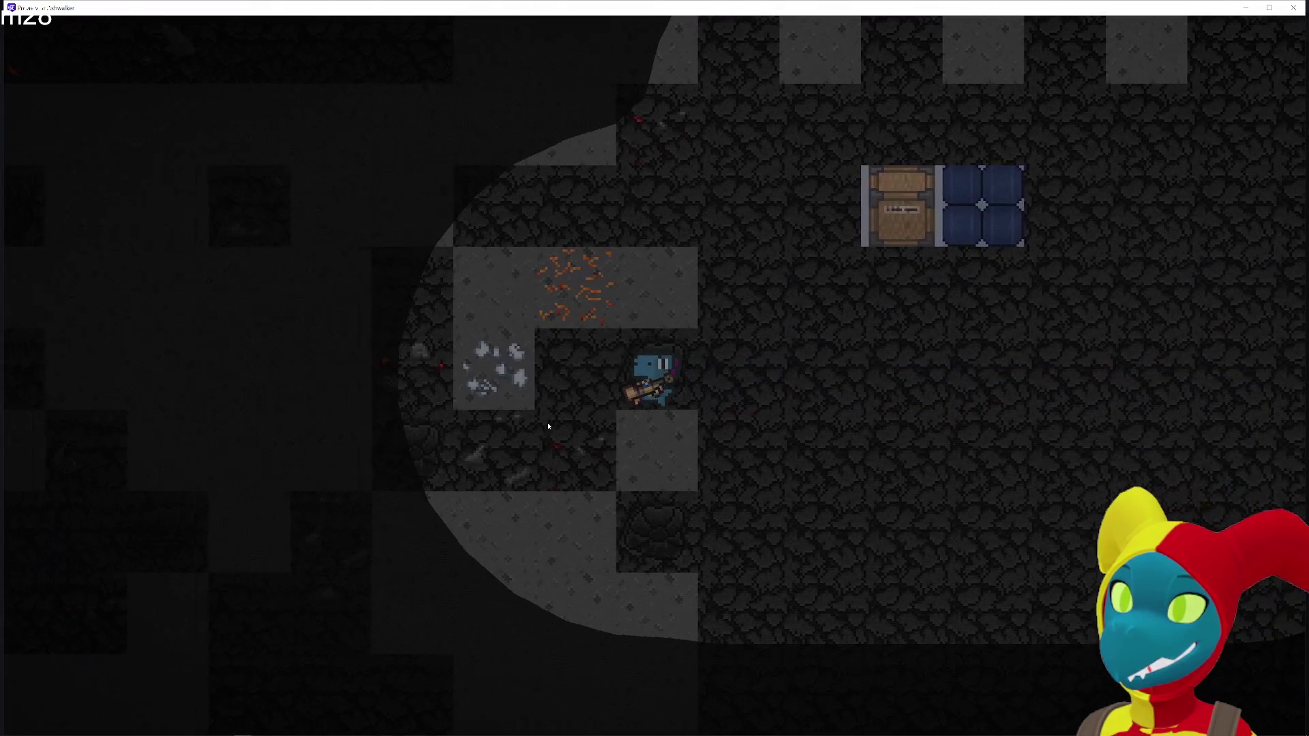
pyautogui.press('s')
pyautogui.press('a')
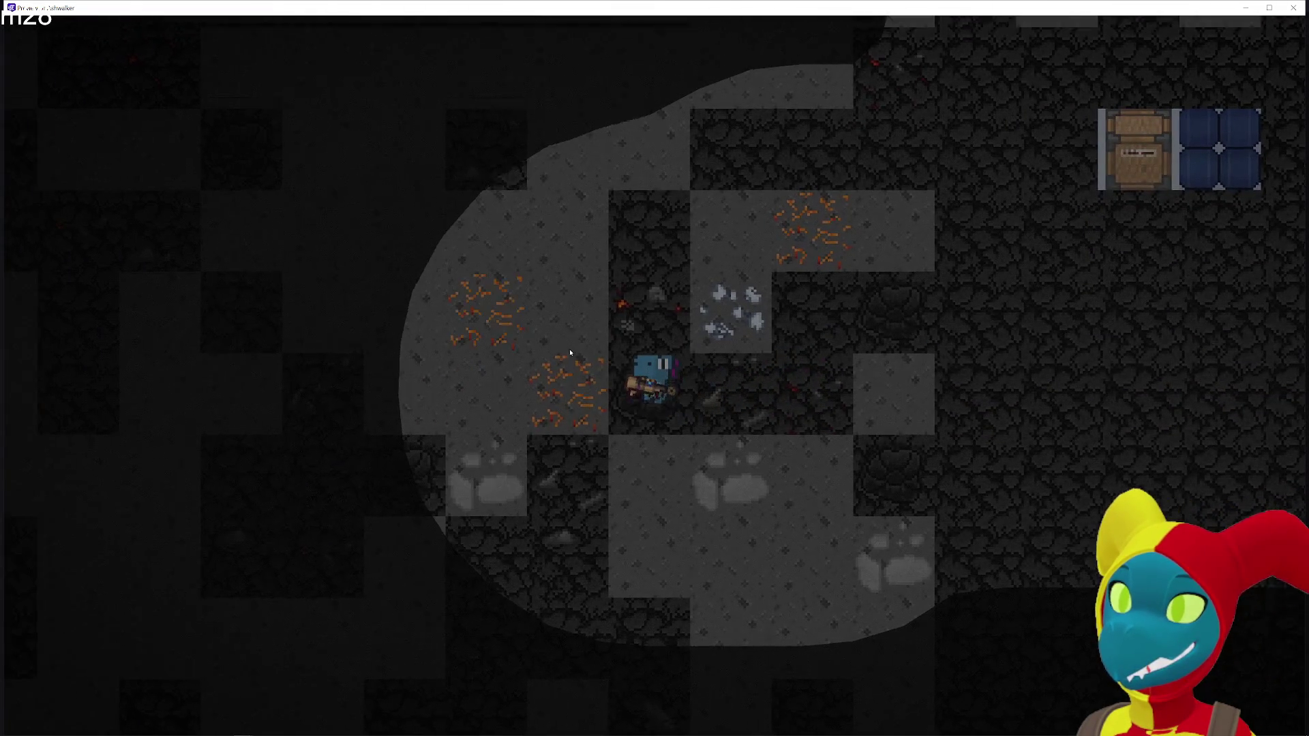
pyautogui.press('w')
pyautogui.press('s')
pyautogui.press('d')
pyautogui.press('a')
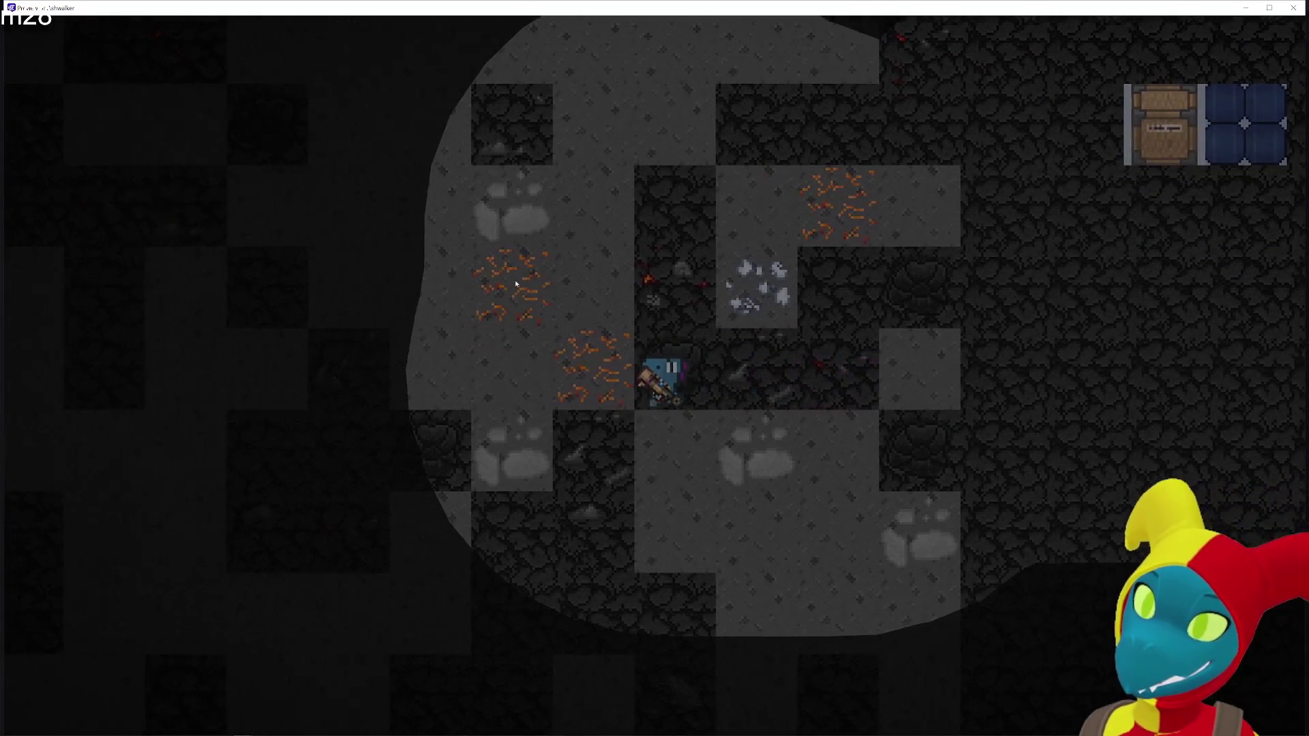
pyautogui.press('w')
pyautogui.press('s')
pyautogui.press('d')
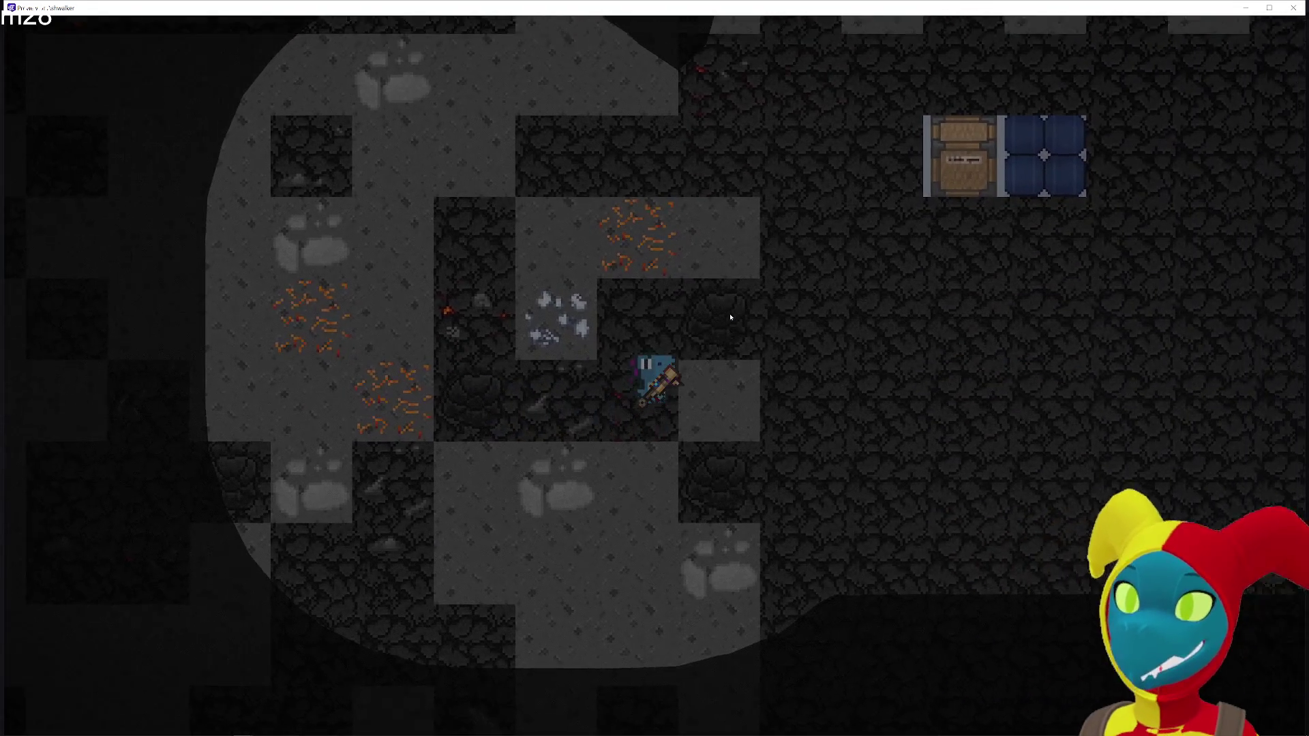
pyautogui.press('w')
pyautogui.press('a')
pyautogui.press('d')
pyautogui.press('w')
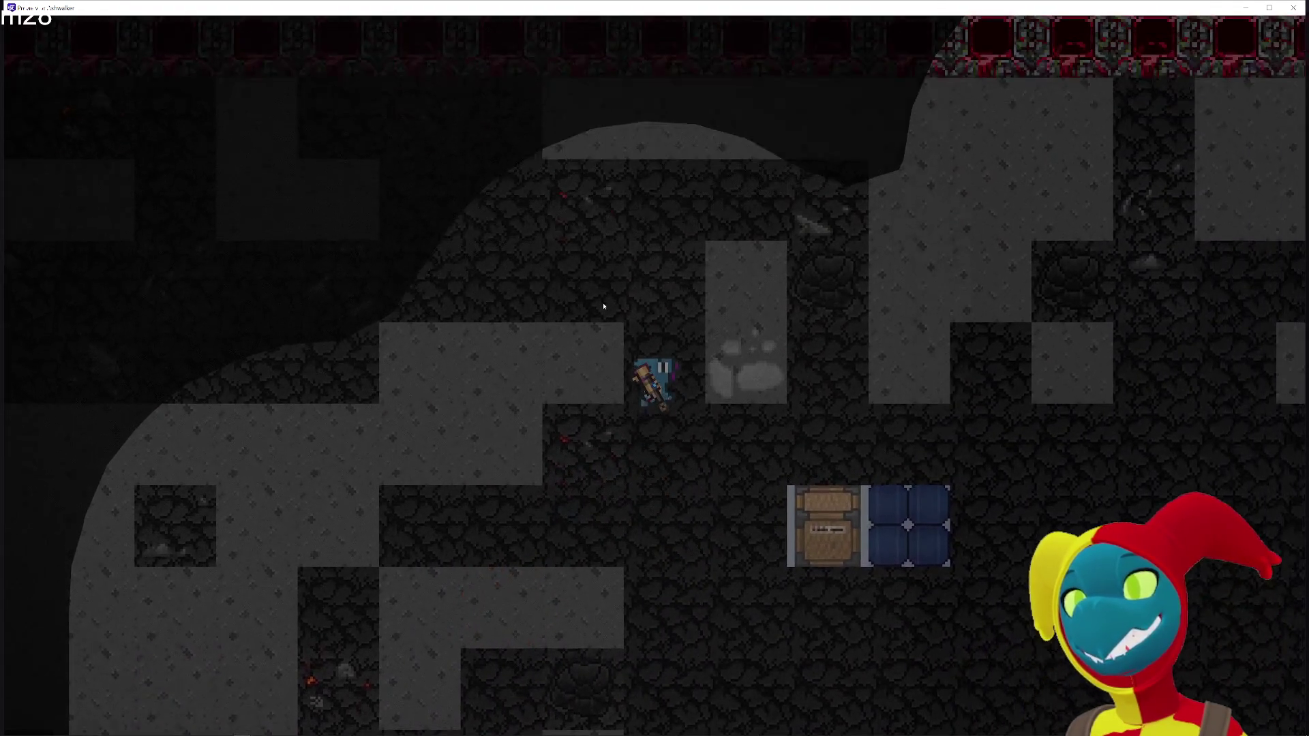
pyautogui.press('a')
pyautogui.press('d')
pyautogui.press('a')
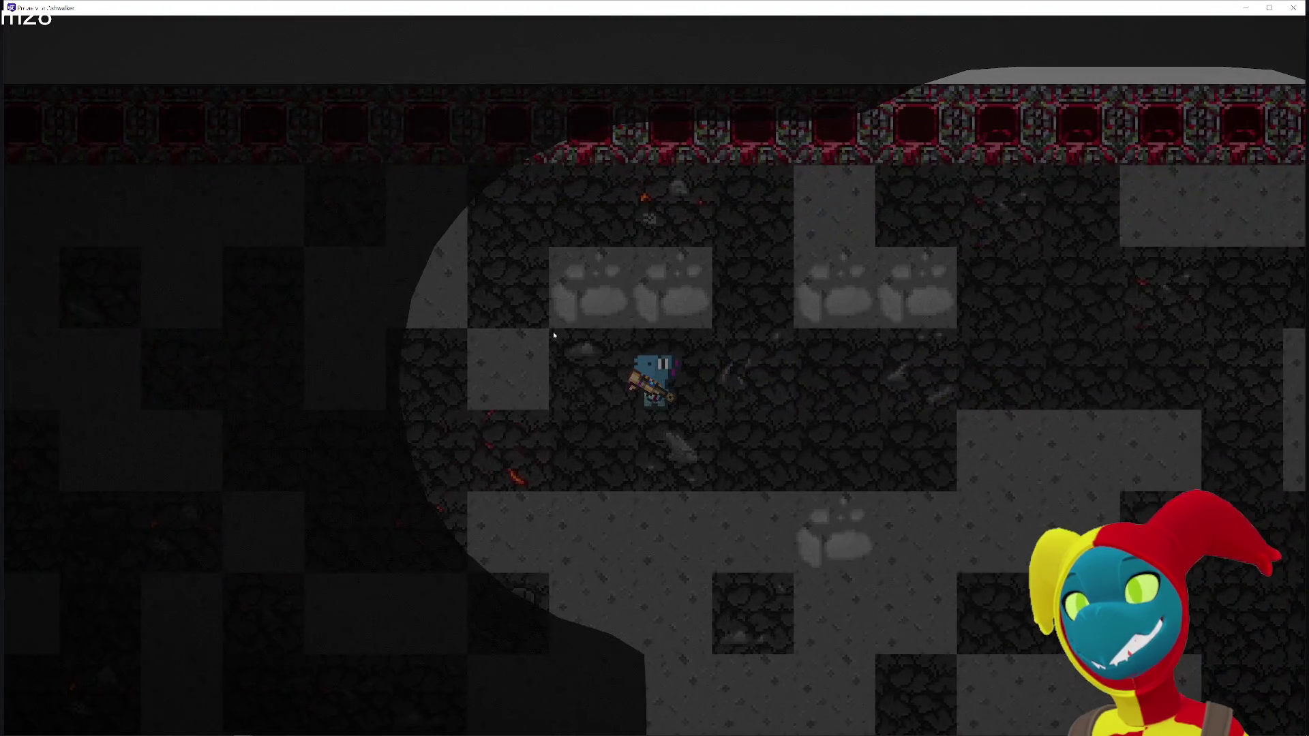
pyautogui.press('s')
pyautogui.press('a')
pyautogui.press('w')
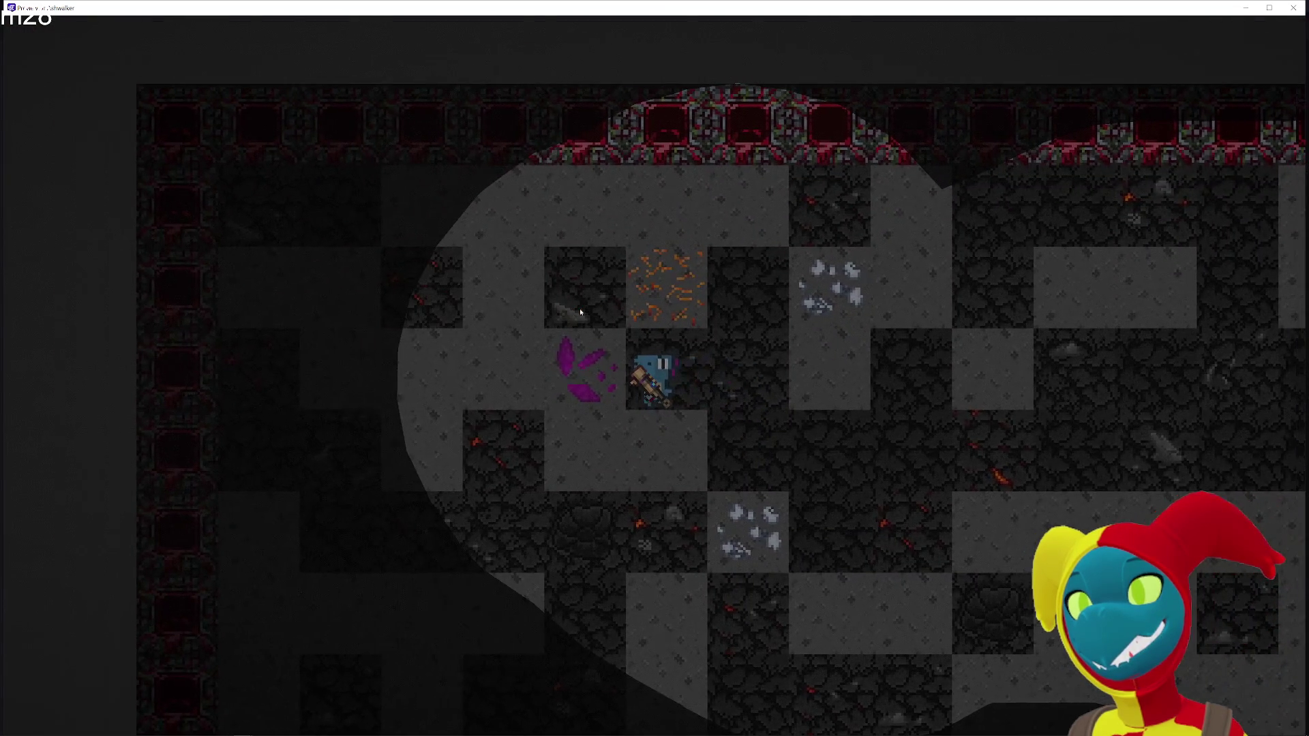
# Walk the player deeper down and right through the cave to reveal more ore deposits
pyautogui.press('d')
pyautogui.press('s')
pyautogui.press('w')
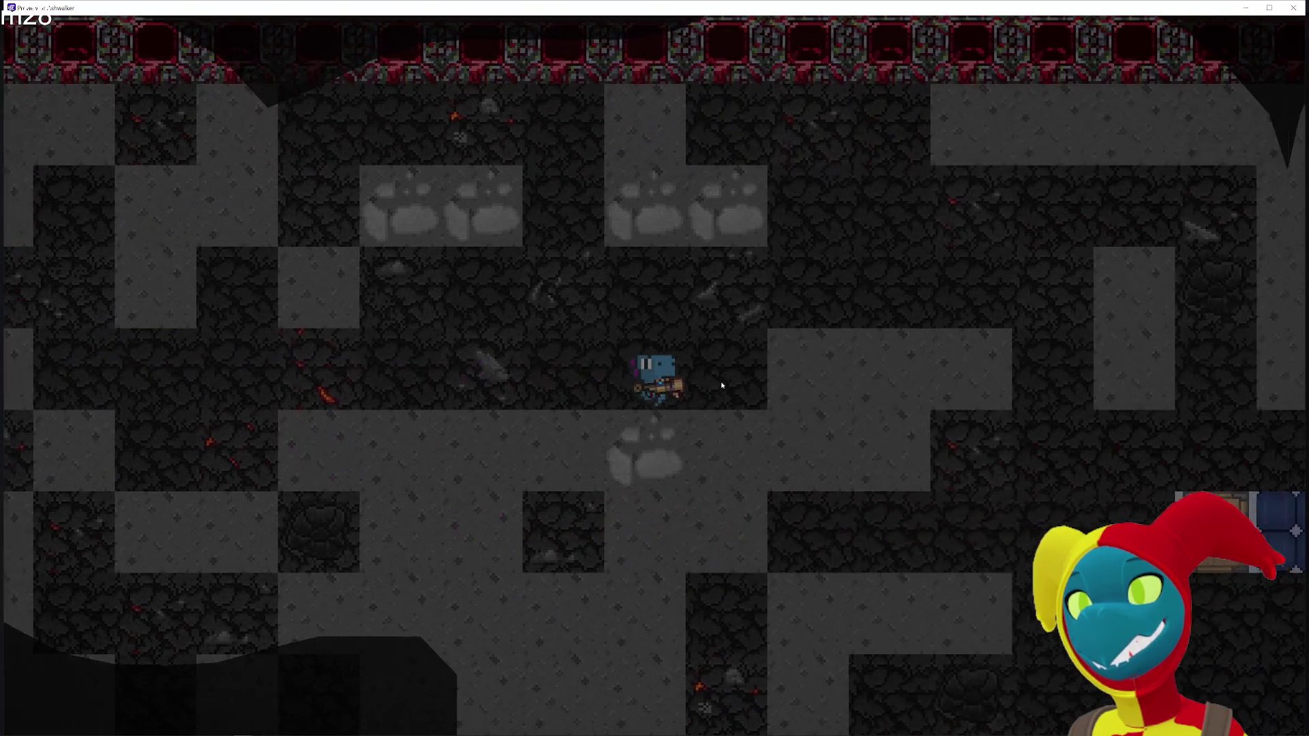
pyautogui.press('s')
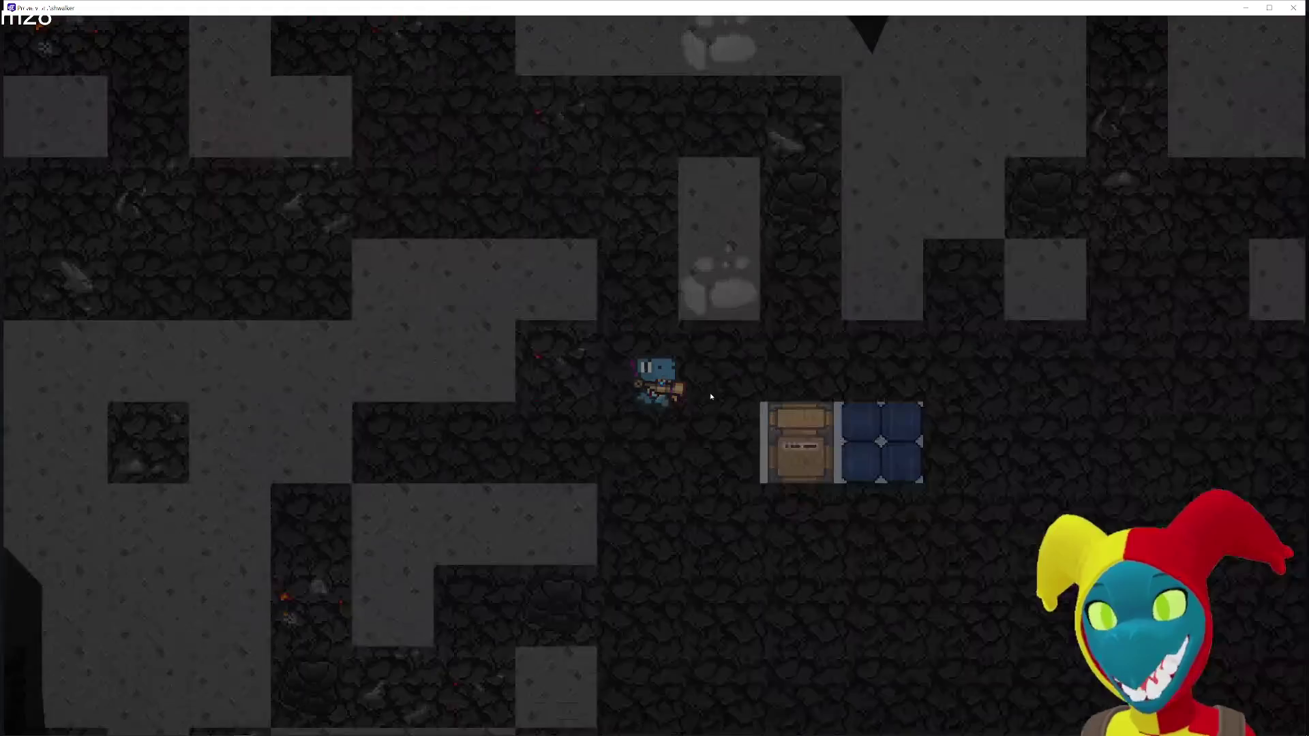
pyautogui.press('s')
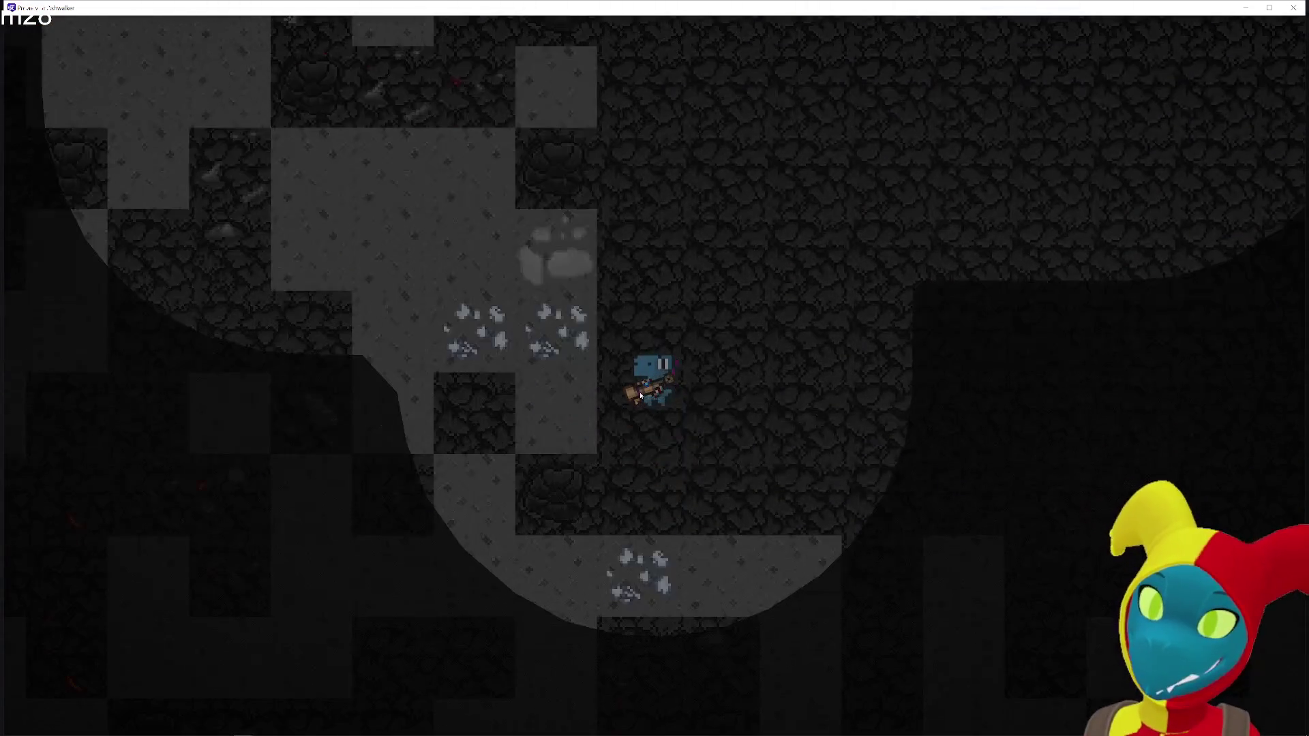
pyautogui.press('s')
pyautogui.press('d')
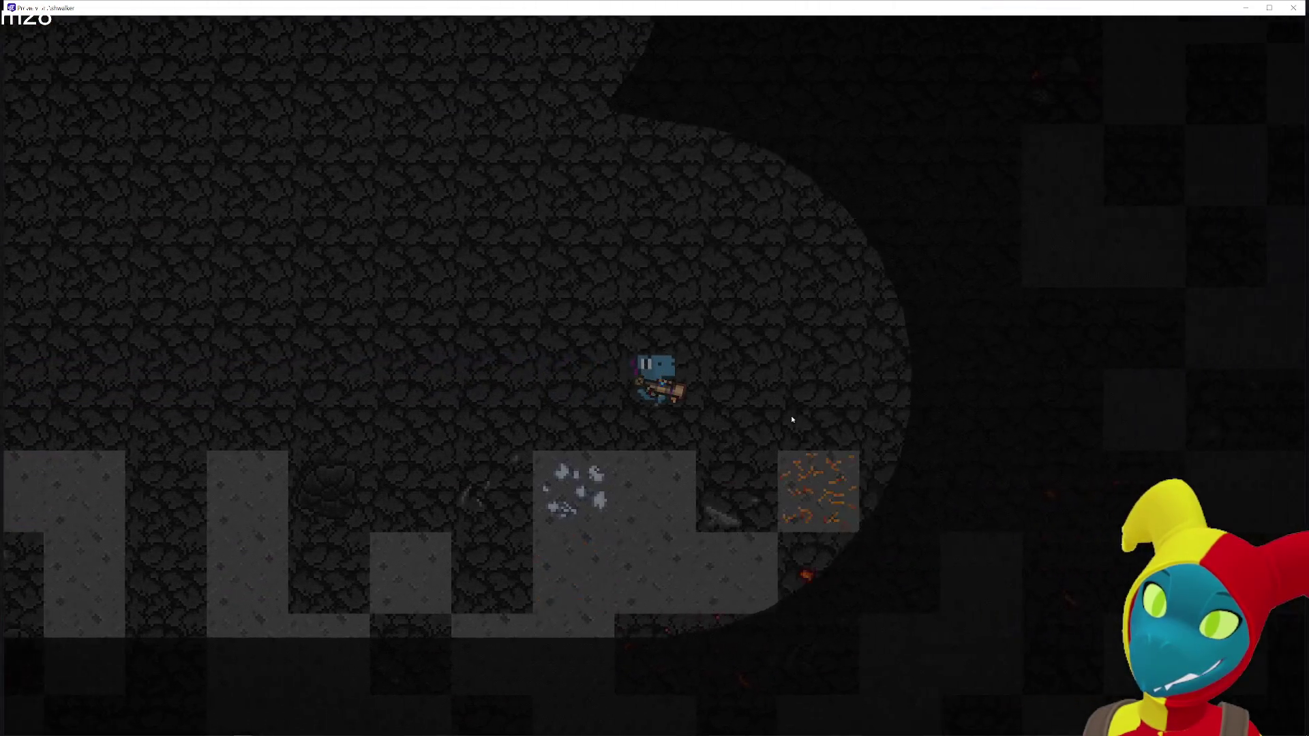
pyautogui.press('s')
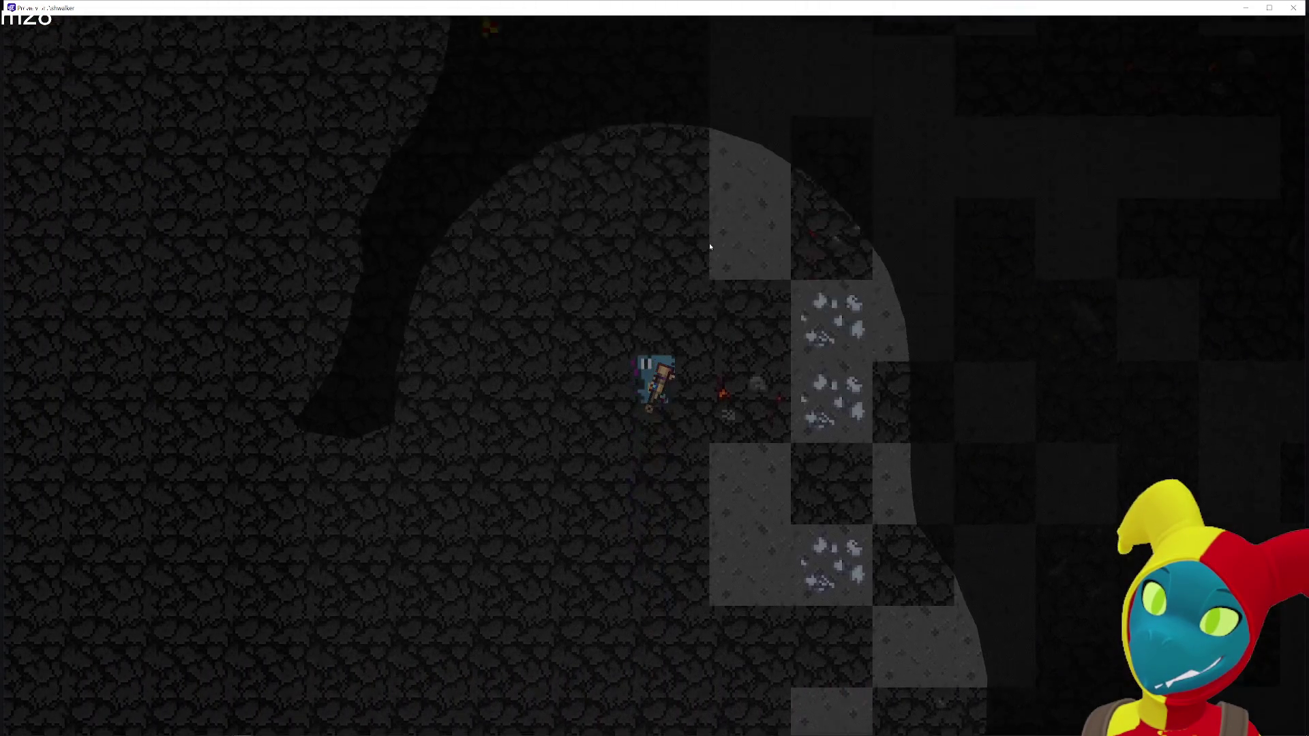
pyautogui.press('s')
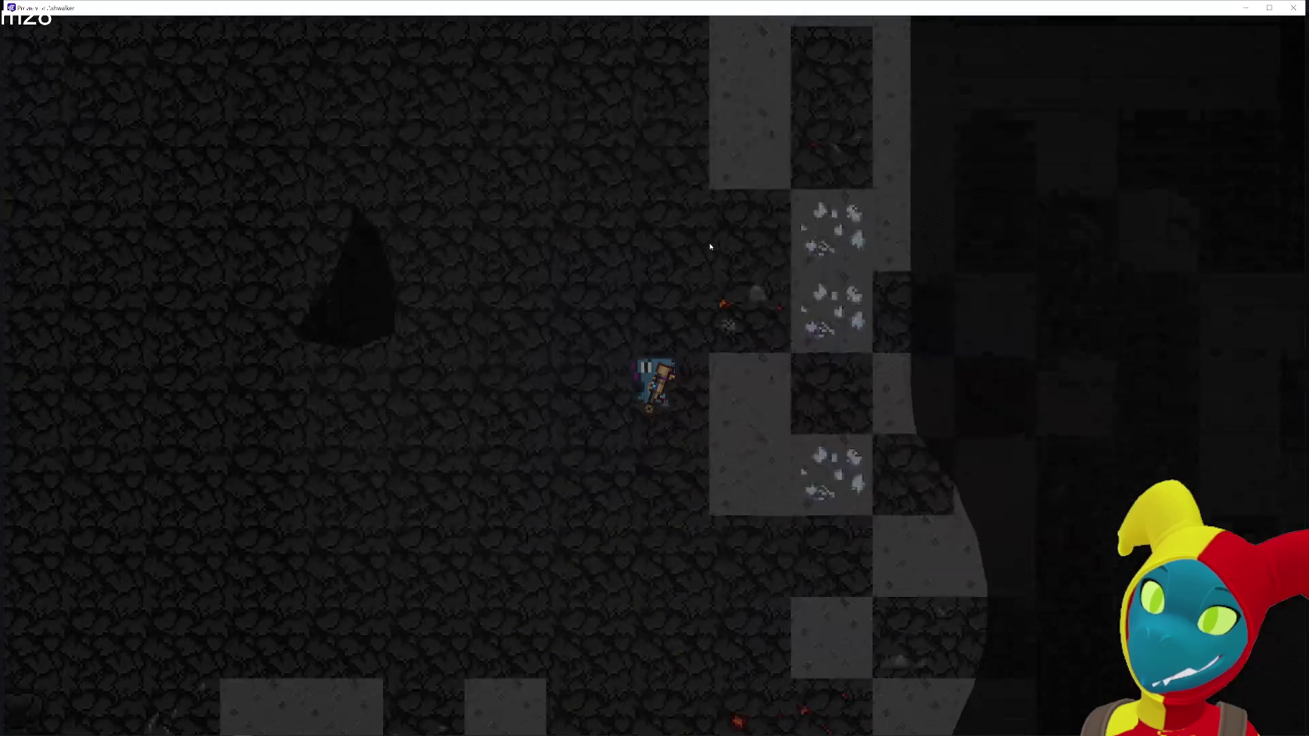
pyautogui.press('d')
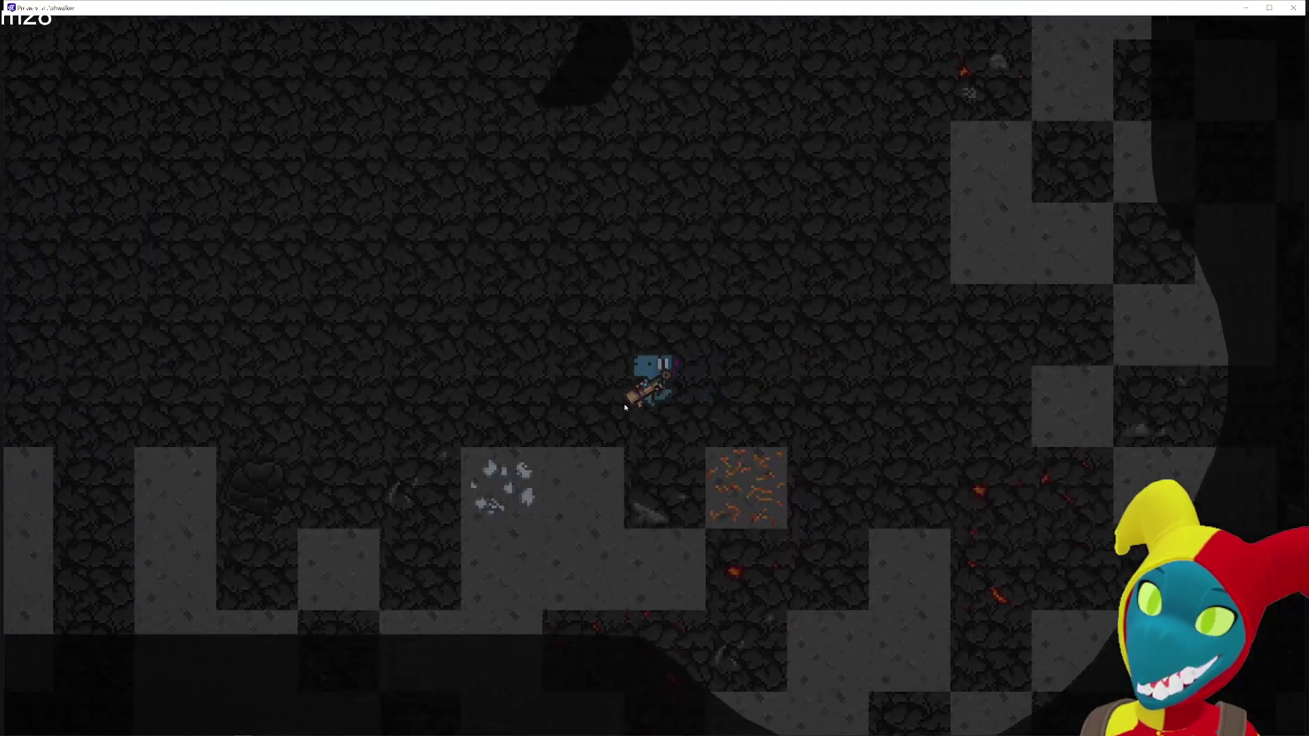
pyautogui.press('s')
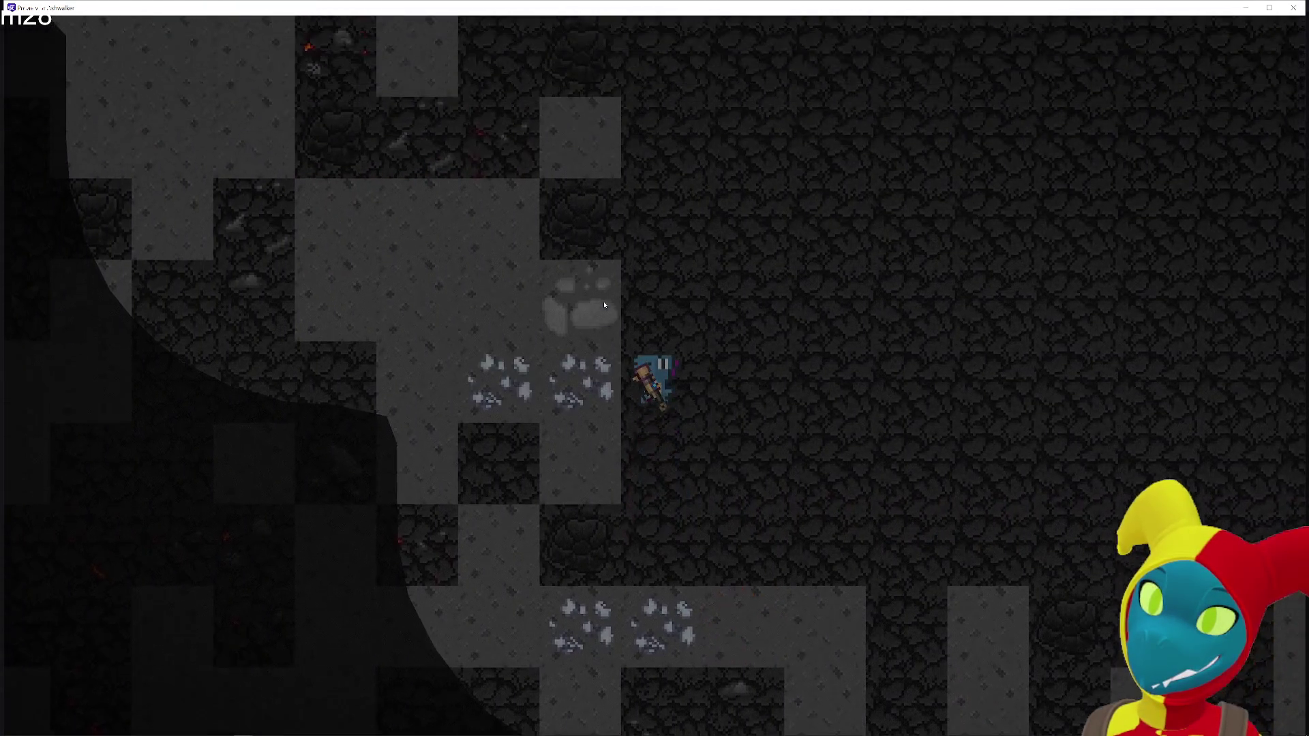
pyautogui.press('w')
pyautogui.press('d')
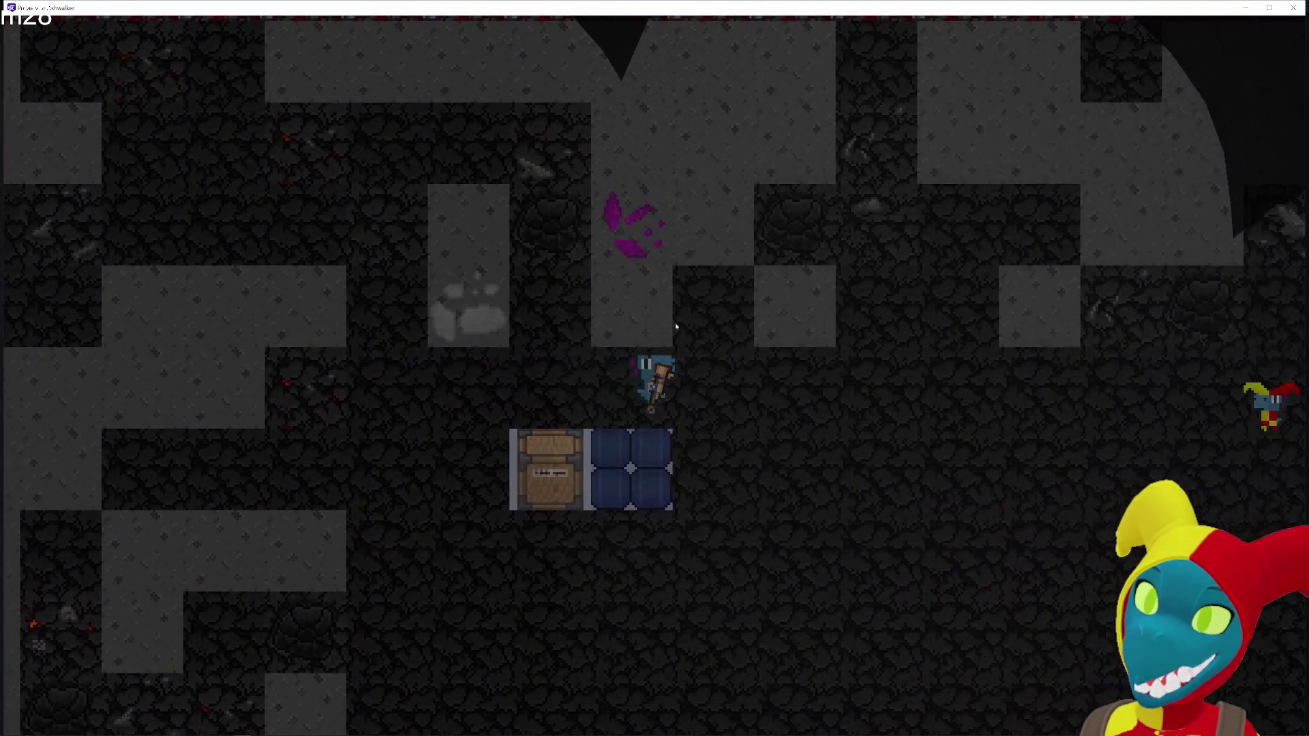
pyautogui.press('w')
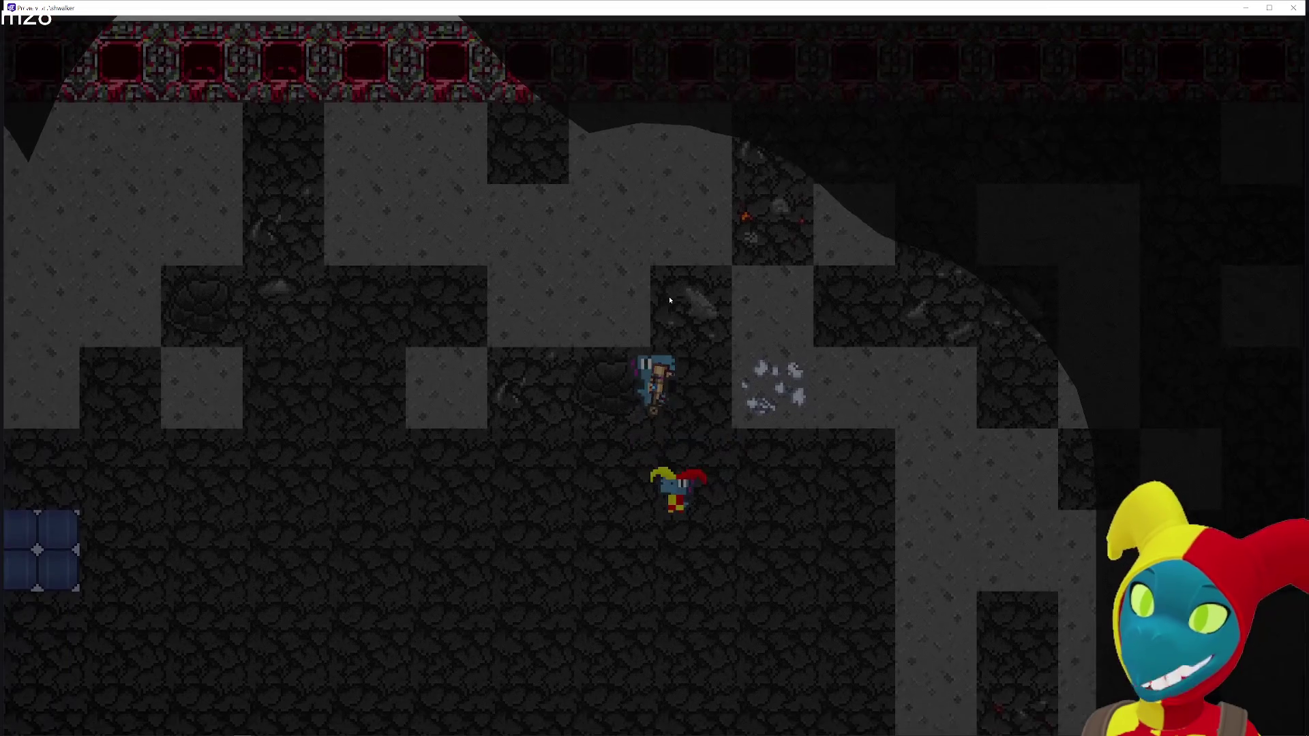
pyautogui.press('s')
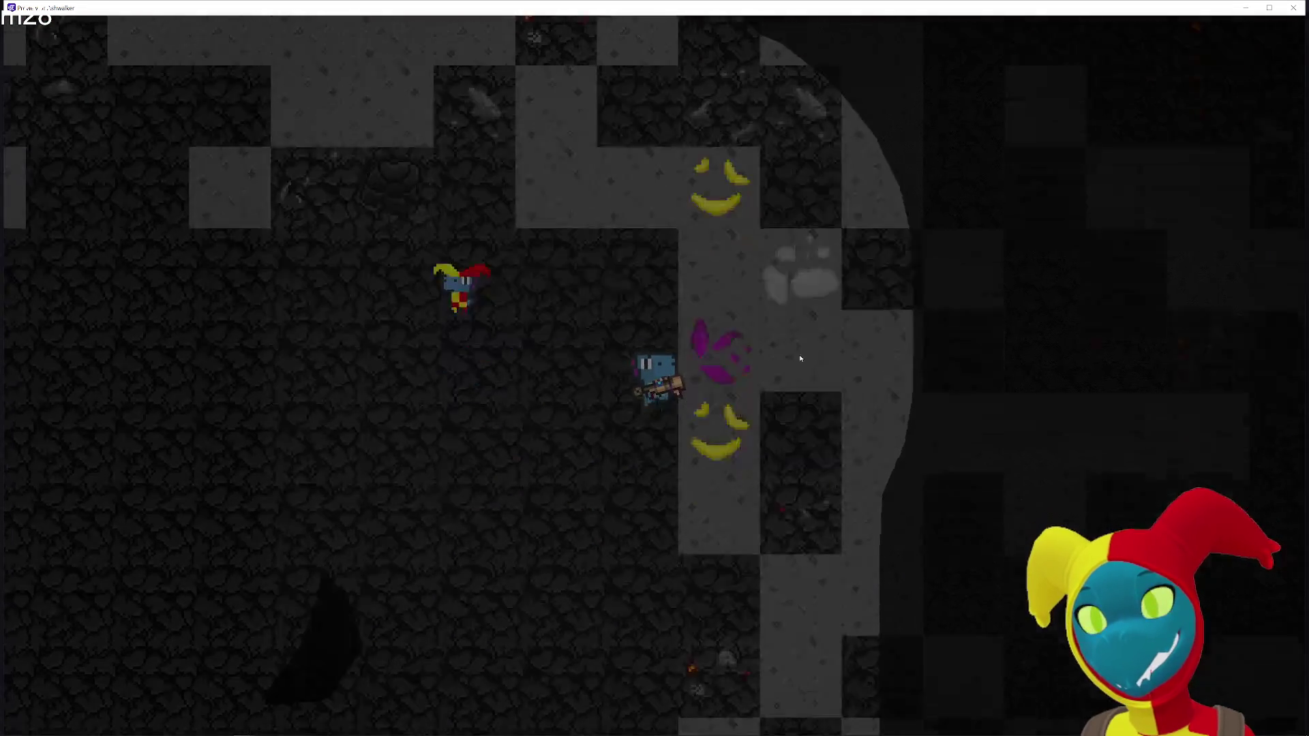
pyautogui.press('s')
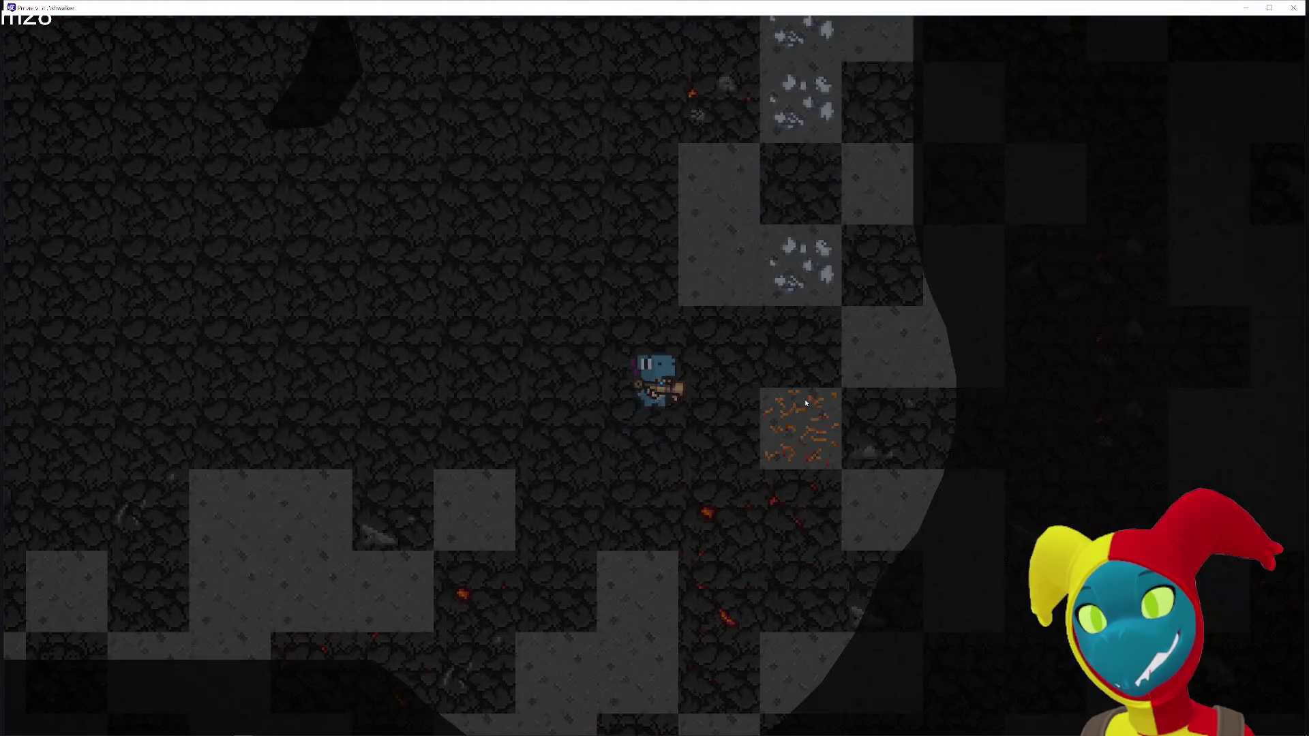
pyautogui.press('a')
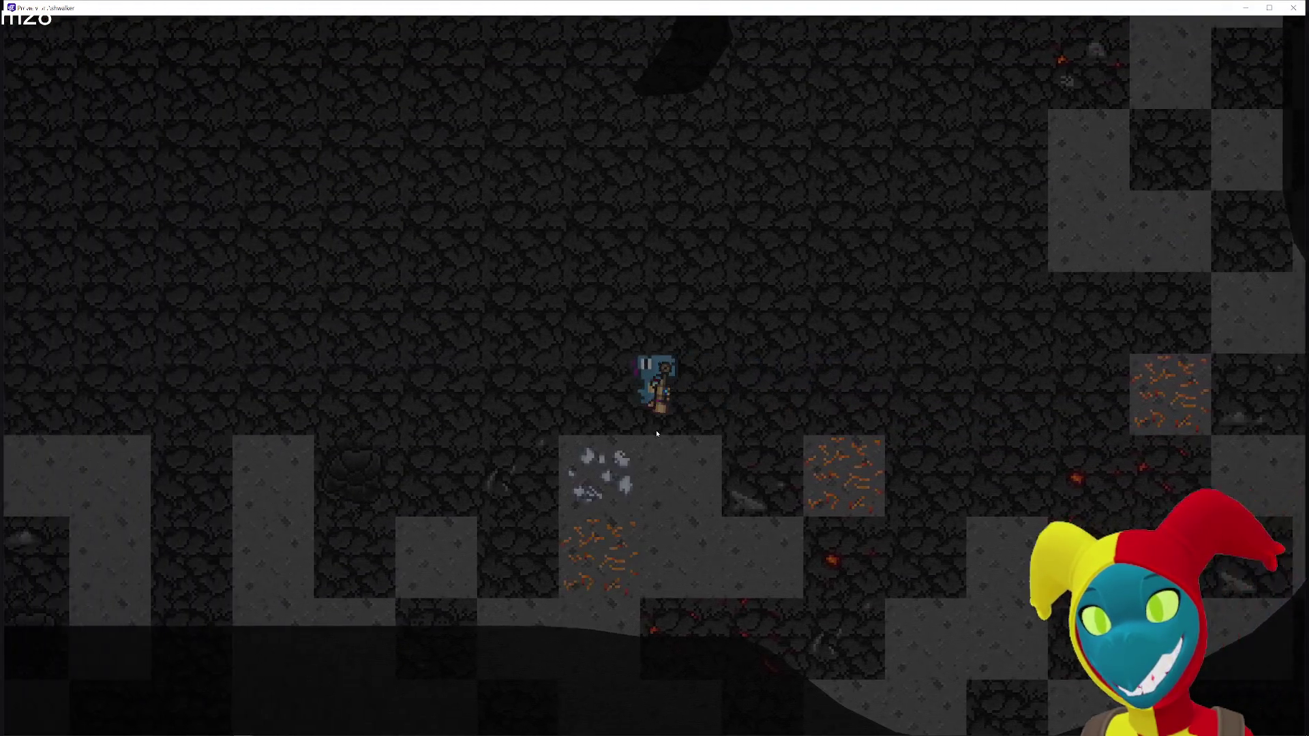
pyautogui.press('s')
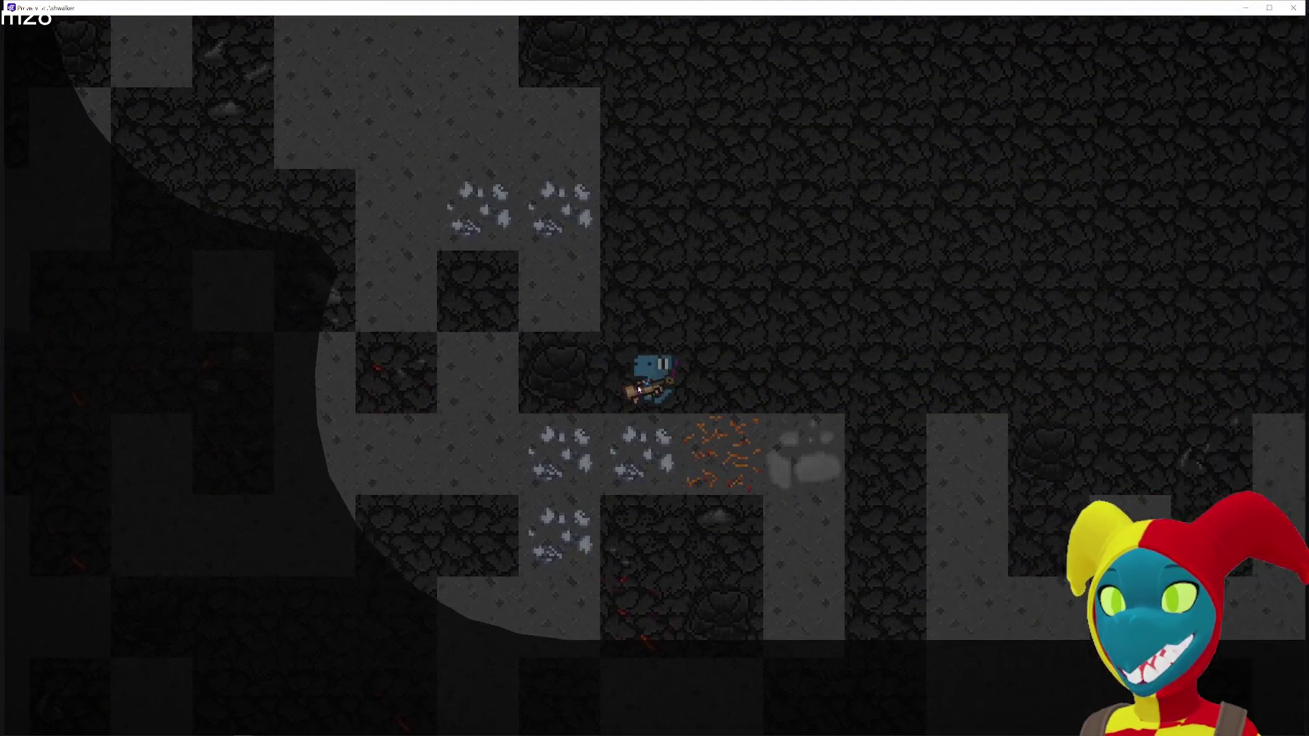
pyautogui.press('w')
pyautogui.press('a')
pyautogui.press('a')
pyautogui.press('s')
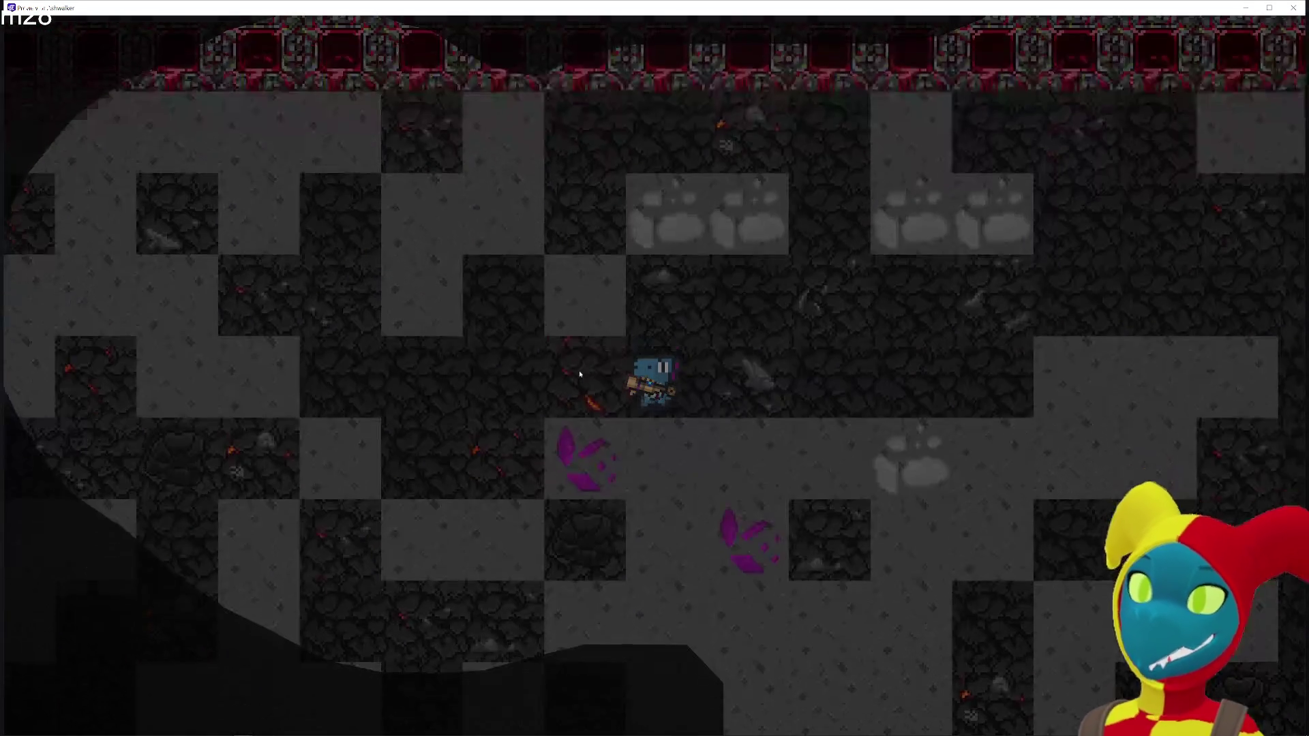
pyautogui.press('d')
pyautogui.press('w')
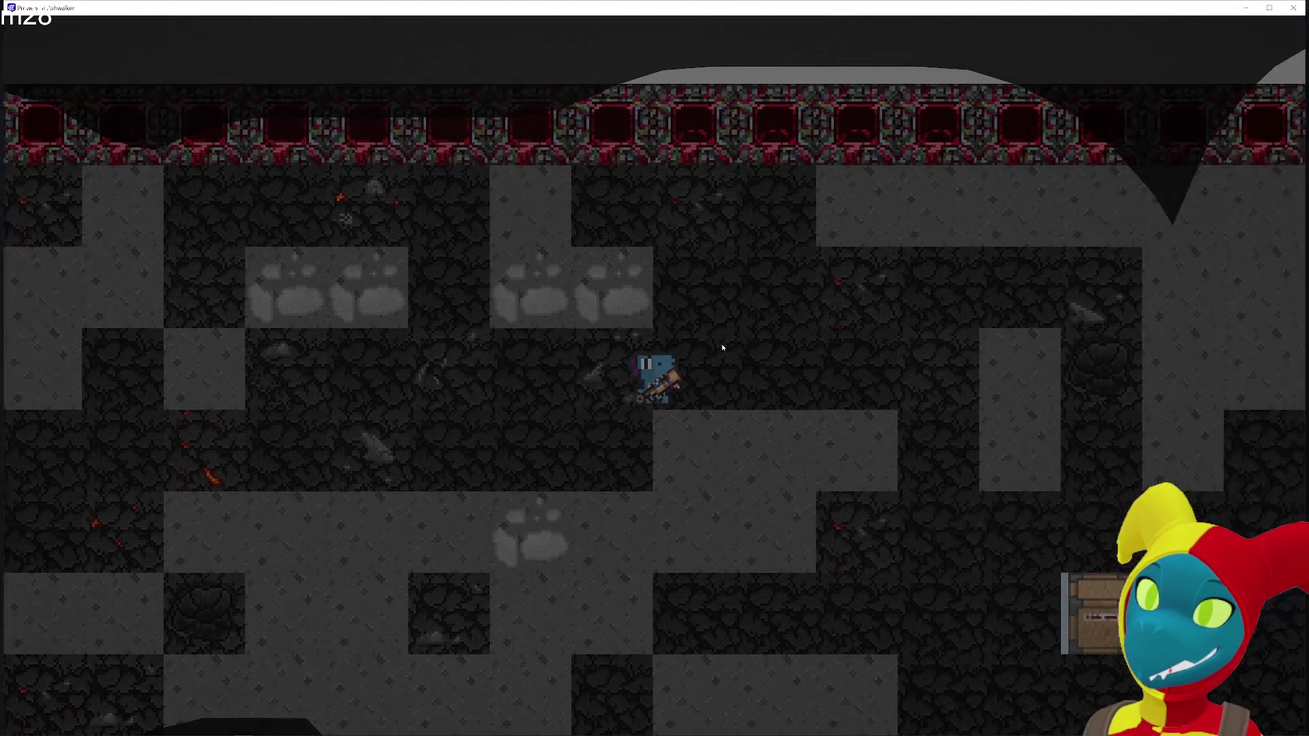
pyautogui.press('s')
# Explore past the crates to test ore visibility, then leave the preview for the Global event sheet
pyautogui.press('d')
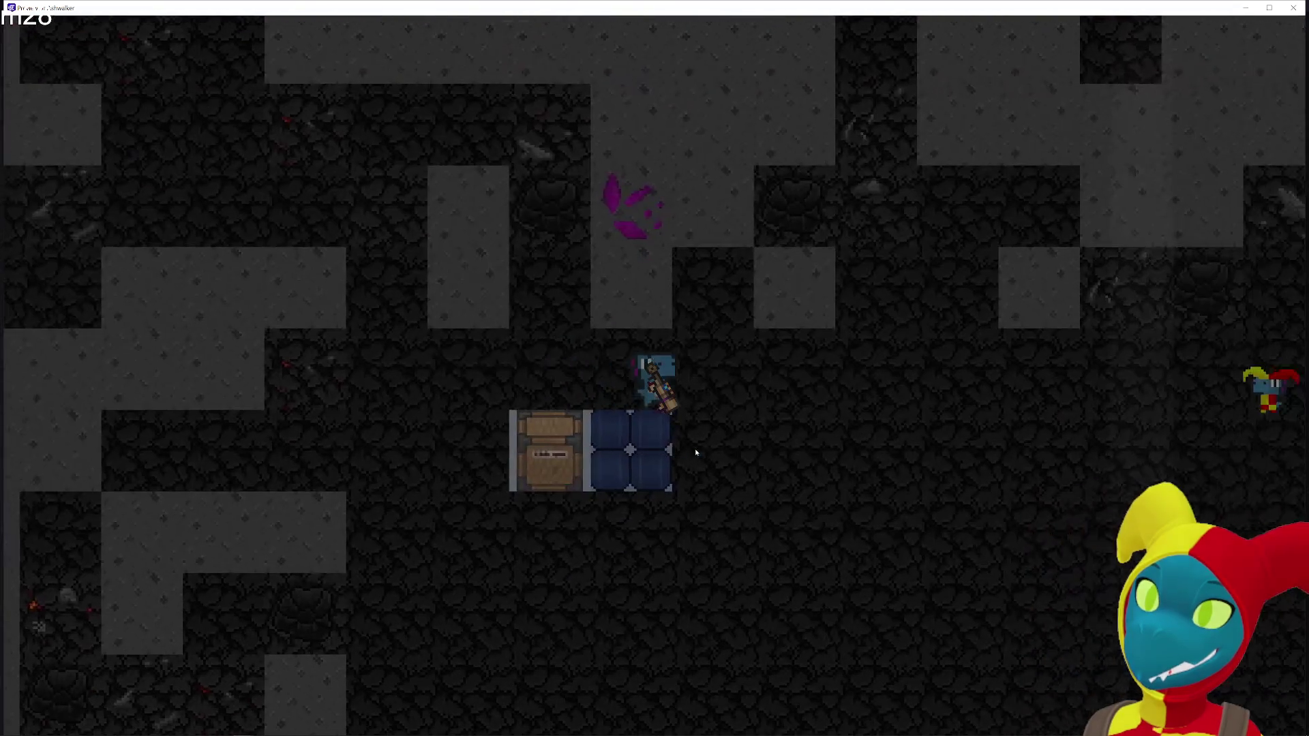
pyautogui.press('d')
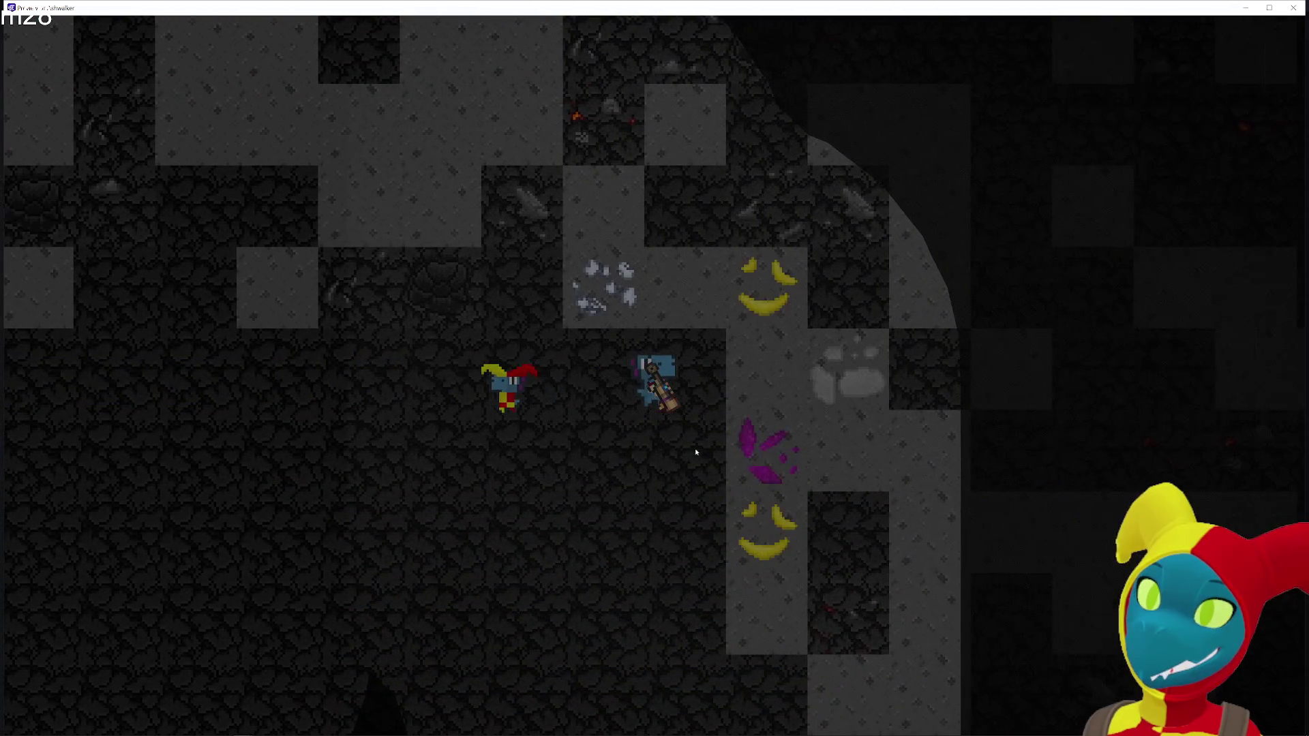
pyautogui.press('s')
pyautogui.press('s')
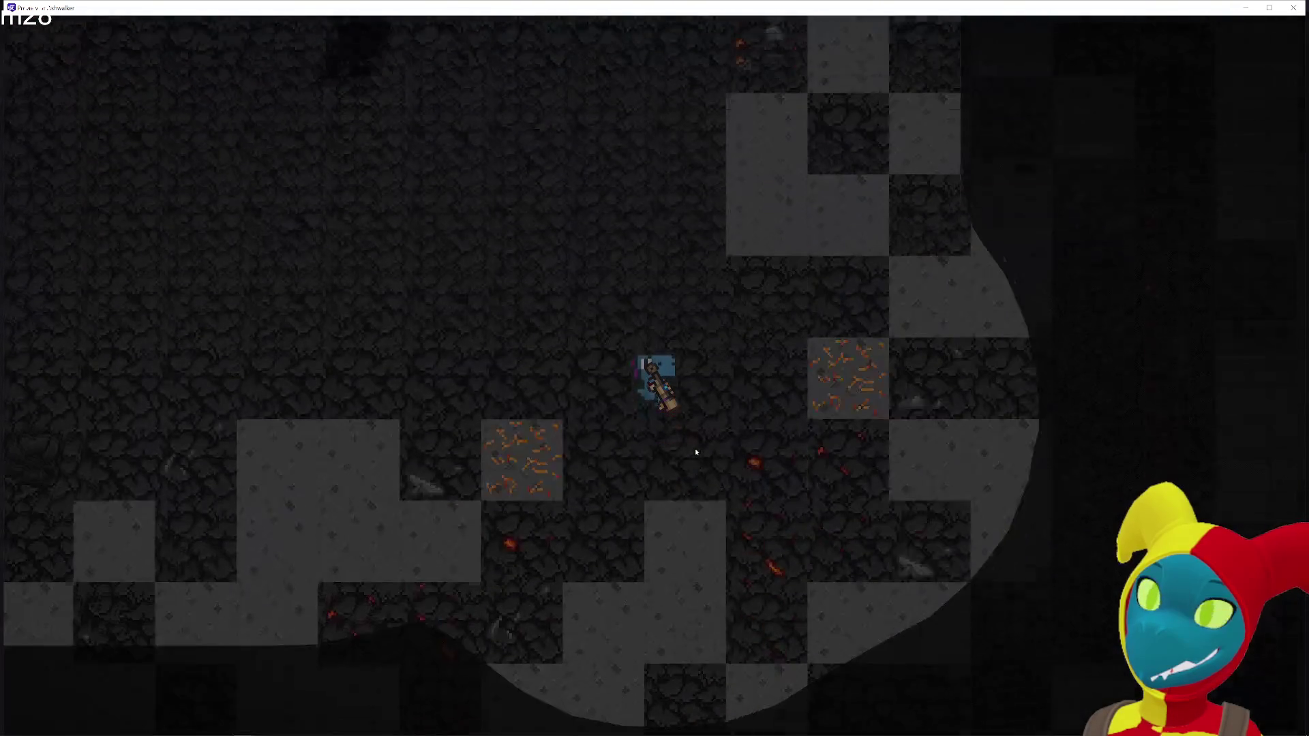
pyautogui.press('a')
pyautogui.press('w')
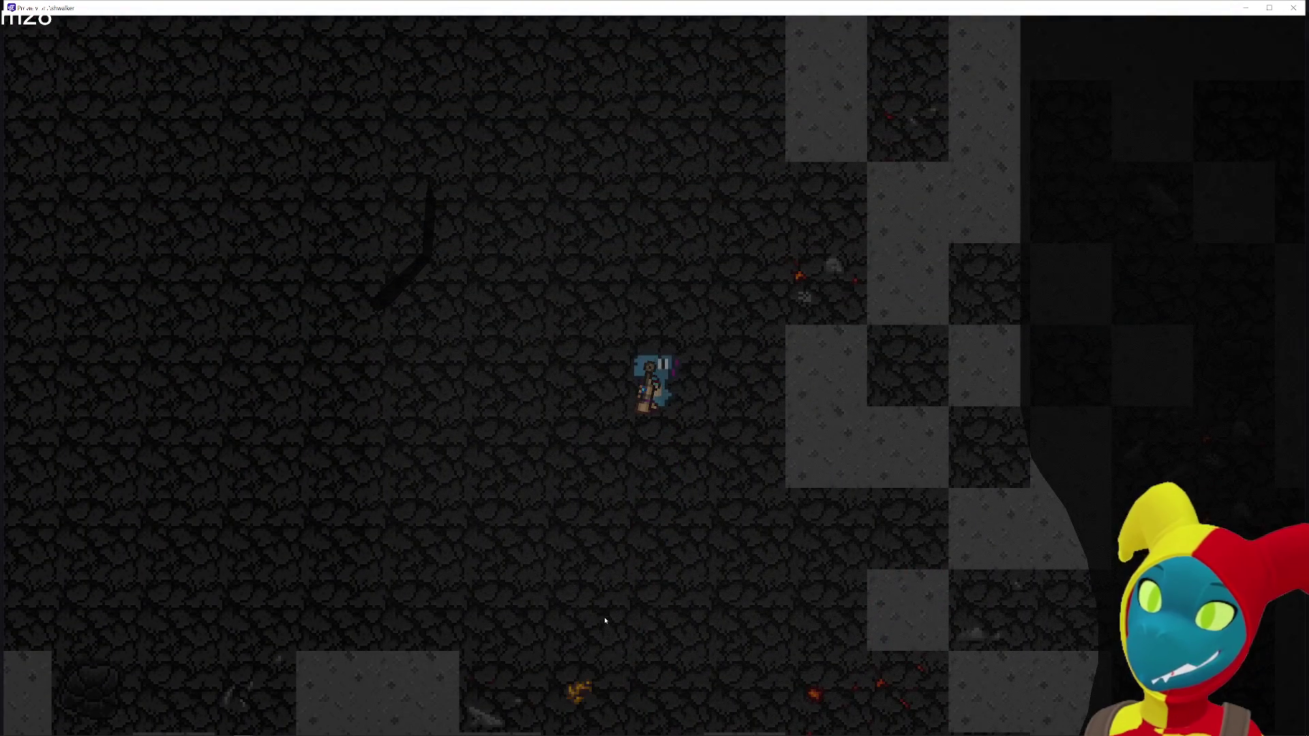
pyautogui.press('s')
pyautogui.press('a')
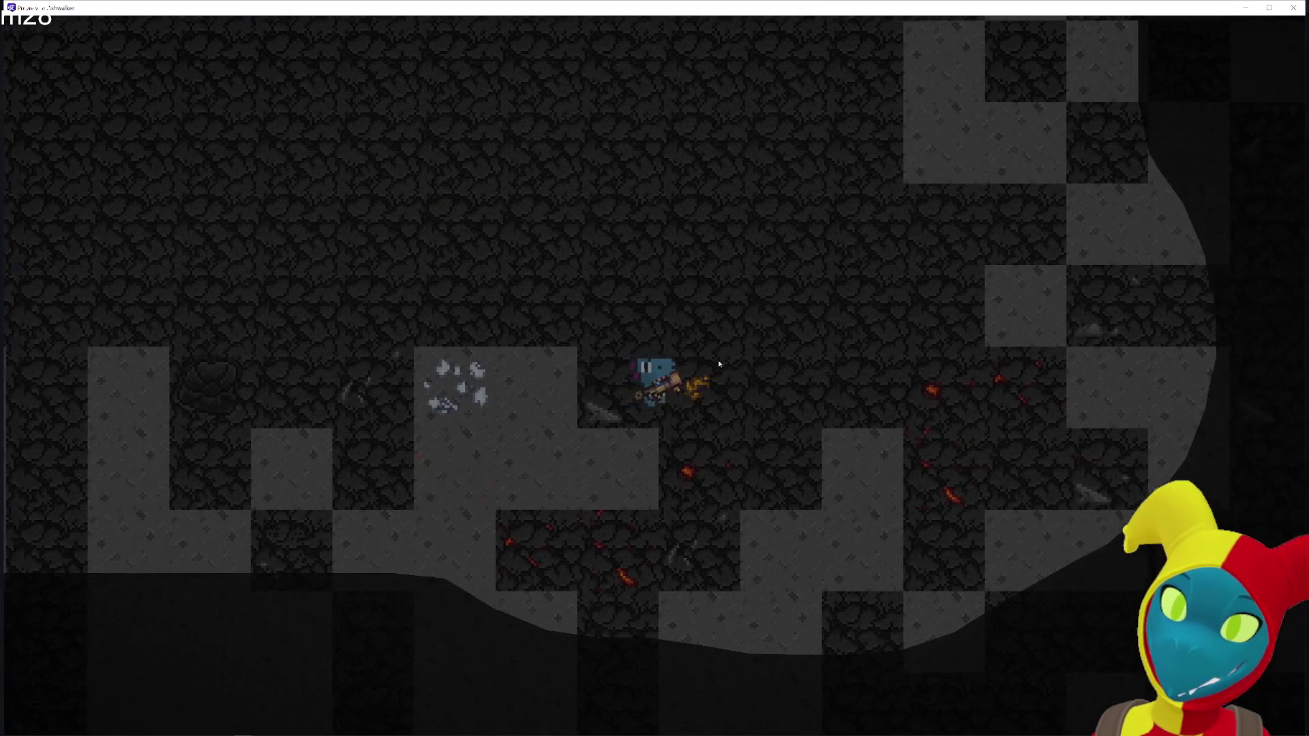
pyautogui.press('w')
pyautogui.press('a')
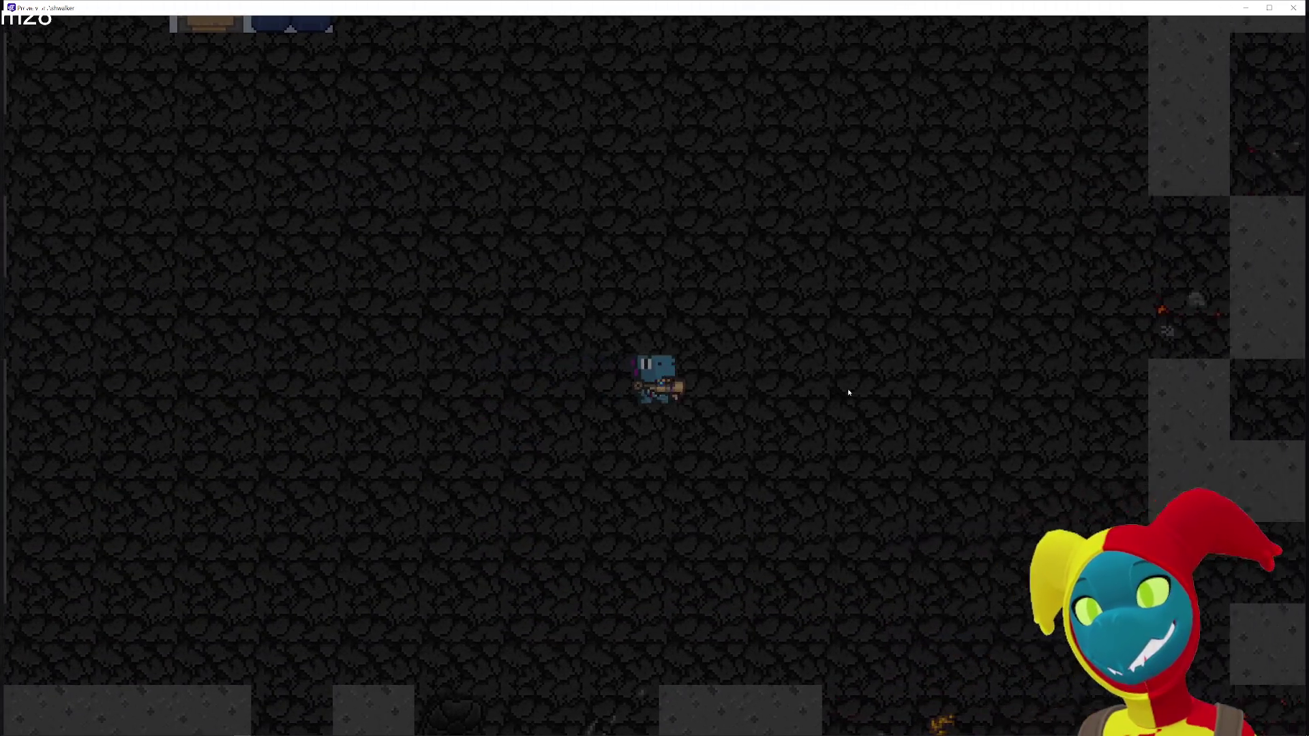
pyautogui.press('w')
pyautogui.press('d')
pyautogui.press('a')
pyautogui.press('s')
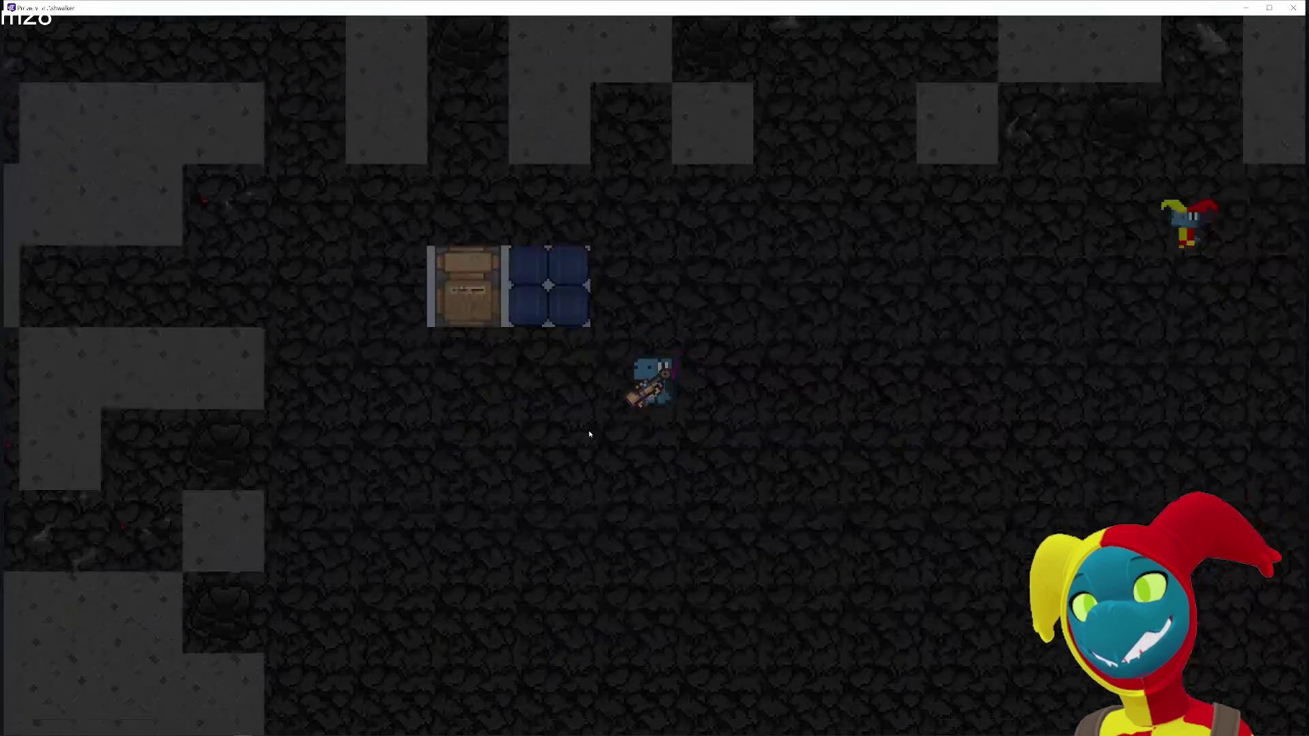
pyautogui.press('s')
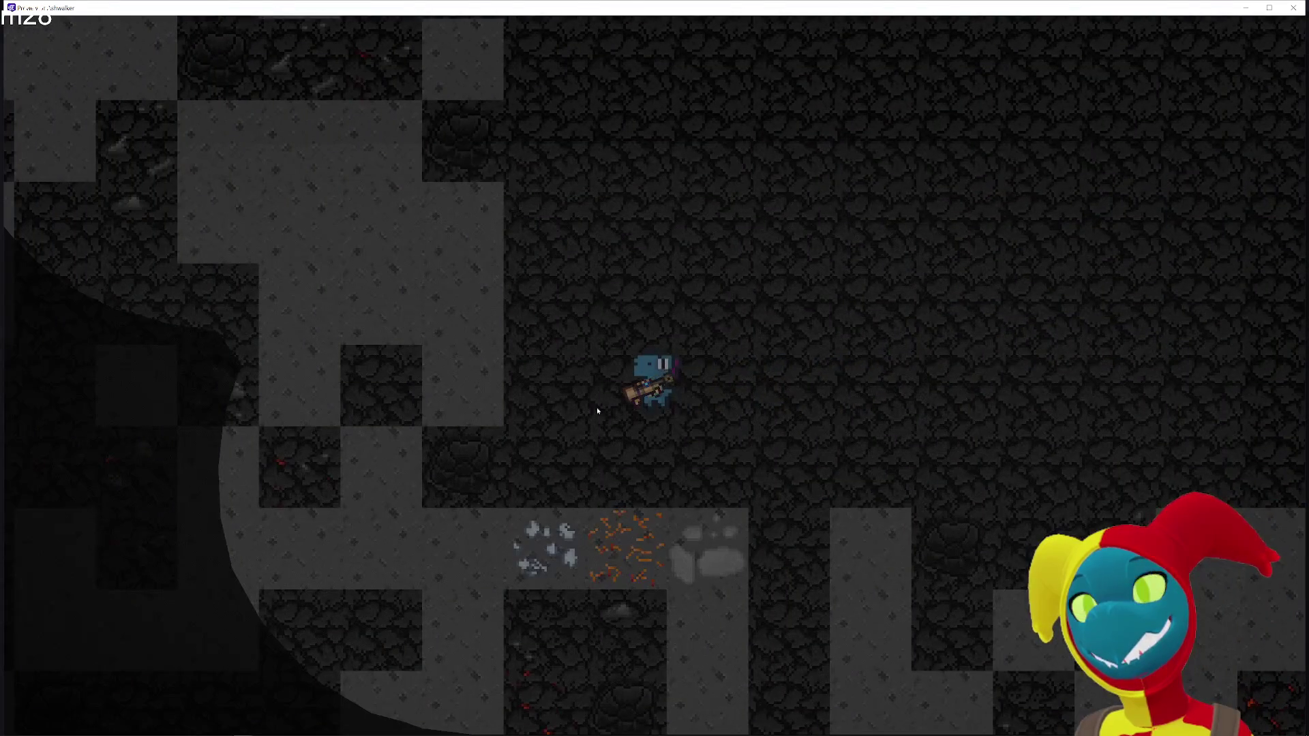
pyautogui.press('d')
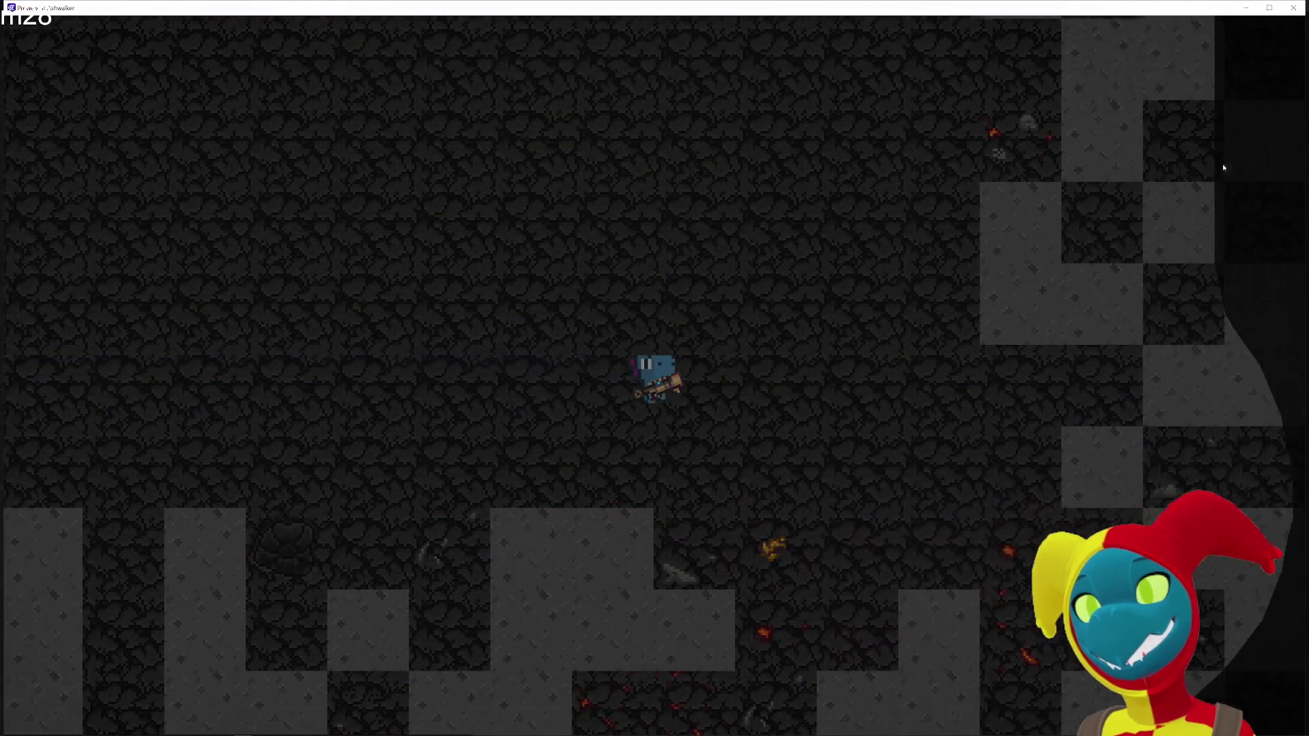
pyautogui.press('w')
pyautogui.press('a')
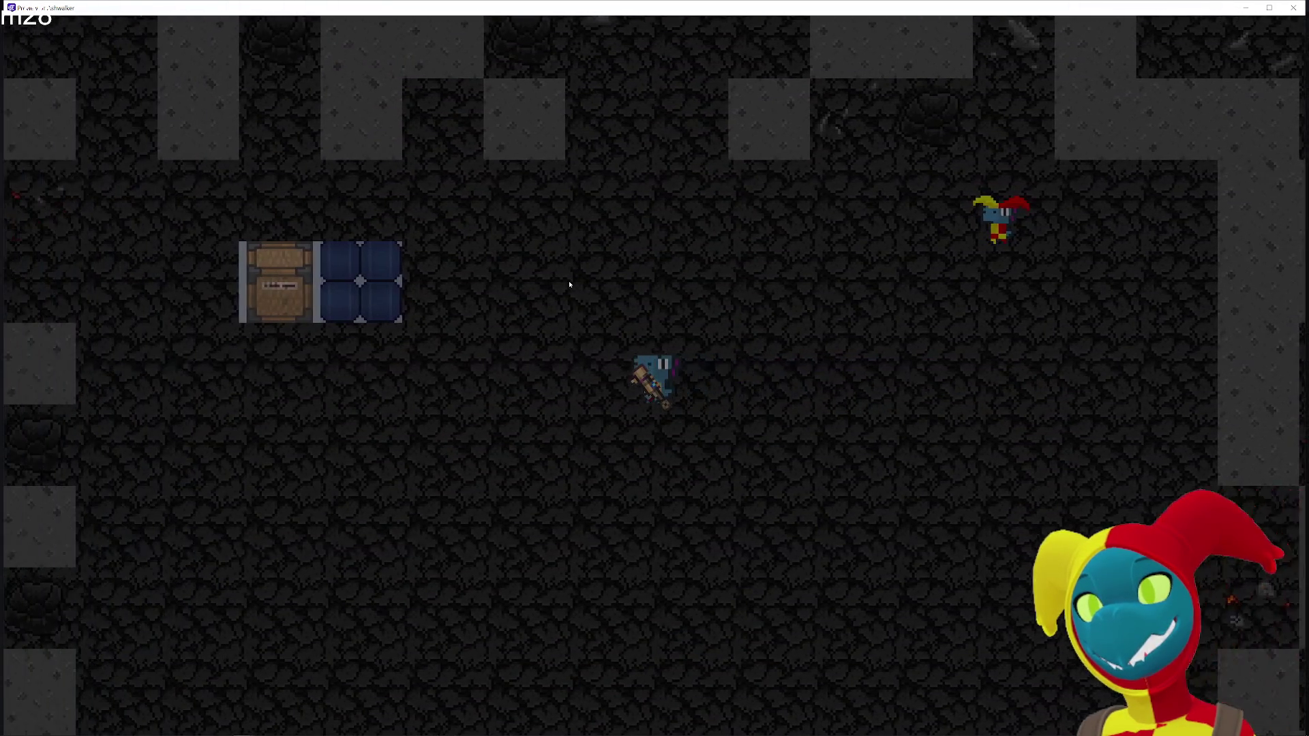
pyautogui.press('a')
pyautogui.press('a')
pyautogui.press('s')
pyautogui.press('a')
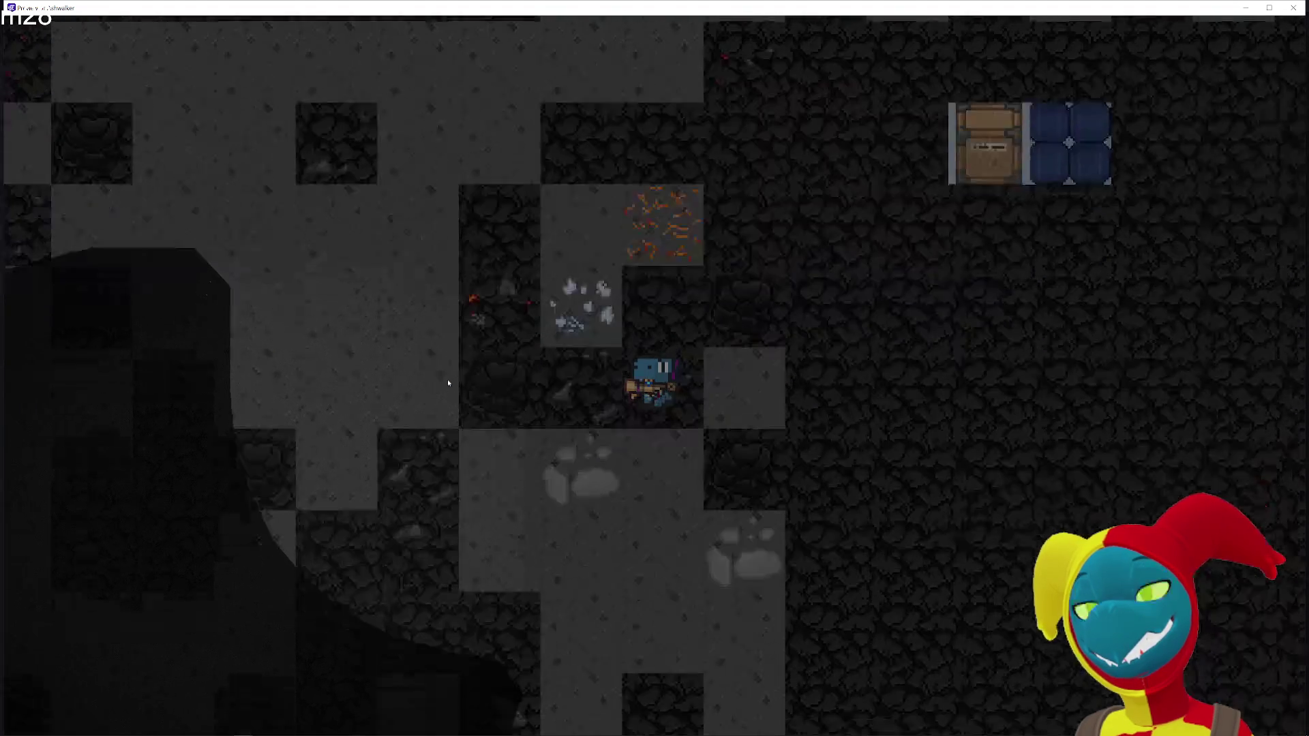
pyautogui.press('a')
pyautogui.press('d')
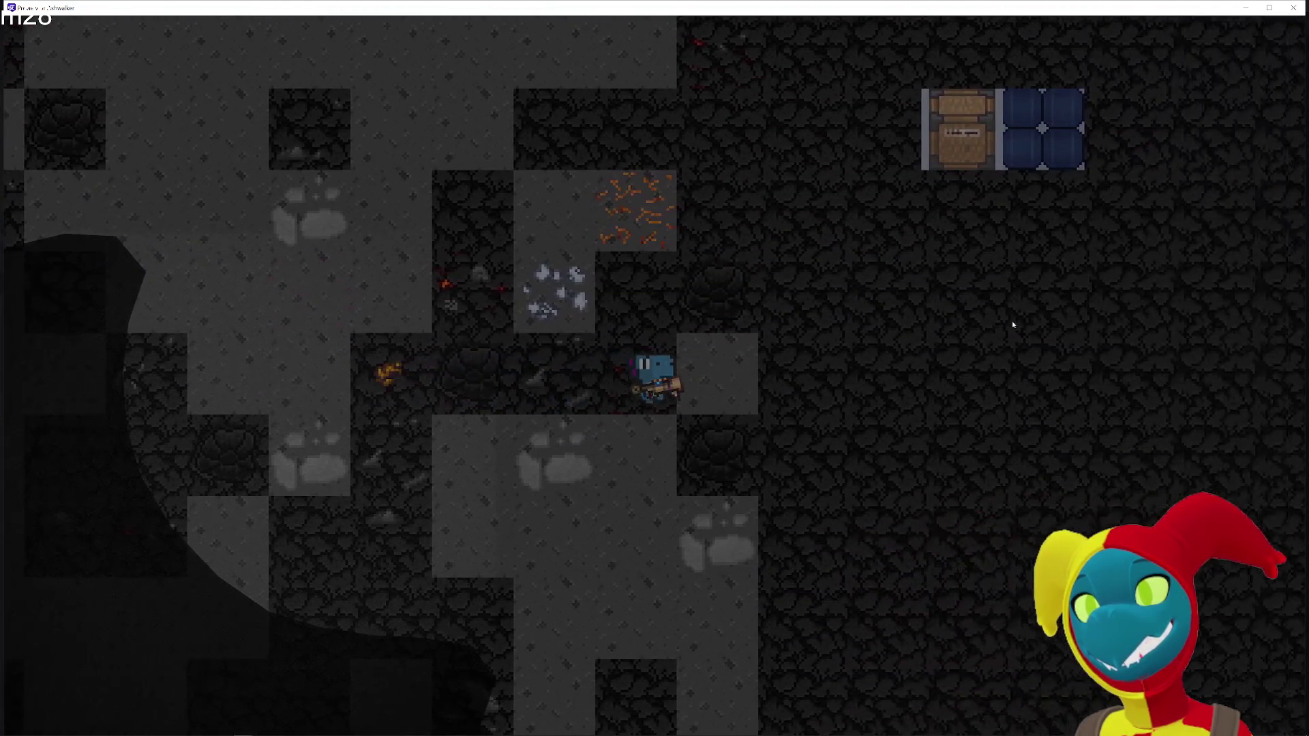
pyautogui.press('w')
pyautogui.hotkey('alt', 'Tab')
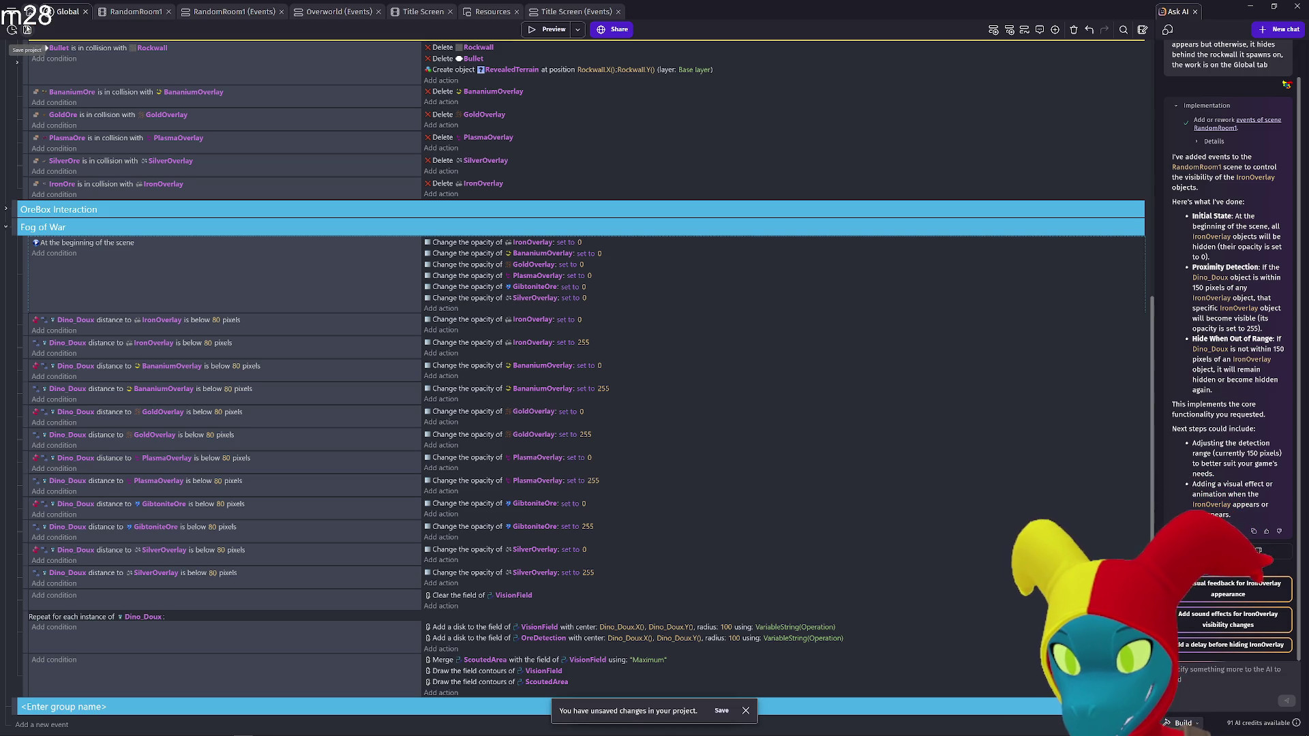
# Save the project with the Fog of War events for all six ore overlays
pyautogui.click(27, 30)
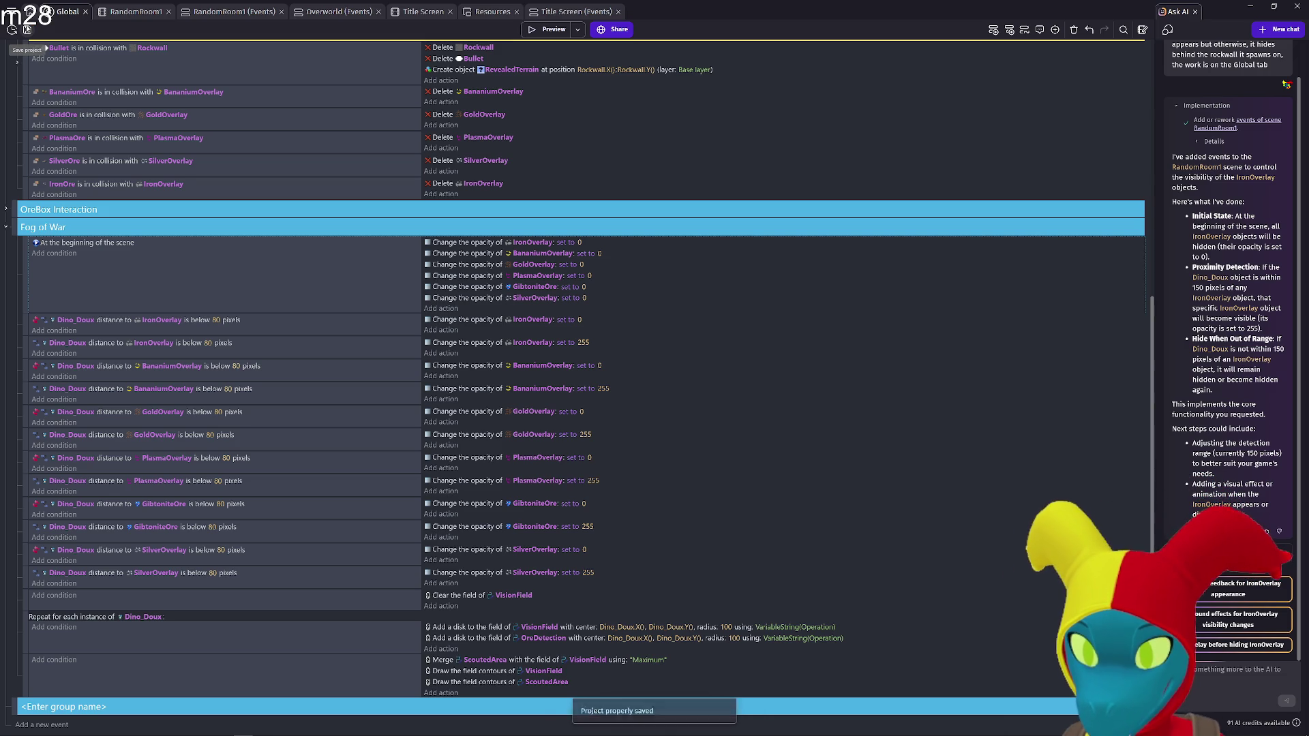